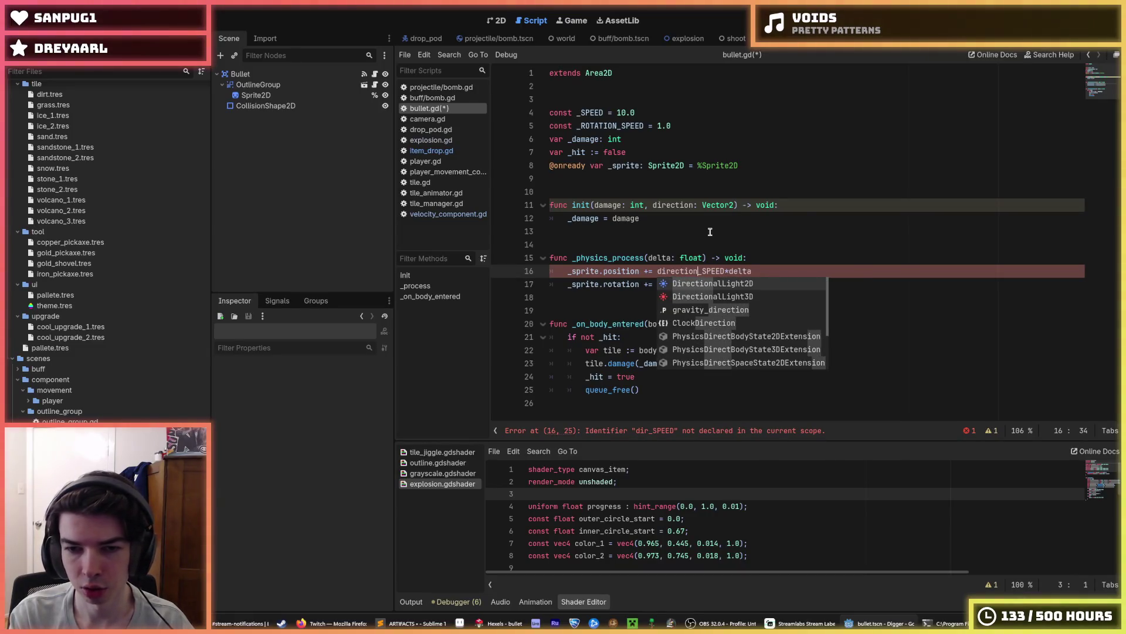
Finish the direction*speed movement expression and store direction = direction in init(), then save
text(*)
key(Up)
key(Up)
key(Up)
key(Up)
key(Return)
text(direction = direction)
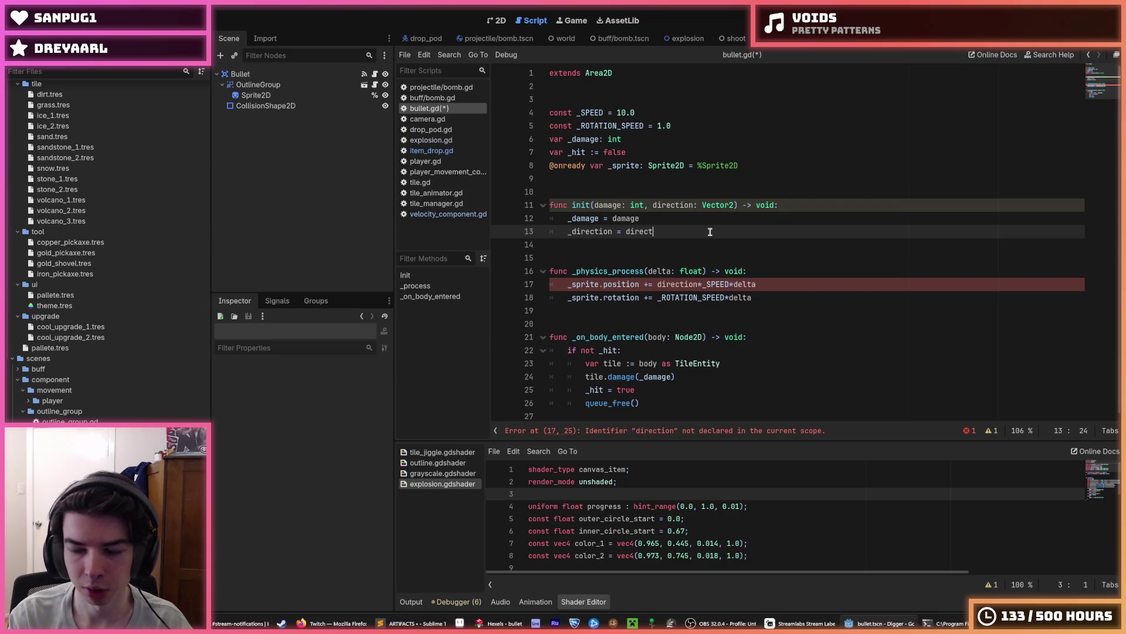
key(ctrl+s)
Declare a var _direction above the _hit declaration and save
click(672, 152)
key(Return)
text(var direction: Vector2)
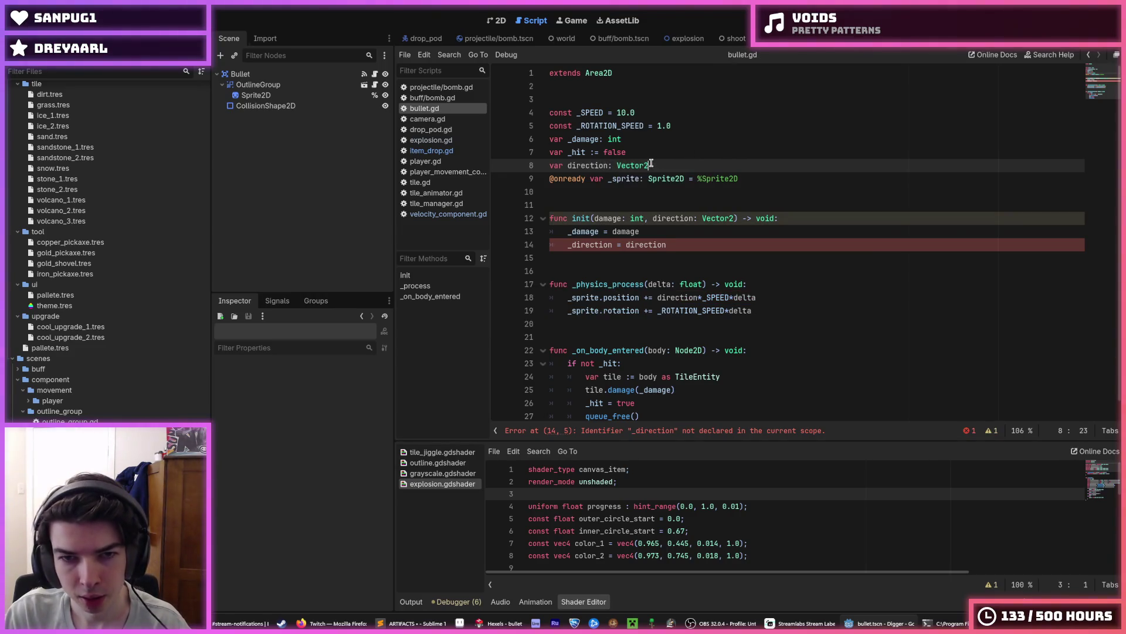
key(alt+Up)
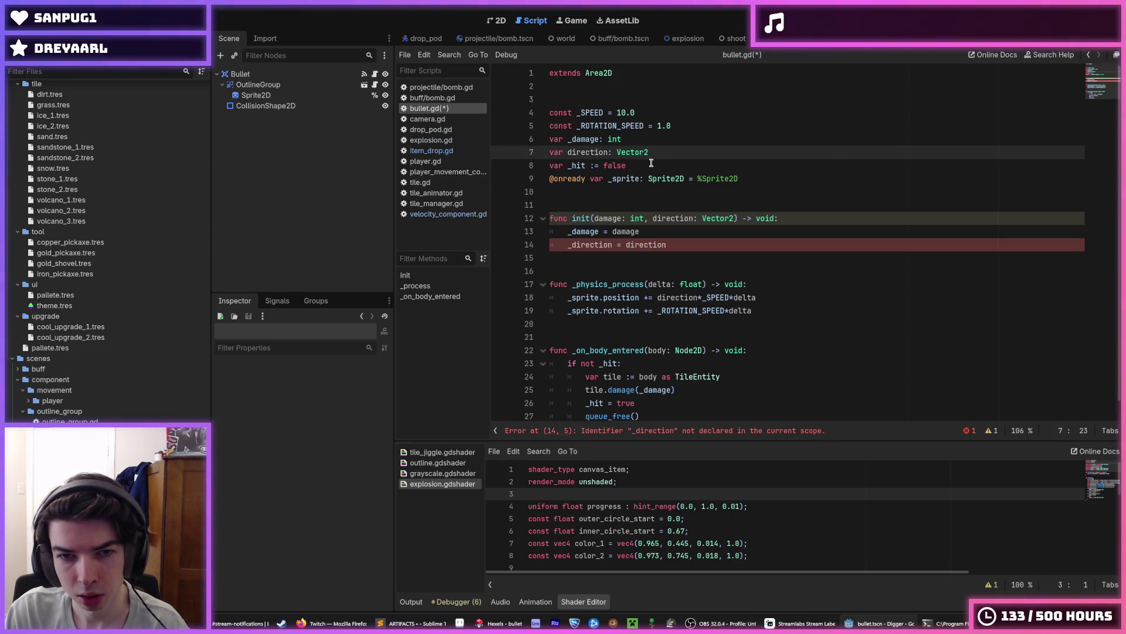
key(Left)
key(Left)
key(Left)
text(_)
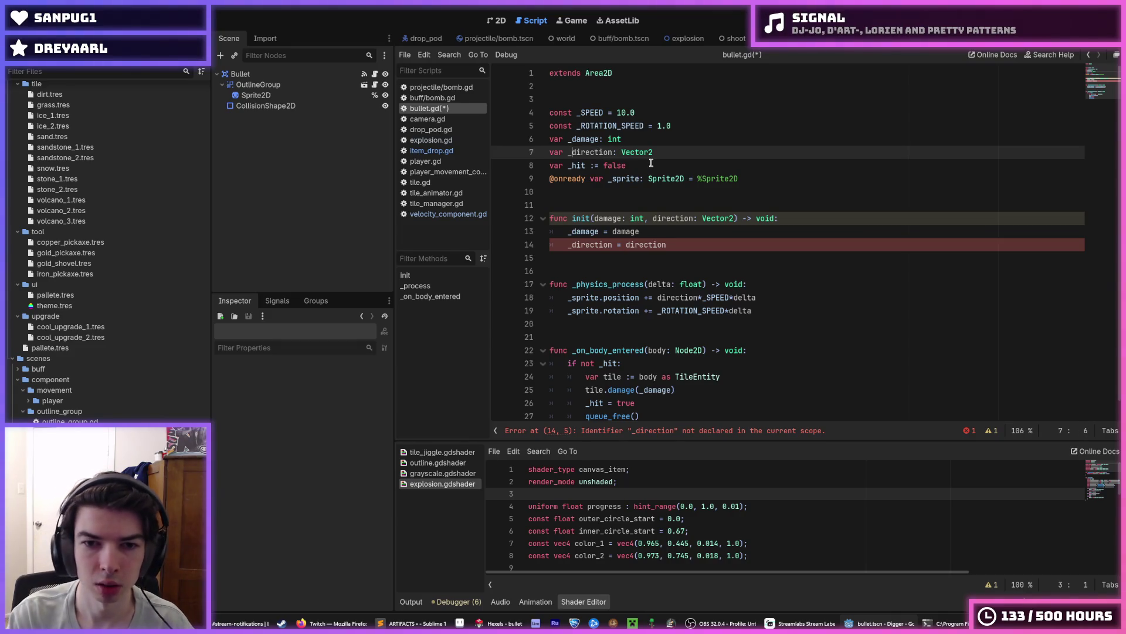
key(ctrl+s)
Use _direction in the _physics_process movement line and save the fixed script
click(699, 166)
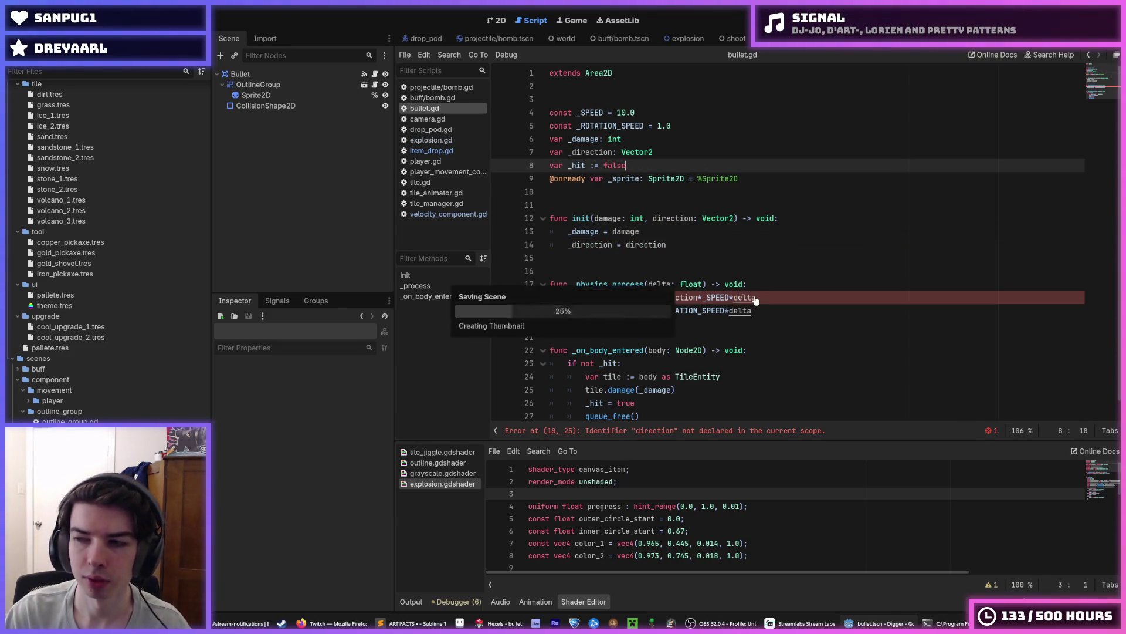
click(658, 296)
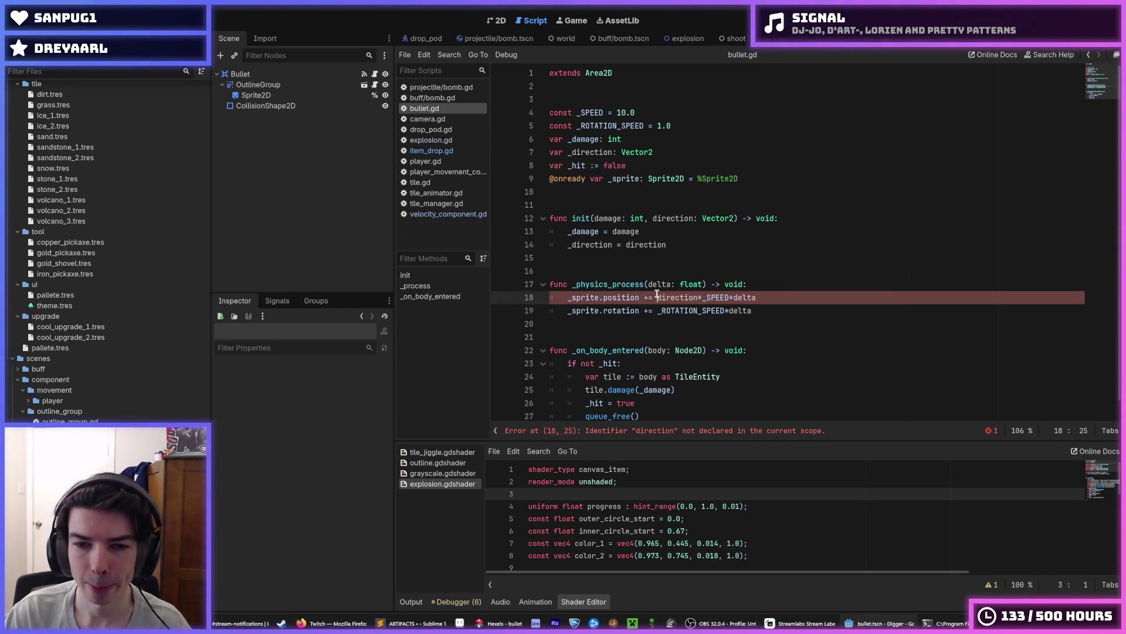
text(_)
click(725, 267)
key(ctrl+s)
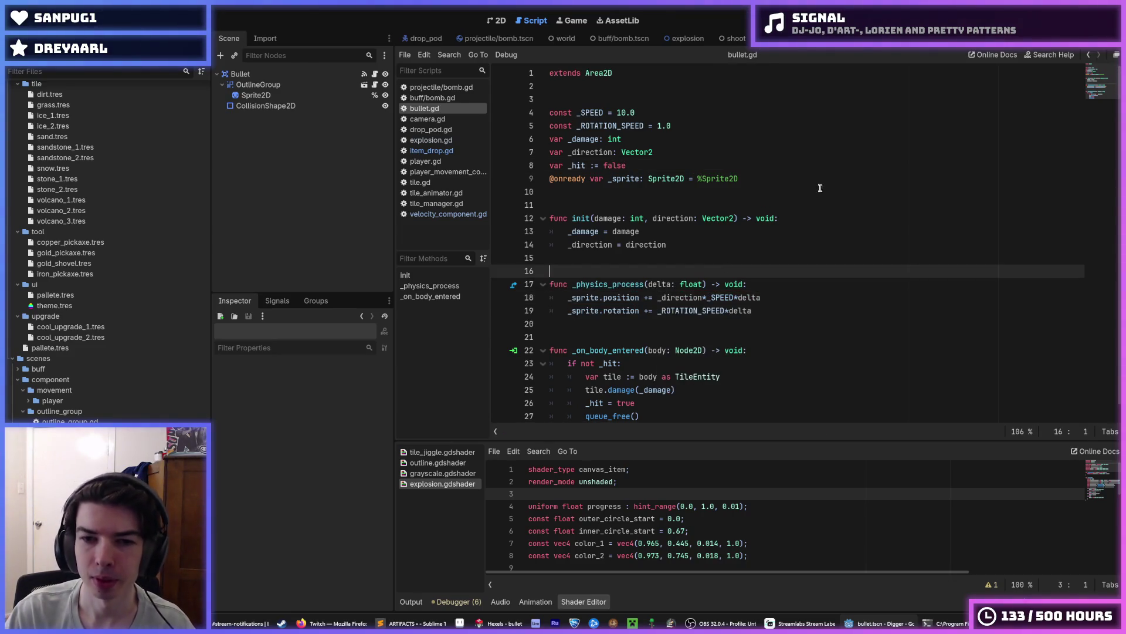
scroll(807, 204, down, 1)
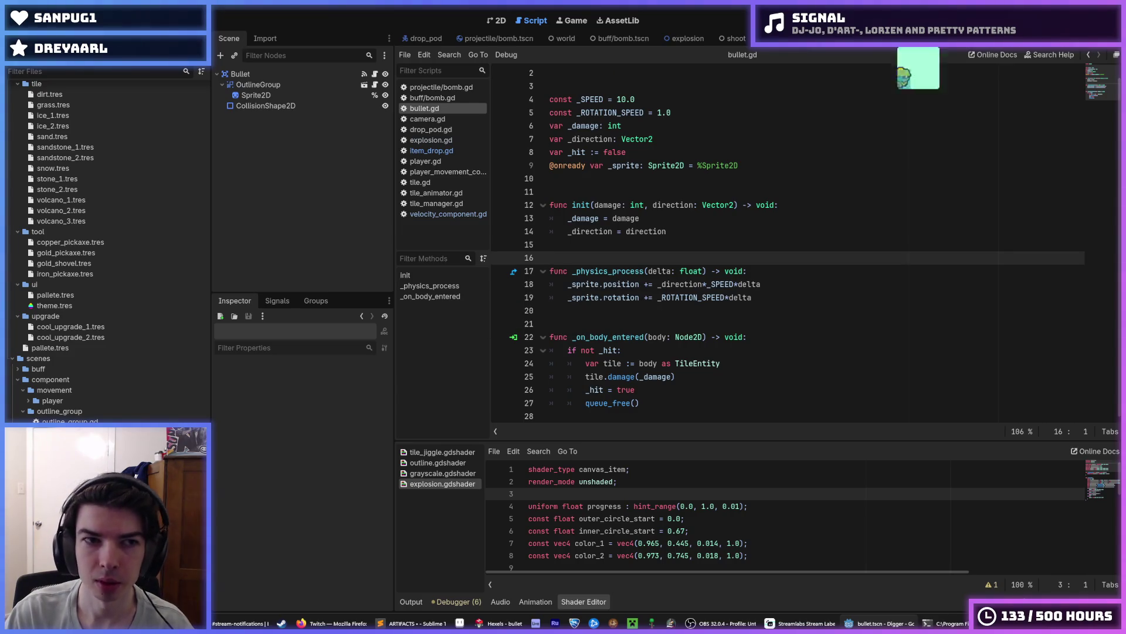
Add 'class_name Bullet' above 'extends Area2D' in bullet.gd
click(697, 39)
click(742, 38)
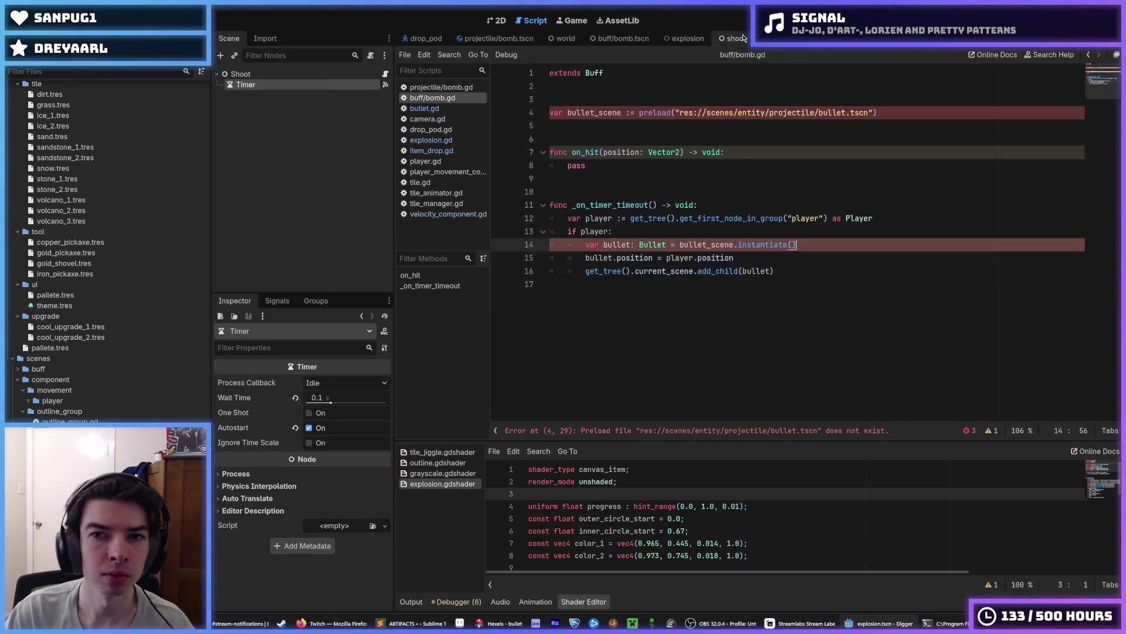
click(732, 126)
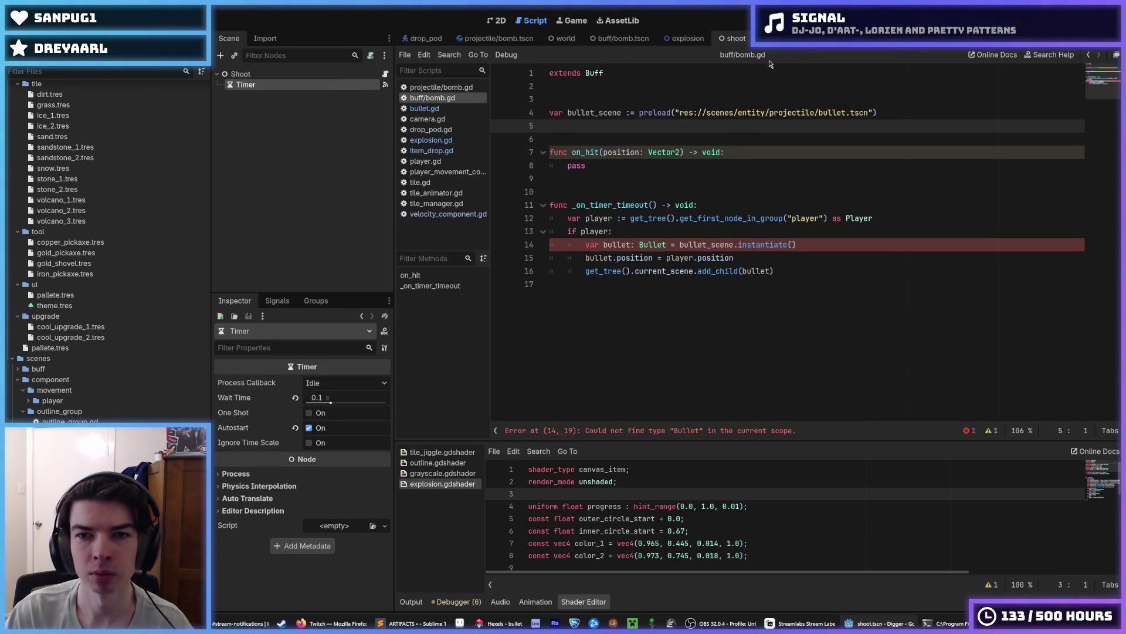
click(774, 39)
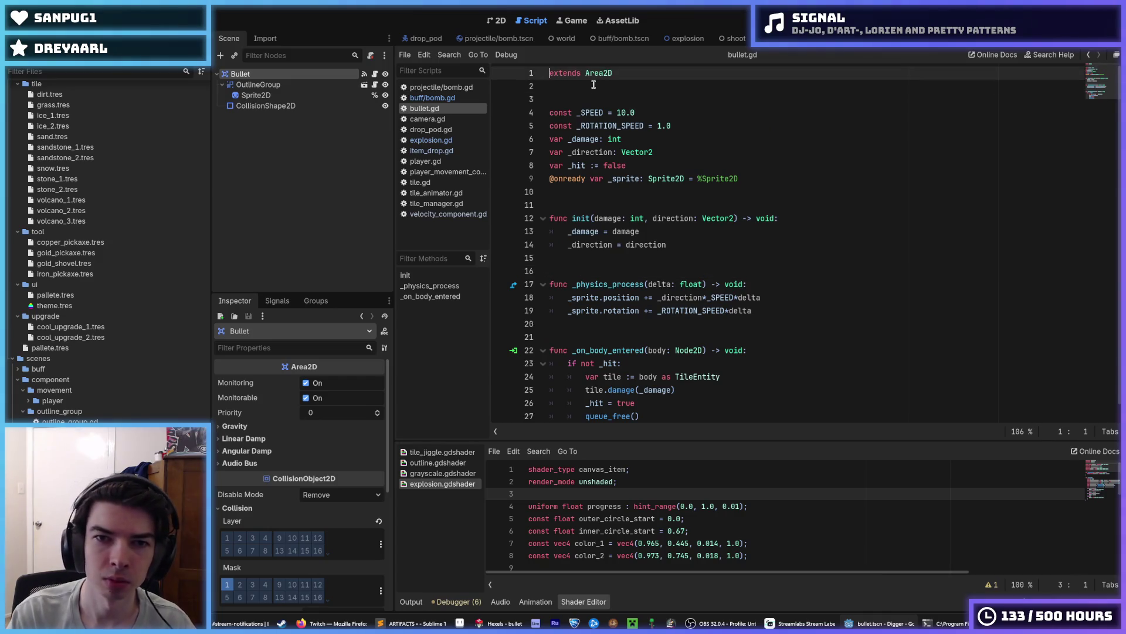
key(Return)
text(c)
key(Up)
text(ass_name Bul)
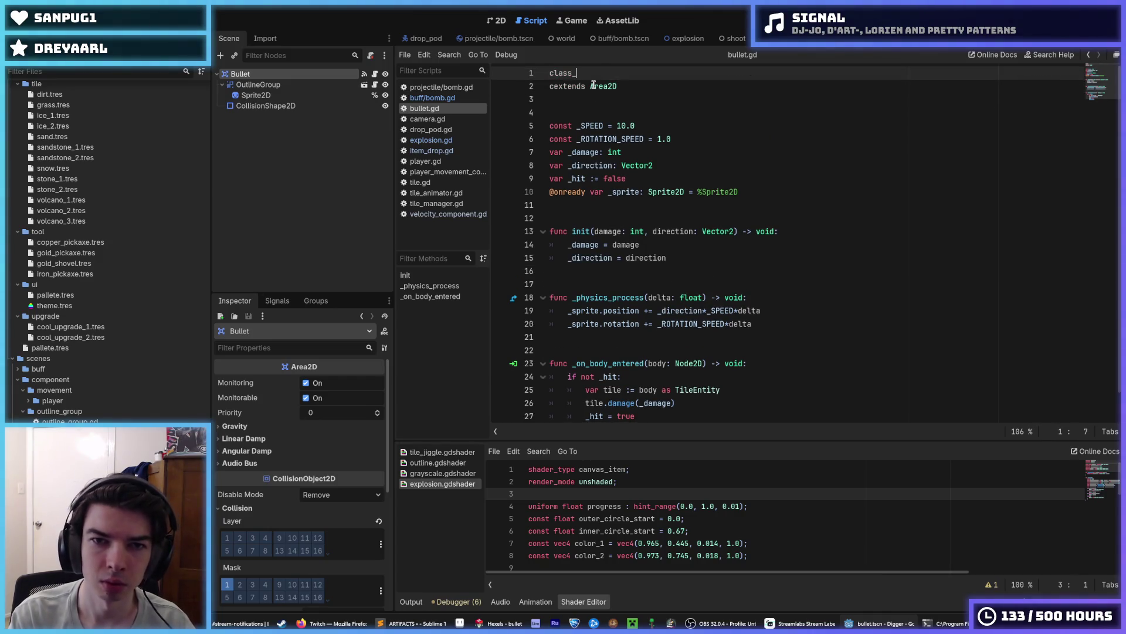
key(Down)
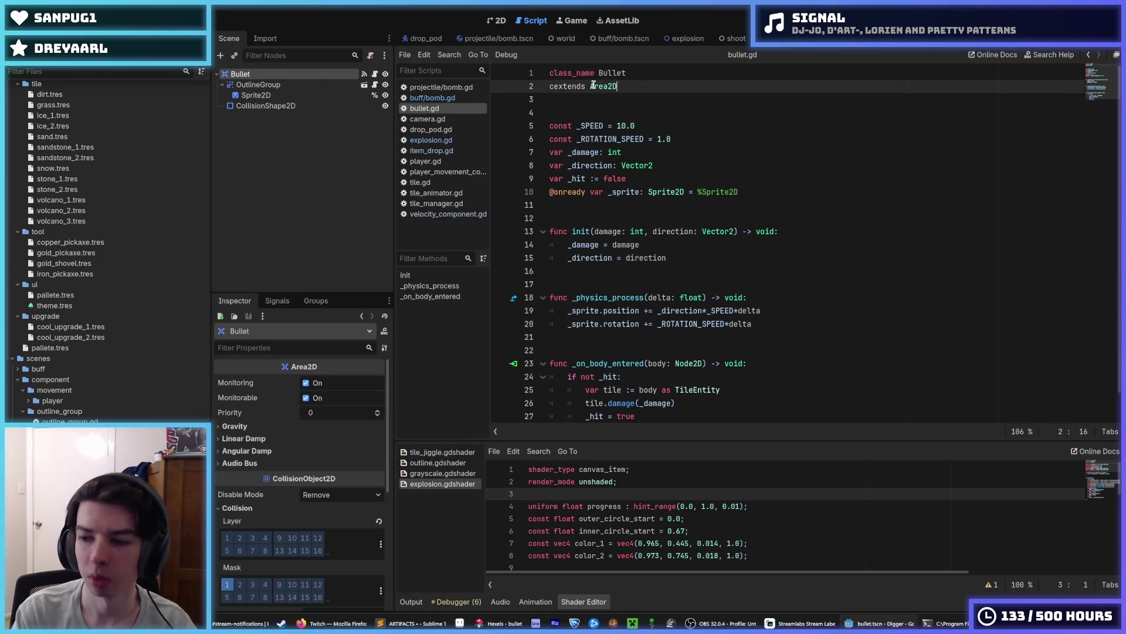
key(Delete)
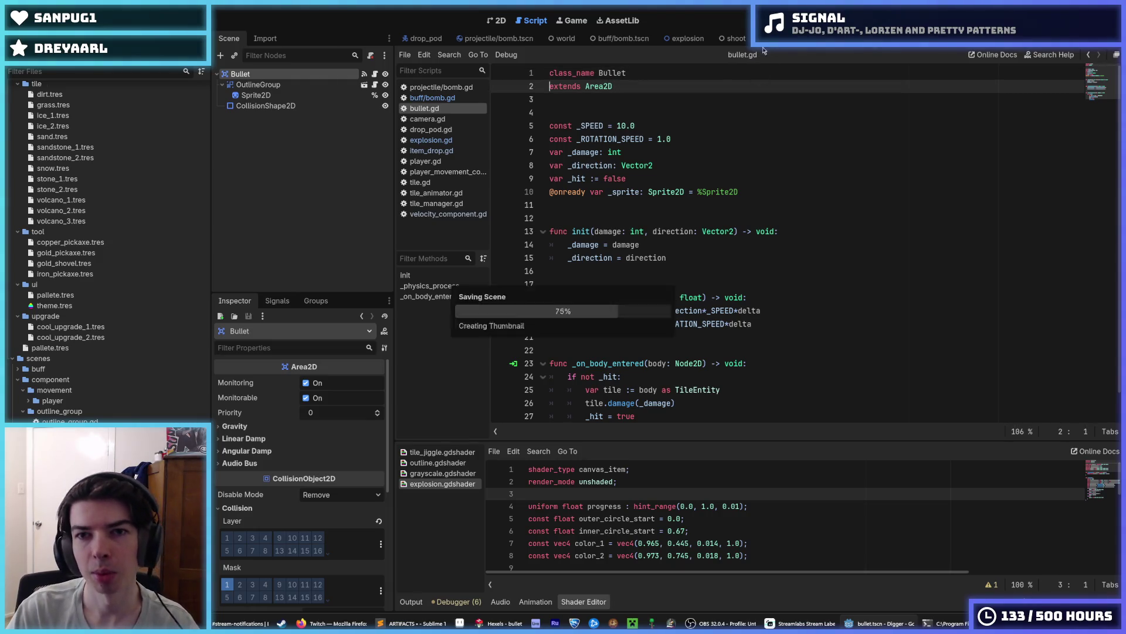
Return to the shoot scene to confirm bomb.gd's Bullet type error is gone
click(725, 46)
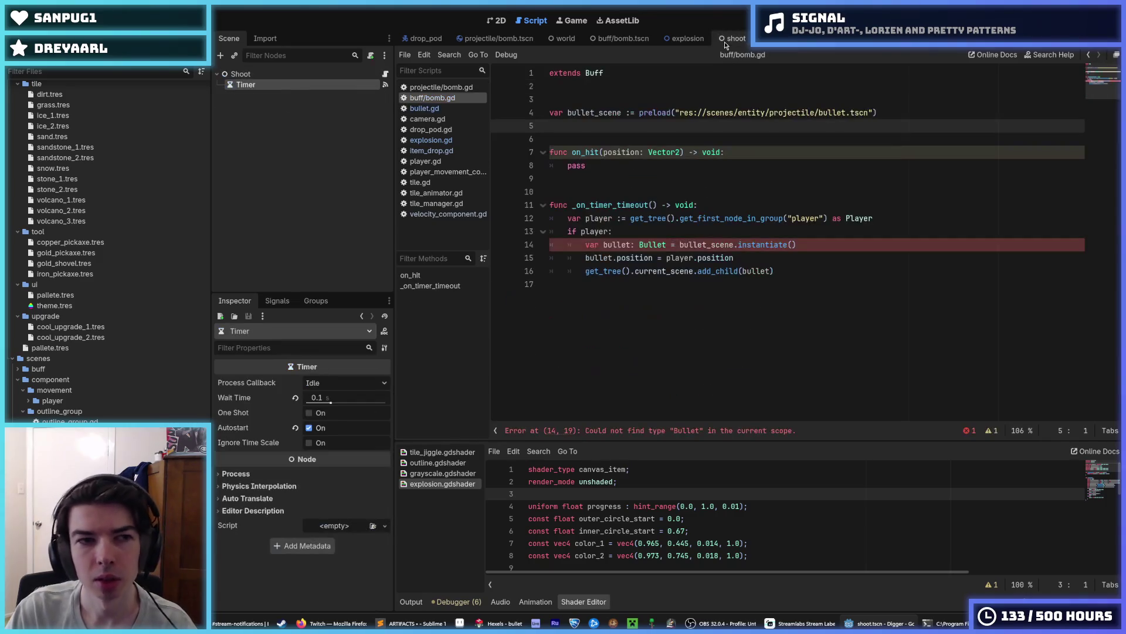
click(718, 100)
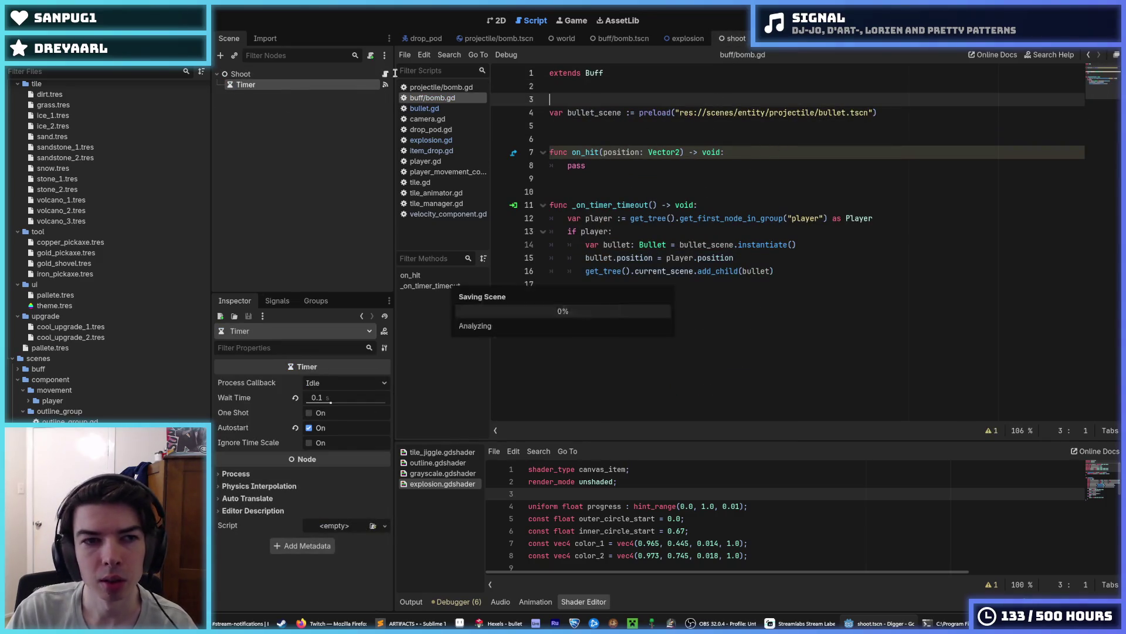
click(284, 74)
click(291, 85)
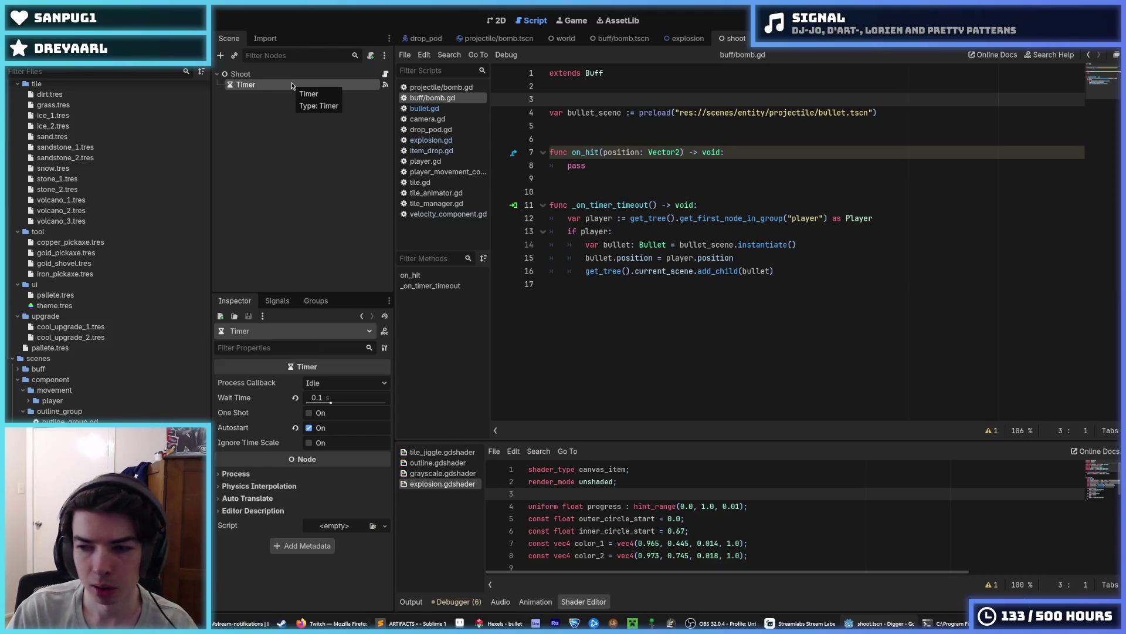
Save the shoot scene, review bomb.gd's on_hit, and select Shoot to view its Buff values
key(ctrl+s)
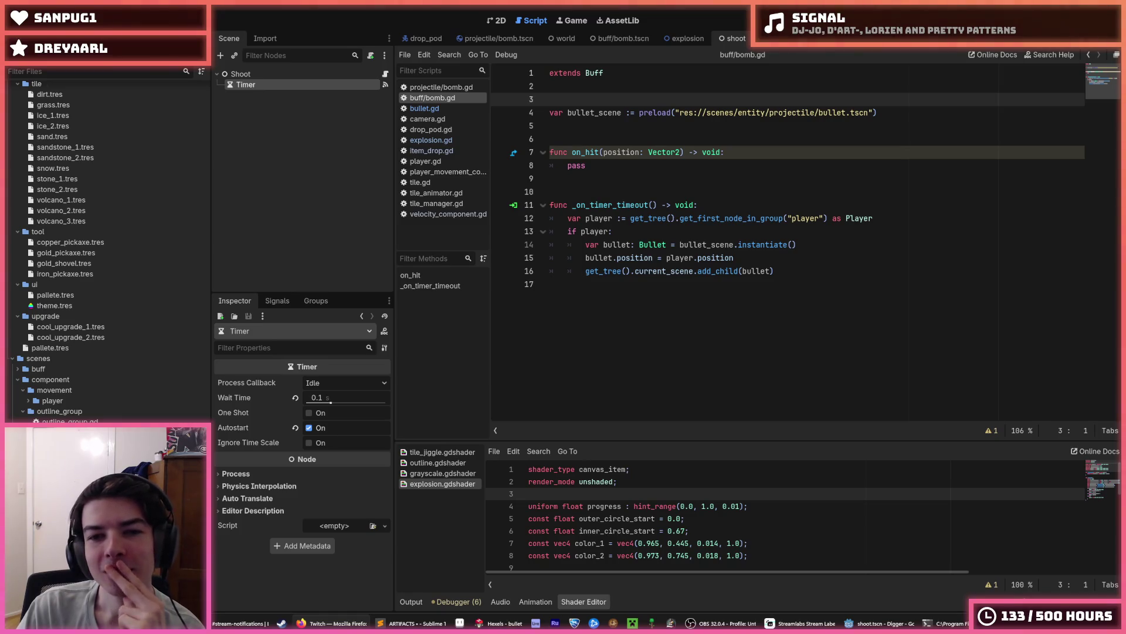
click(588, 168)
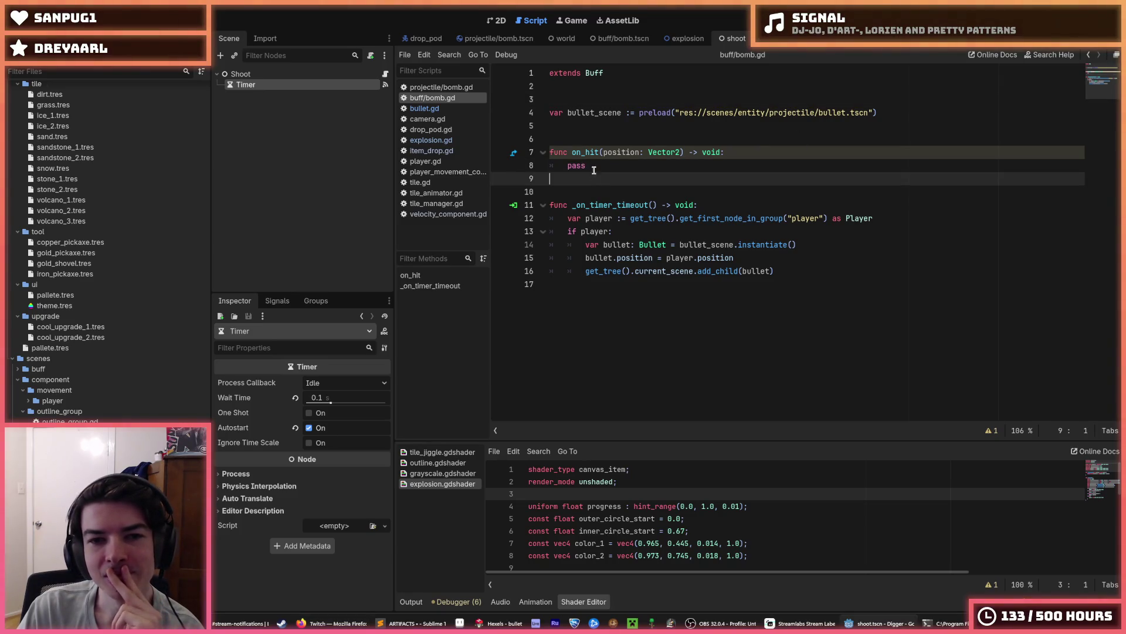
click(599, 179)
click(597, 170)
click(597, 178)
click(593, 170)
click(594, 174)
click(604, 168)
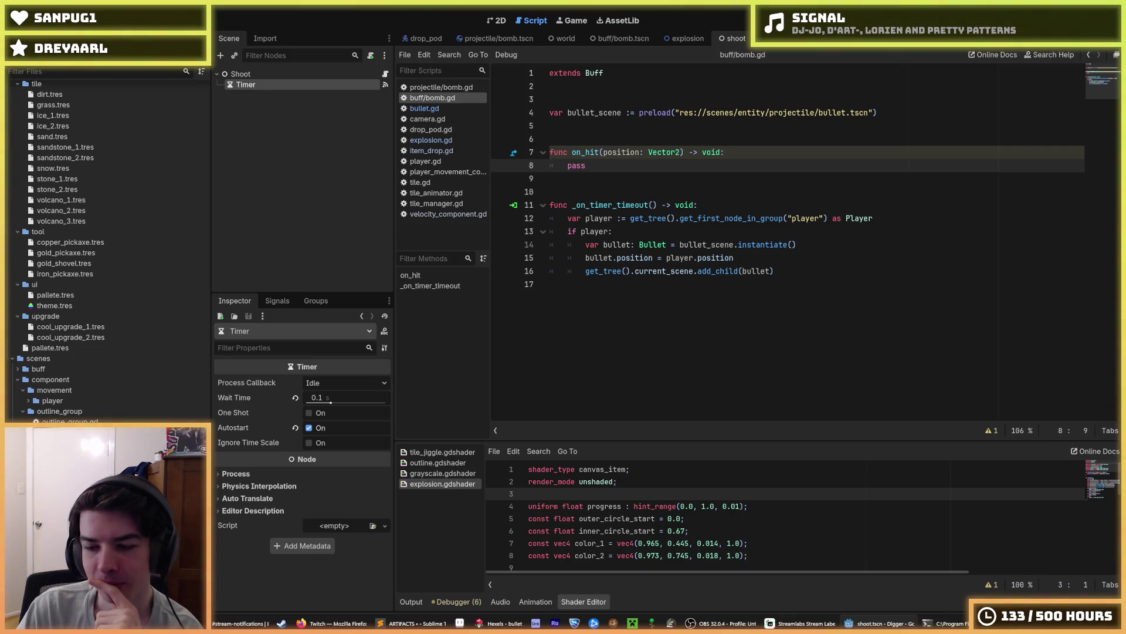
click(600, 175)
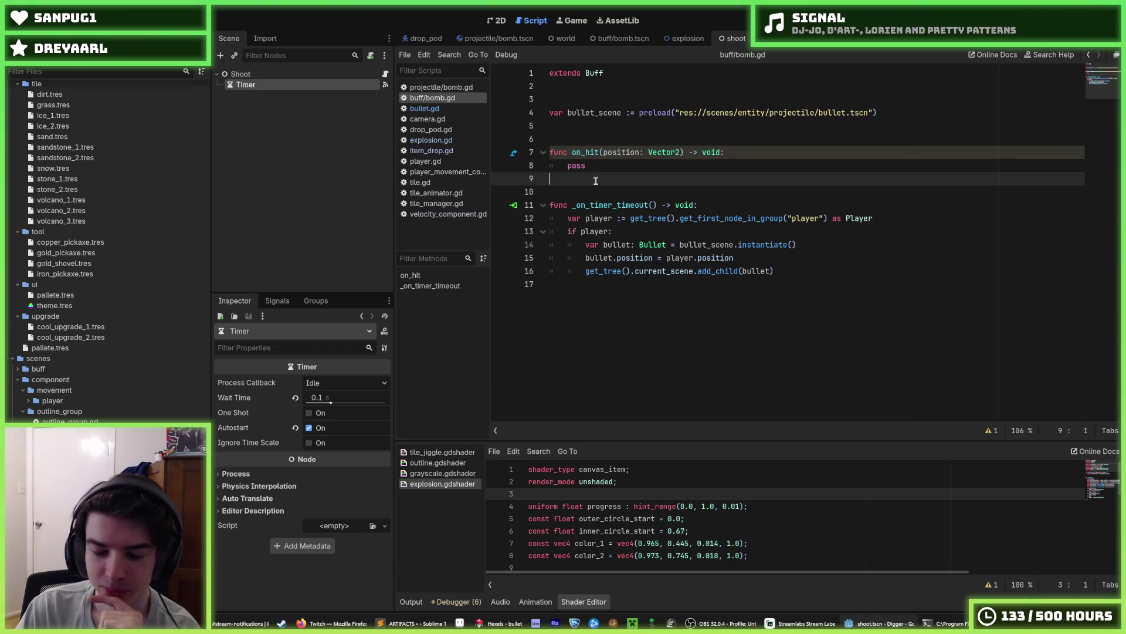
click(602, 170)
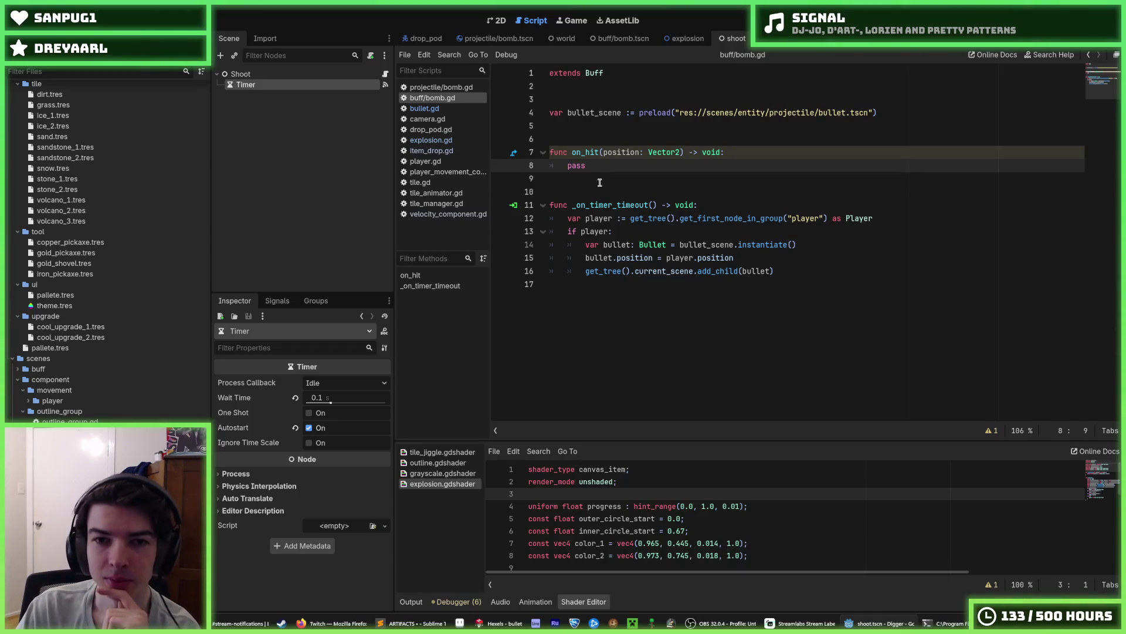
click(241, 73)
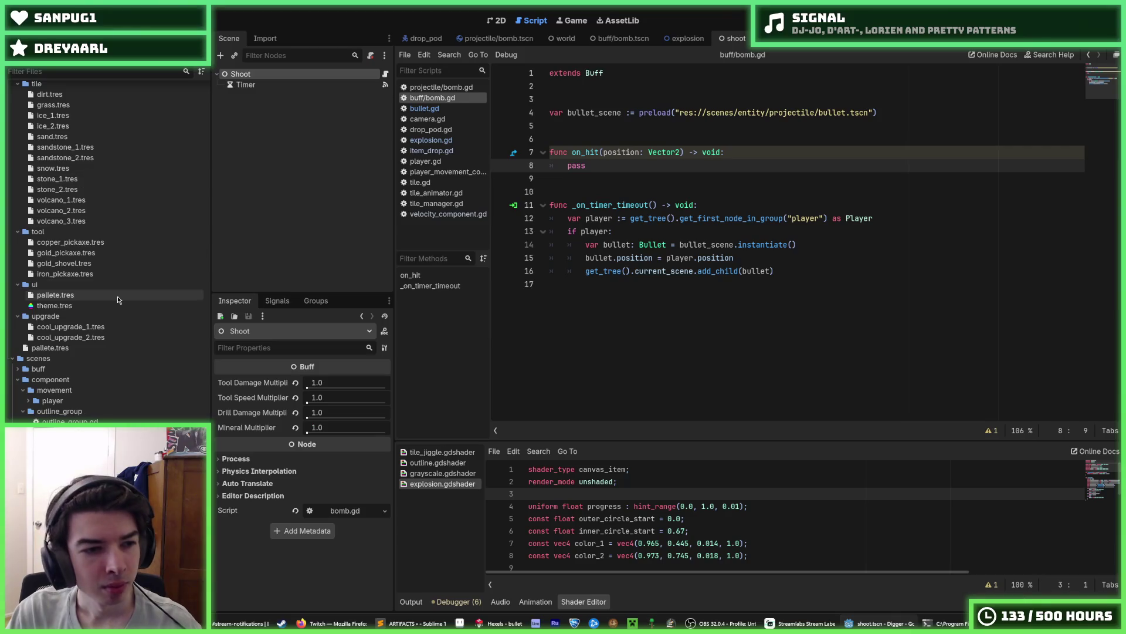
Inspect the cool_artifact.tres and epic_artifact.tres resources in the FileSystem dock
scroll(117, 305, down, 2)
scroll(117, 358, down, 10)
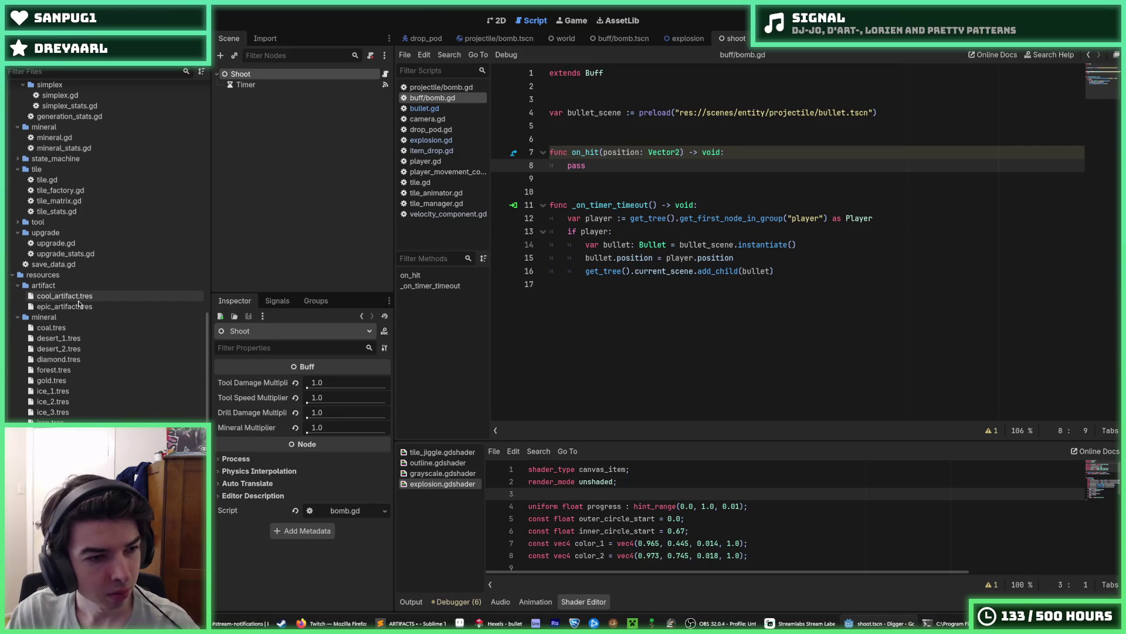
click(81, 298)
click(76, 306)
click(76, 296)
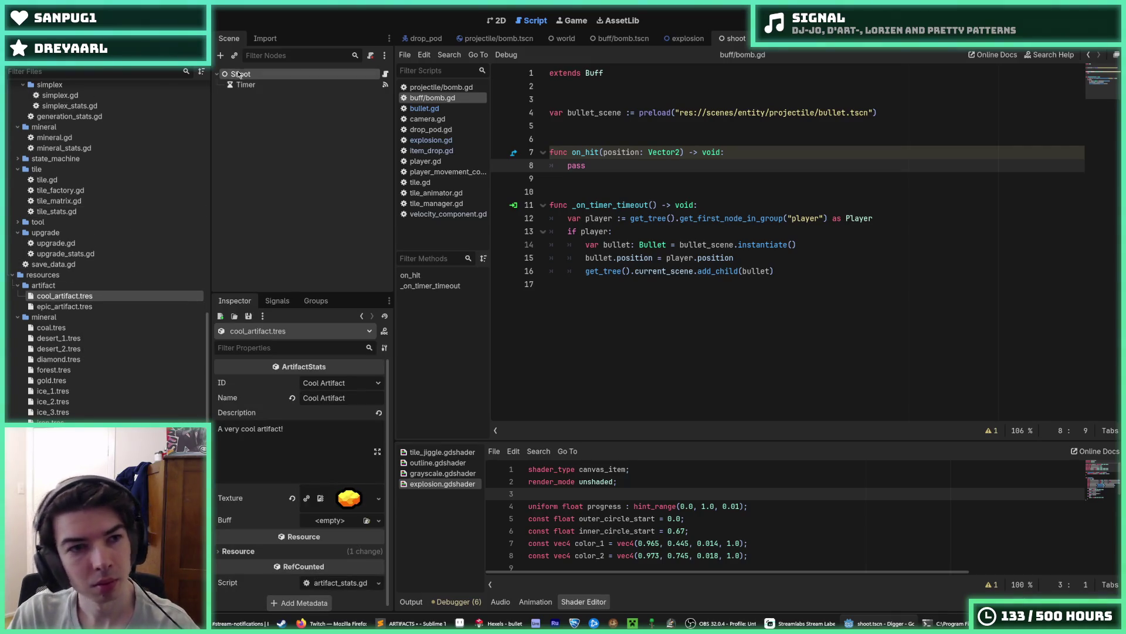
scroll(118, 193, down, 5)
scroll(111, 335, up, 3)
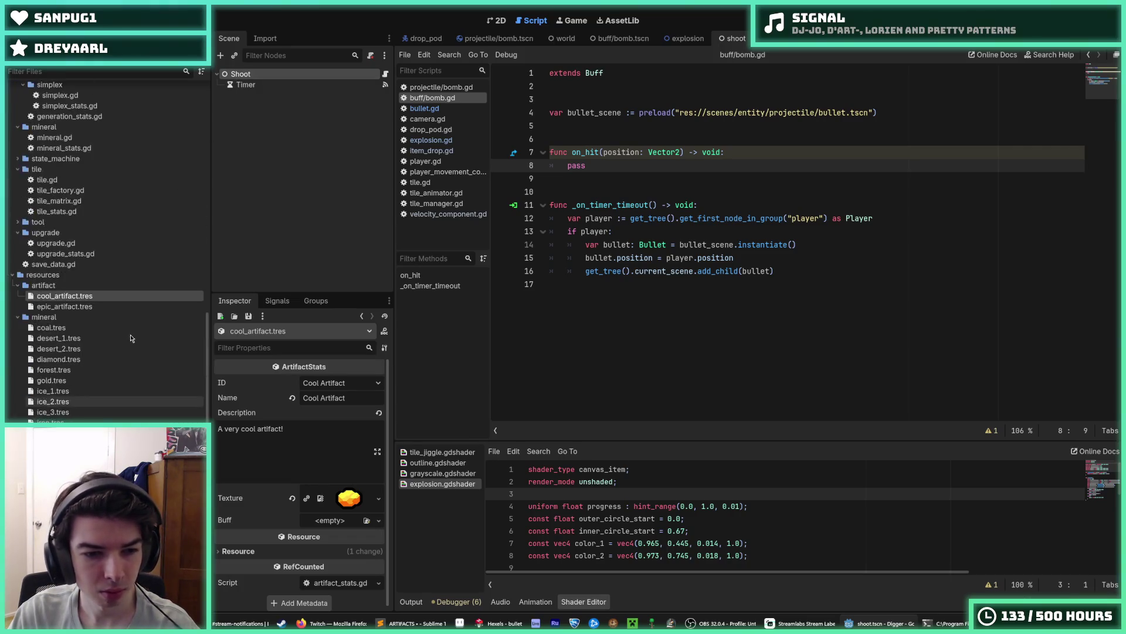
scroll(125, 360, down, 3)
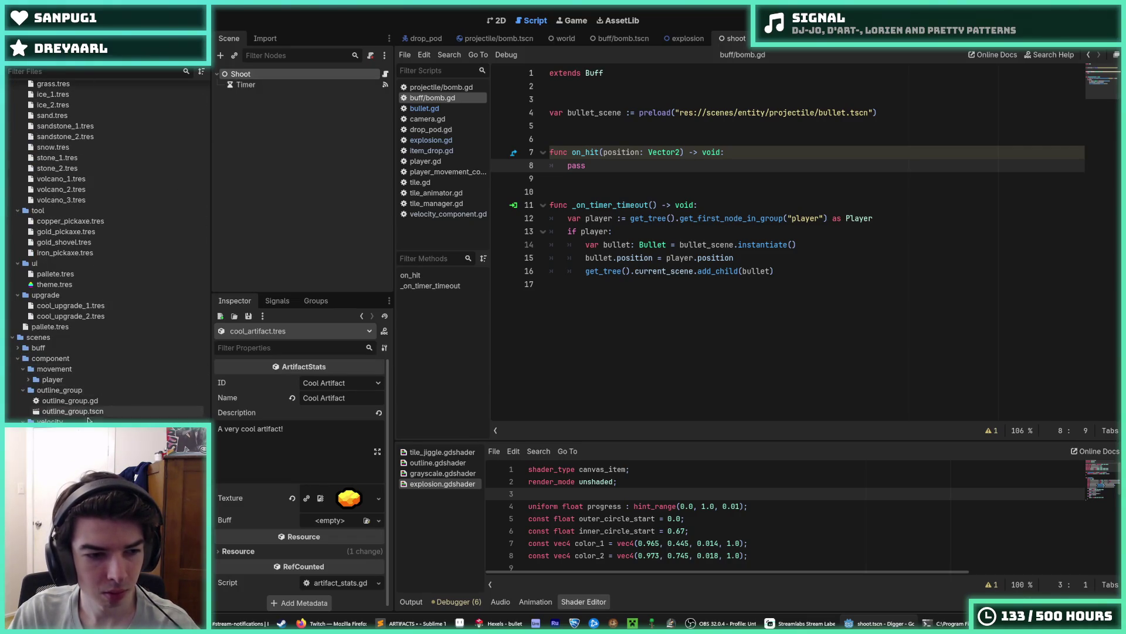
scroll(81, 401, up, 5)
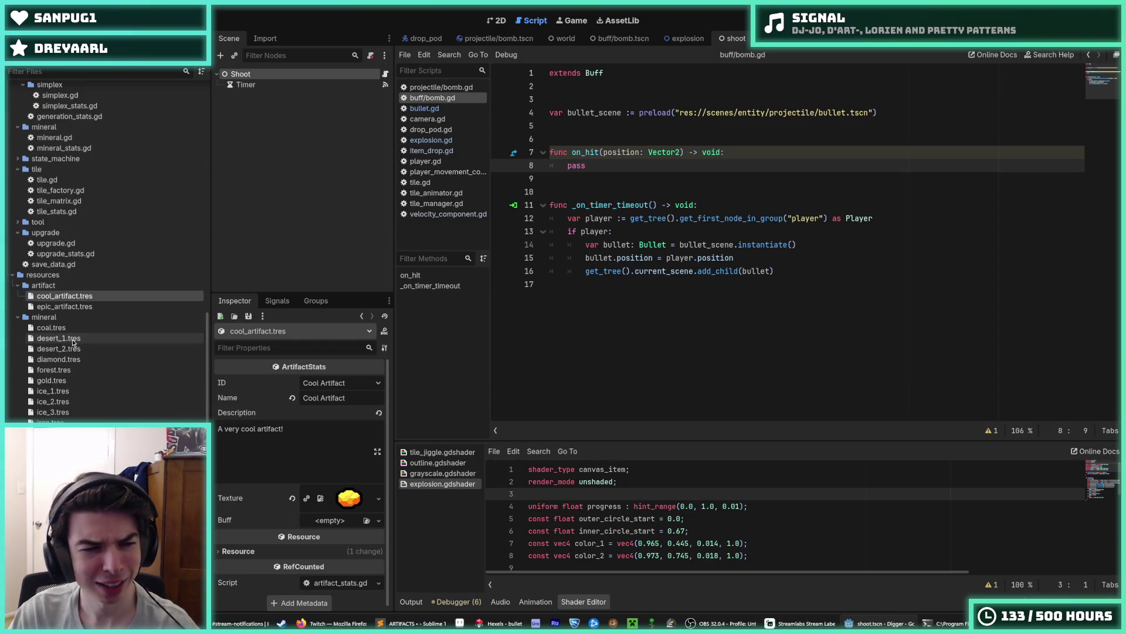
scroll(76, 334, down, 3)
scroll(76, 334, up, 2)
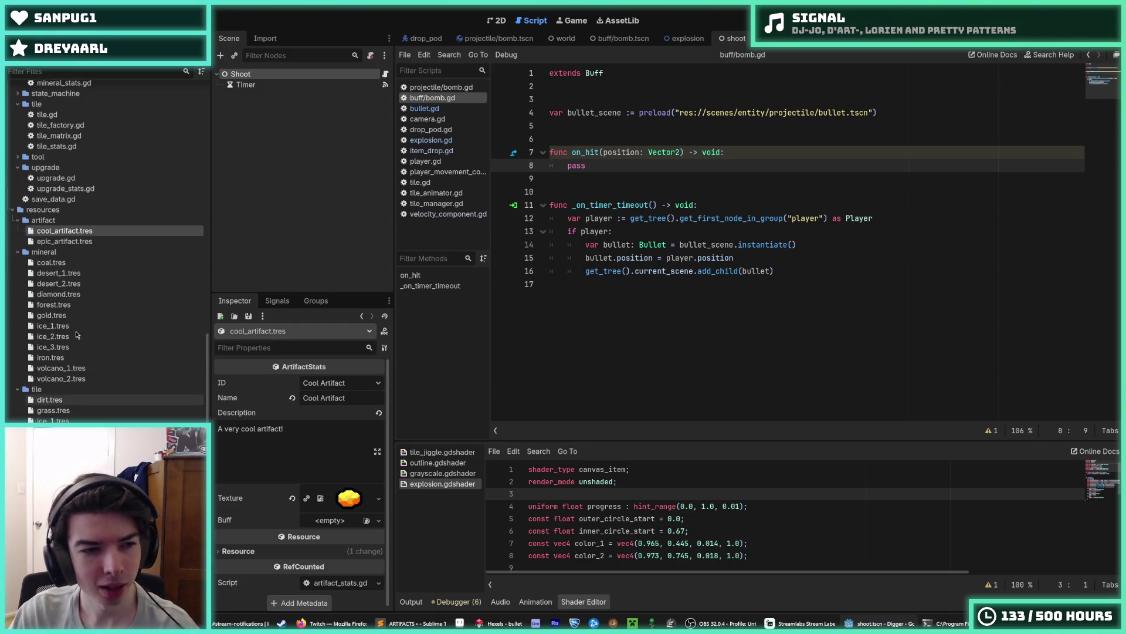
scroll(76, 334, down, 4)
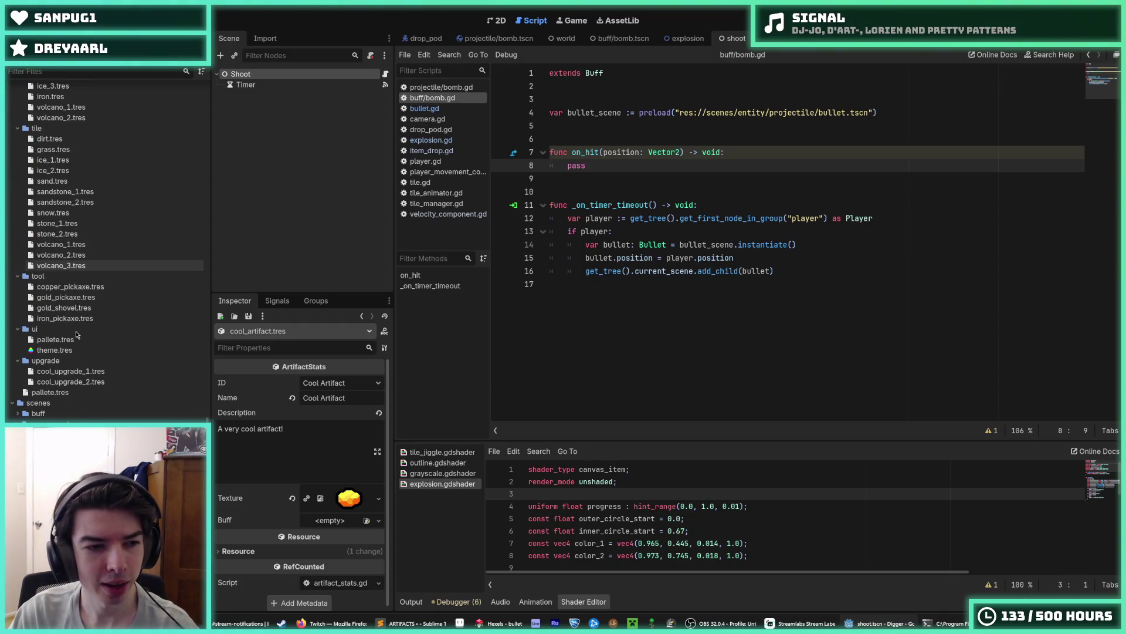
scroll(35, 358, down, 1)
Assign shoot.tscn from scenes/buff as cool_artifact.tres's Buff property
click(17, 349)
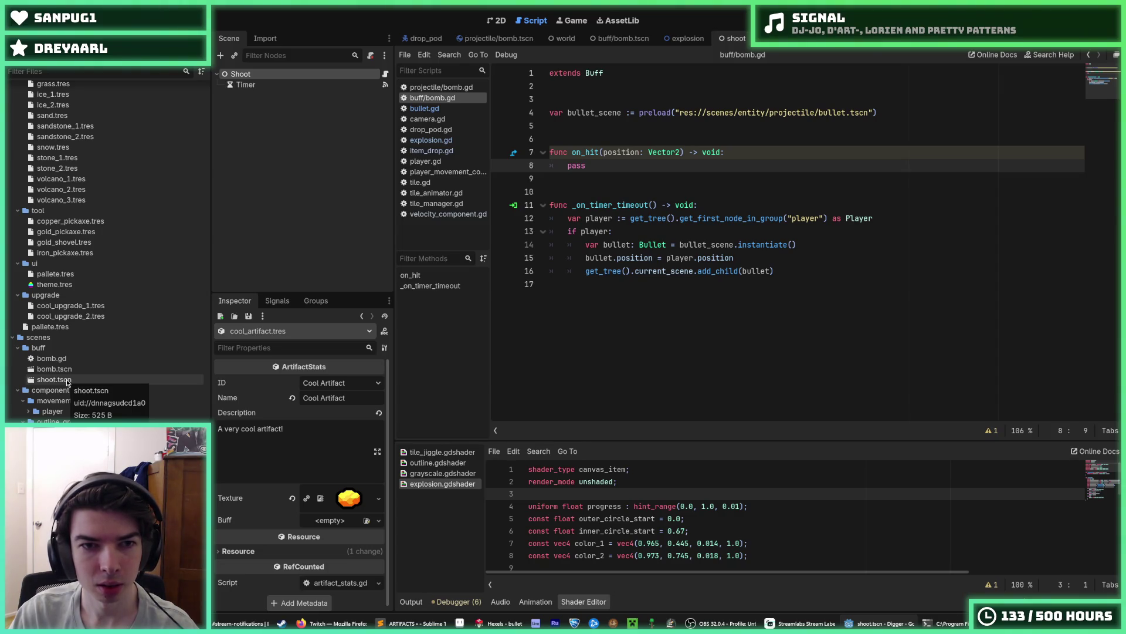
drag(66, 381, 334, 522)
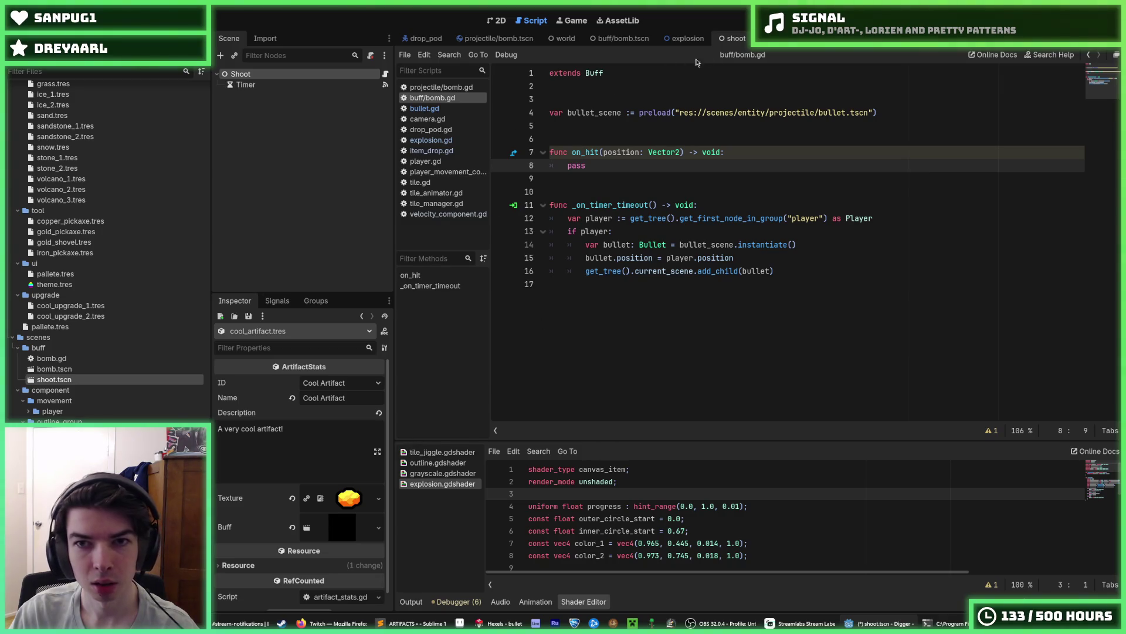
click(786, 38)
Save the Bullet scene and open the shoot.tscn and bomb.tscn buff scenes
key(ctrl+s)
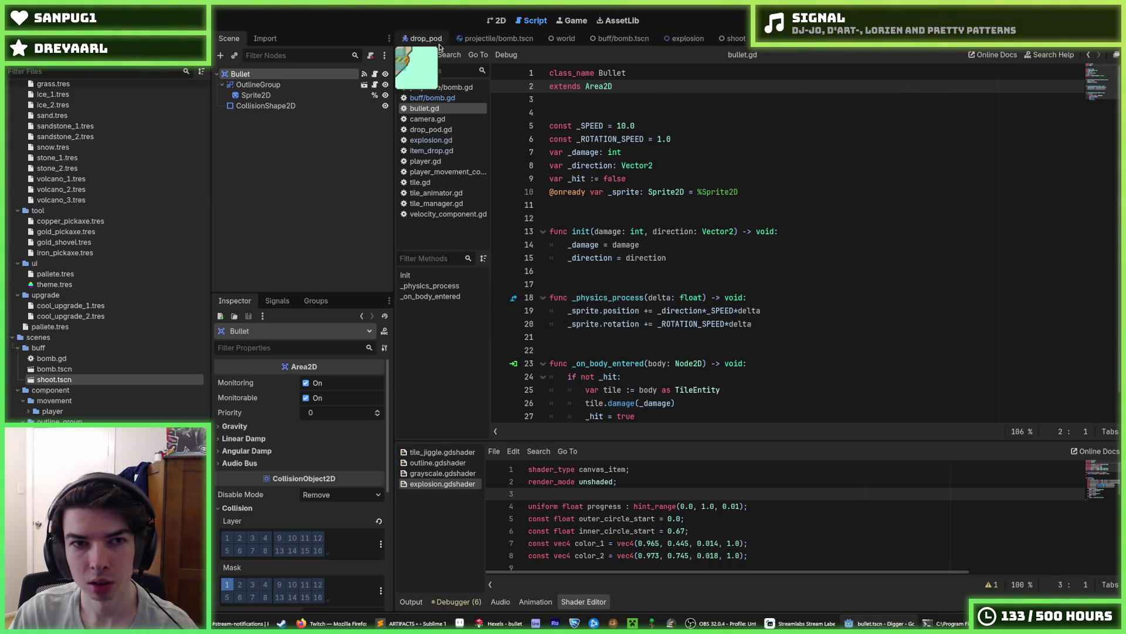
click(375, 75)
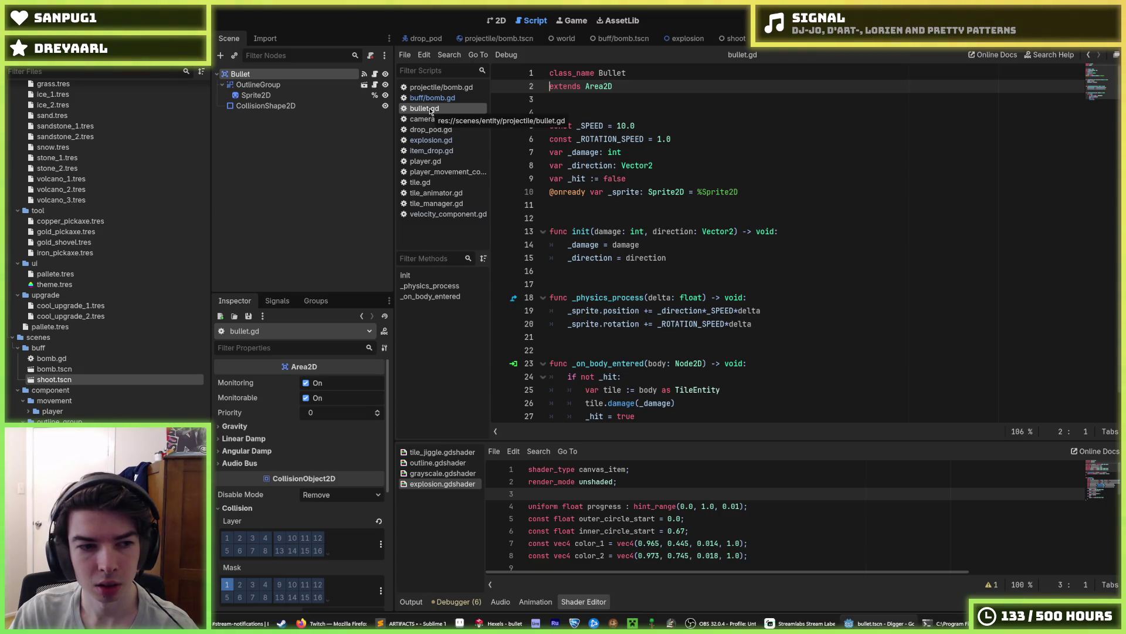
key(ctrl+s)
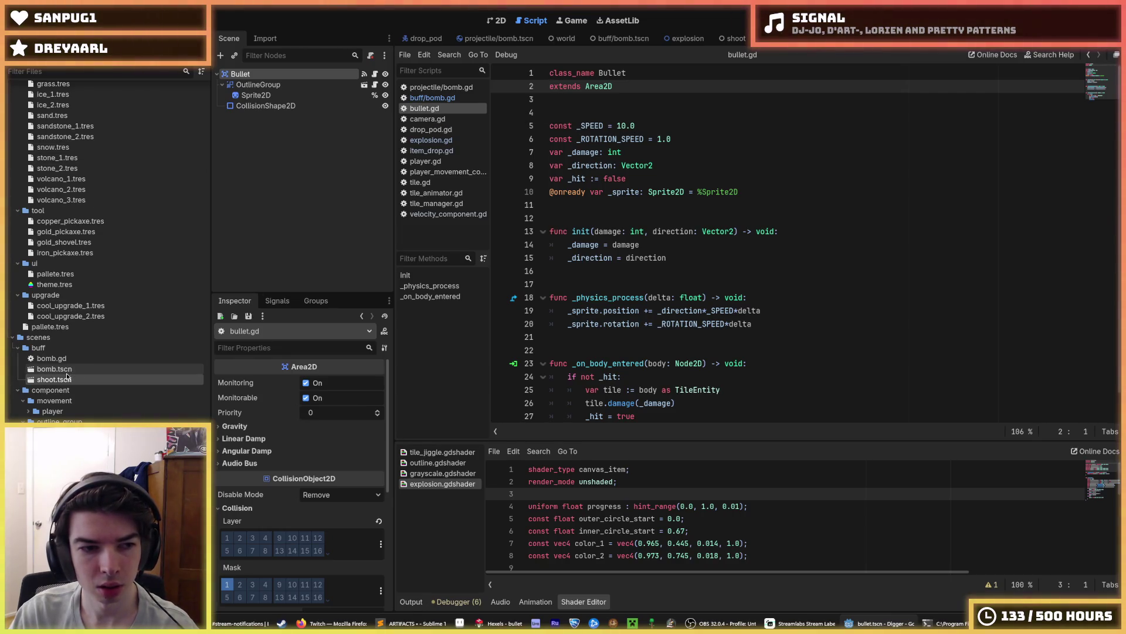
double_click(54, 379)
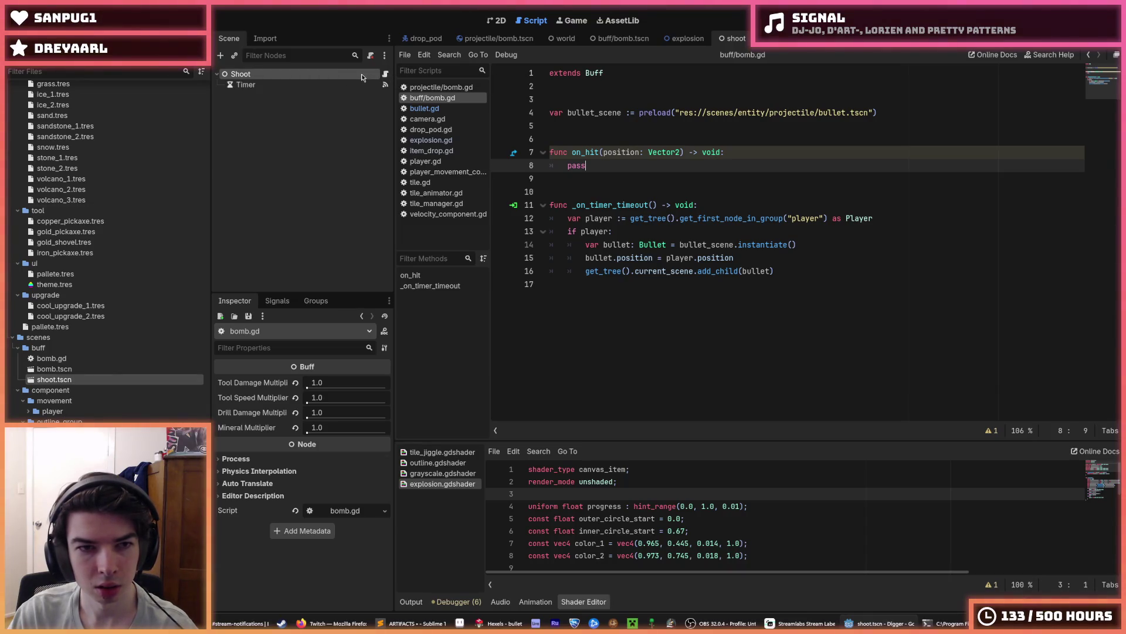
double_click(76, 369)
click(385, 75)
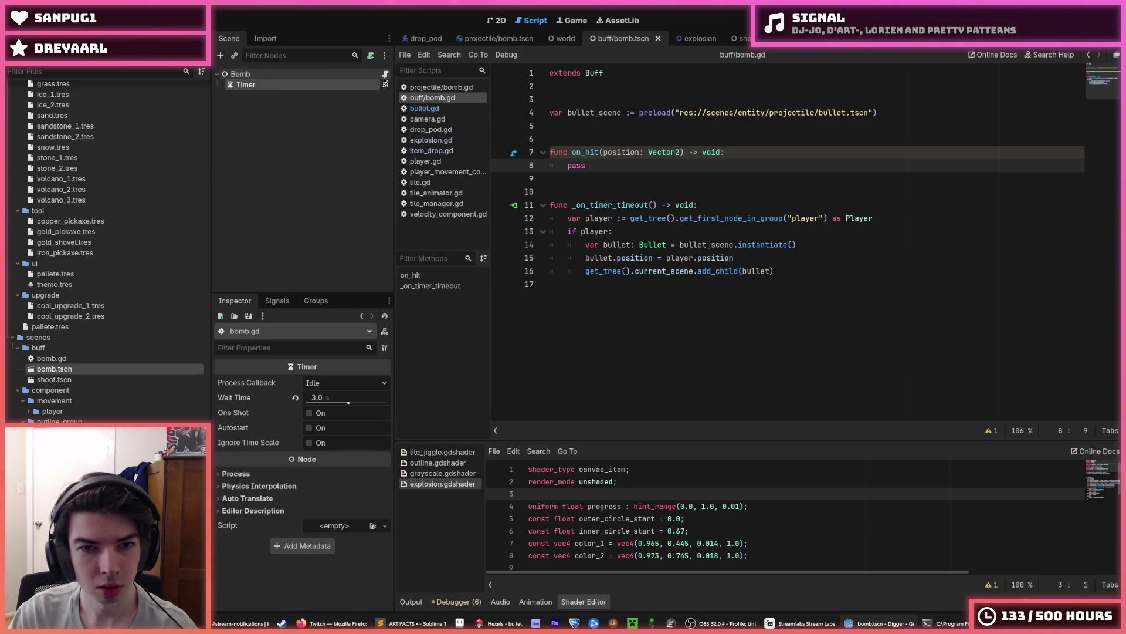
double_click(91, 378)
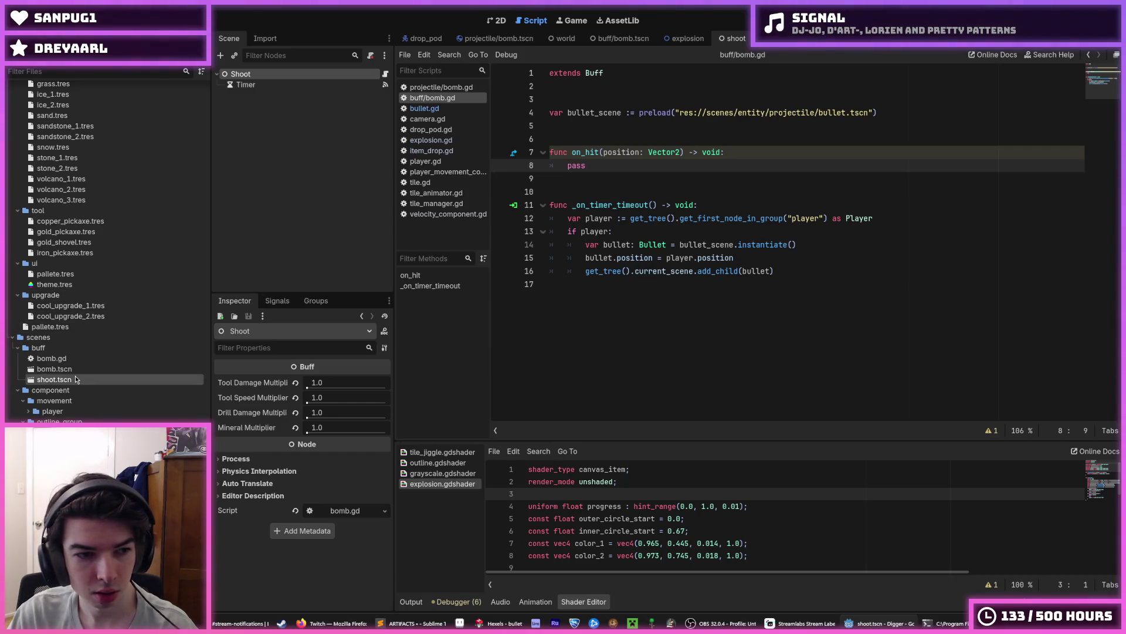
Attach a new shoot.gd script to the Shoot node
right_click(274, 75)
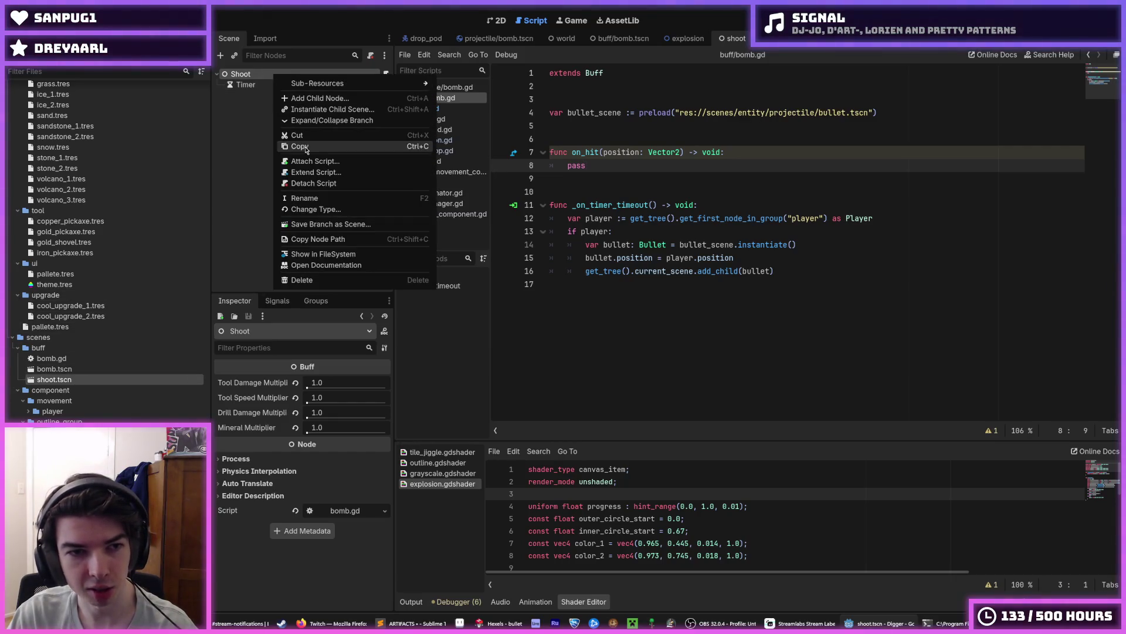
click(308, 161)
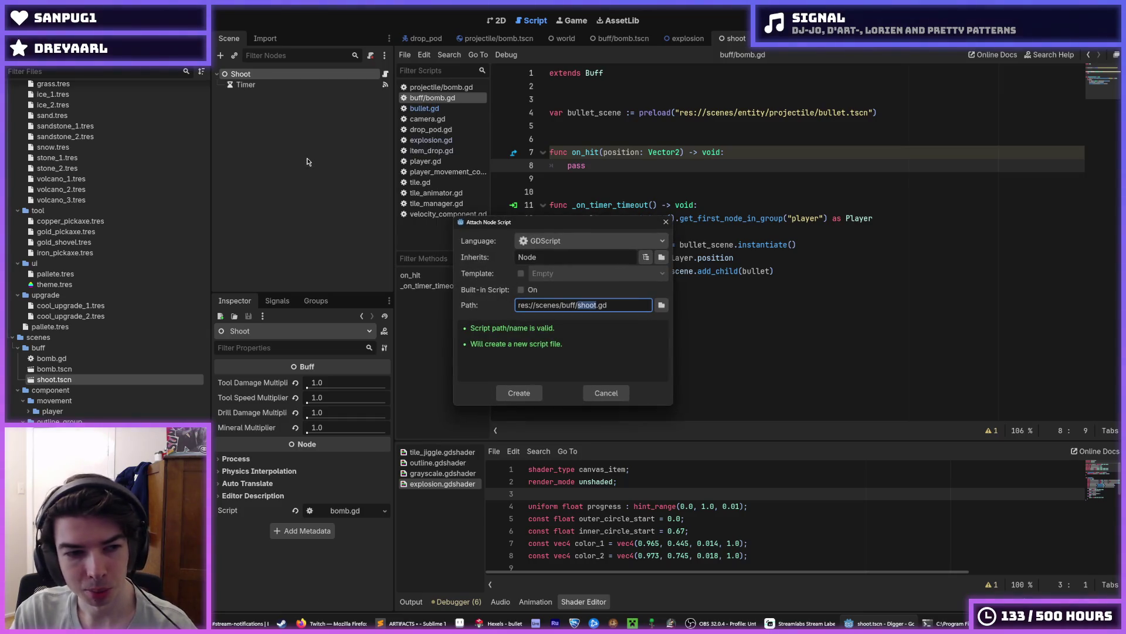
key(Return)
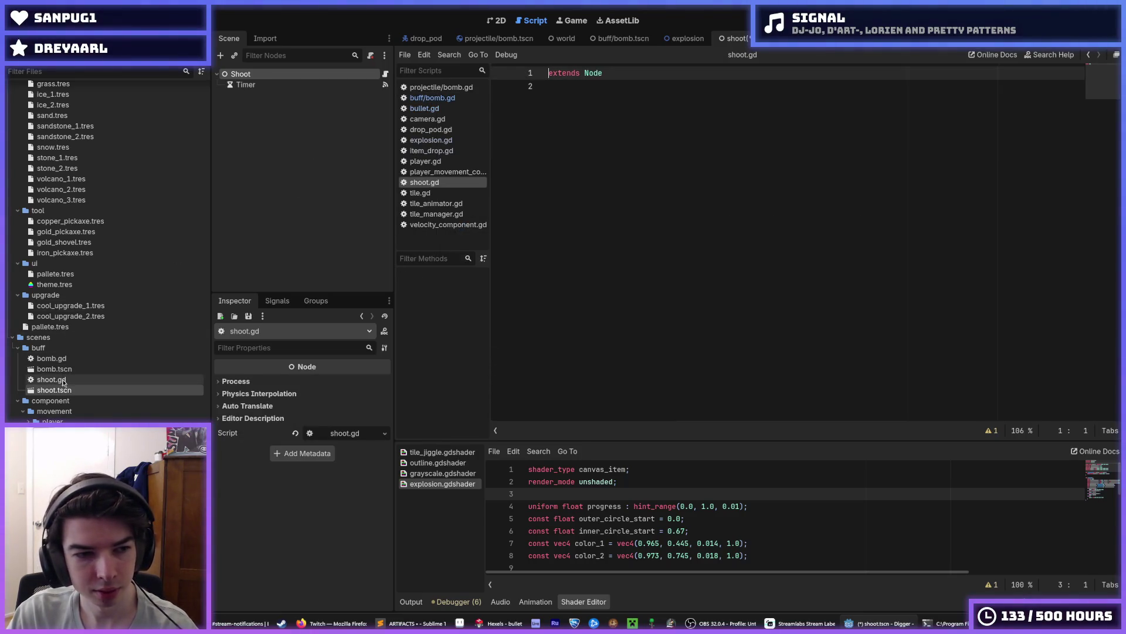
click(64, 382)
Copy all of bomb.gd's code into shoot.gd, replacing its placeholder code
double_click(68, 359)
click(699, 300)
key(ctrl+a)
key(ctrl+c)
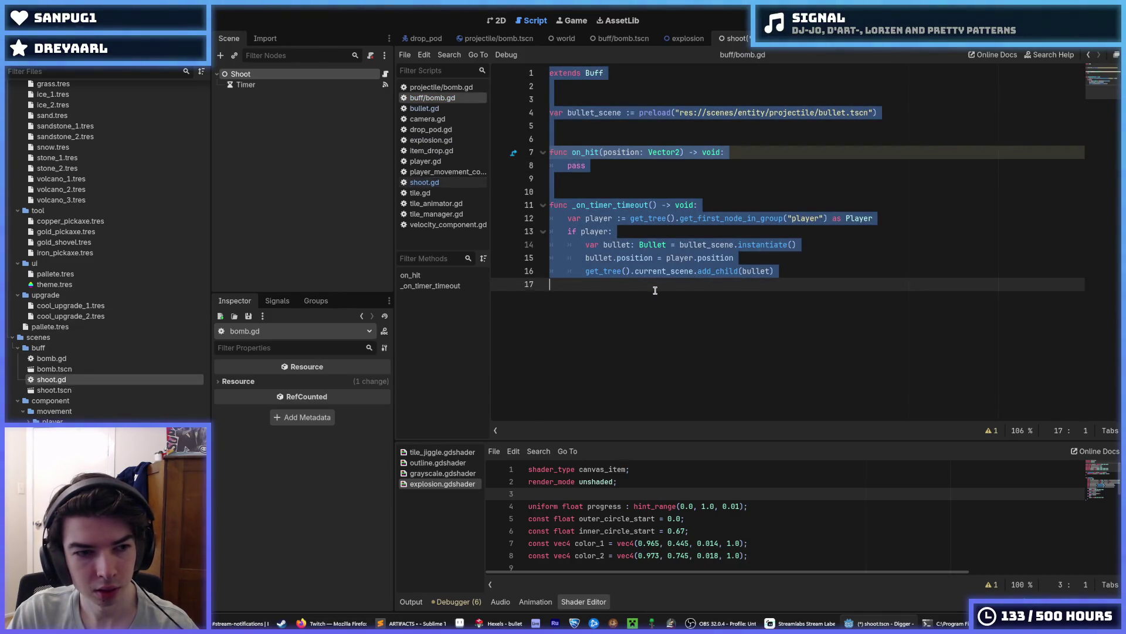
click(655, 291)
double_click(71, 380)
key(ctrl+a)
key(ctrl+v)
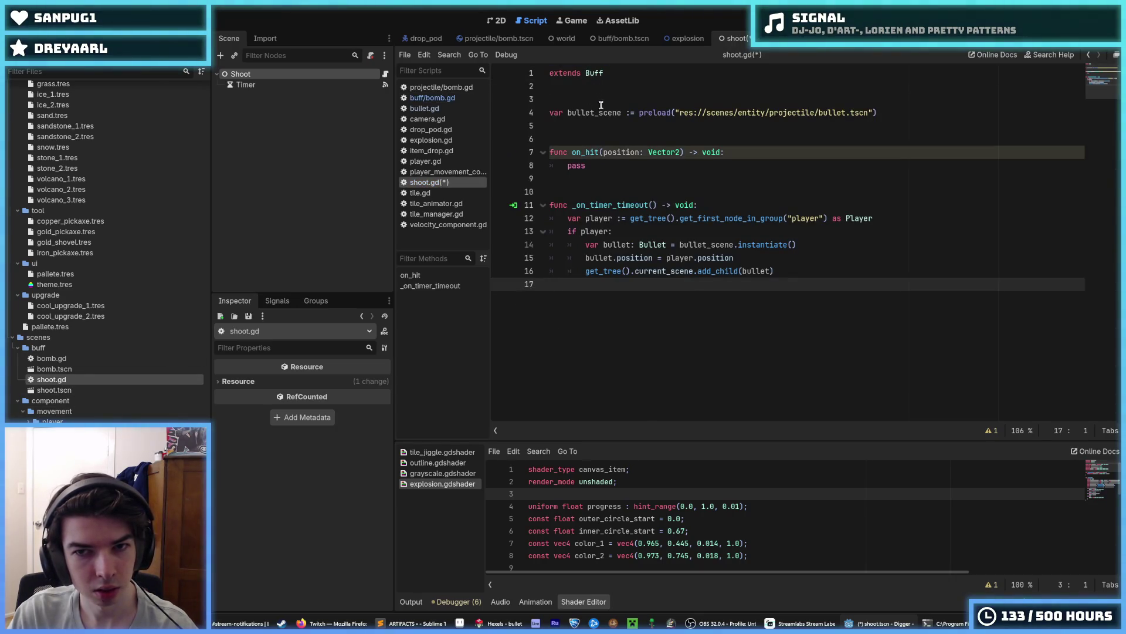
Delete the on_hit function from both shoot.gd and bomb.gd, saving shoot.gd
drag(620, 164, 533, 139)
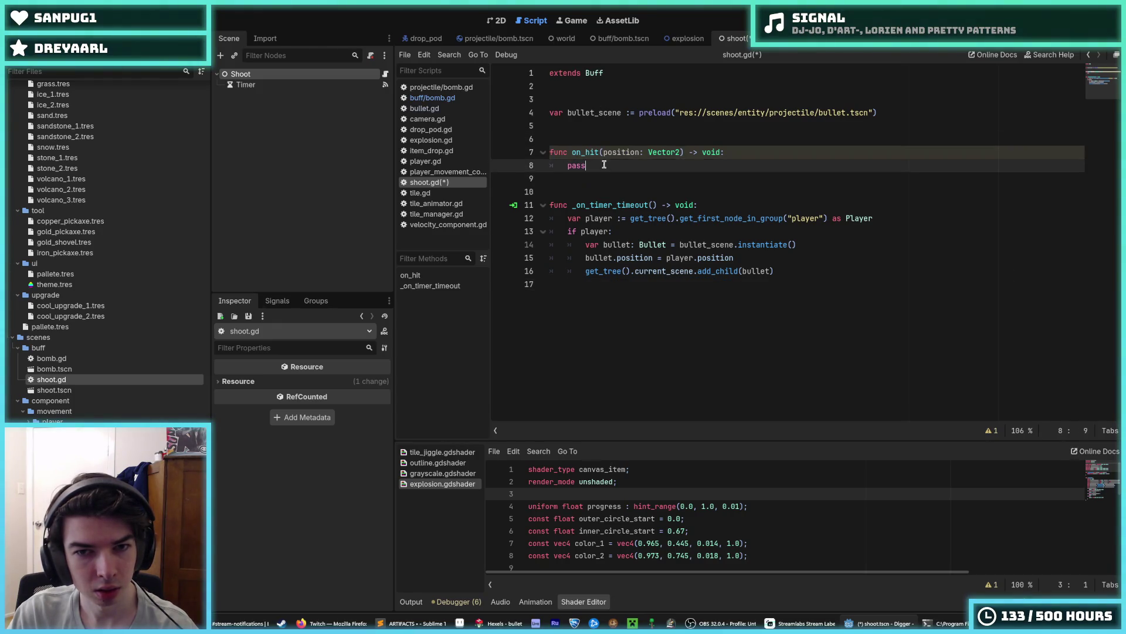
key(BackSpace)
key(ctrl+s)
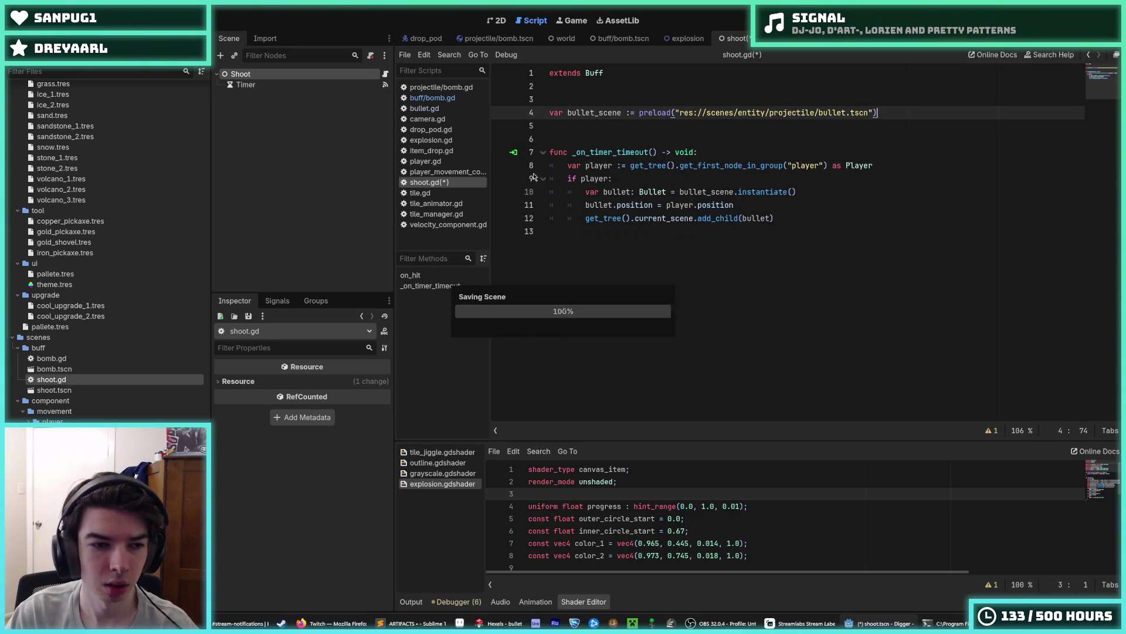
click(433, 97)
drag(606, 166, 548, 132)
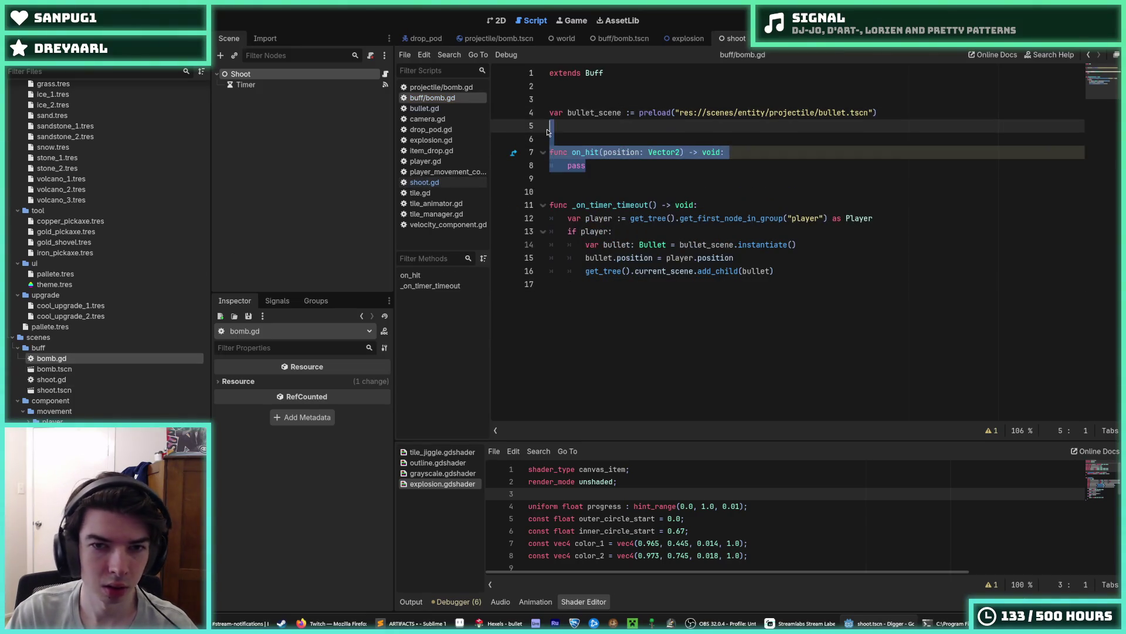
key(BackSpace)
key(BackSpace)
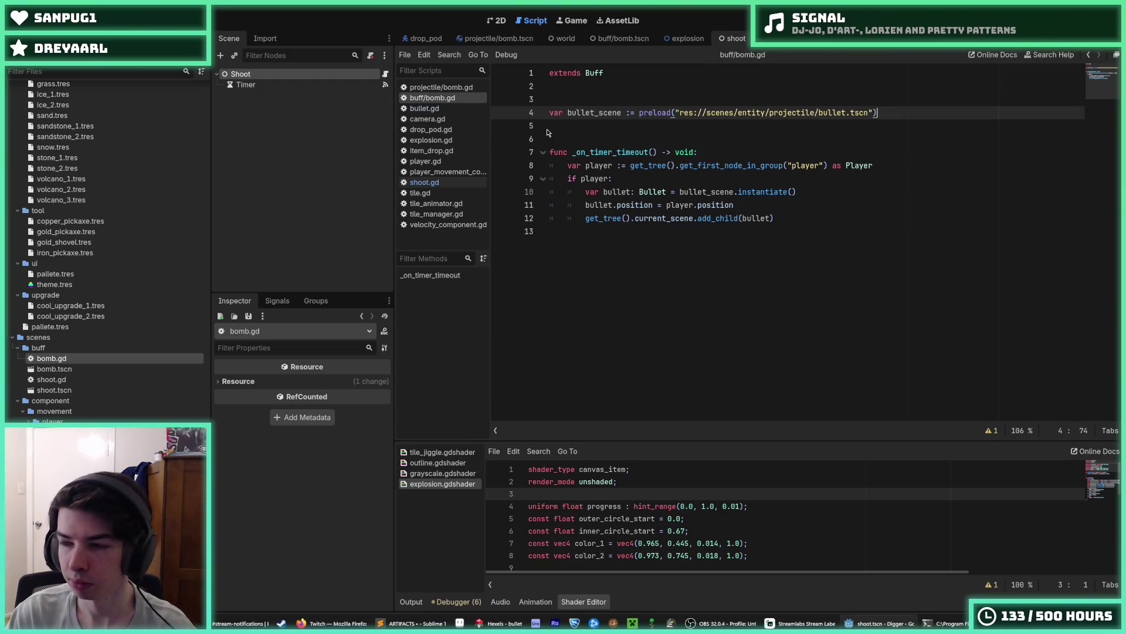
double_click(51, 379)
double_click(78, 359)
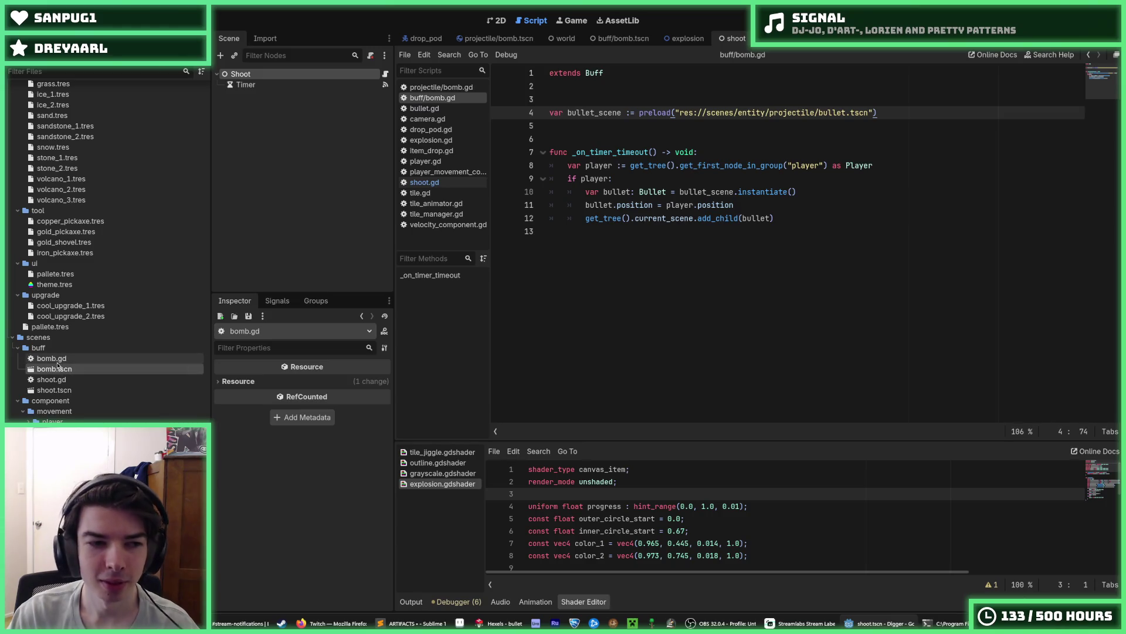
click(56, 390)
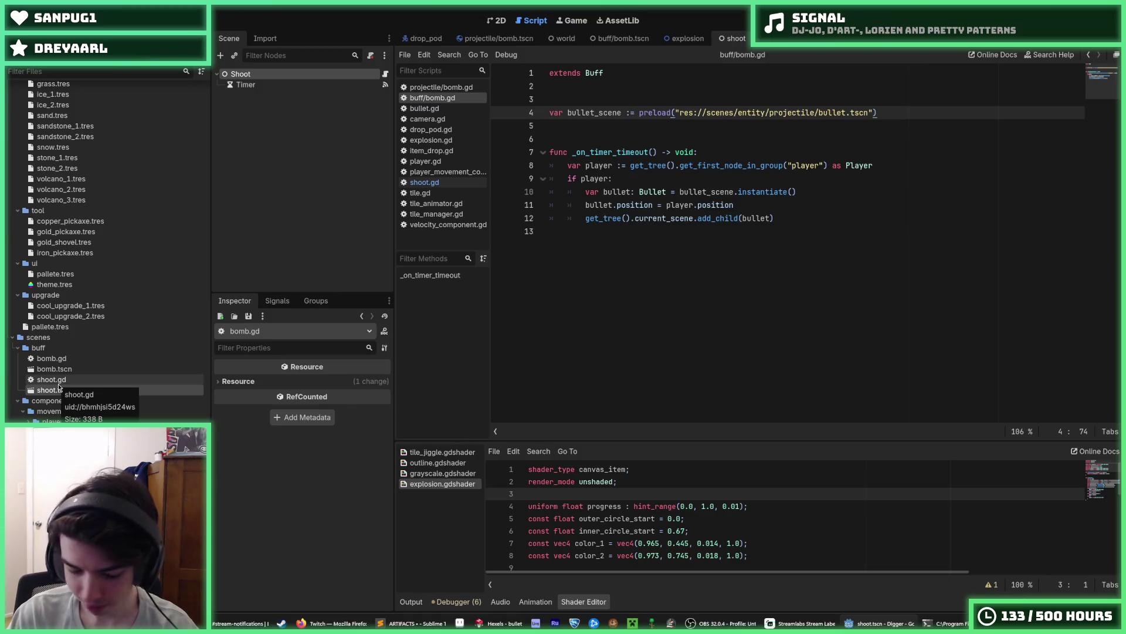
double_click(58, 383)
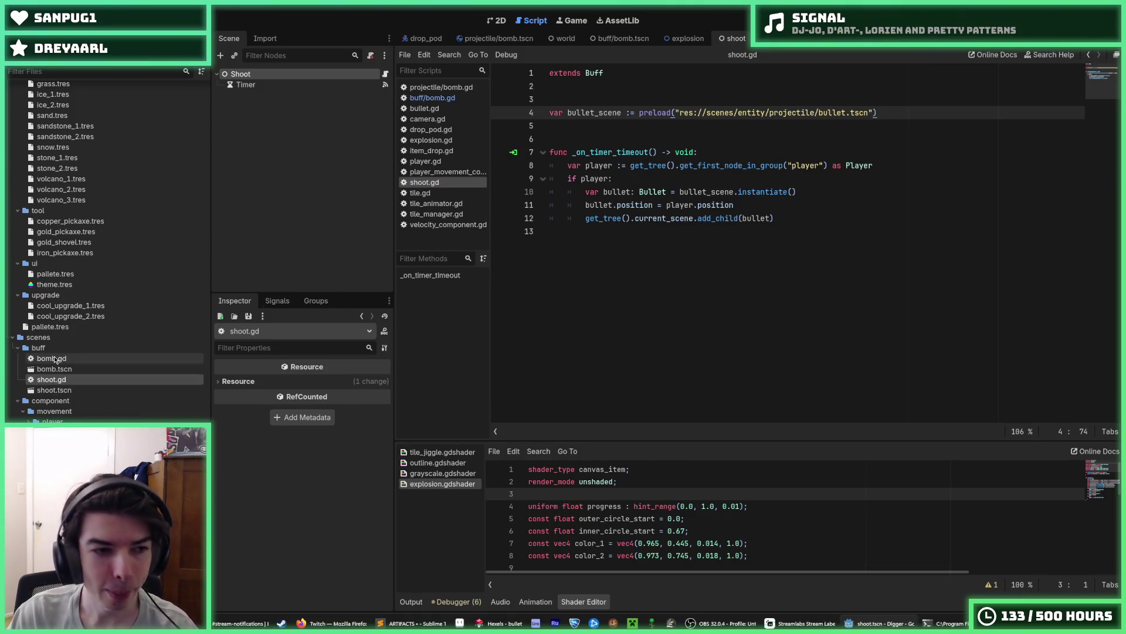
double_click(50, 358)
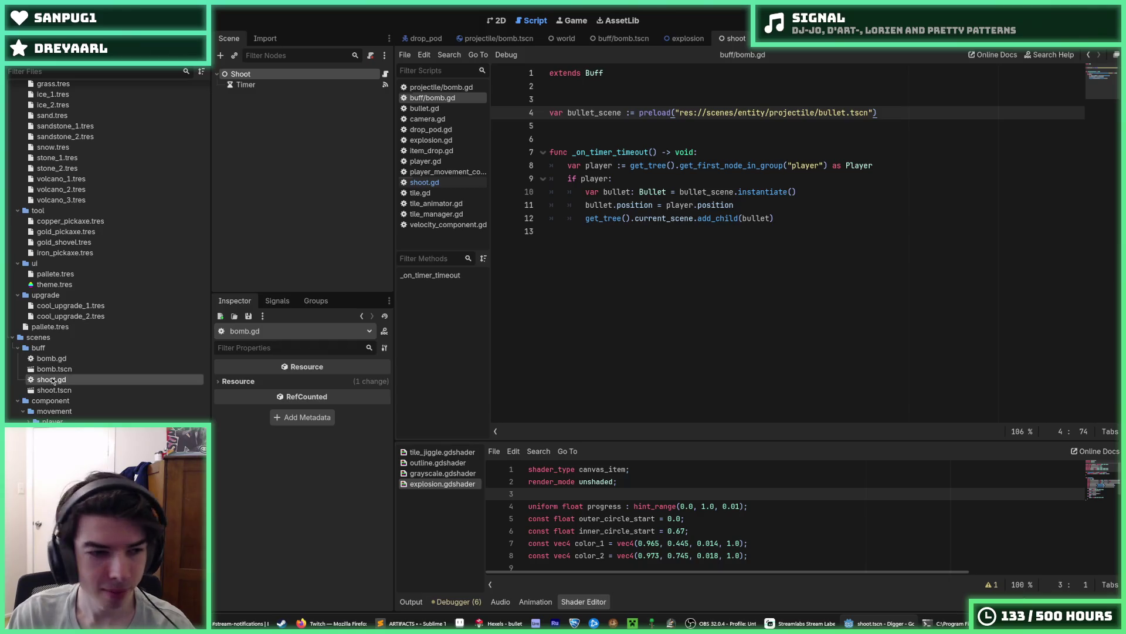
double_click(51, 378)
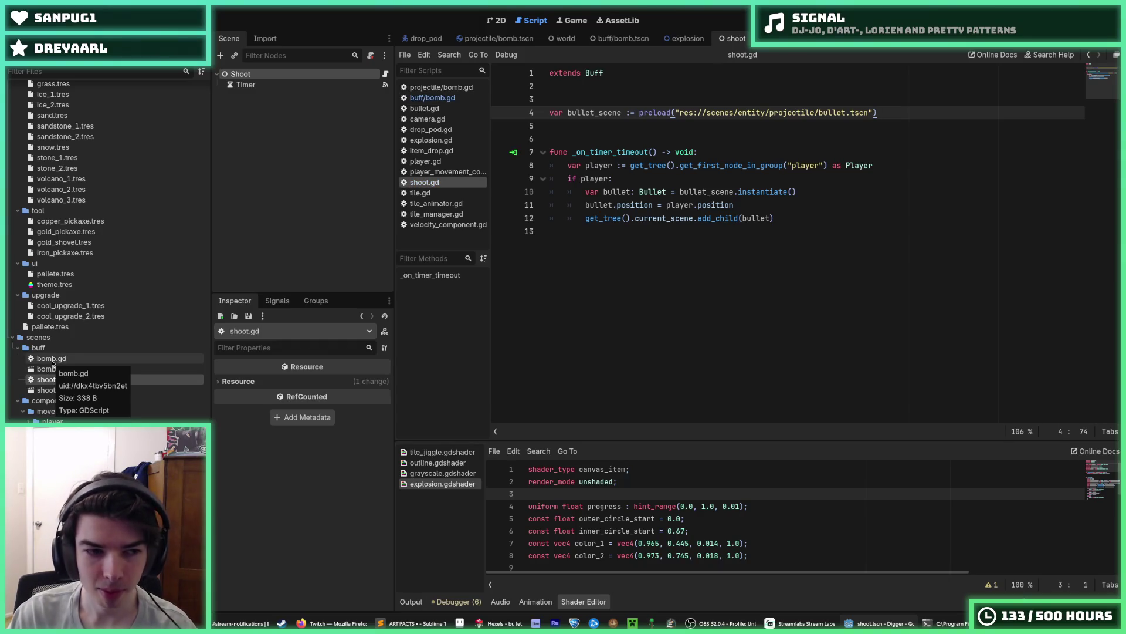
double_click(52, 359)
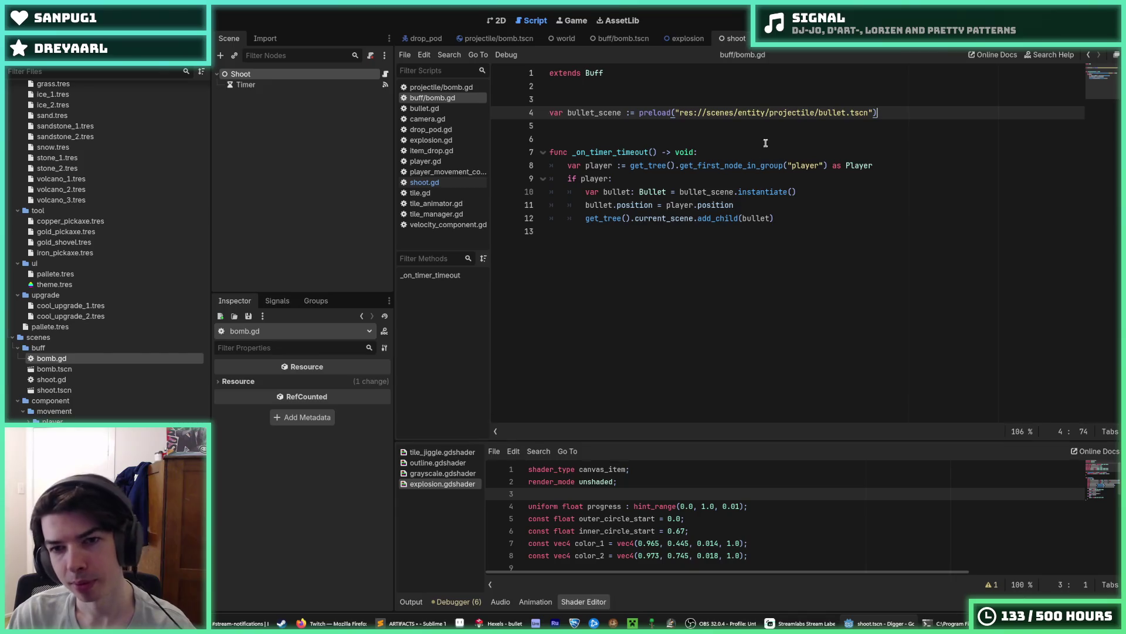
Rename bullet to bomb and the Bullet type to Bomb in bomb.gd, and save
double_click(578, 113)
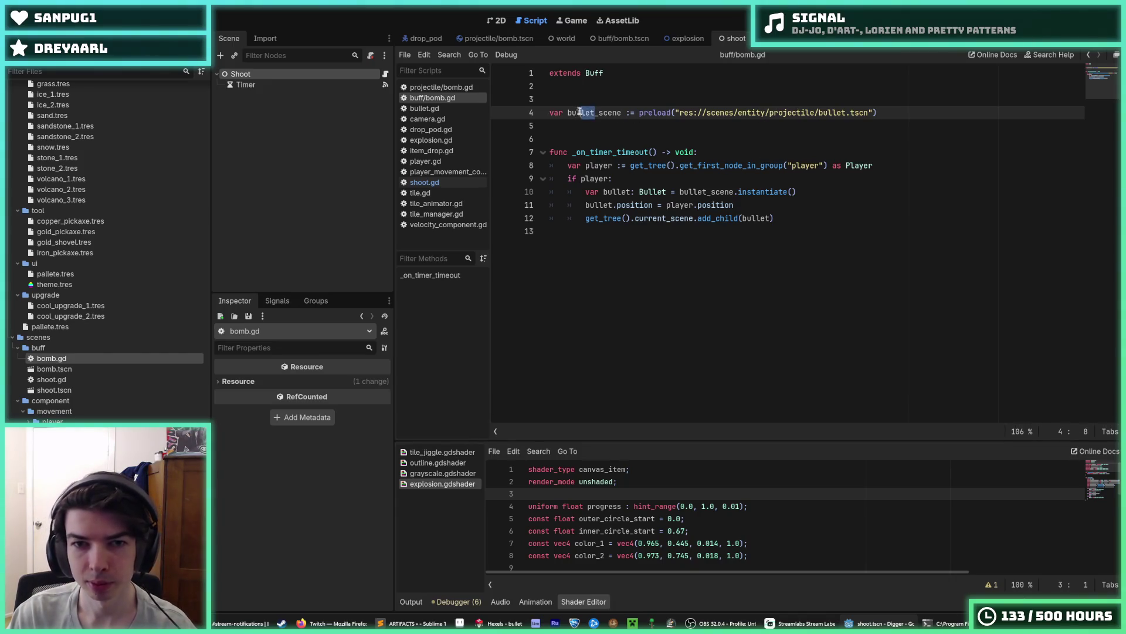
key(ctrl+d)
key(ctrl+d)
key(ctrl+d)
key(ctrl+d)
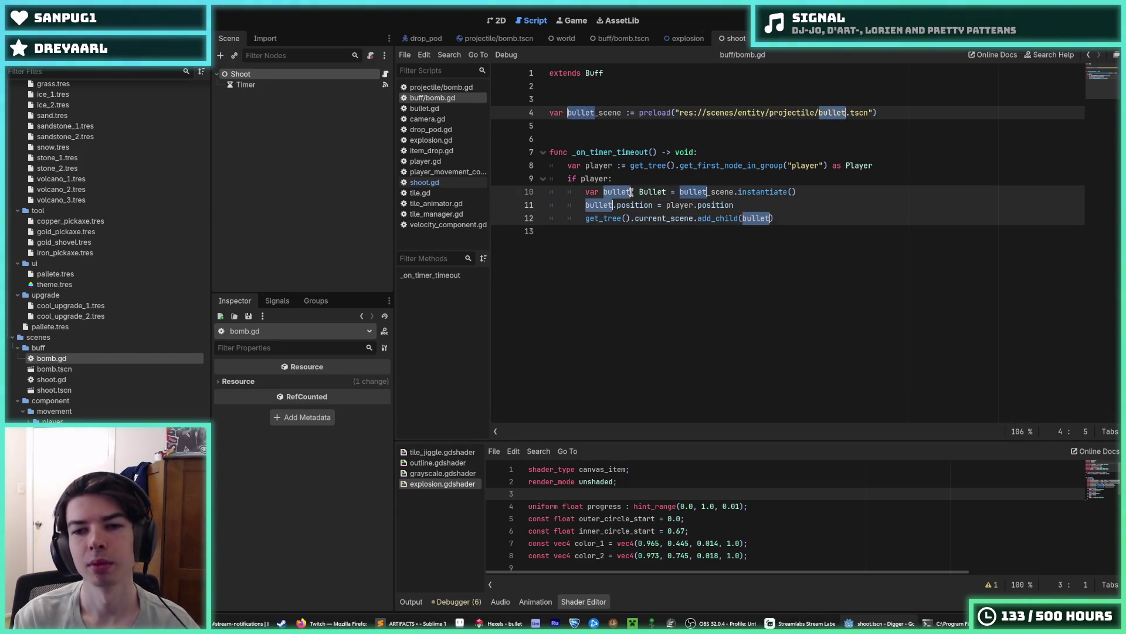
text(bomb)
double_click(643, 192)
text(Bomb)
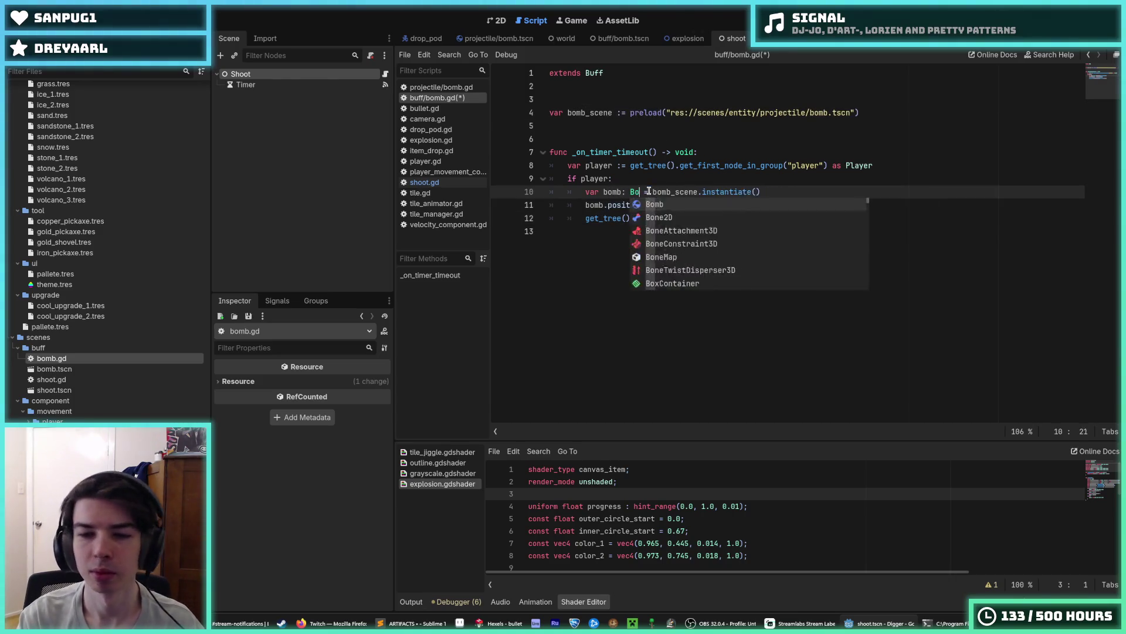
key(Up)
key(ctrl+s)
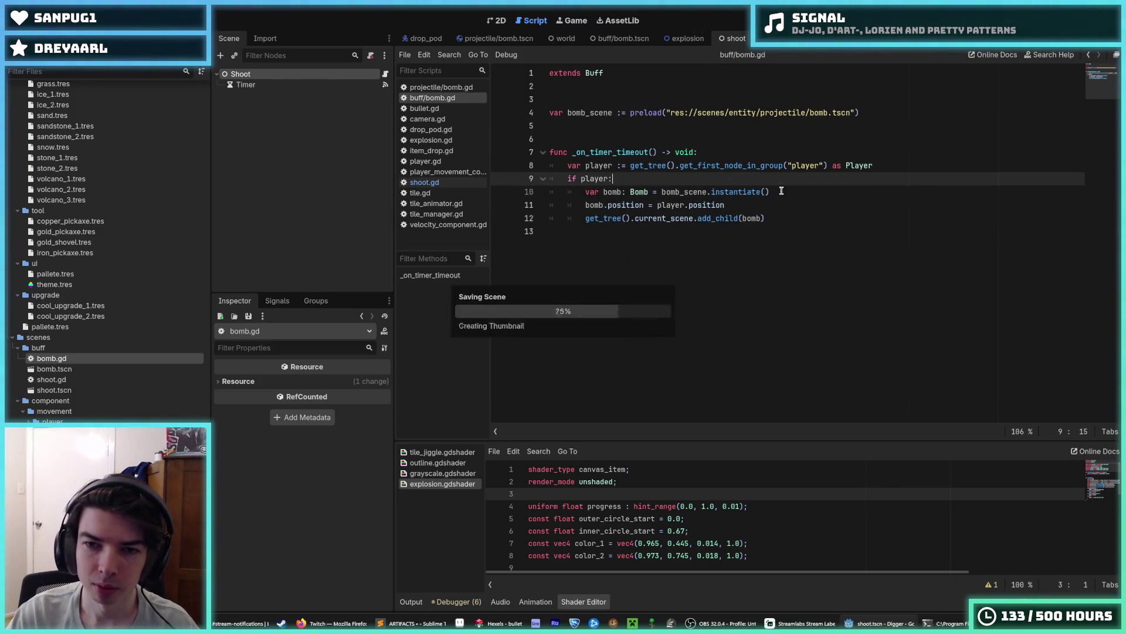
click(787, 194)
click(765, 178)
key(ctrl+s)
click(744, 154)
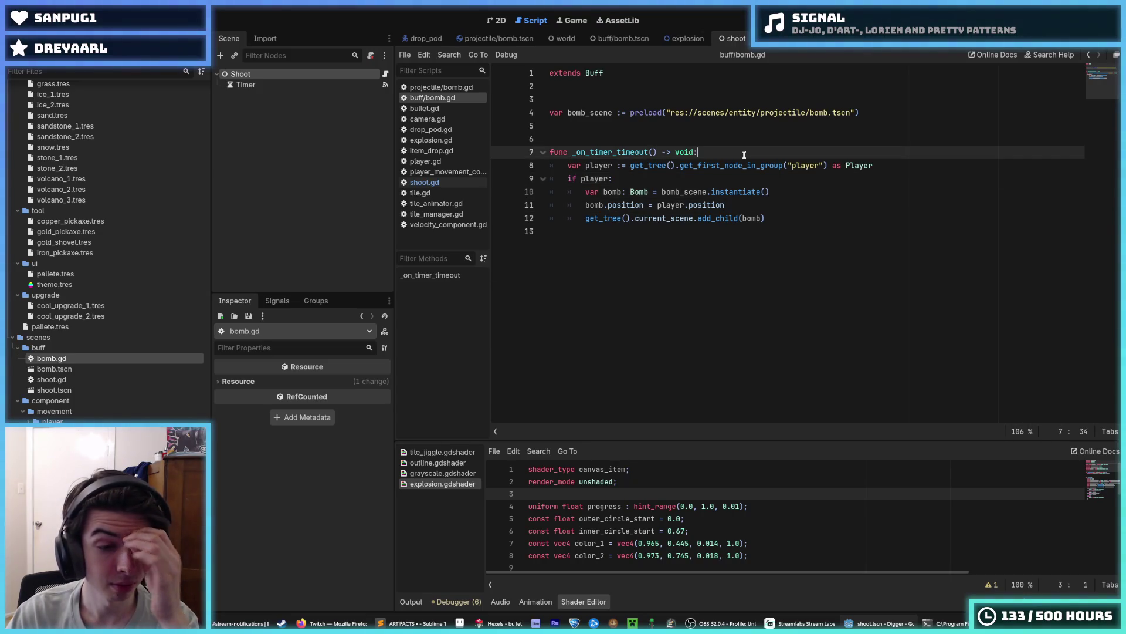
double_click(88, 381)
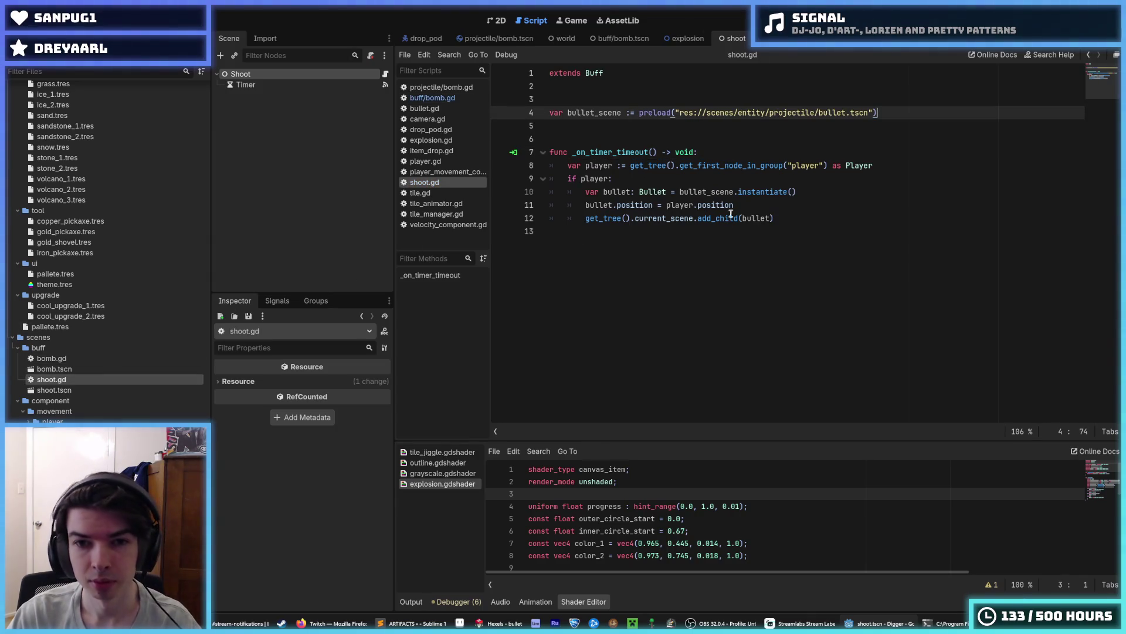
Save shoot.gd, browse the FileSystem dock, and run the game with F5 to test the shoot buff
click(646, 178)
key(ctrl+s)
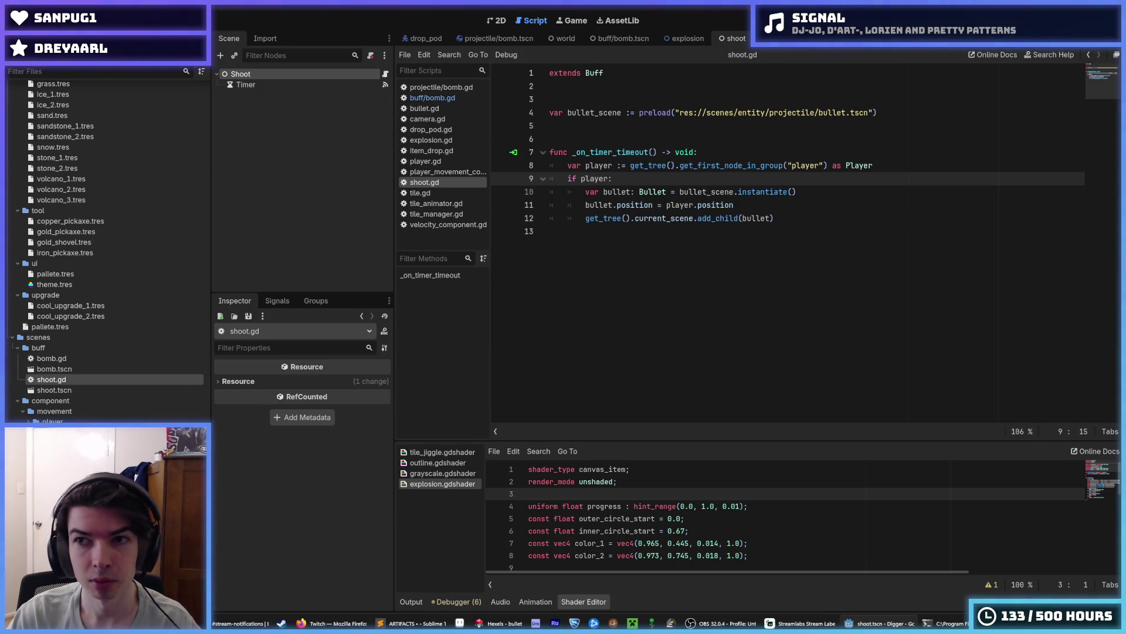
scroll(86, 313, down, 5)
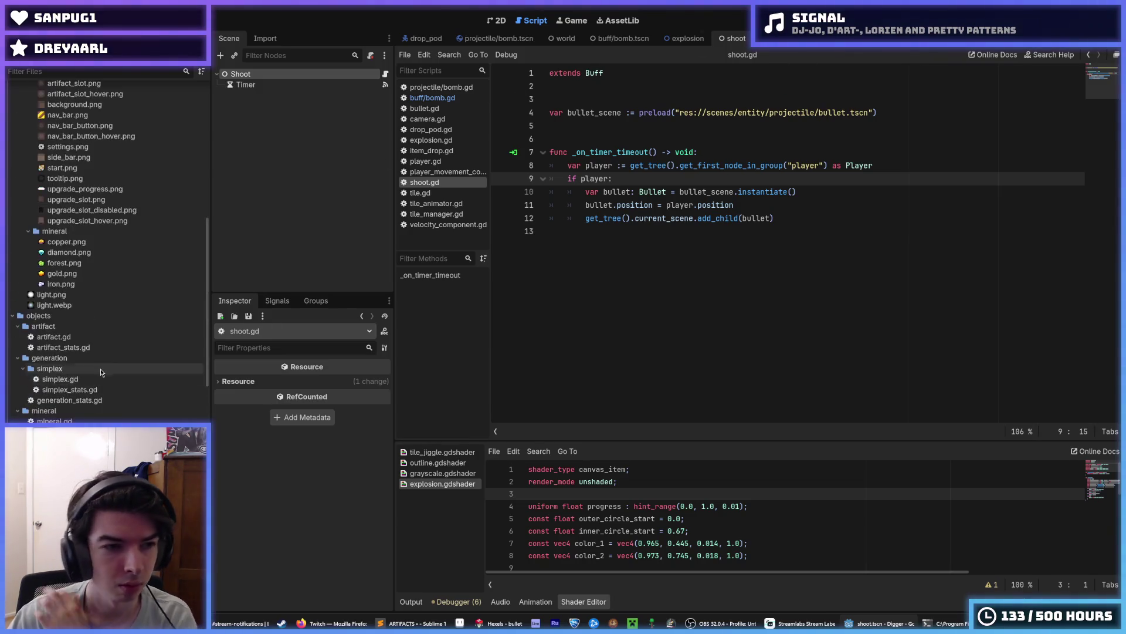
scroll(79, 329, up, 2)
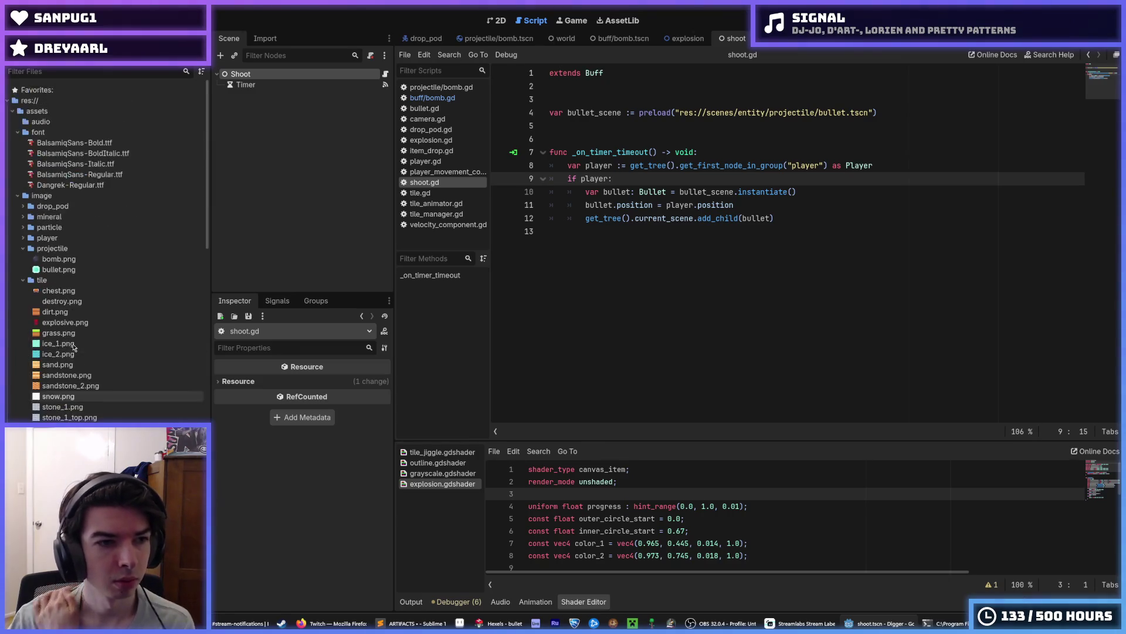
scroll(73, 348, down, 5)
scroll(73, 348, down, 3)
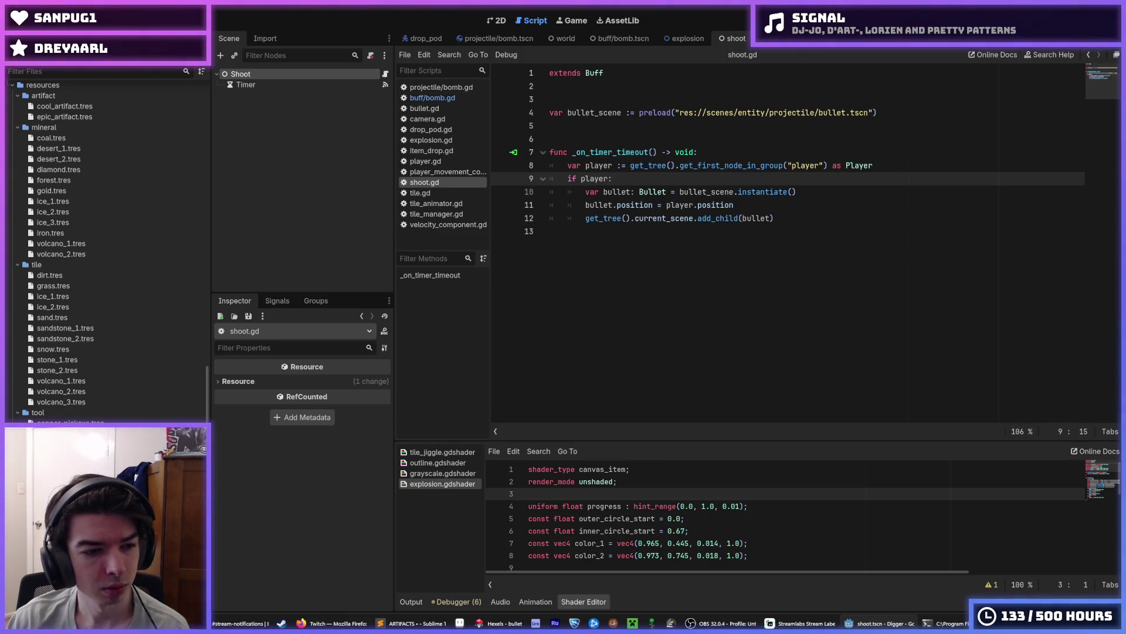
scroll(105, 246, up, 10)
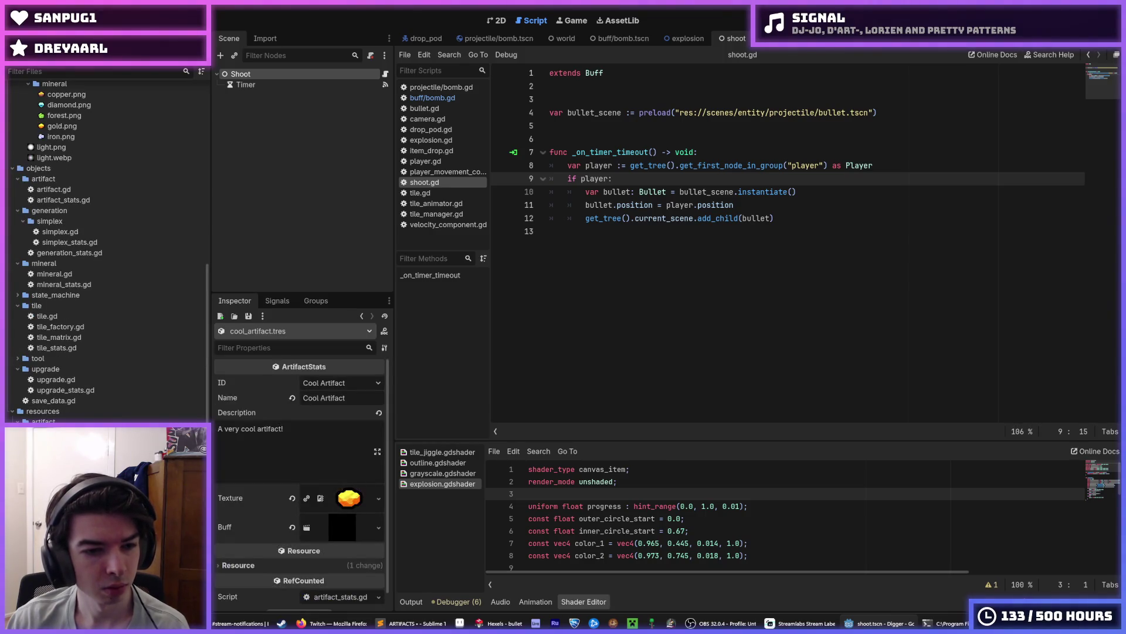
key(F5)
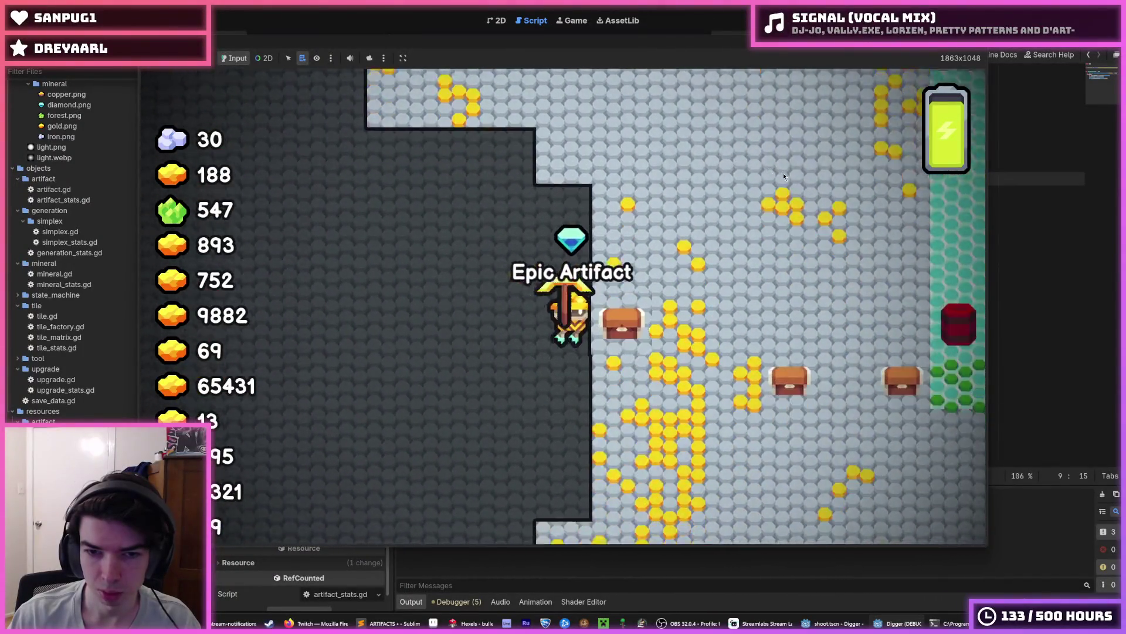
Stop the running game with F8 and switch to the Bullet, then explosion scenes
key(F8)
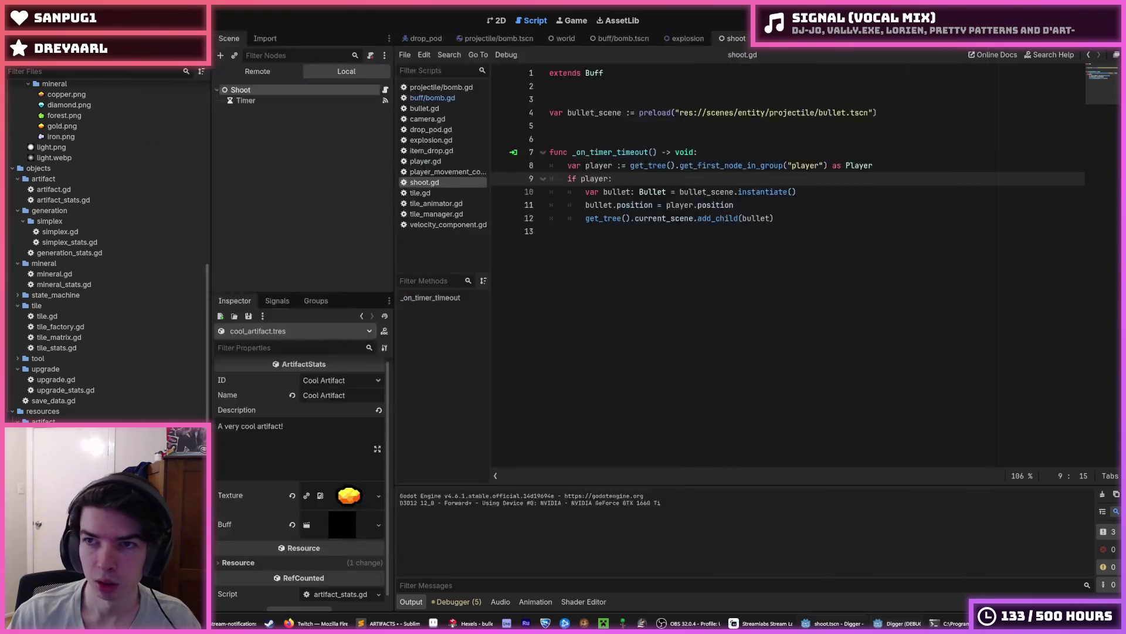
click(773, 219)
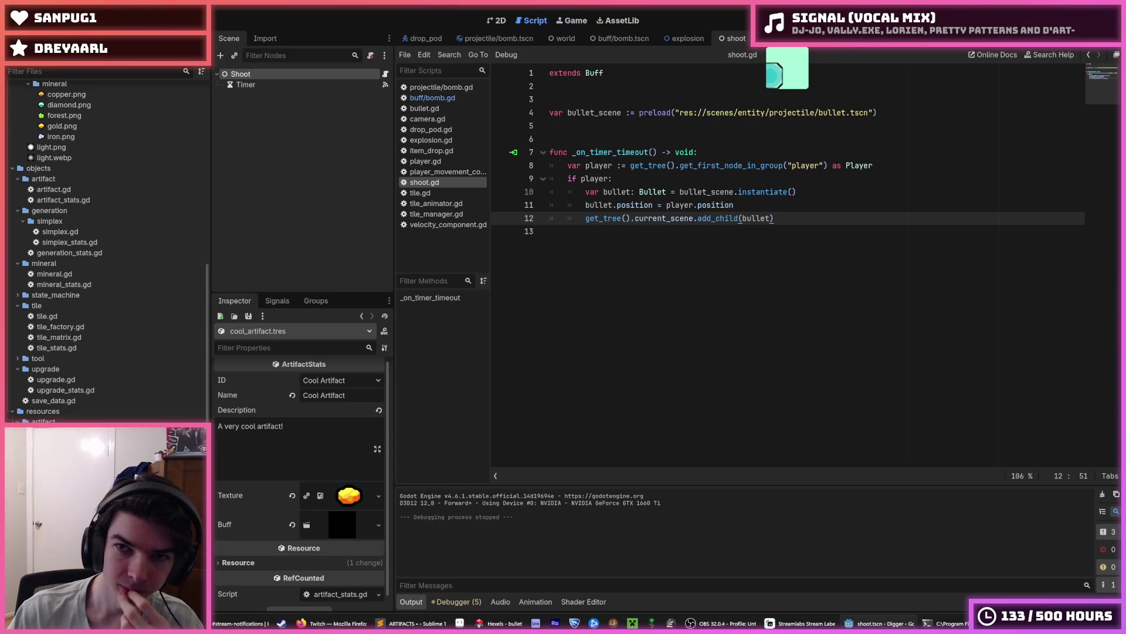
click(780, 38)
click(677, 38)
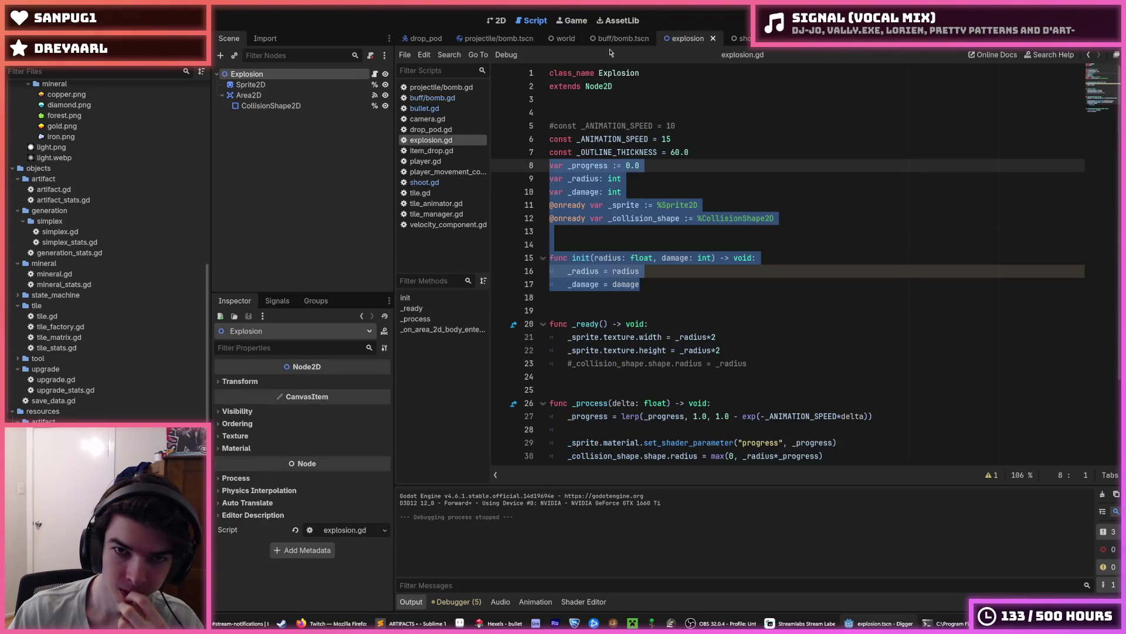
Look through the bomb, drop_pod and projectile scene tabs before returning to the shoot scene
click(623, 38)
click(499, 38)
click(418, 38)
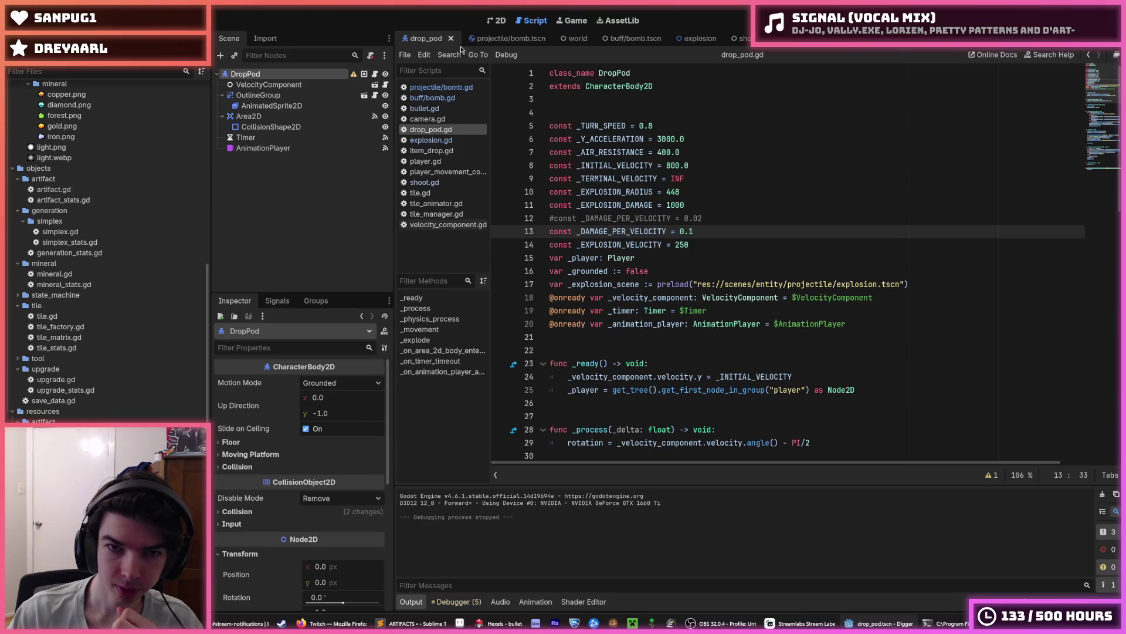
click(510, 40)
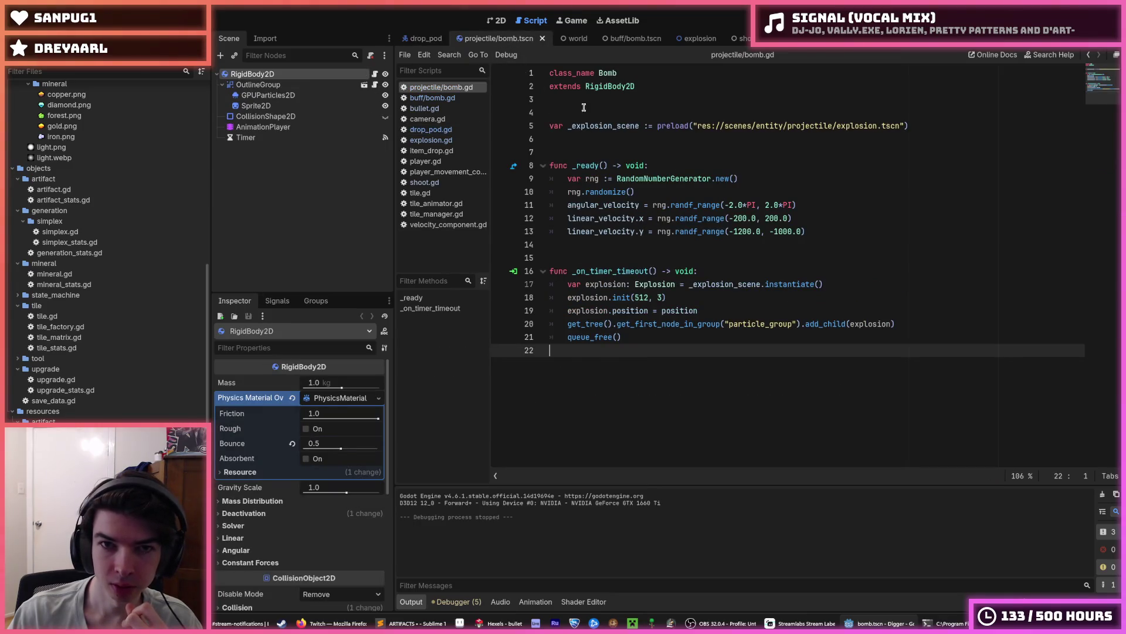
click(737, 40)
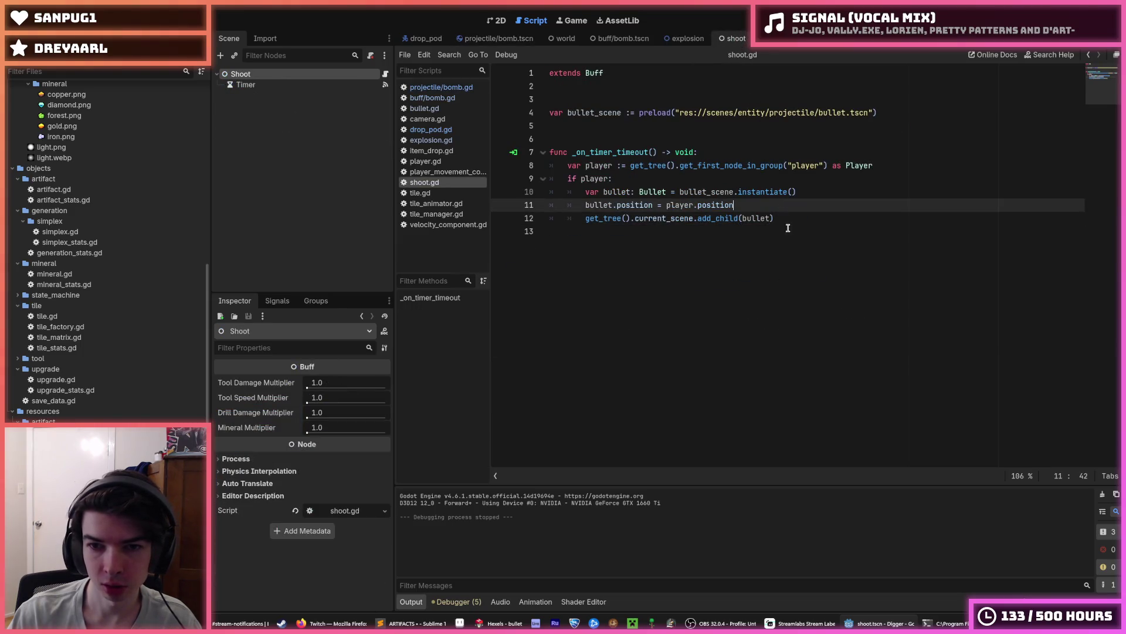
Add a new line 12 in shoot.gd initialising the bullet with damage 1
click(773, 199)
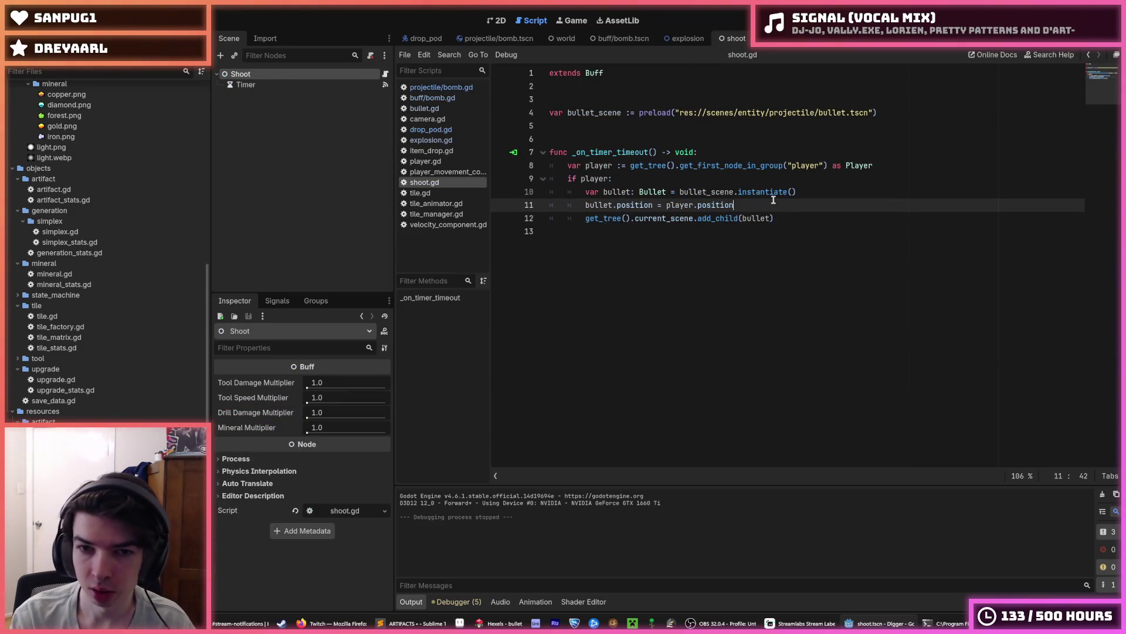
key(Return)
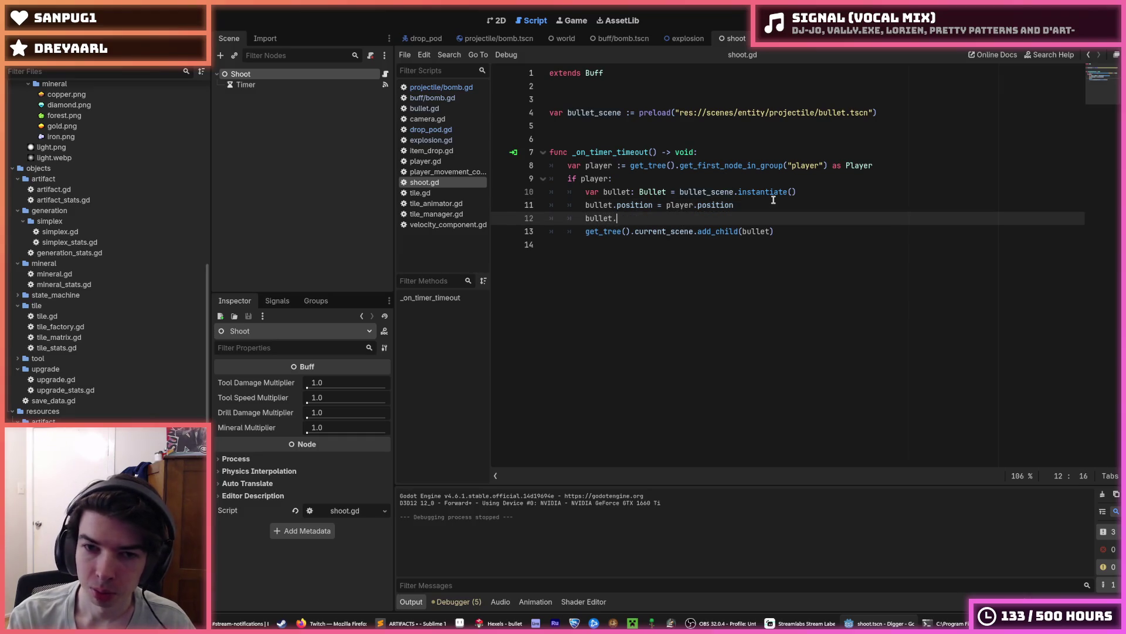
text(()
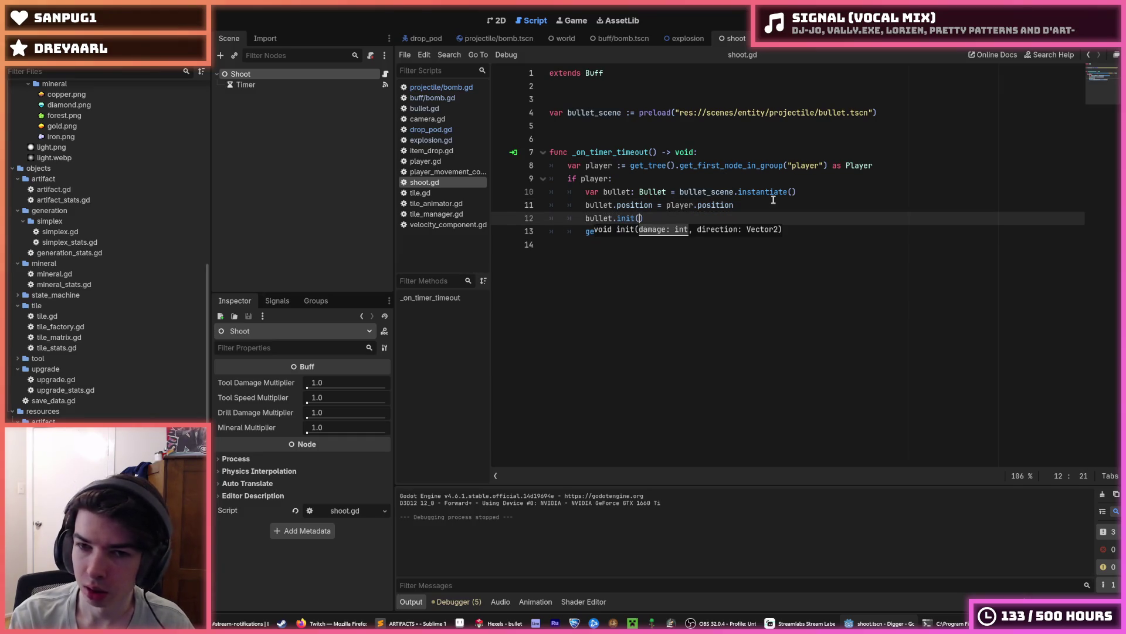
text(dam)
key(BackSpace)
key(BackSpace)
key(BackSpace)
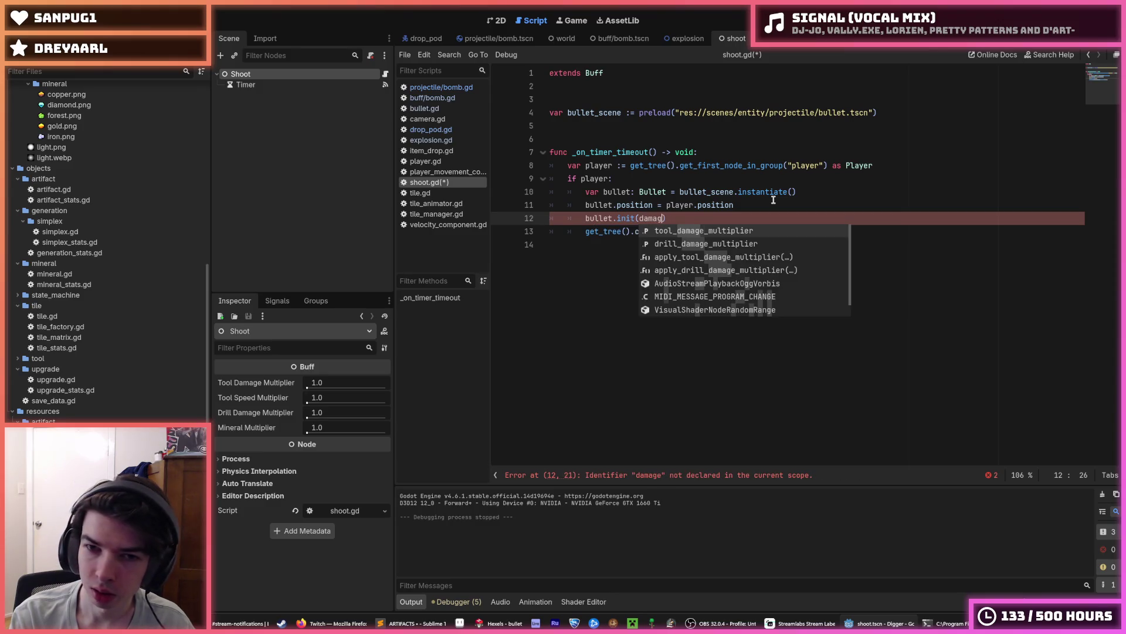
text(10)
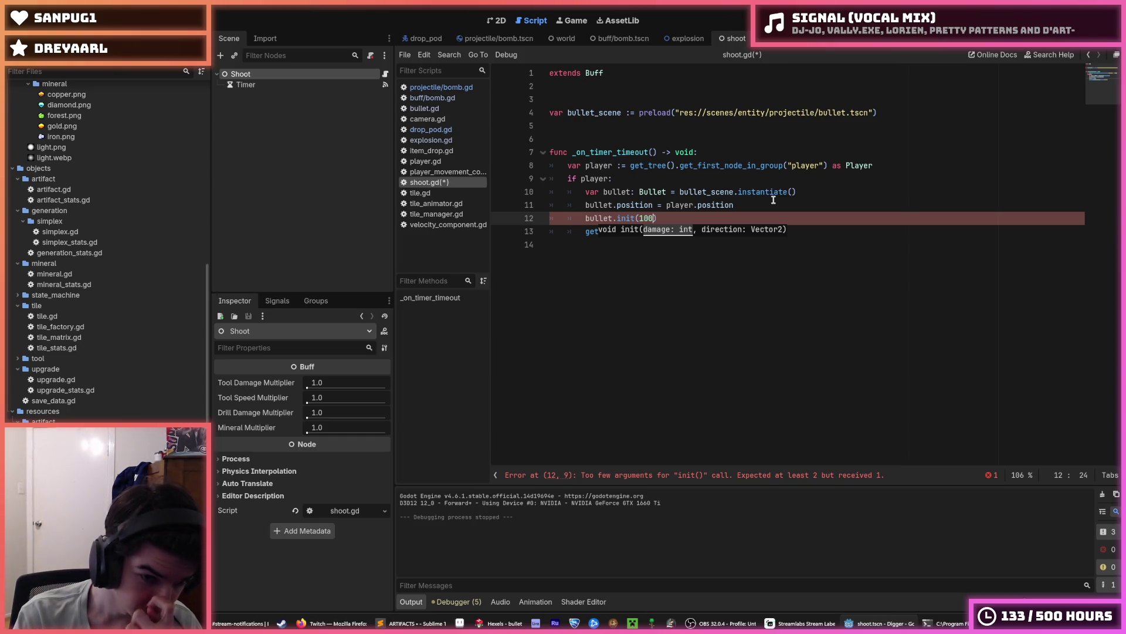
key(BackSpace)
text(, d)
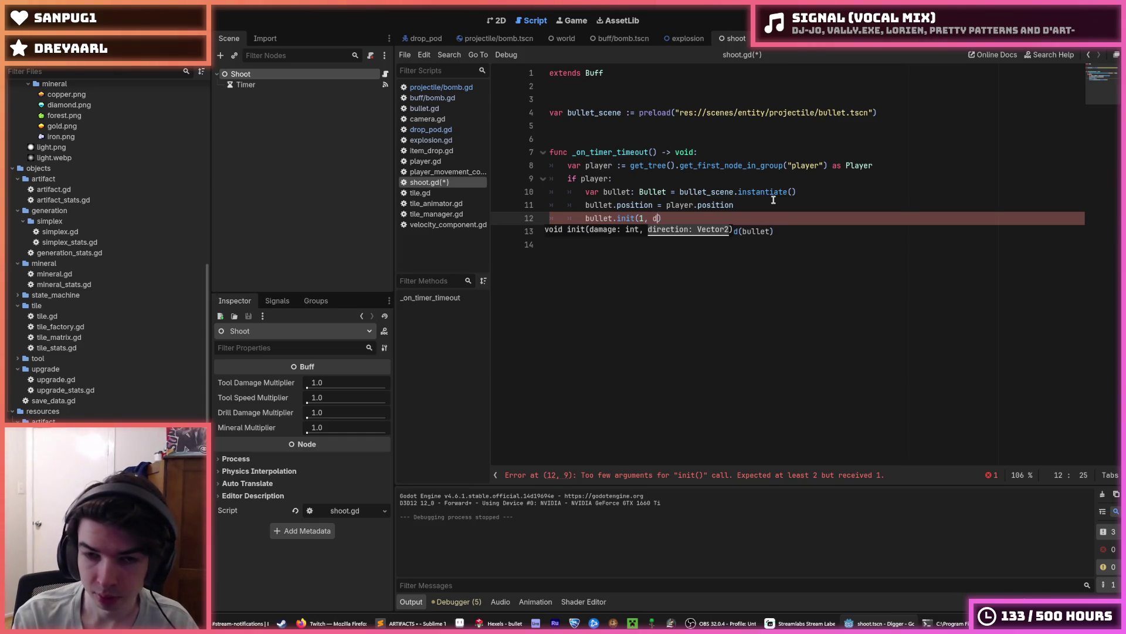
key(BackSpace)
key(BackSpace)
key(BackSpace)
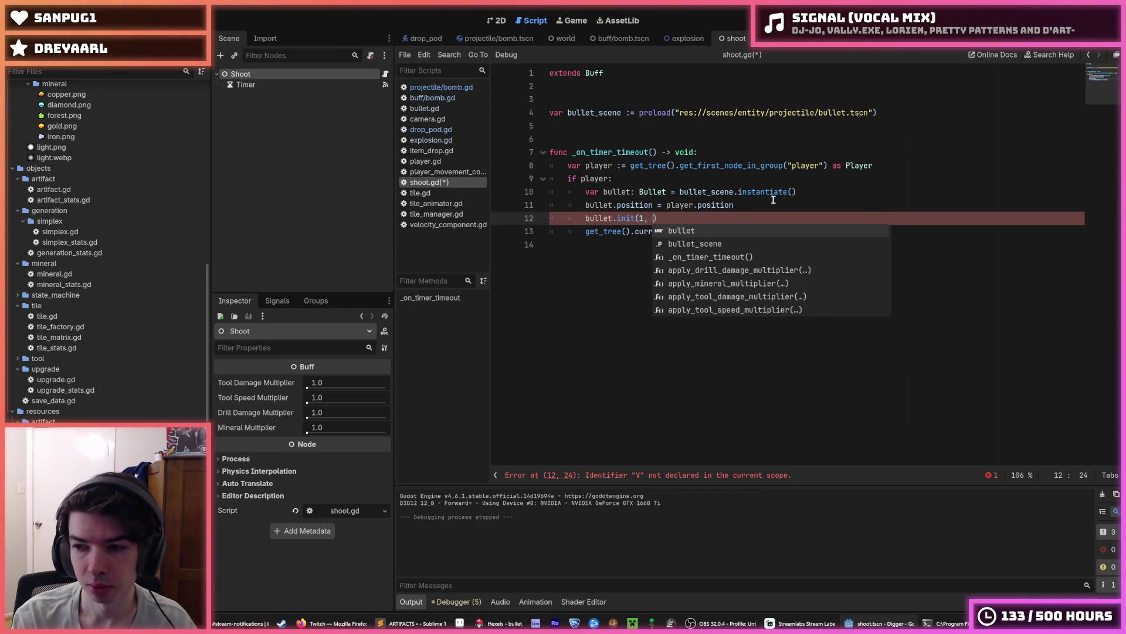
Pass Vector2.from_angle(randf(-PI, PI)) as the bullet direction and save
text(Vector32)
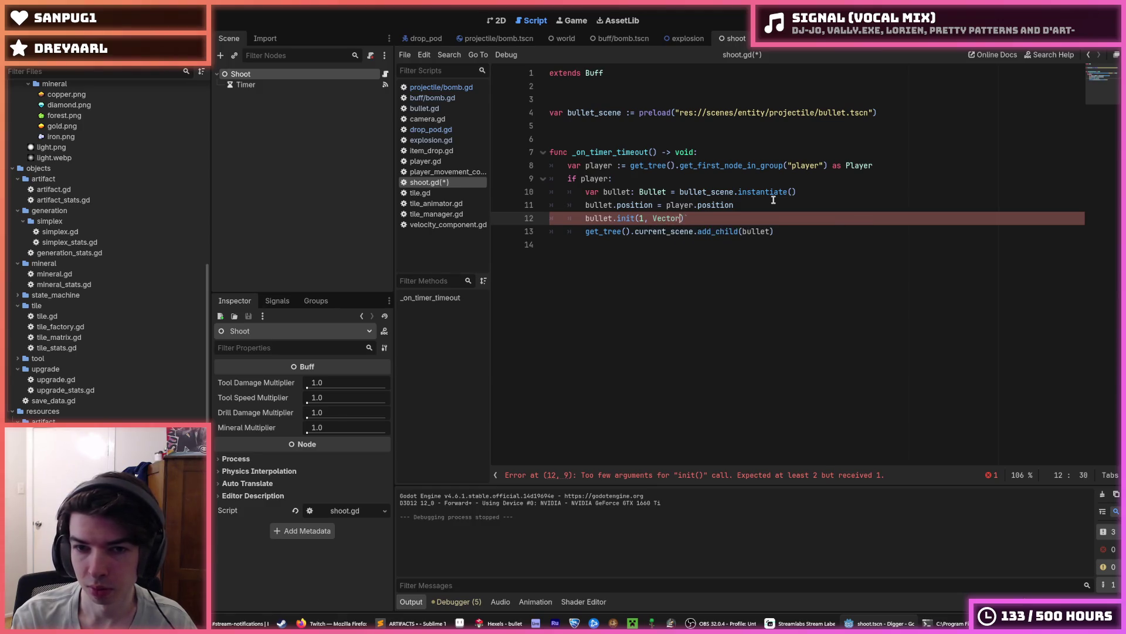
text(from_angl)
key(Return)
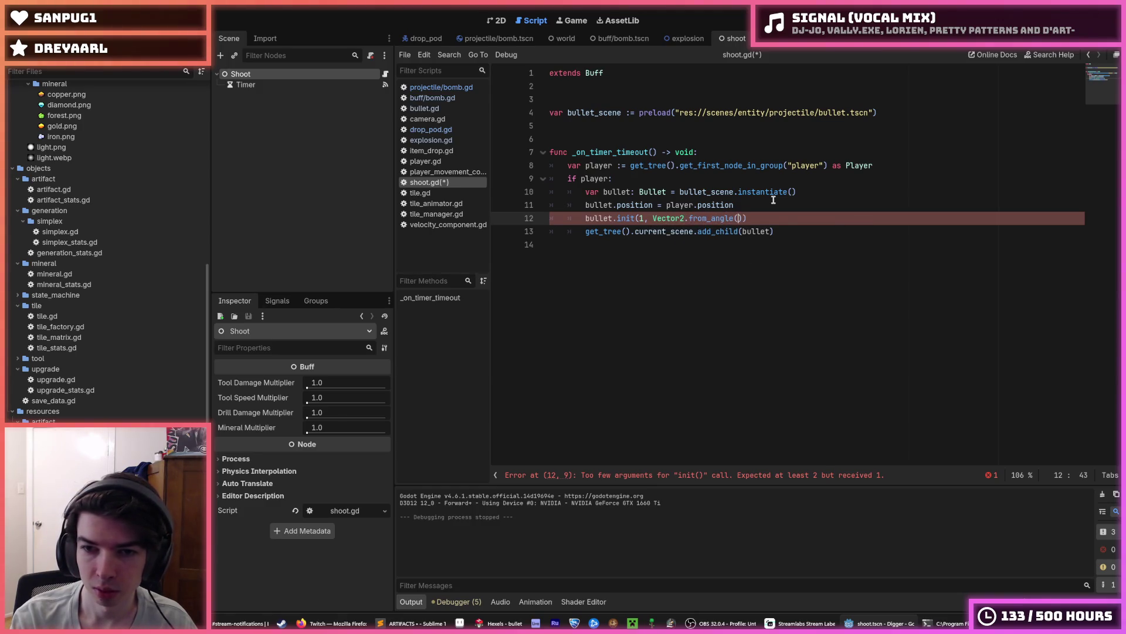
text(df)
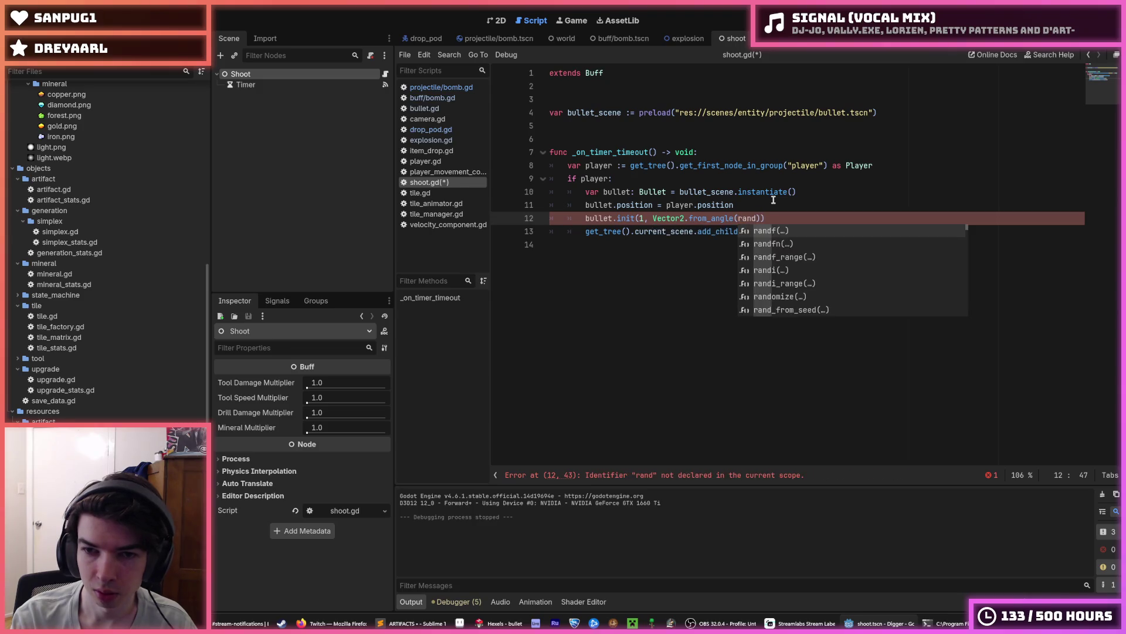
key(Return)
text(-PI, PI)
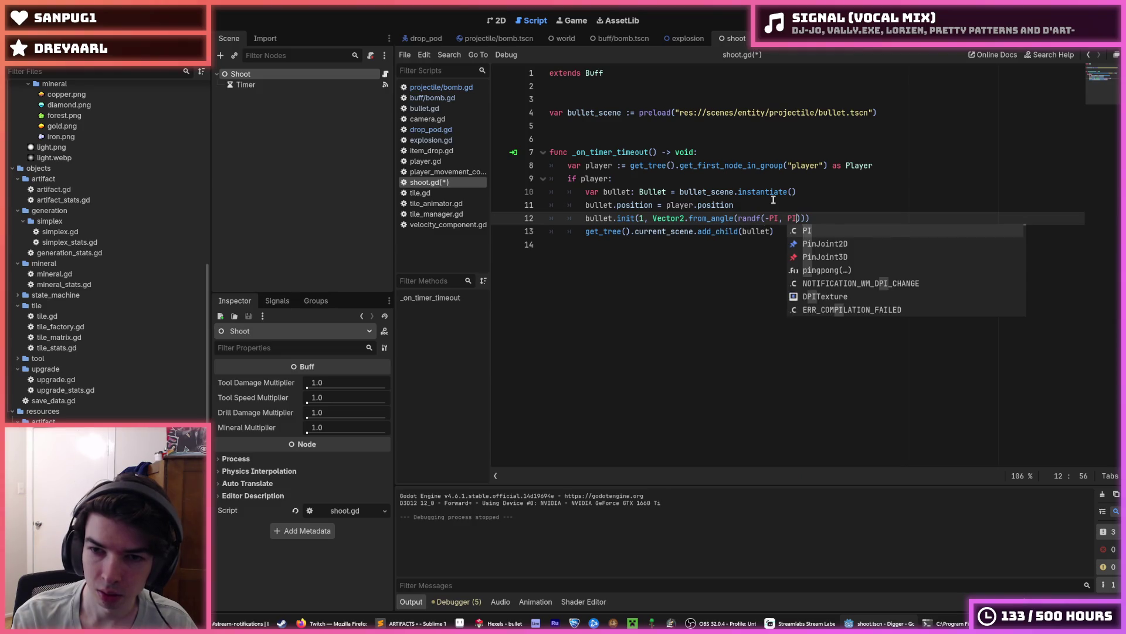
key(Left)
key(Left)
text(2)
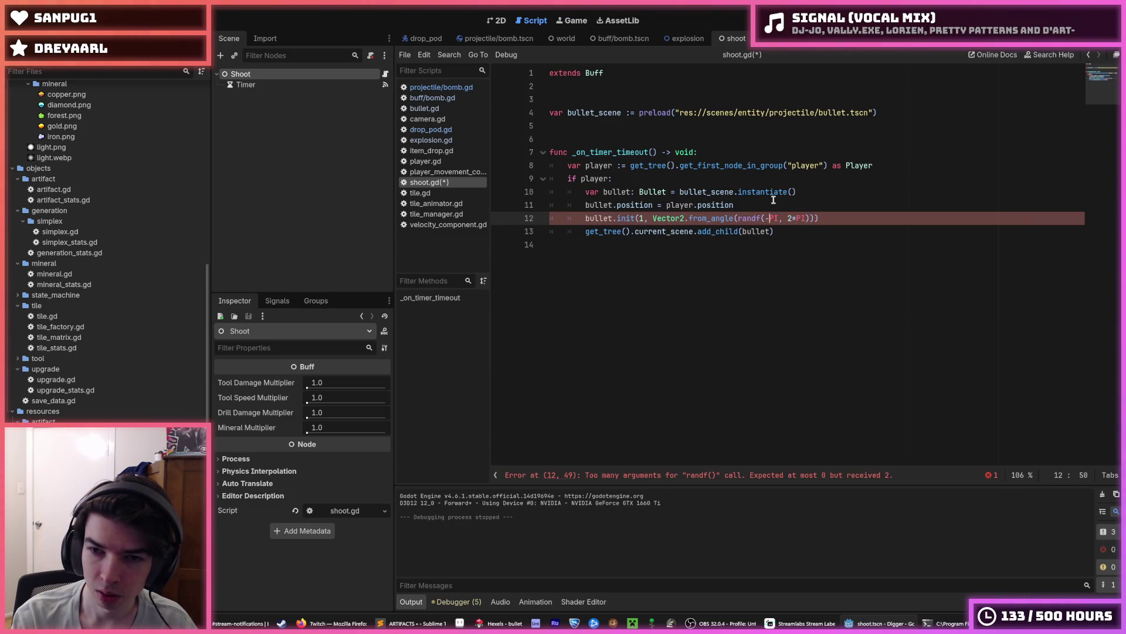
text(2)
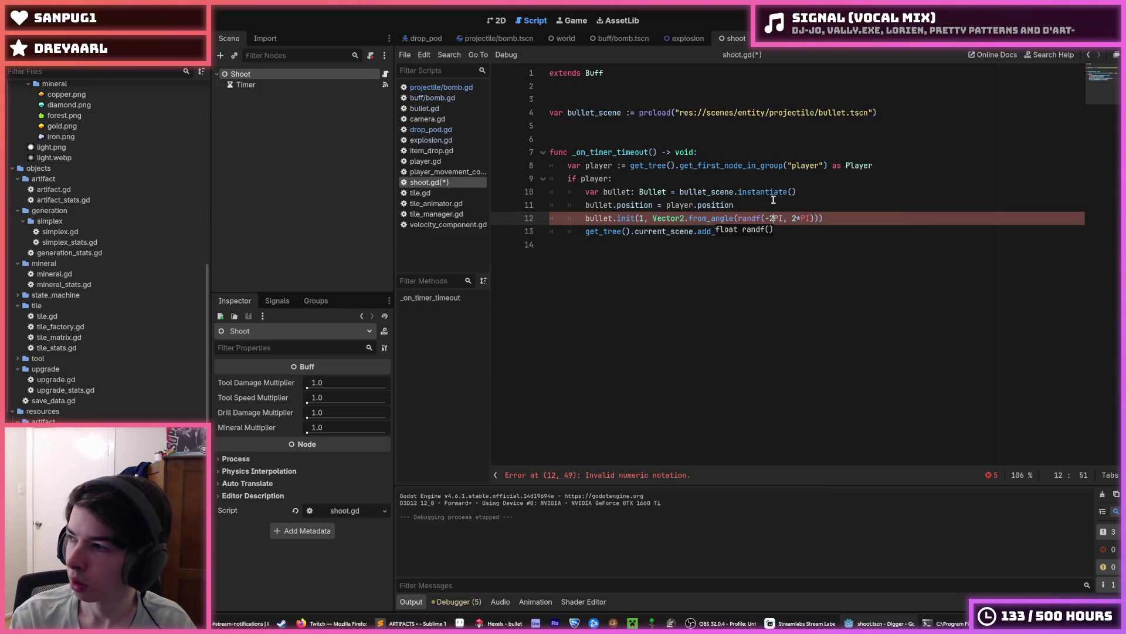
text(*)
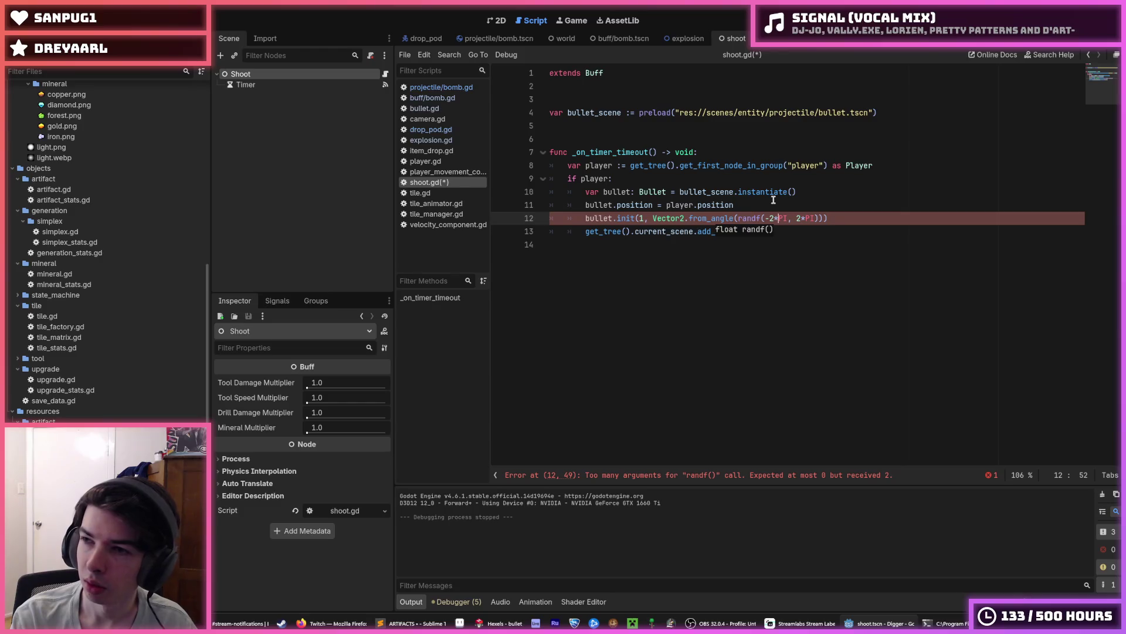
key(BackSpace)
key(BackSpace)
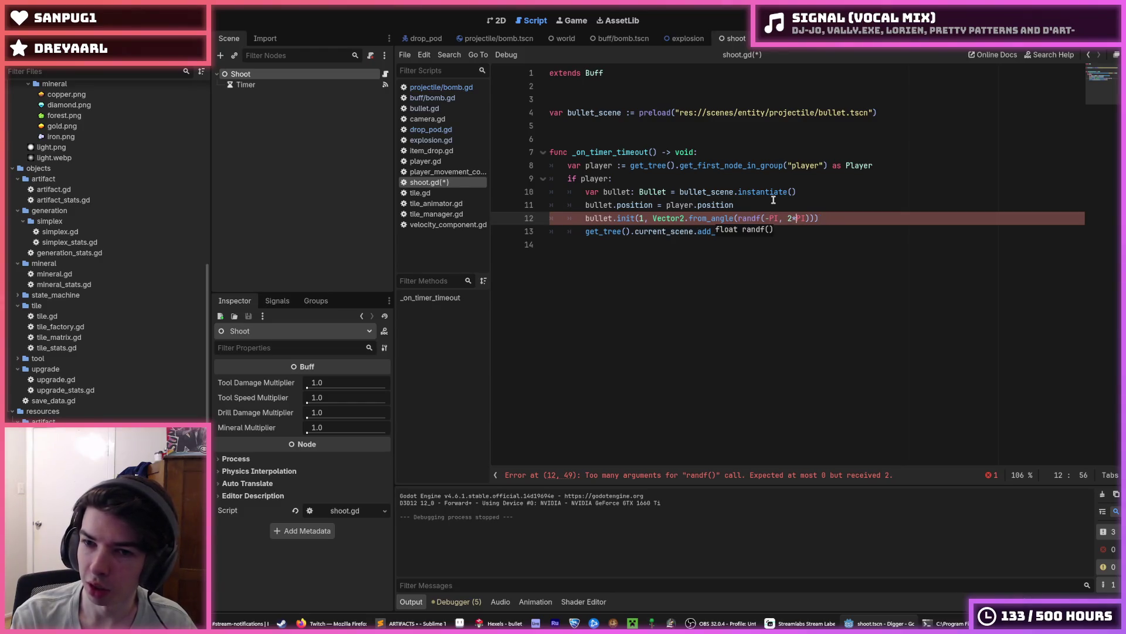
key(ctrl+s)
key(End)
key(ctrl+s)
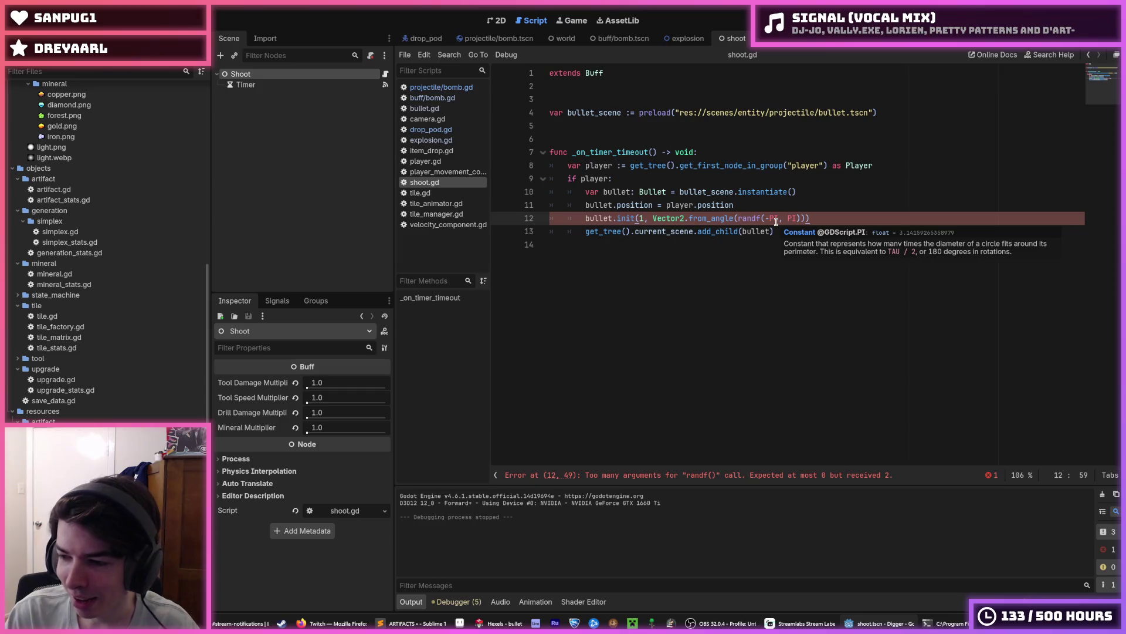
Change randf to randf_range on line 12 to clear the argument error
click(777, 221)
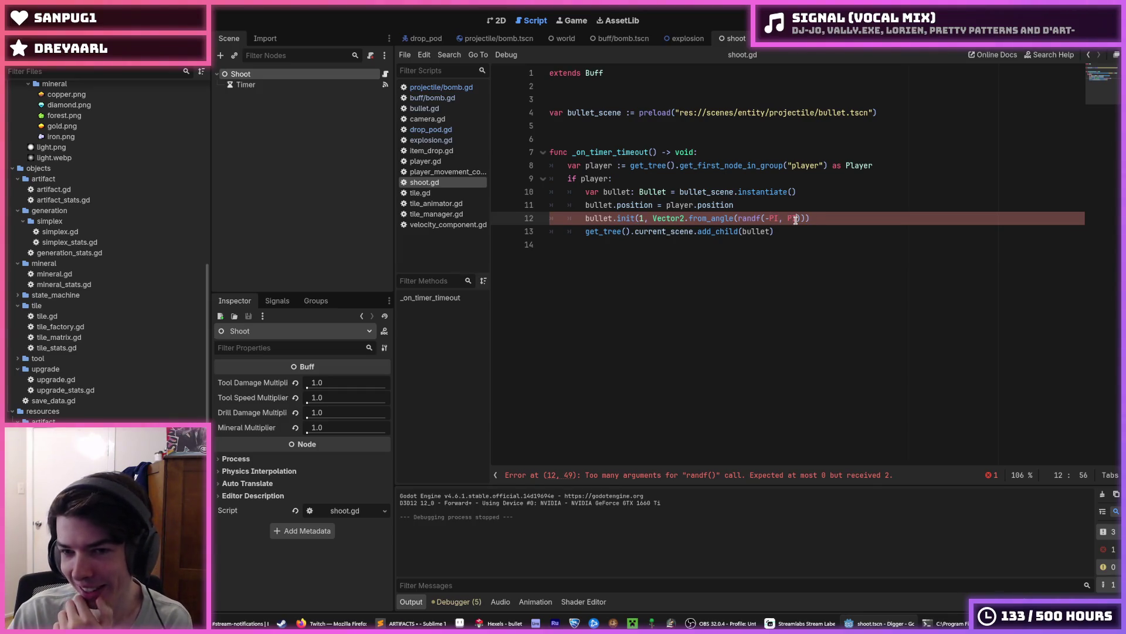
click(787, 220)
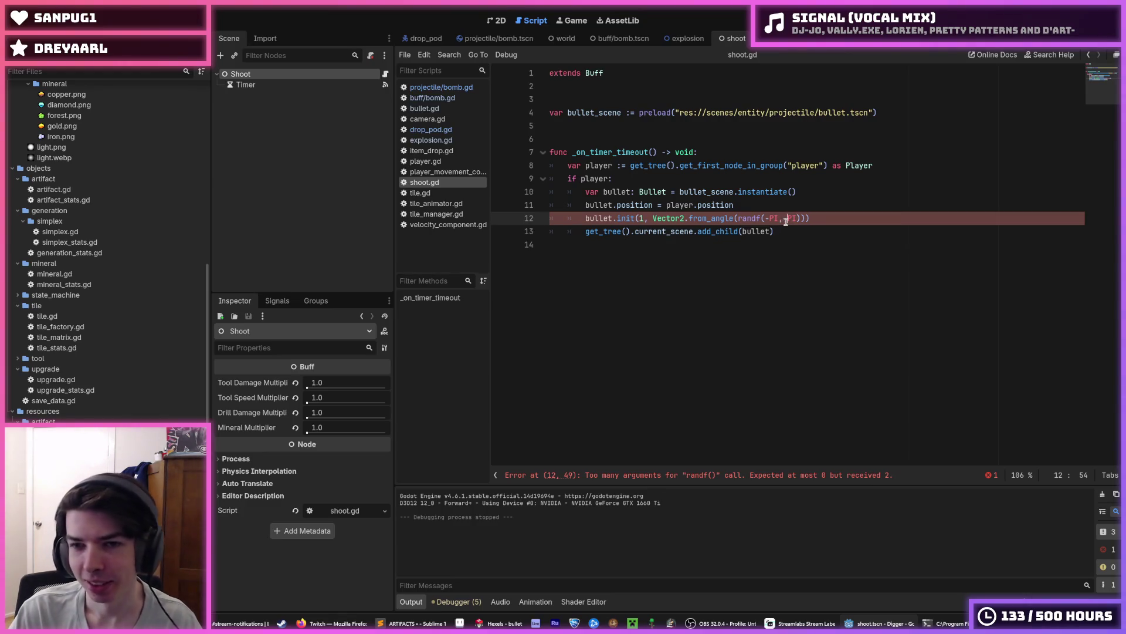
key(ctrl+s)
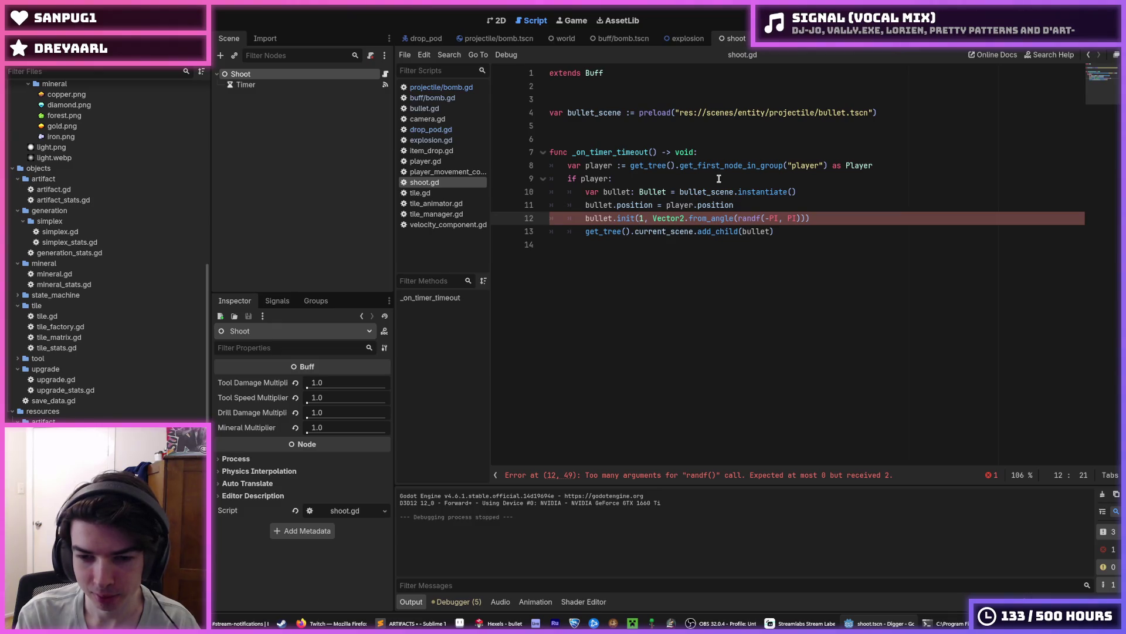
key(End)
key(Down)
key(Up)
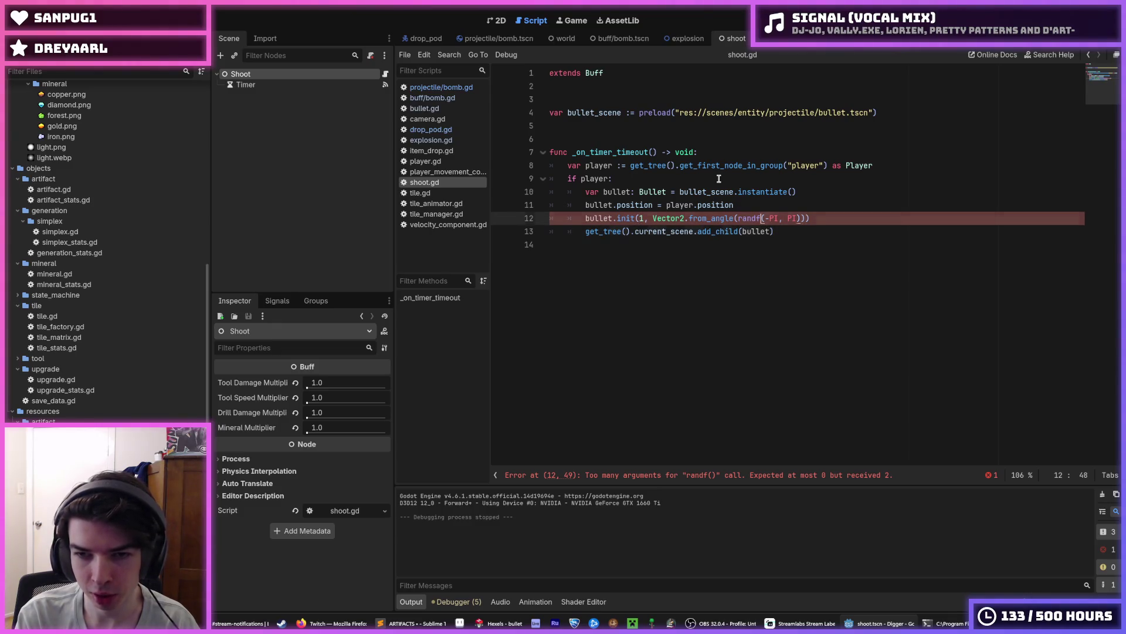
text(_range)
key(Left)
key(Left)
key(Left)
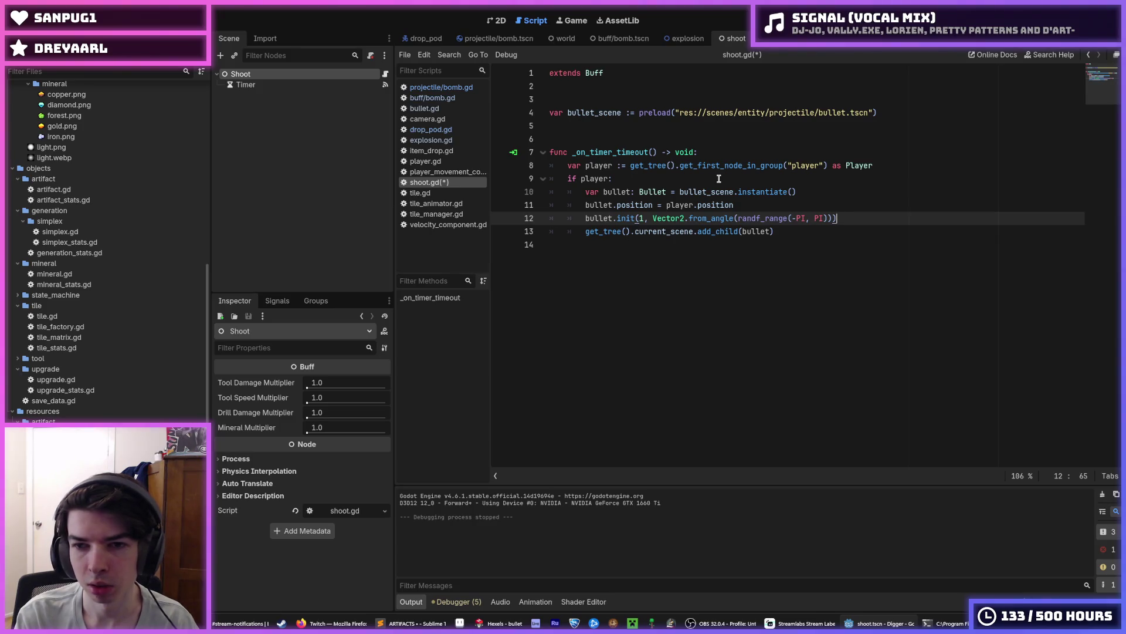
Save shoot.gd, then find save_data.gd in the FileSystem dock and open it
key(ctrl+s)
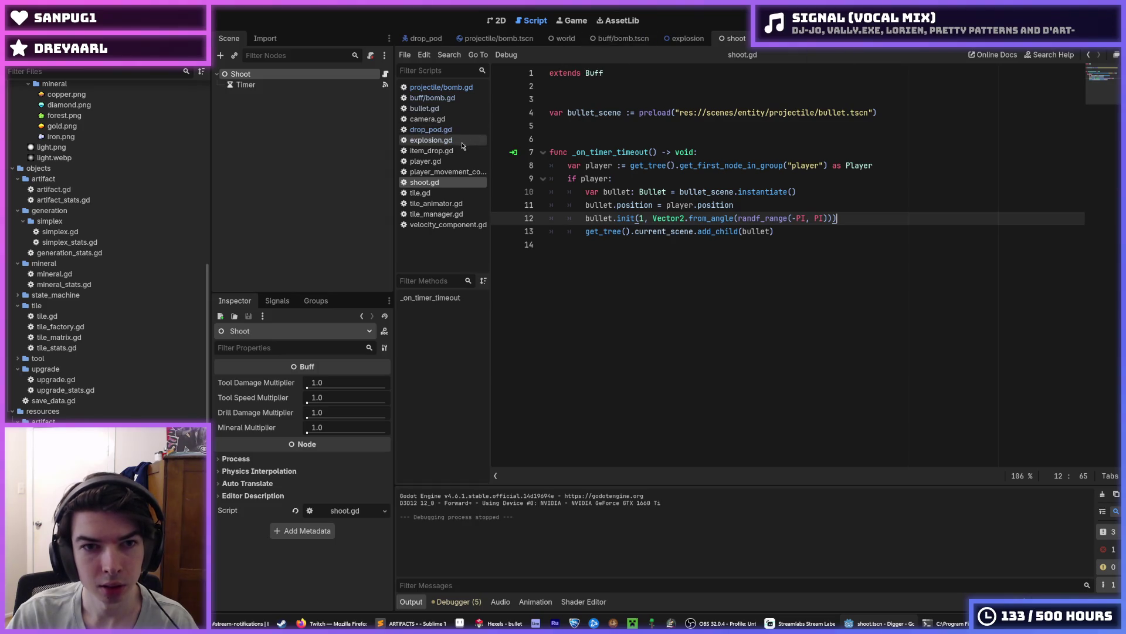
scroll(168, 278, up, 5)
scroll(168, 278, down, 10)
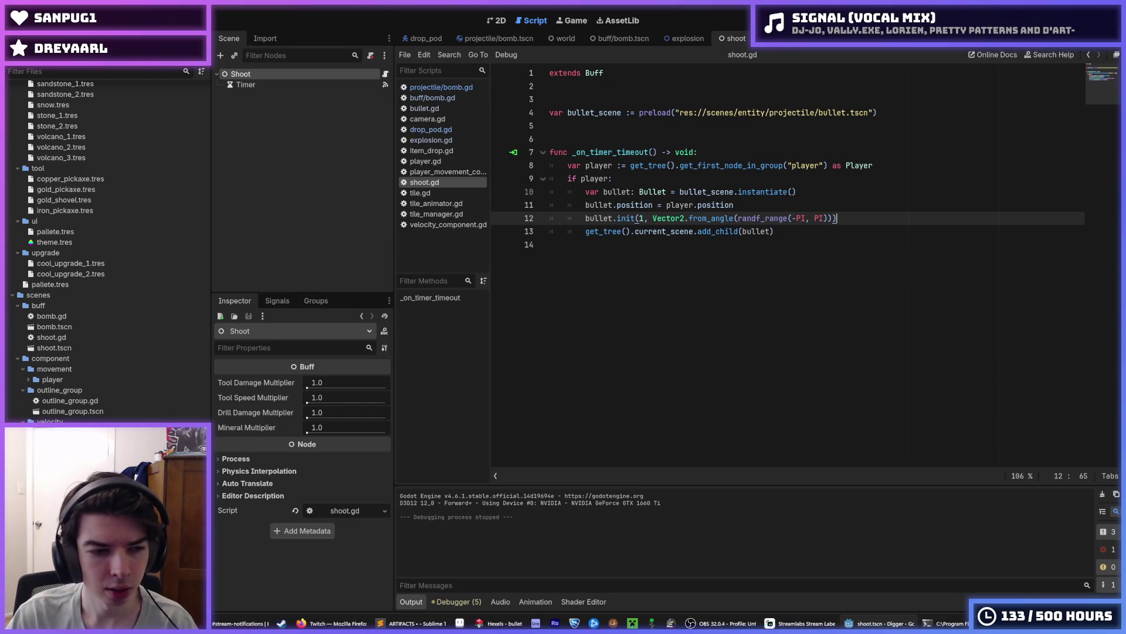
scroll(111, 253, up, 10)
scroll(106, 264, down, 15)
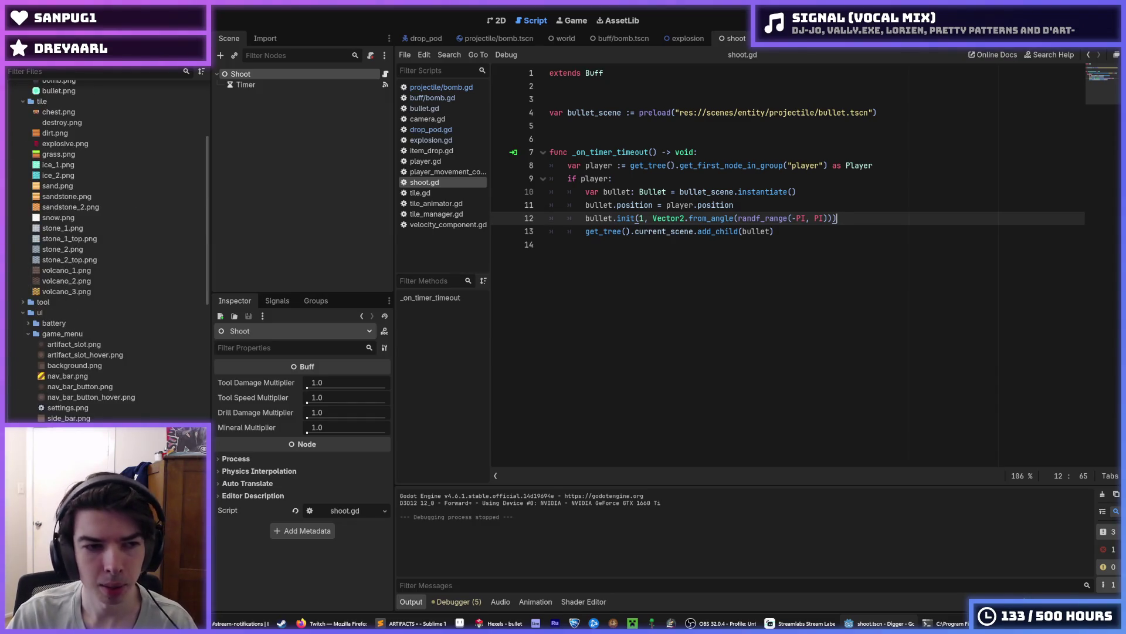
scroll(47, 389, down, 10)
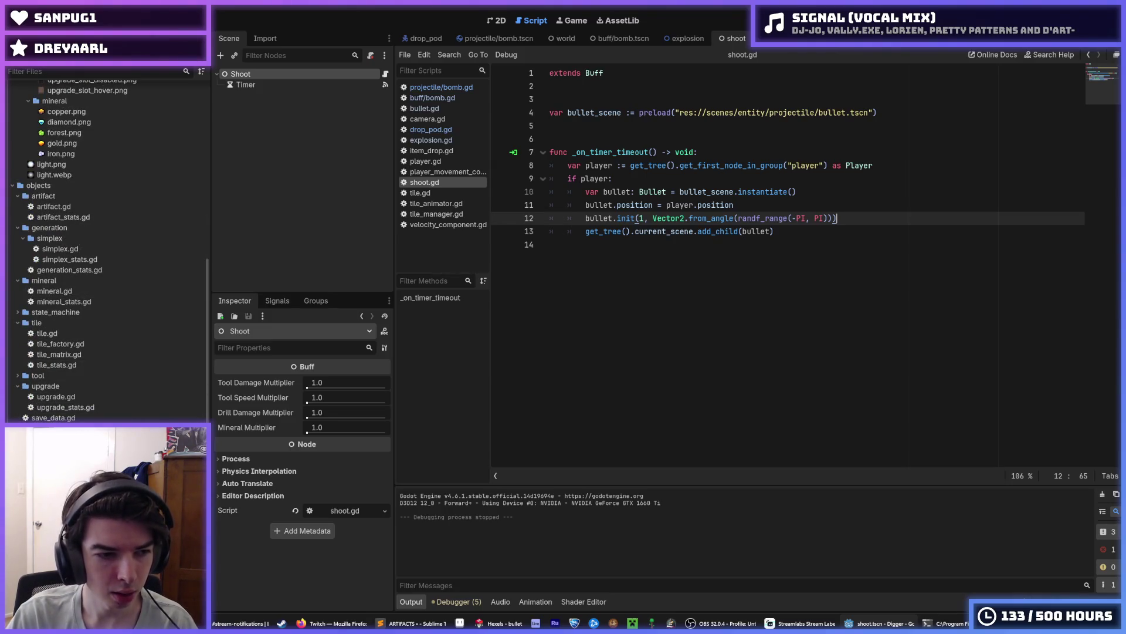
scroll(35, 352, down, 3)
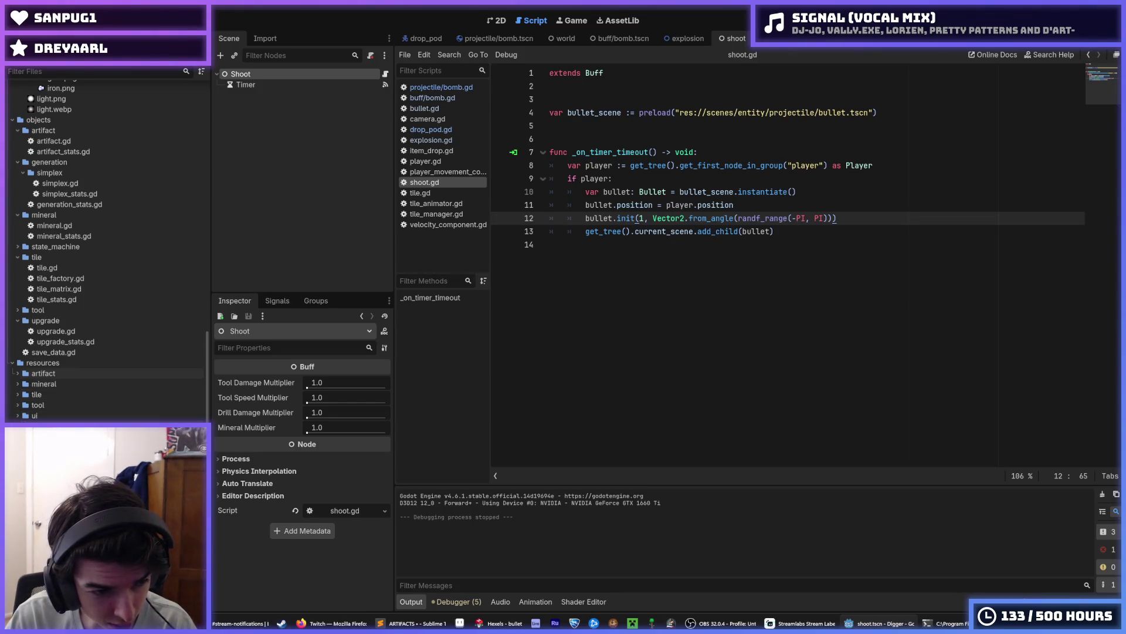
click(13, 362)
double_click(26, 353)
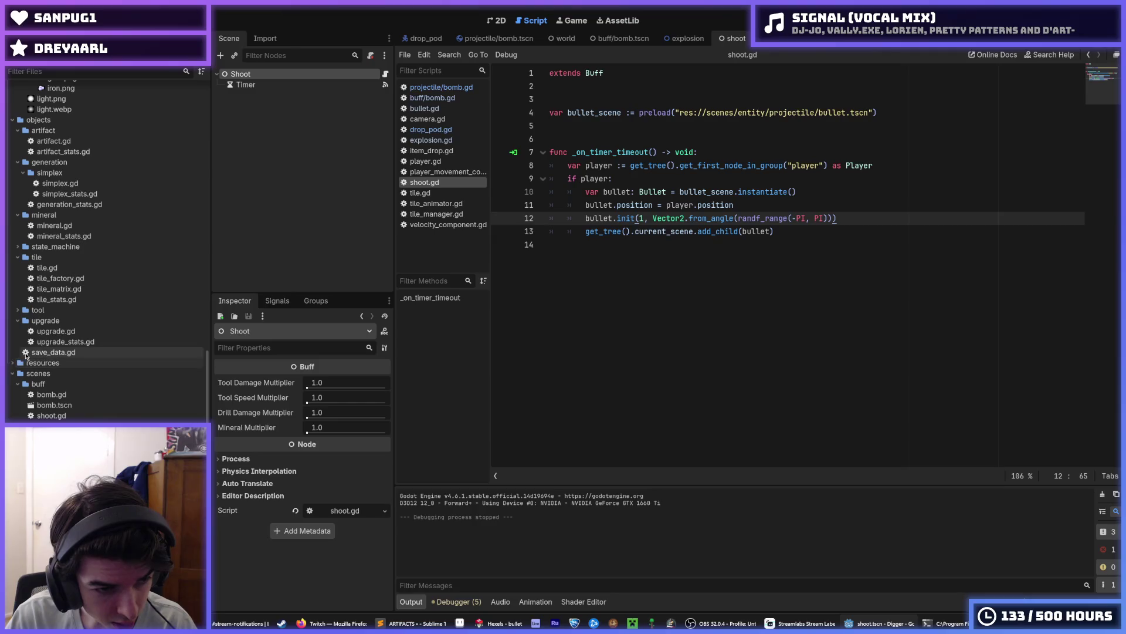
Set COOL_ARTIFACT and EPIC_ARTIFACT to 1 in save_data.gd, then run the game with F5
scroll(624, 298, down, 6)
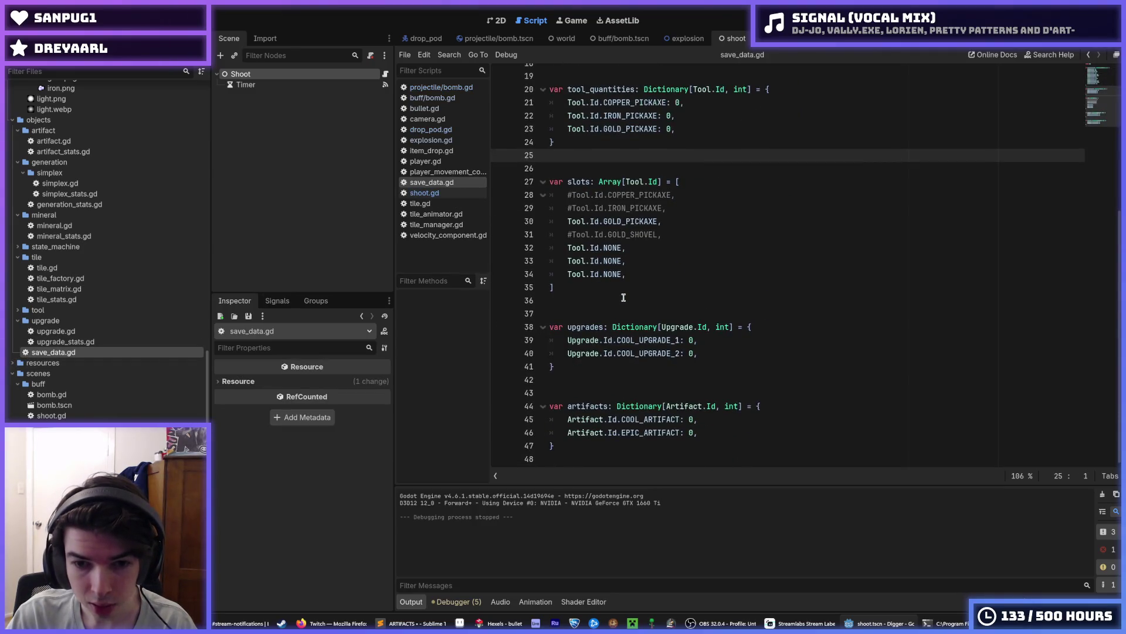
click(736, 346)
click(692, 420)
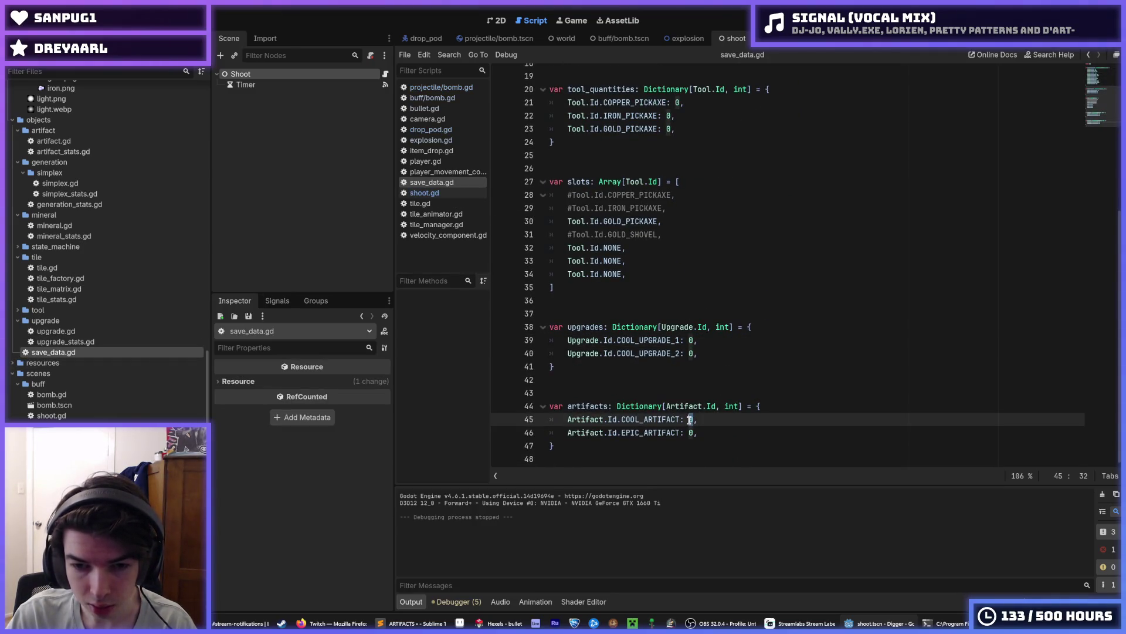
click(692, 433)
key(BackSpace)
text(1)
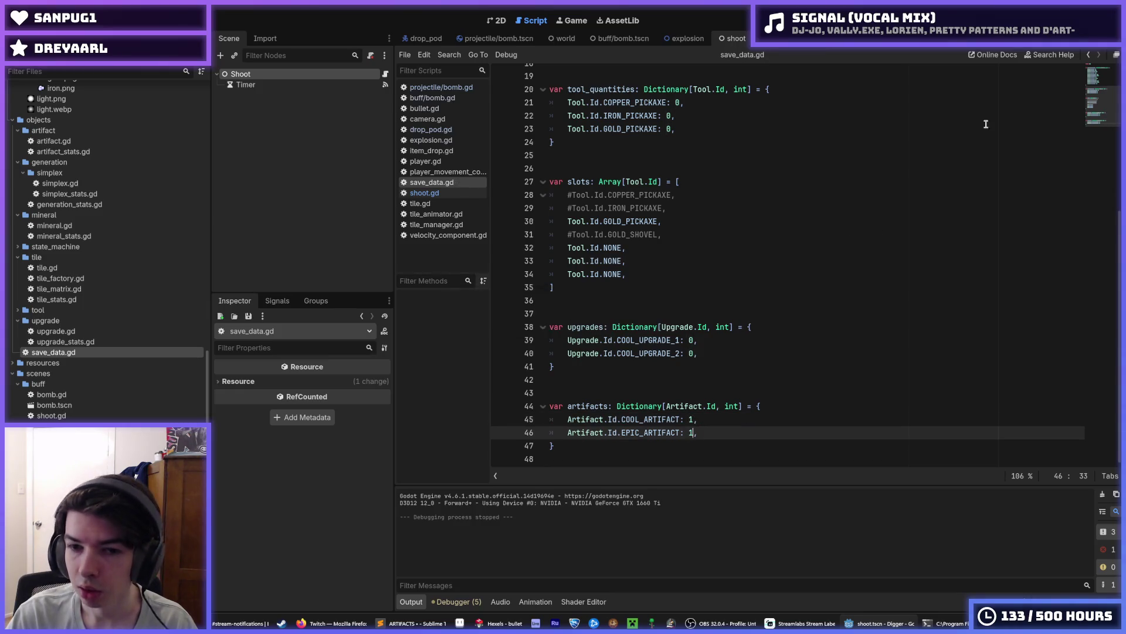
key(F5)
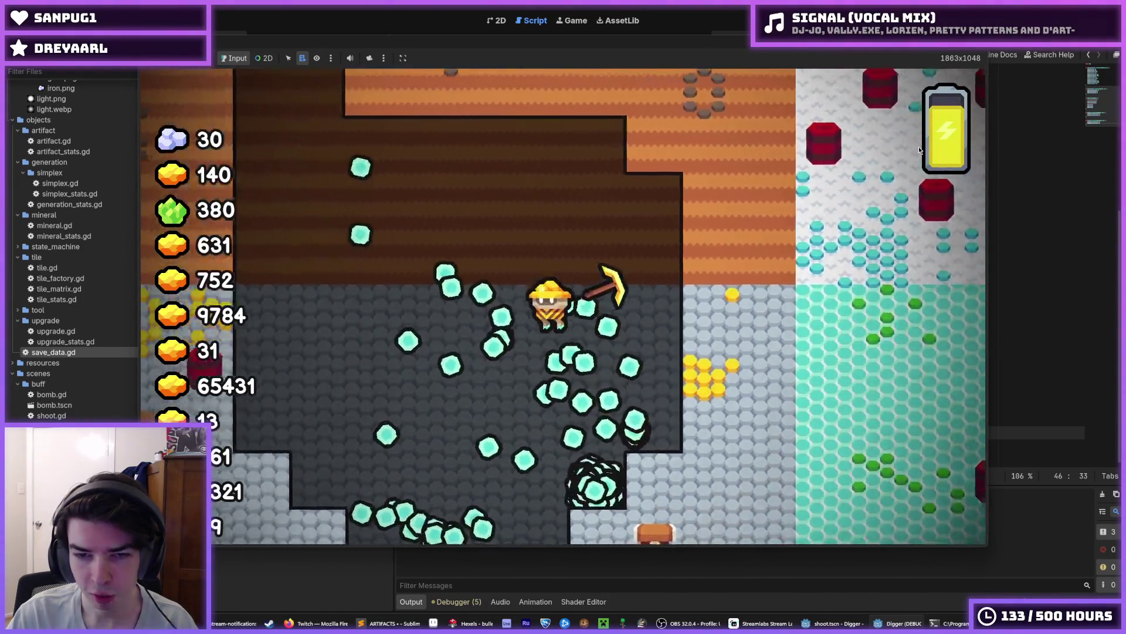
Stop the running Digger test with F8
key(F8)
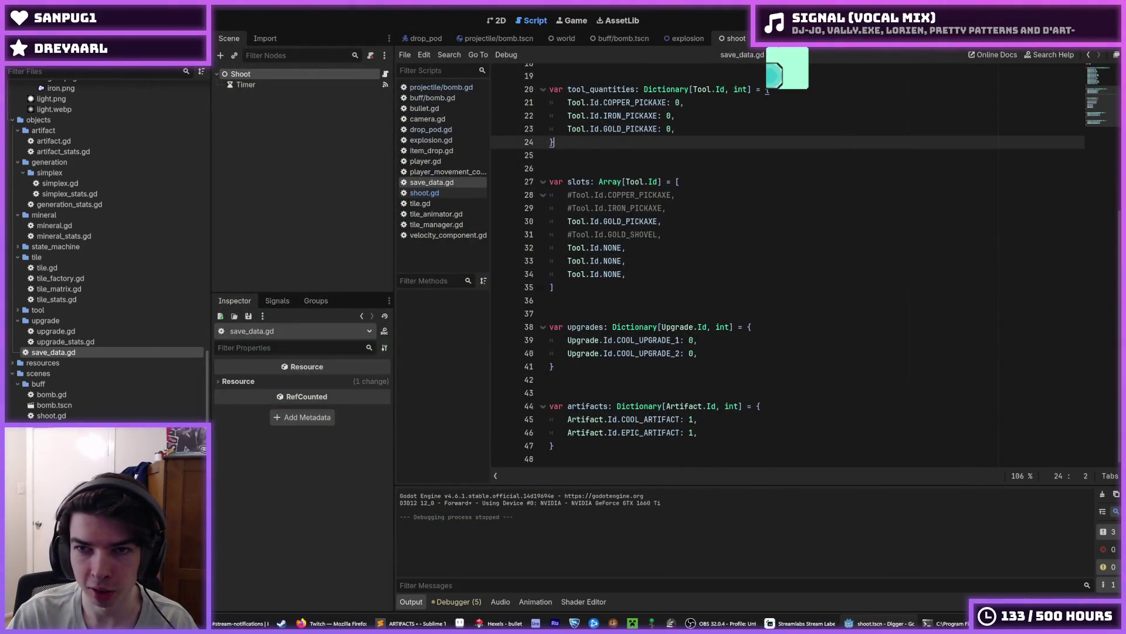
Change bullet.gd's _SPEED constant from 10.0 to 1000.0 and run the game
click(650, 130)
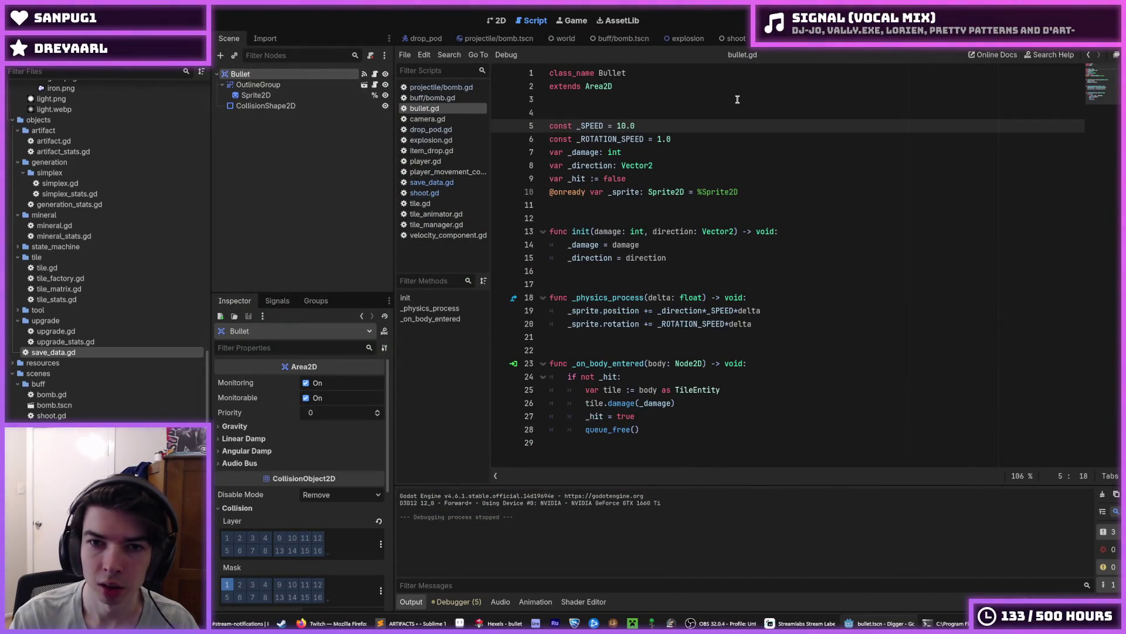
text(00)
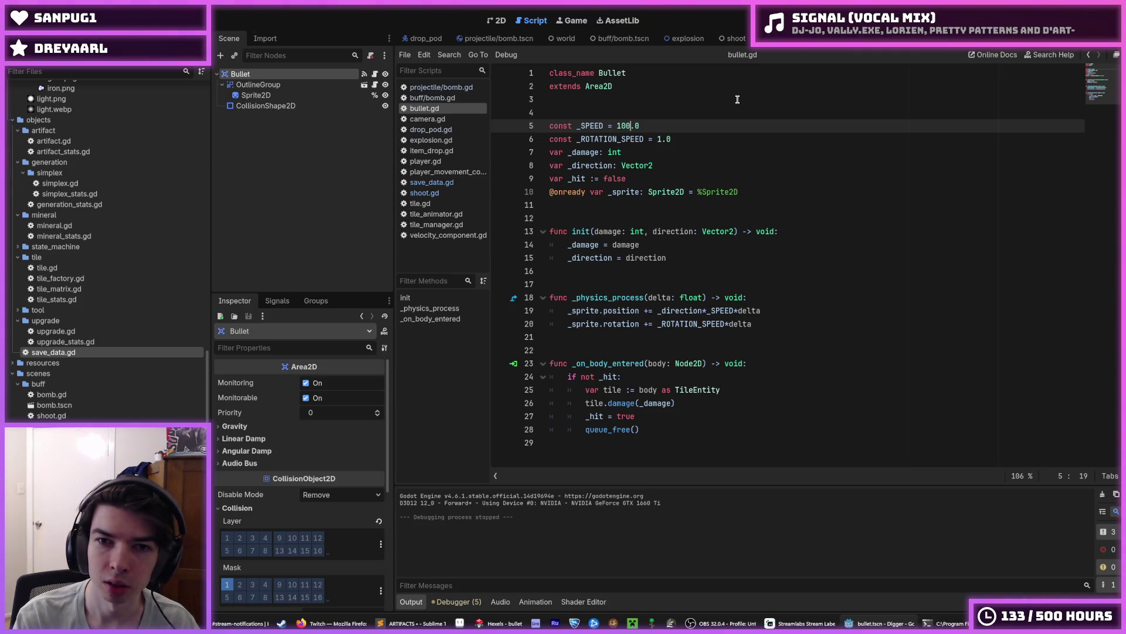
key(Left)
key(Left)
key(BackSpace)
text(5)
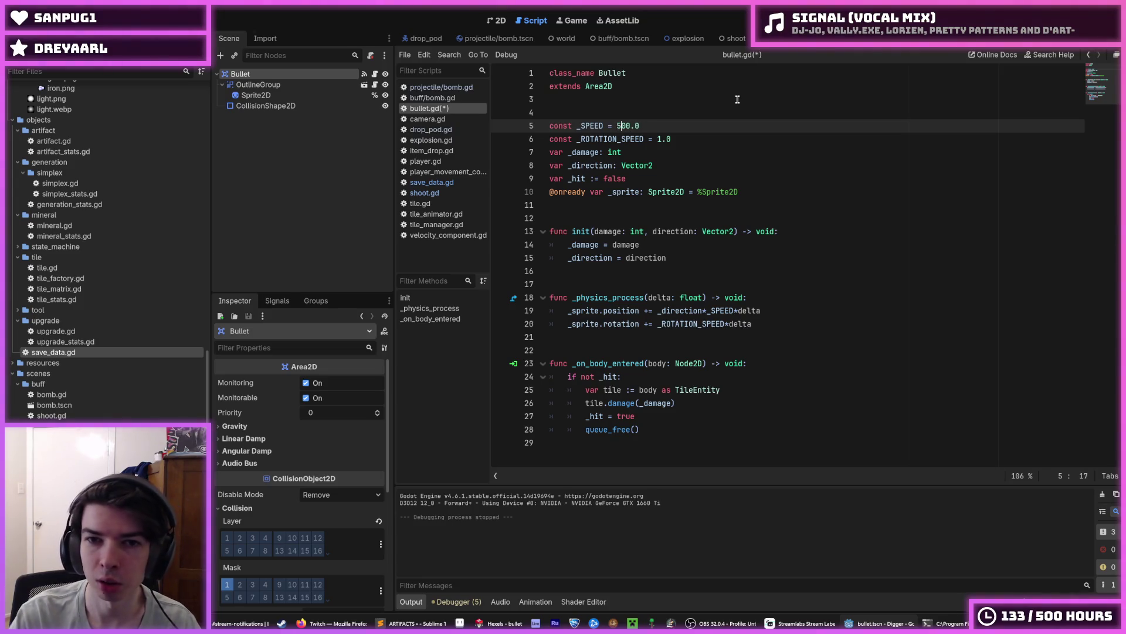
key(ctrl+z)
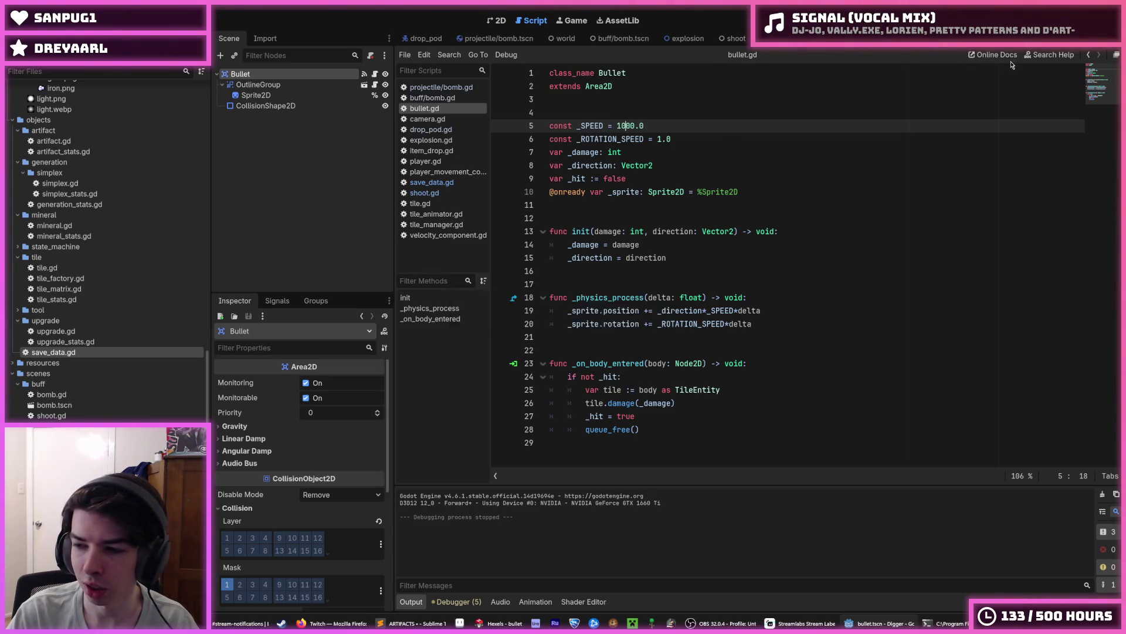
key(F5)
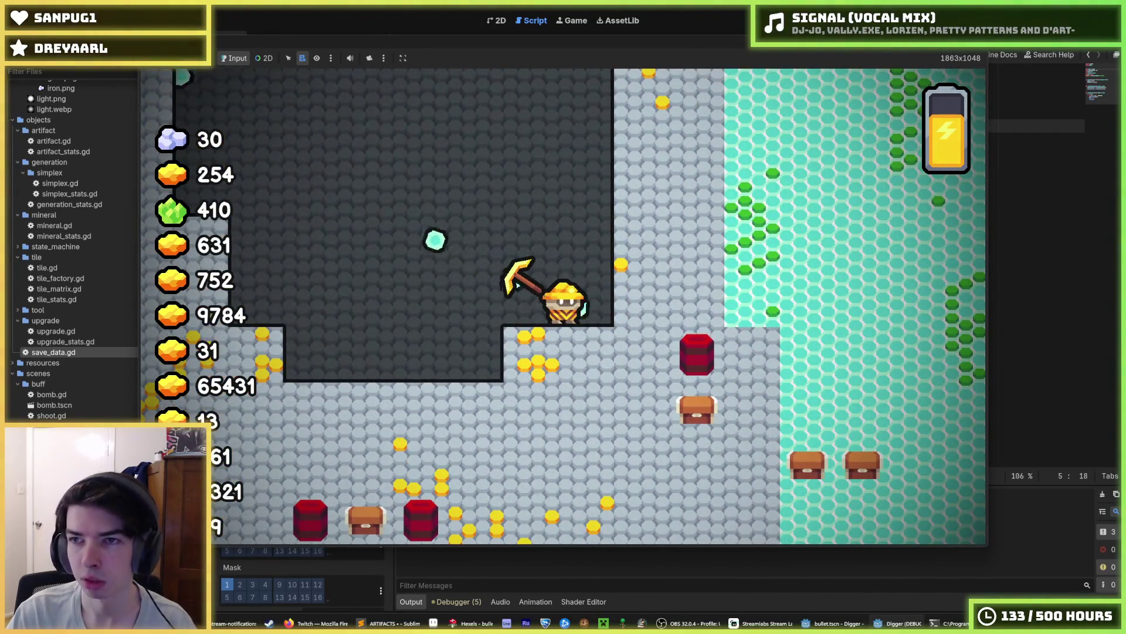
Stop the faster-bullet test run and return to line 10 of bullet.gd
key(F8)
click(670, 192)
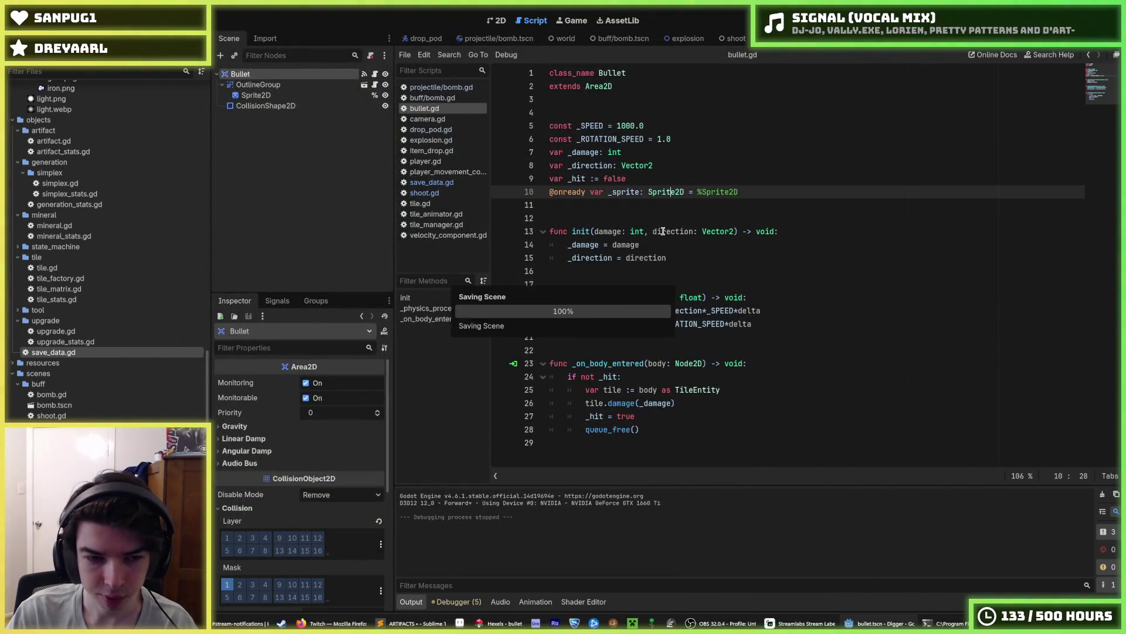
Review lines 14–15 of bullet.gd and the Bullet node's Inspector properties
click(693, 244)
click(704, 256)
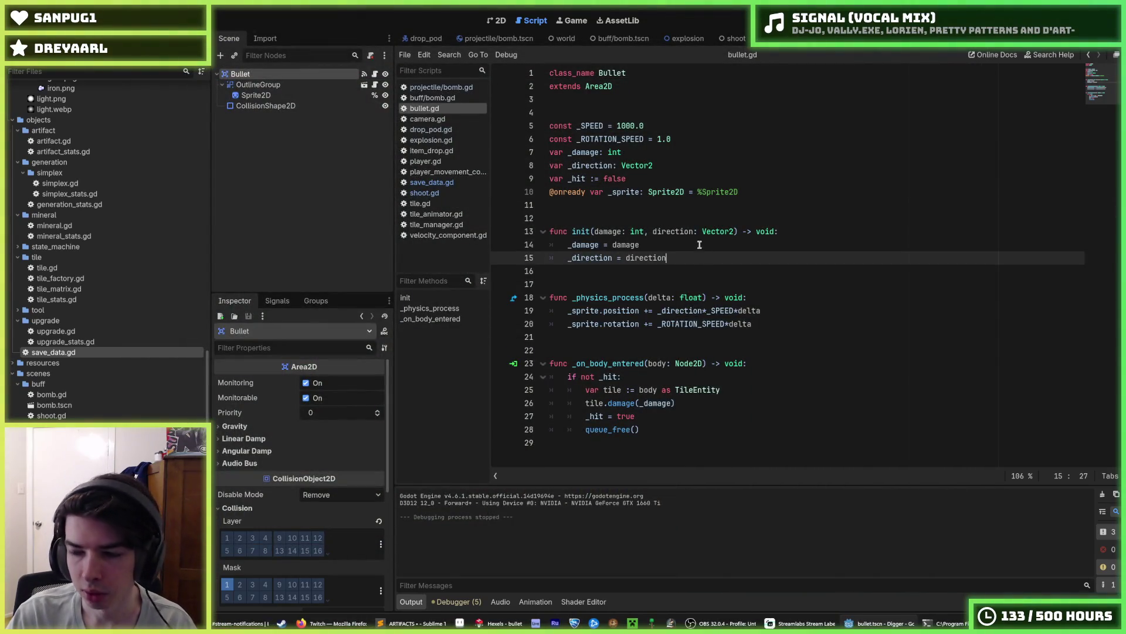
click(673, 244)
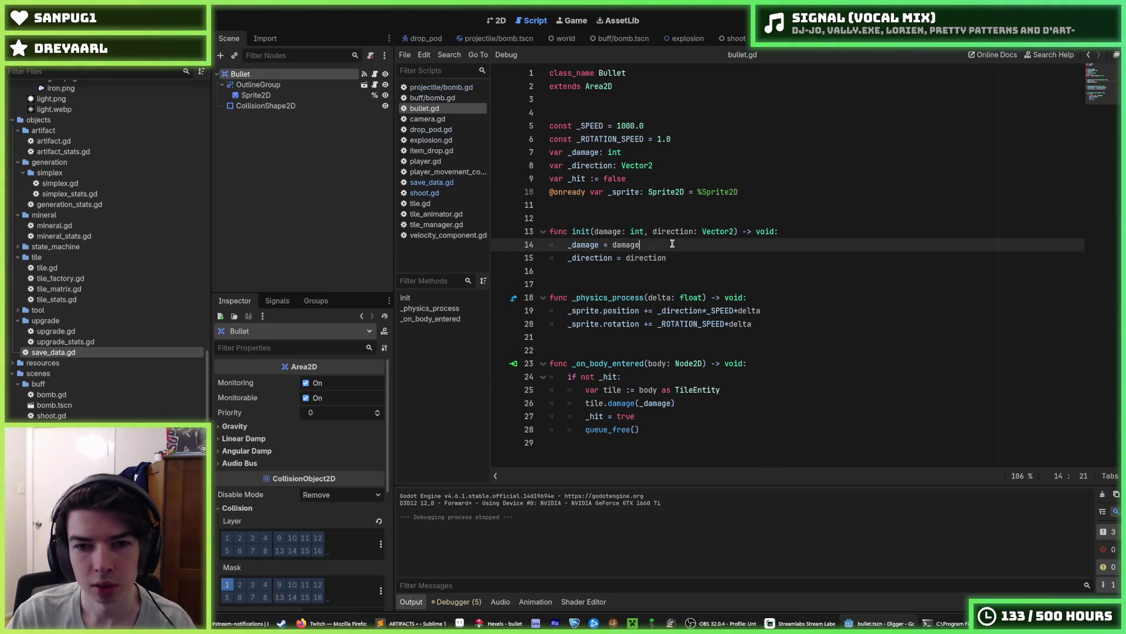
click(281, 84)
click(260, 76)
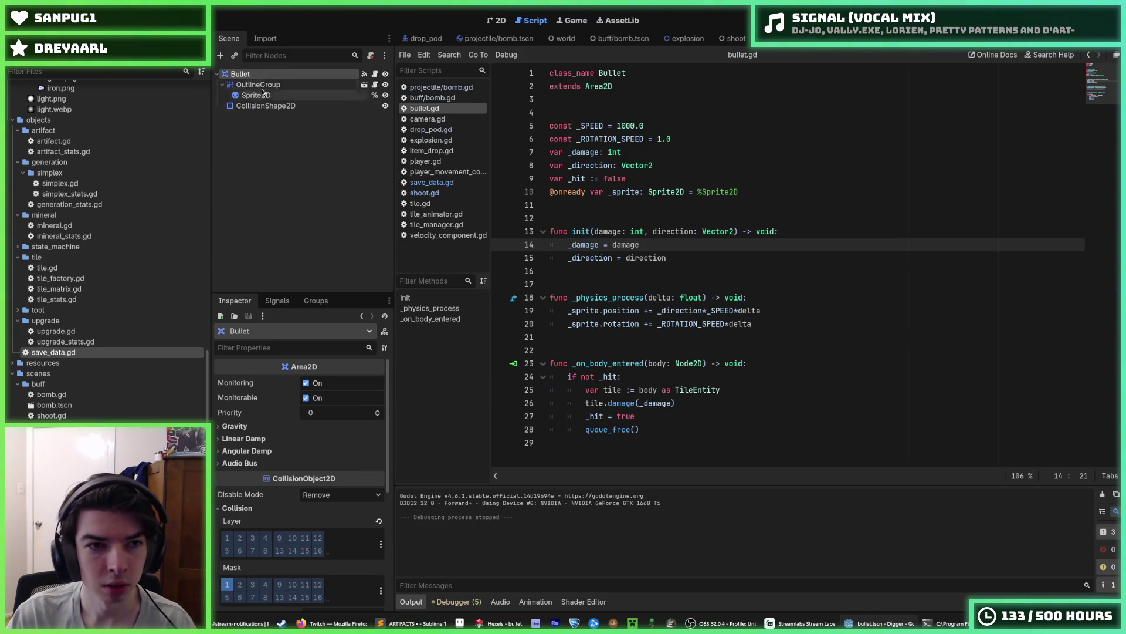
scroll(323, 410, down, 5)
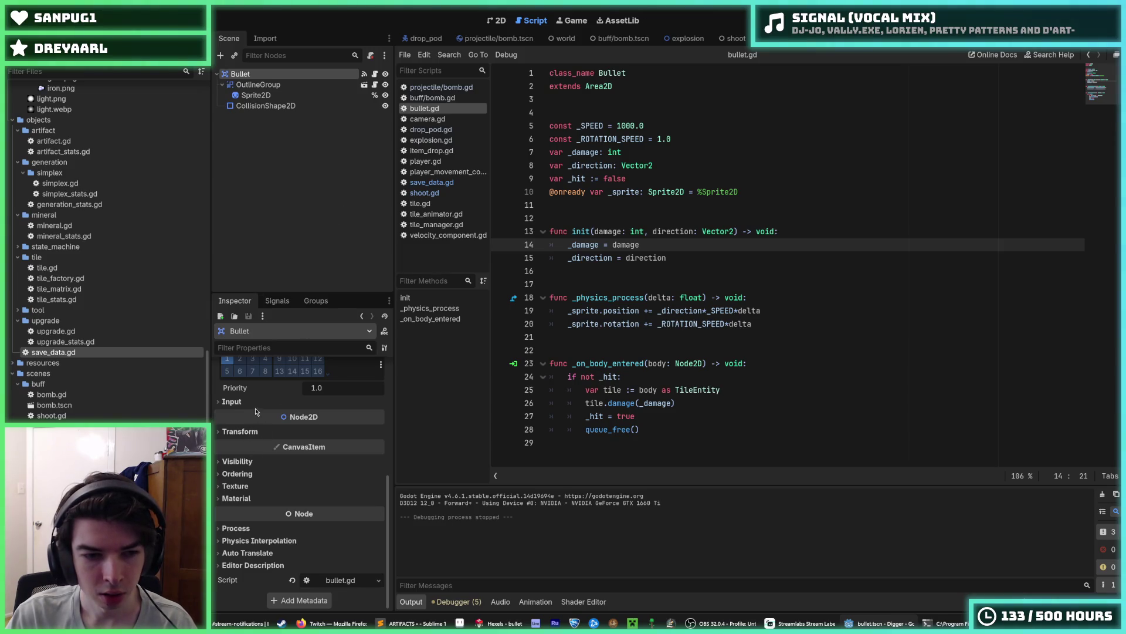
scroll(256, 413, up, 3)
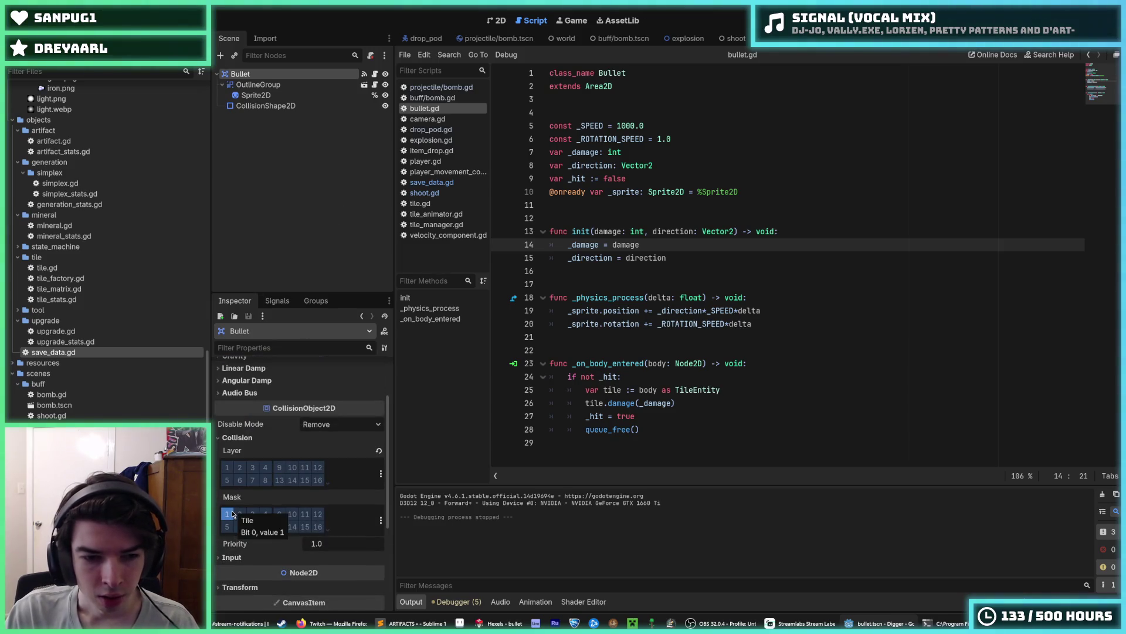
scroll(265, 430, up, 2)
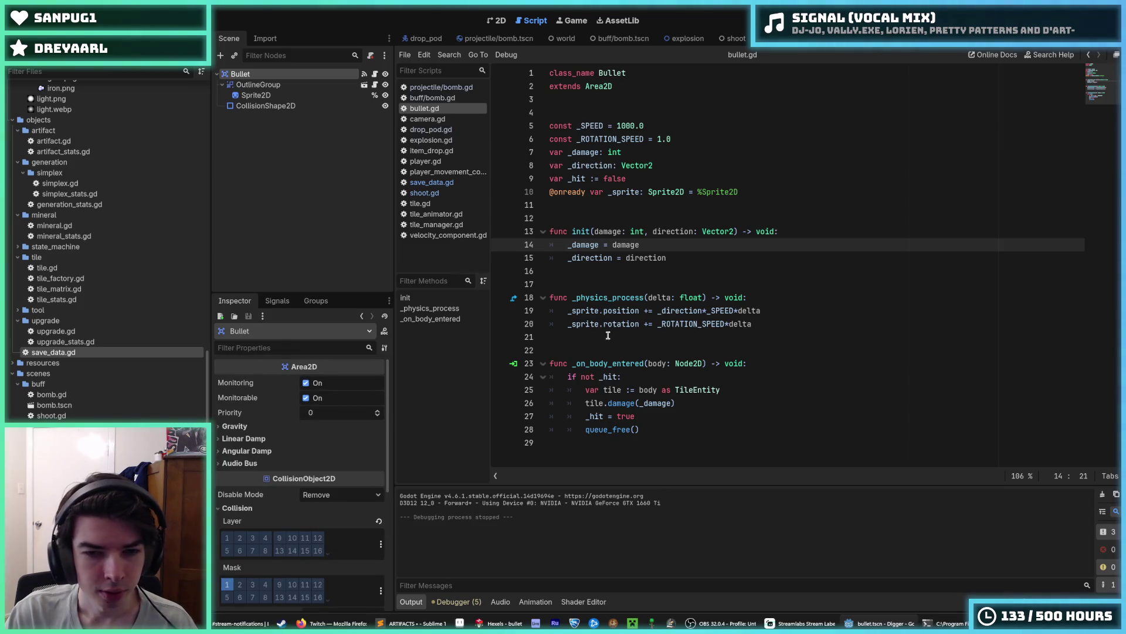
Look over lines 19–24 of bullet.gd, then save the scene and script
click(762, 321)
click(767, 310)
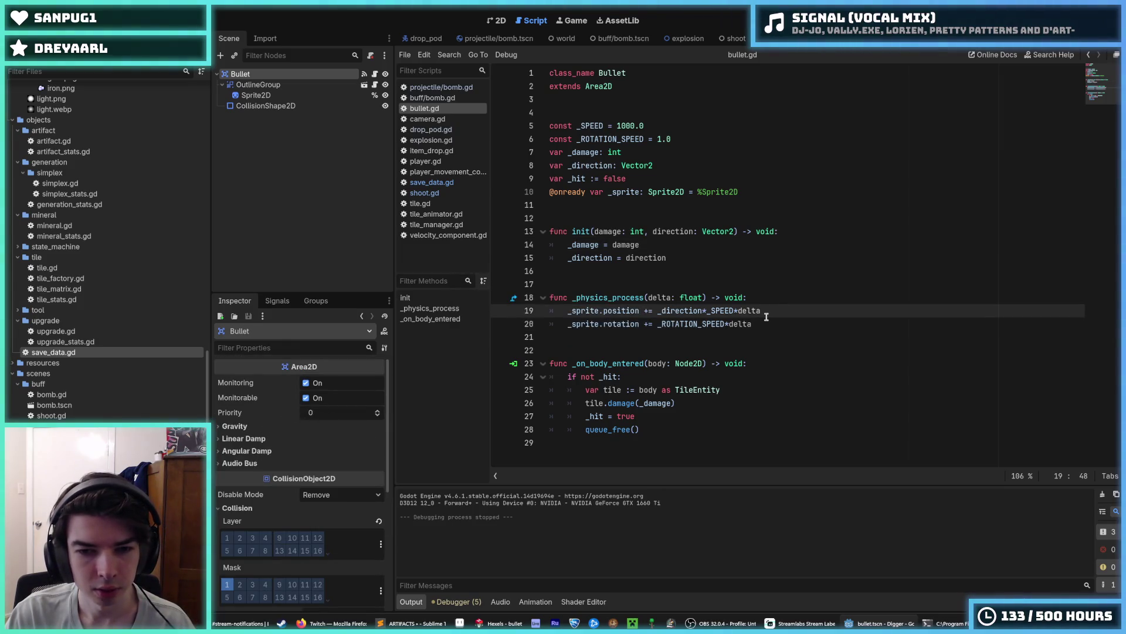
drag(766, 316, 764, 321)
click(764, 322)
click(766, 312)
click(763, 322)
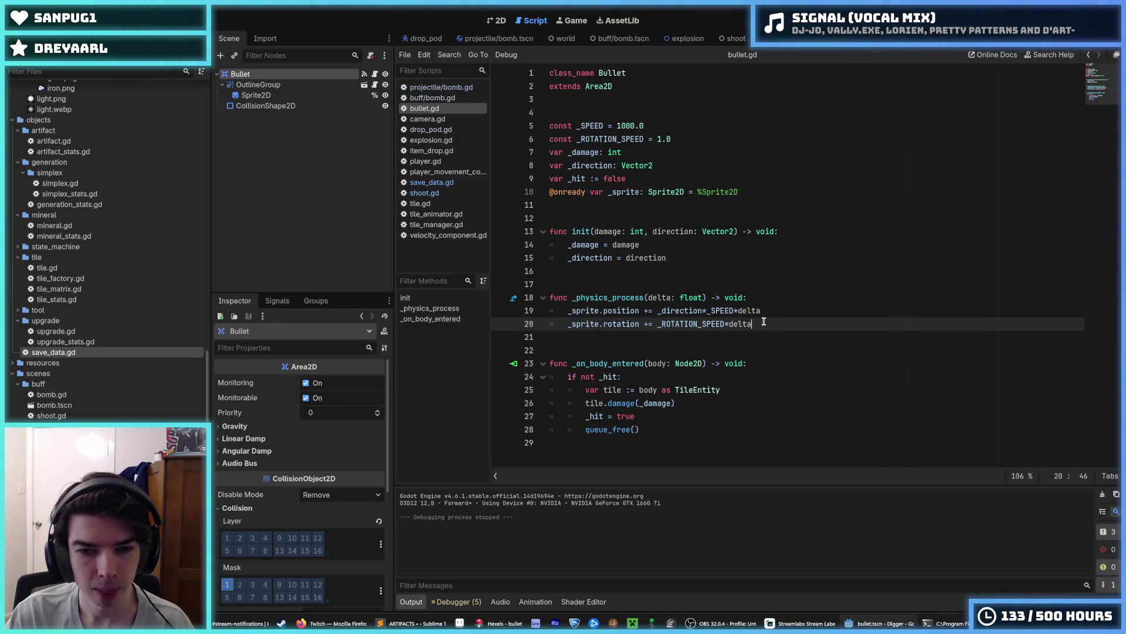
double_click(591, 376)
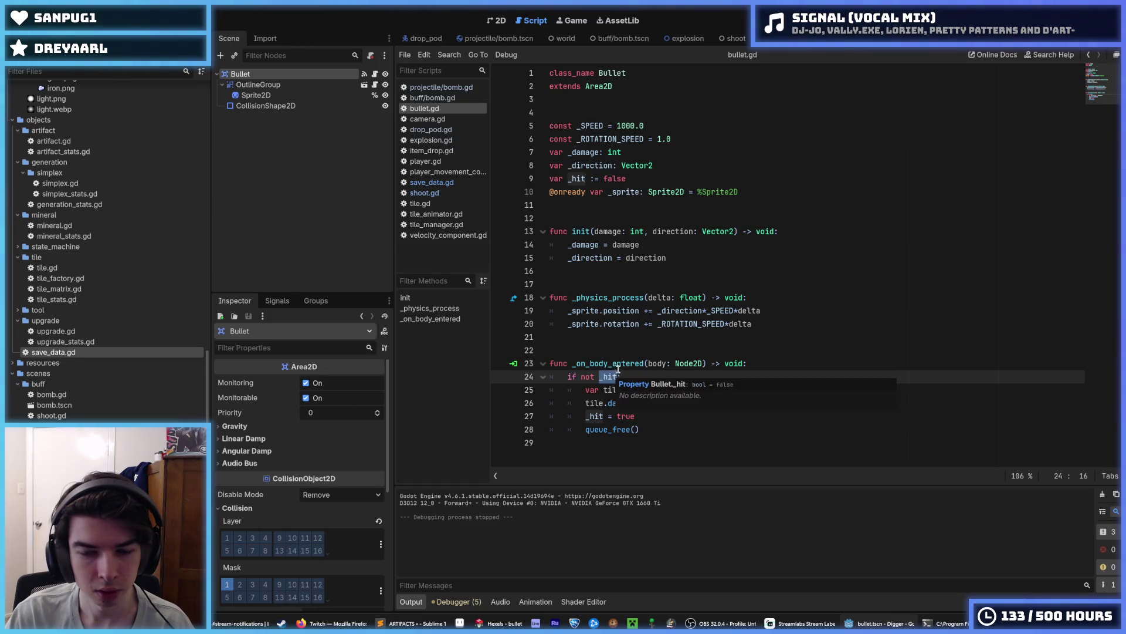
click(653, 372)
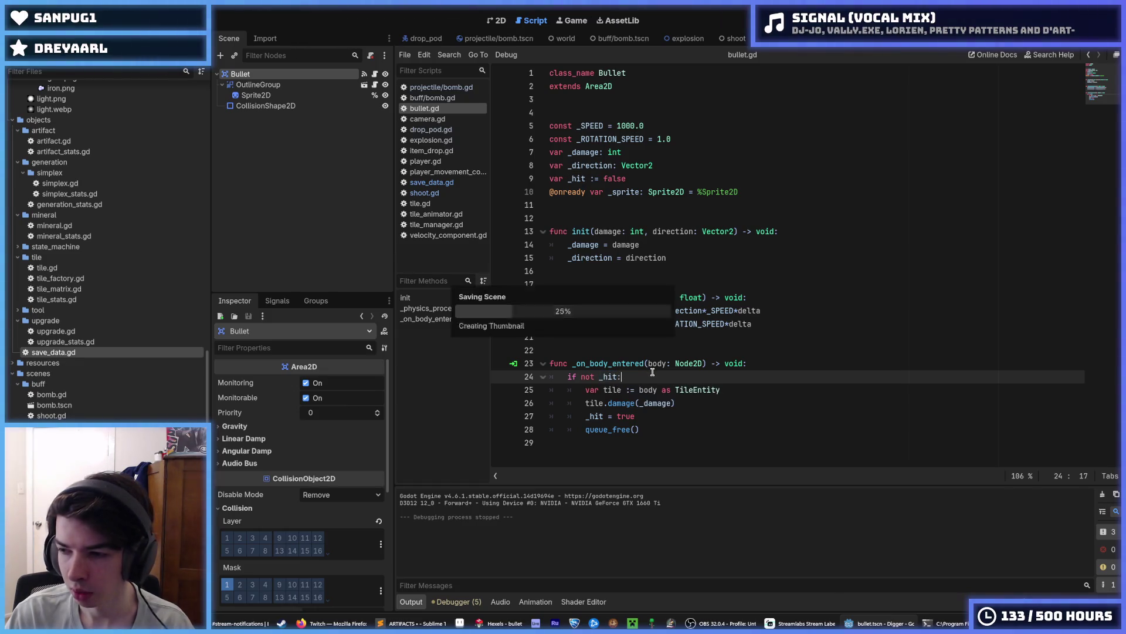
key(ctrl+s)
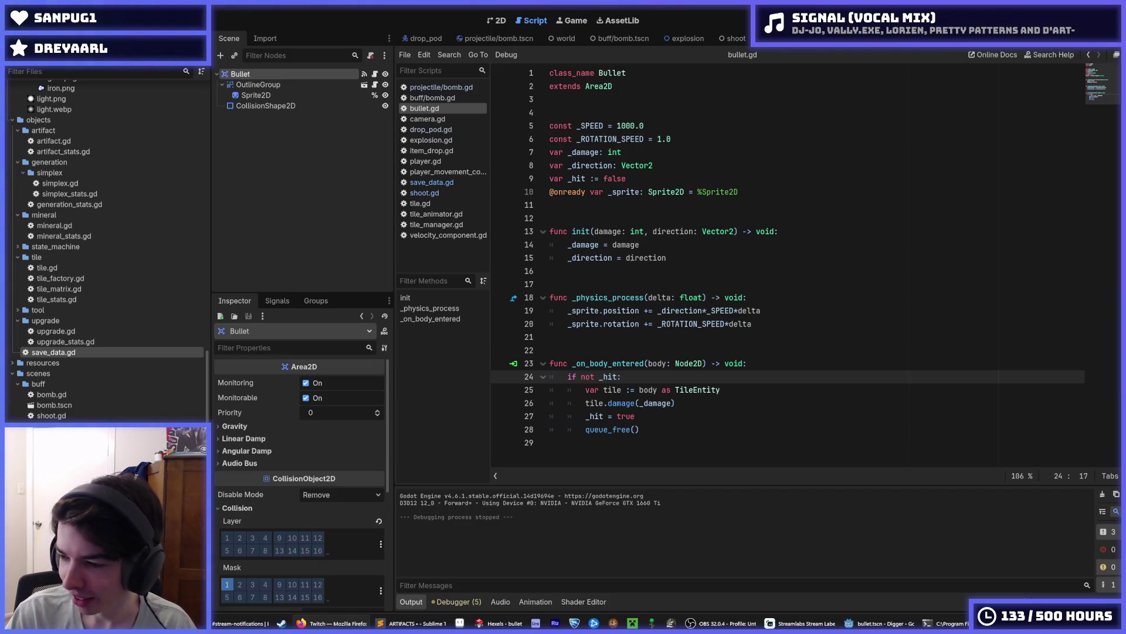
Save the bullet scene again while checking lines 14 and 21
click(723, 345)
click(639, 340)
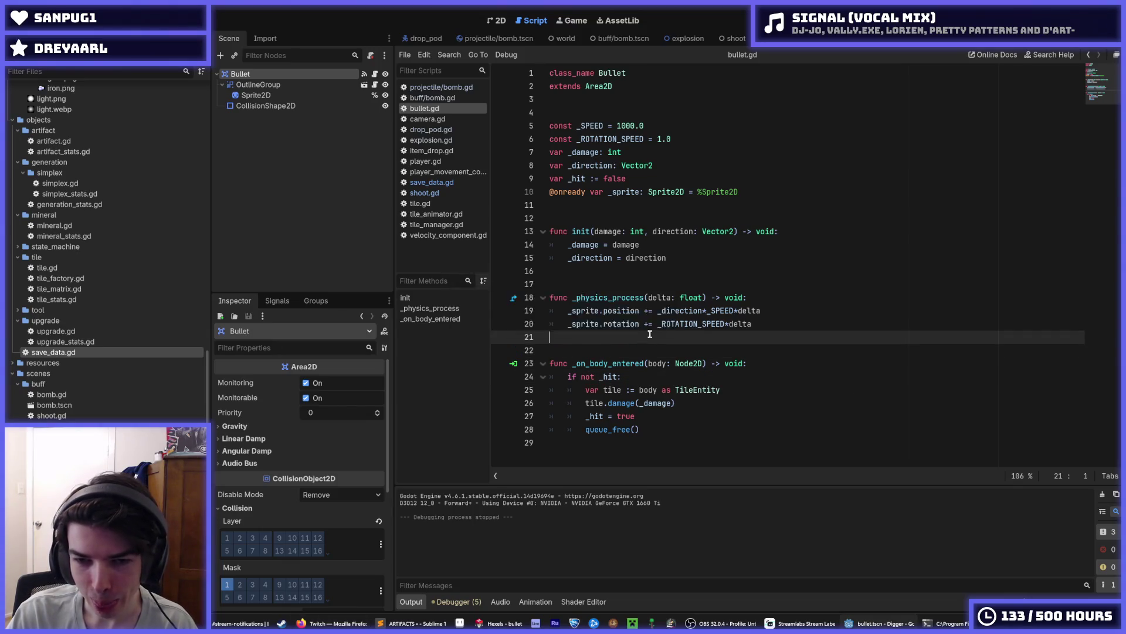
key(ctrl+s)
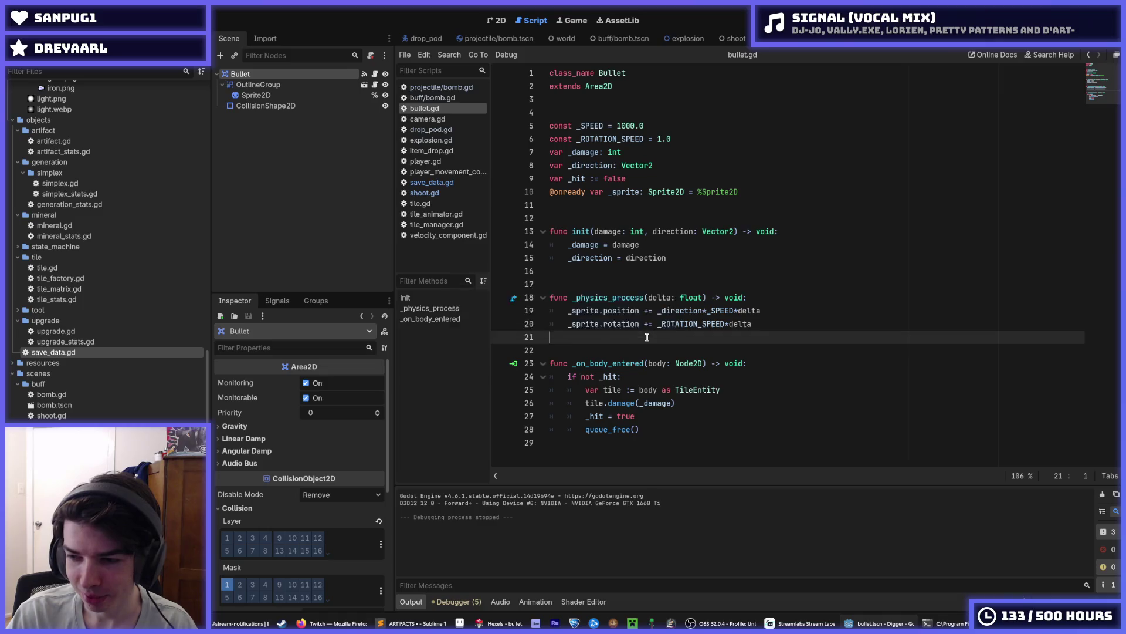
key(ctrl+s)
key(Down)
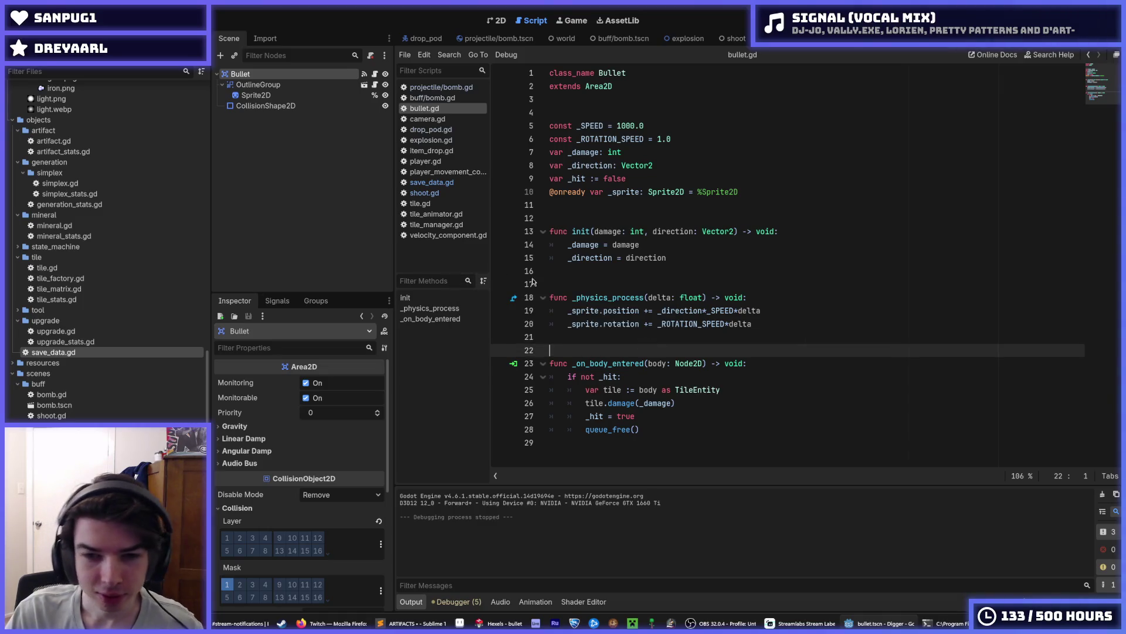
click(756, 245)
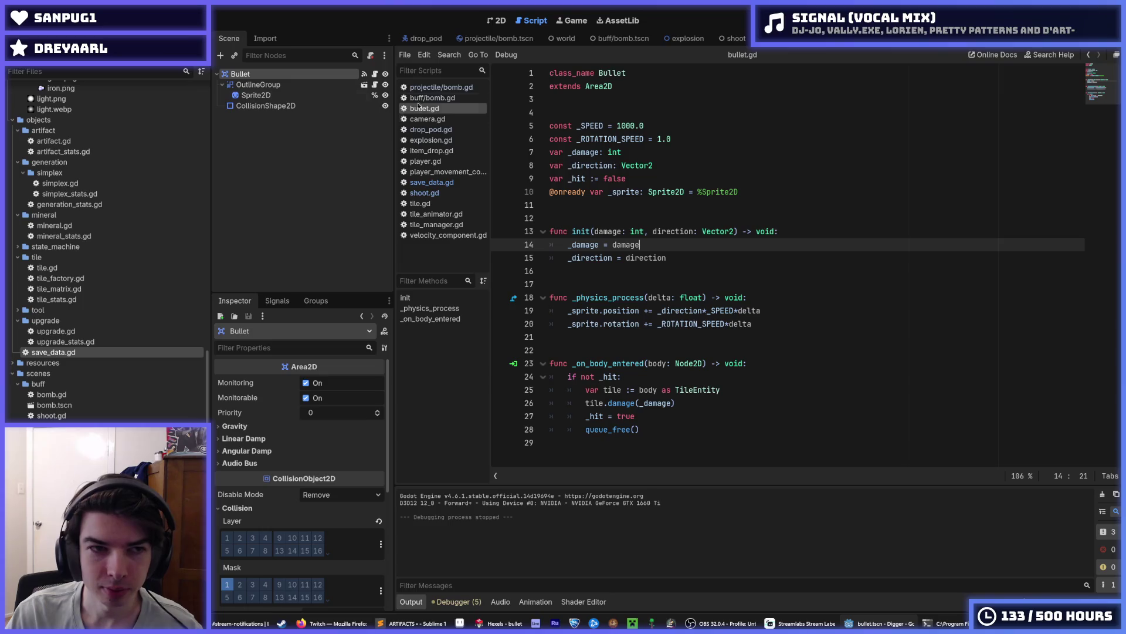
scroll(296, 387, down, 5)
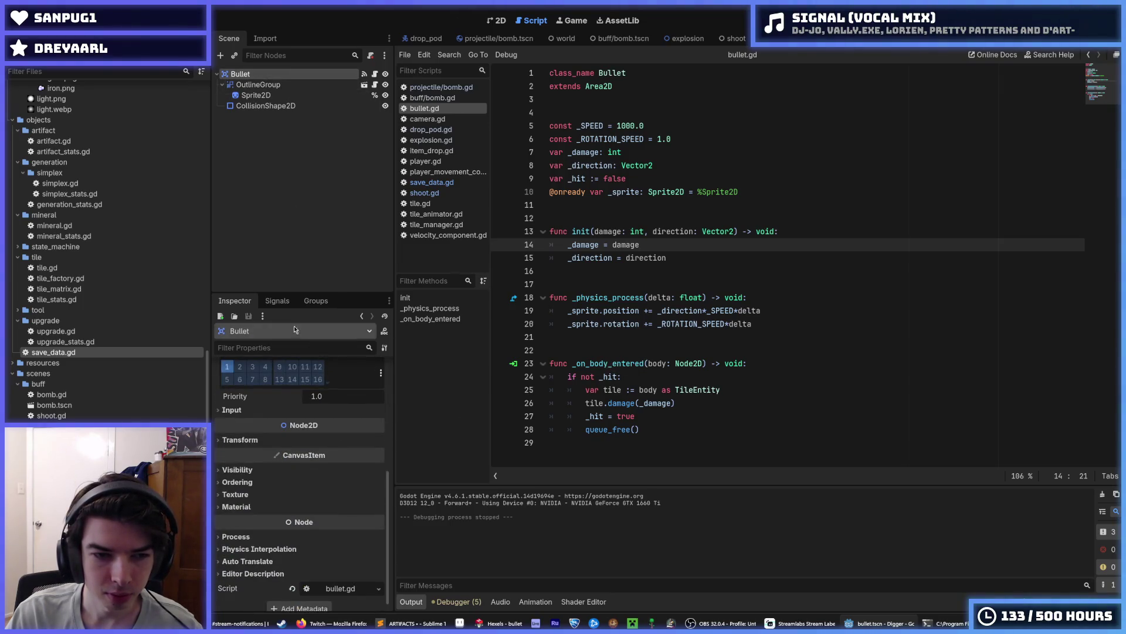
scroll(280, 415, up, 5)
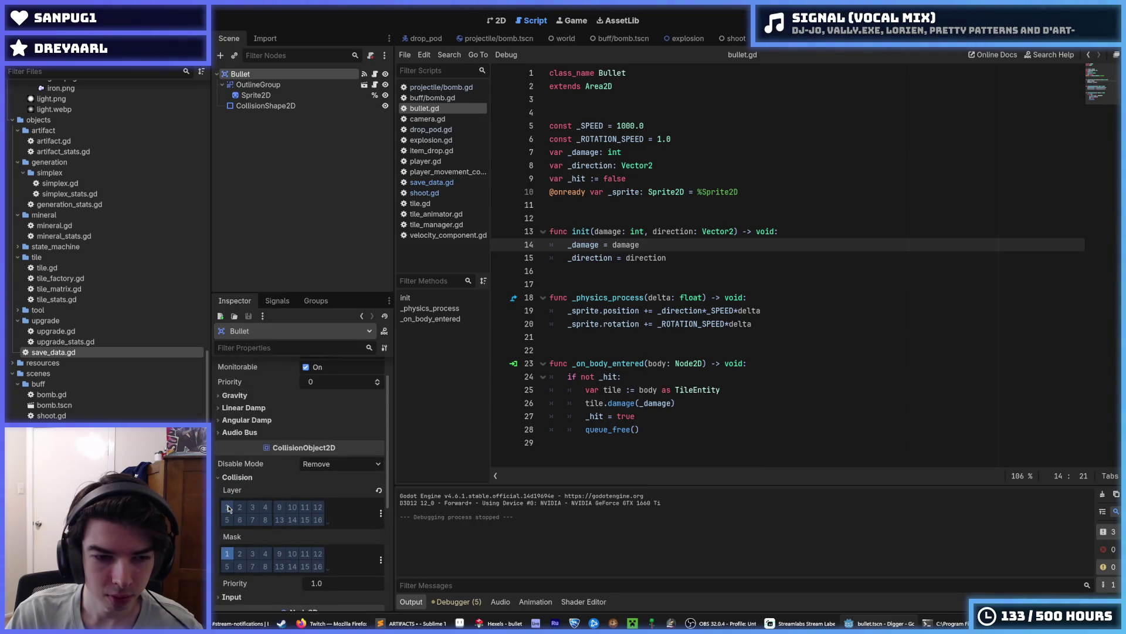
Enable collision layer 1 on the Bullet, save the scene, and run the game
click(228, 508)
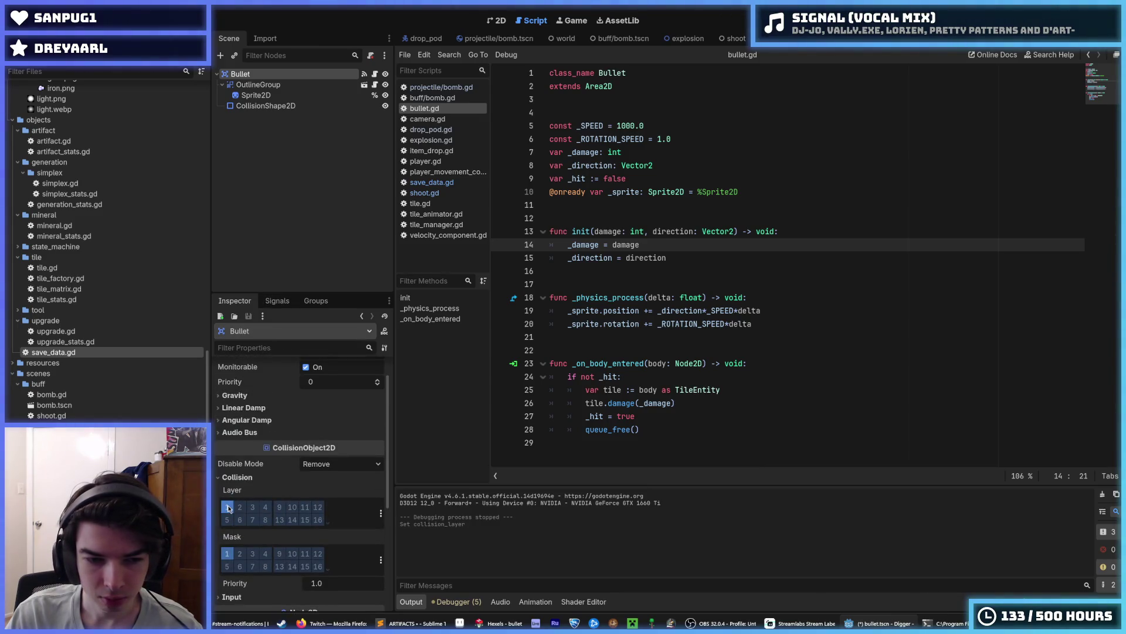
key(ctrl+s)
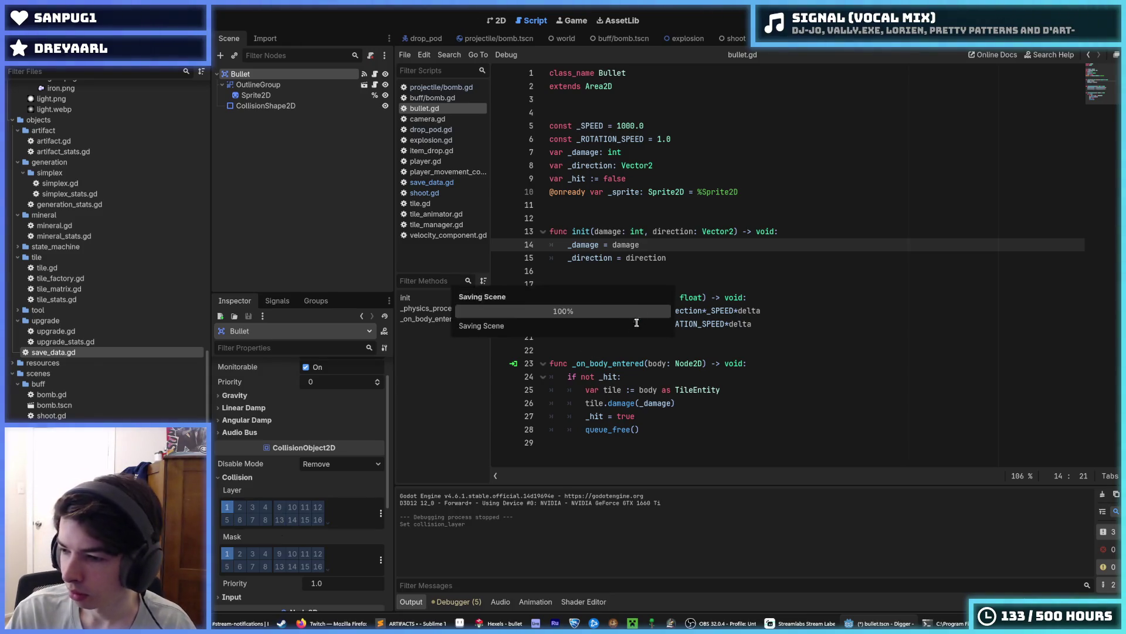
key(ctrl+s)
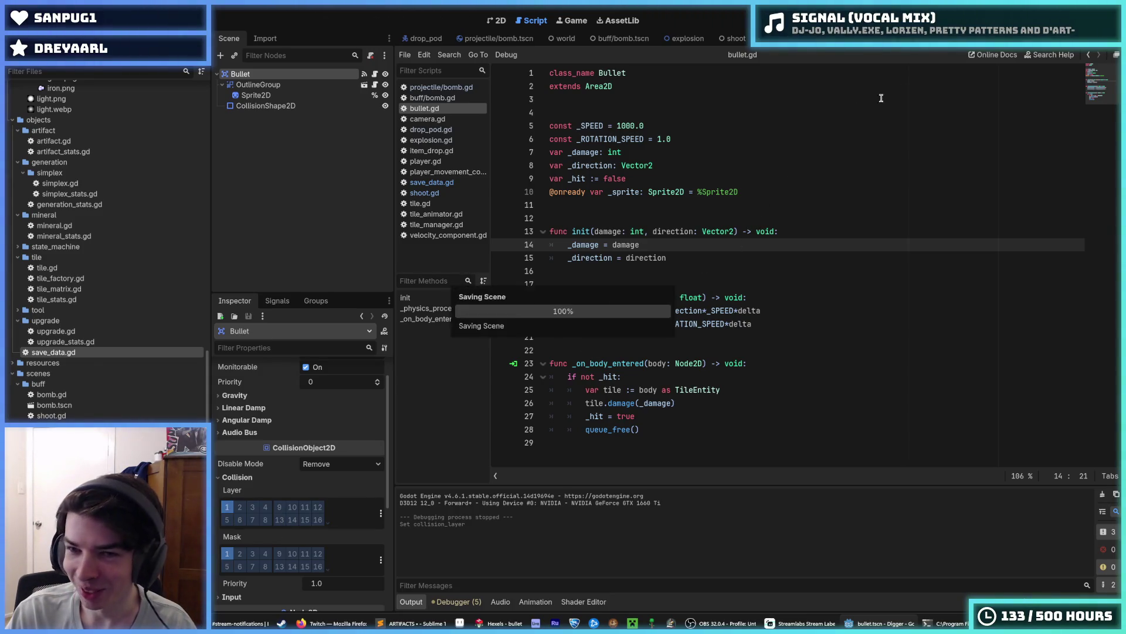
key(F5)
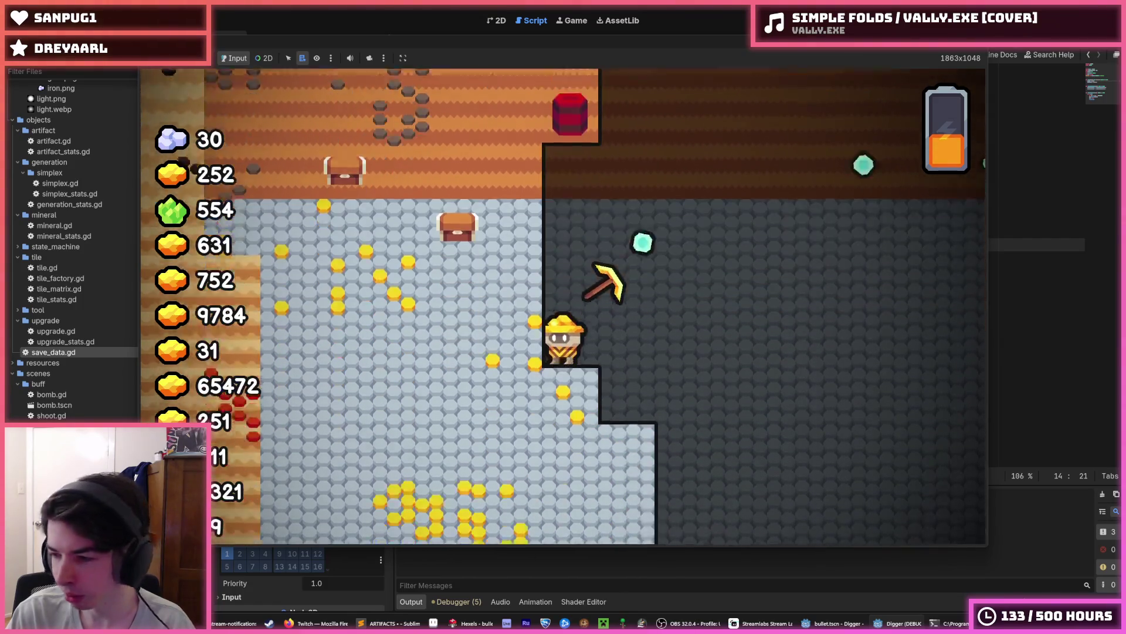
Stop the game after test-shooting bullets at the tiles
key(F8)
Save the scene while reviewing lines 19–21 of bullet.gd
click(785, 304)
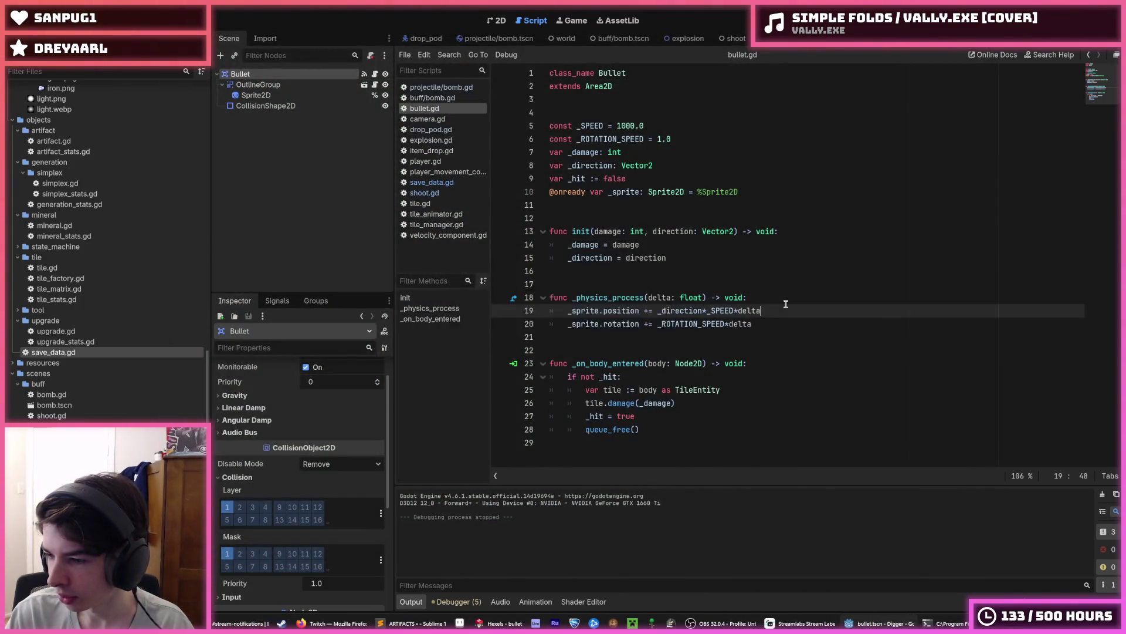
key(ctrl+s)
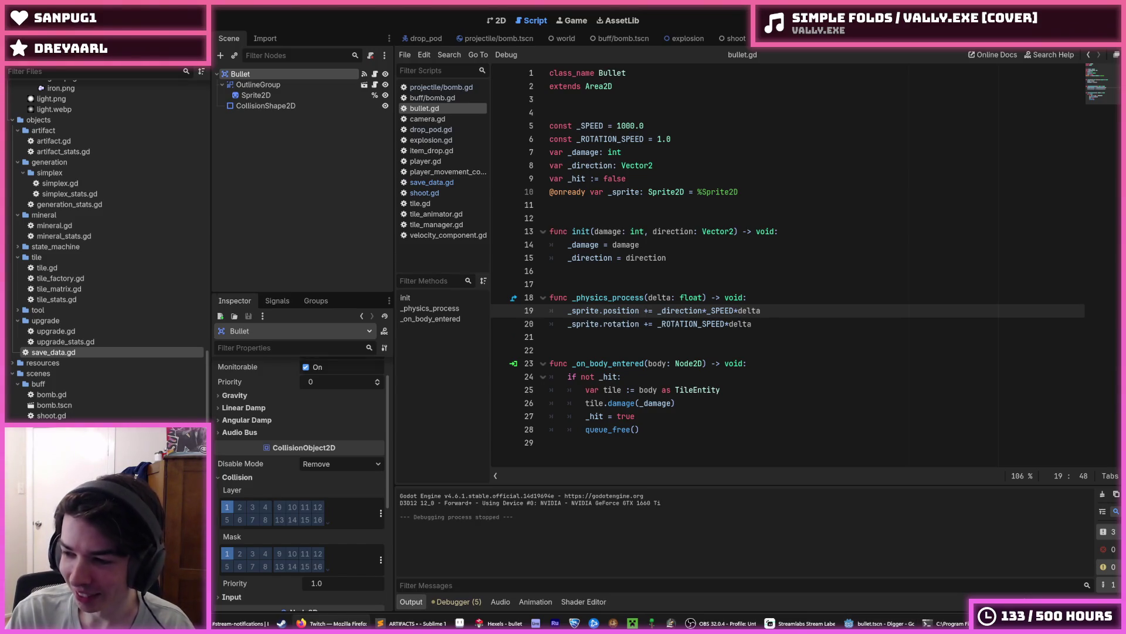
click(761, 324)
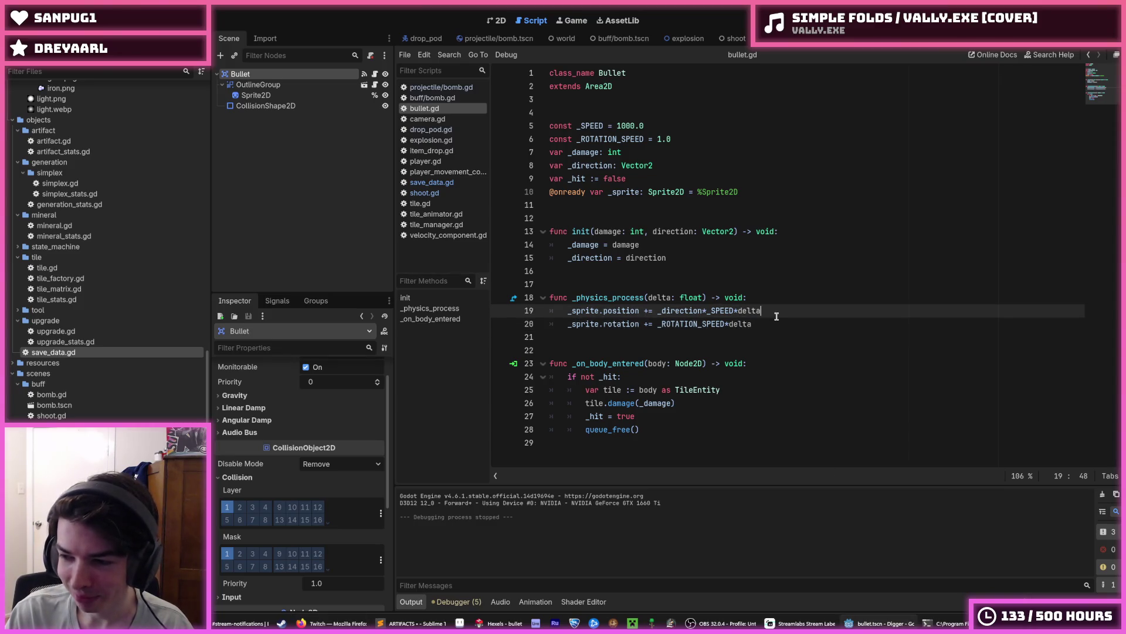
click(769, 332)
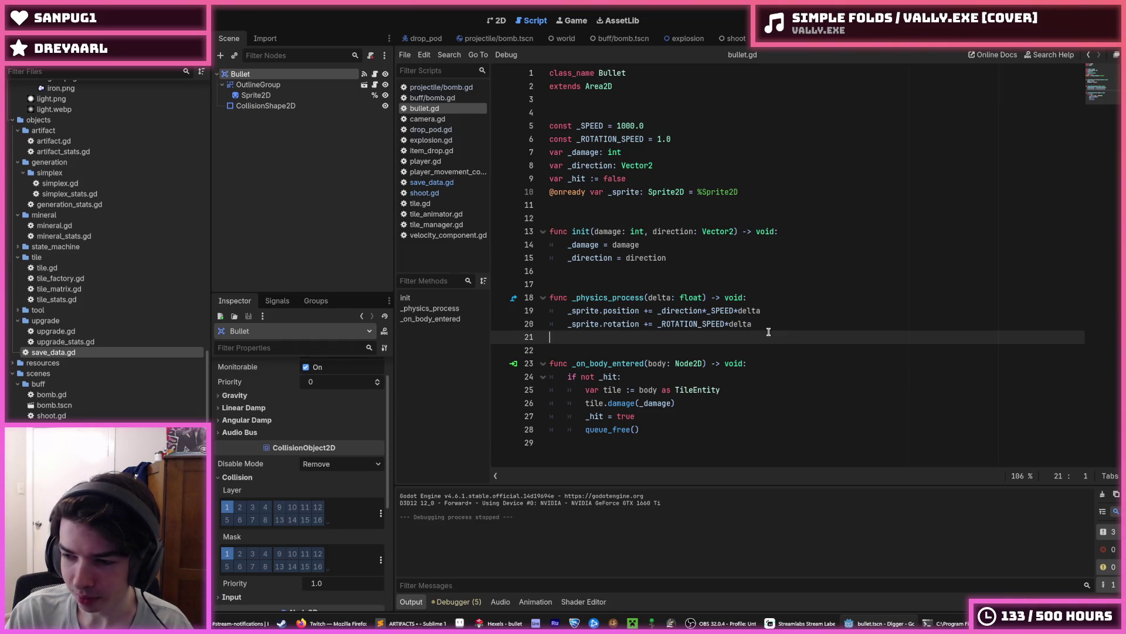
click(761, 324)
click(766, 311)
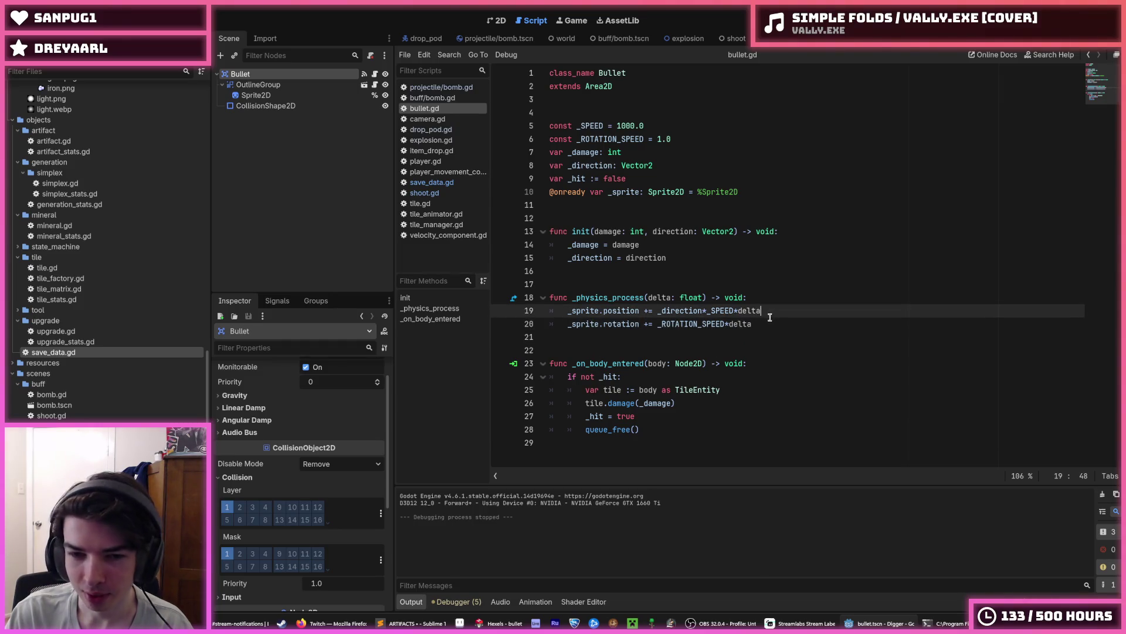
click(761, 324)
click(764, 313)
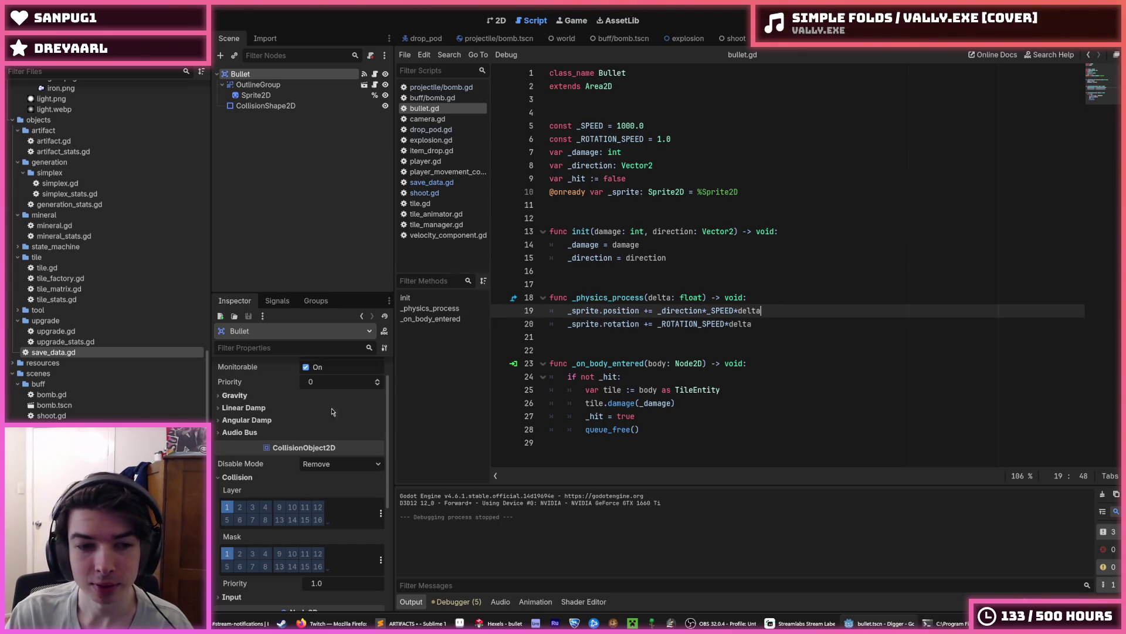
scroll(313, 413, down, 3)
scroll(304, 414, up, 3)
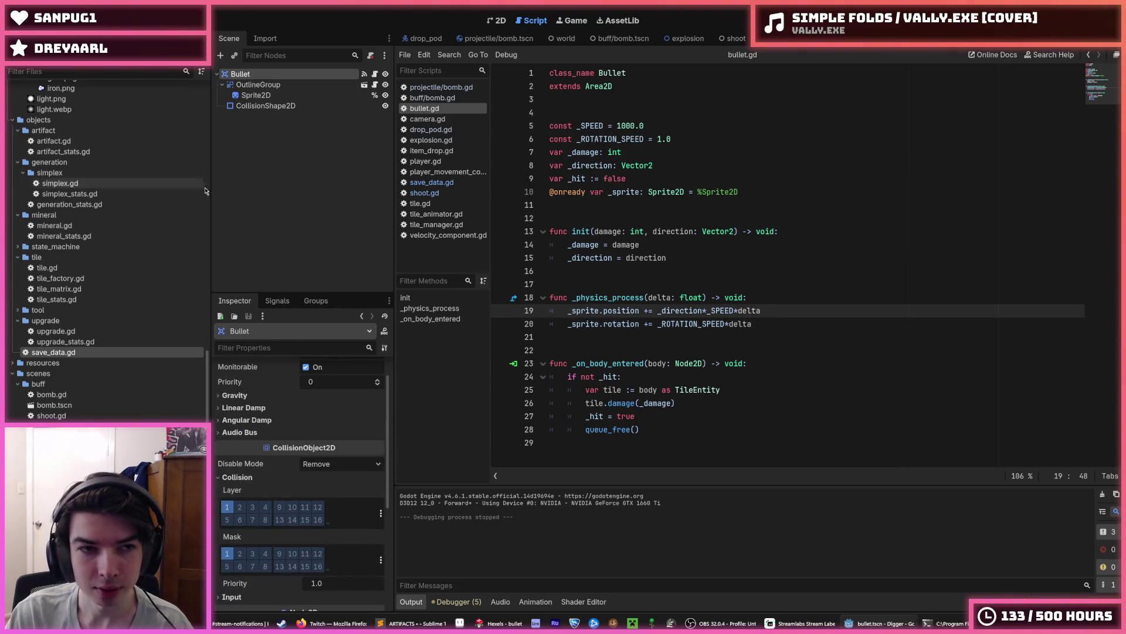
Turn off the Bullet's collision layer 1 and view its signals list
click(227, 509)
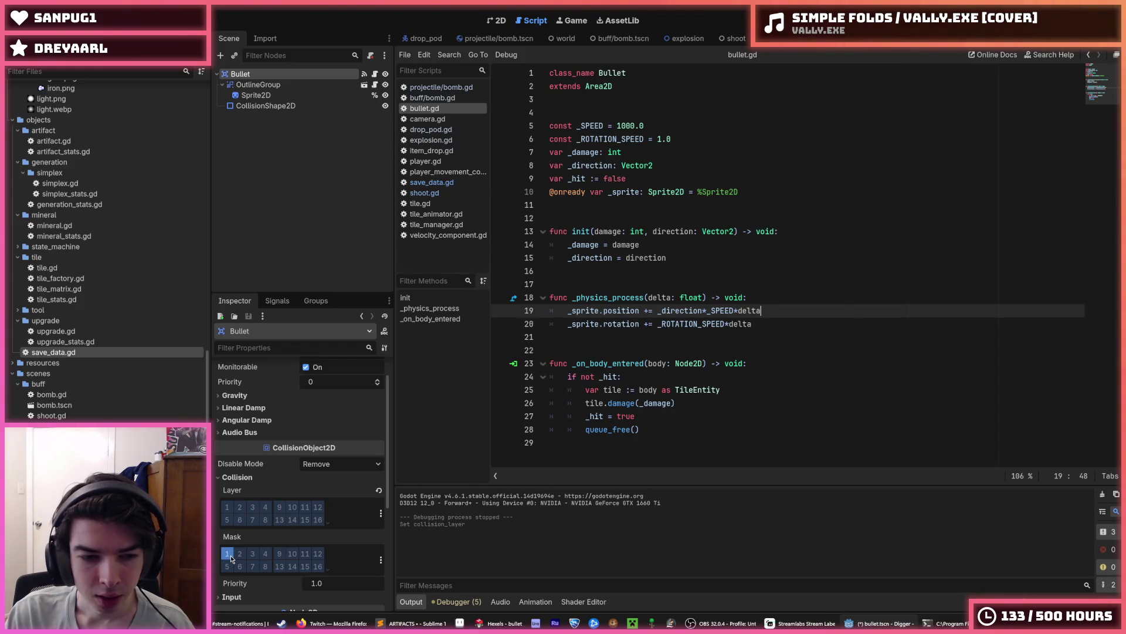
click(667, 363)
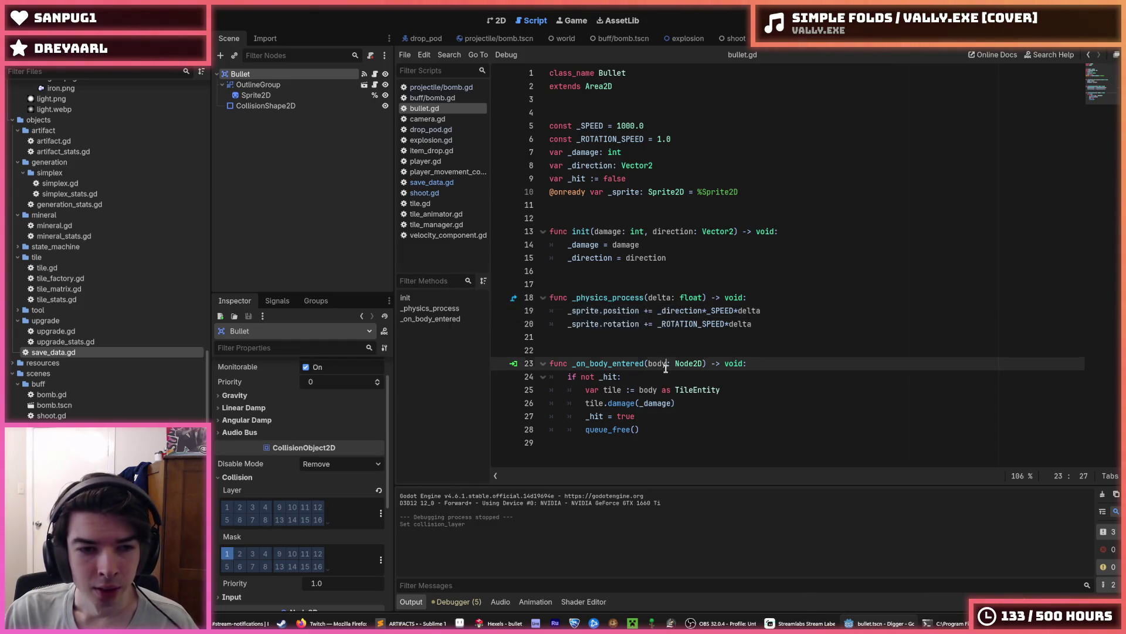
click(273, 300)
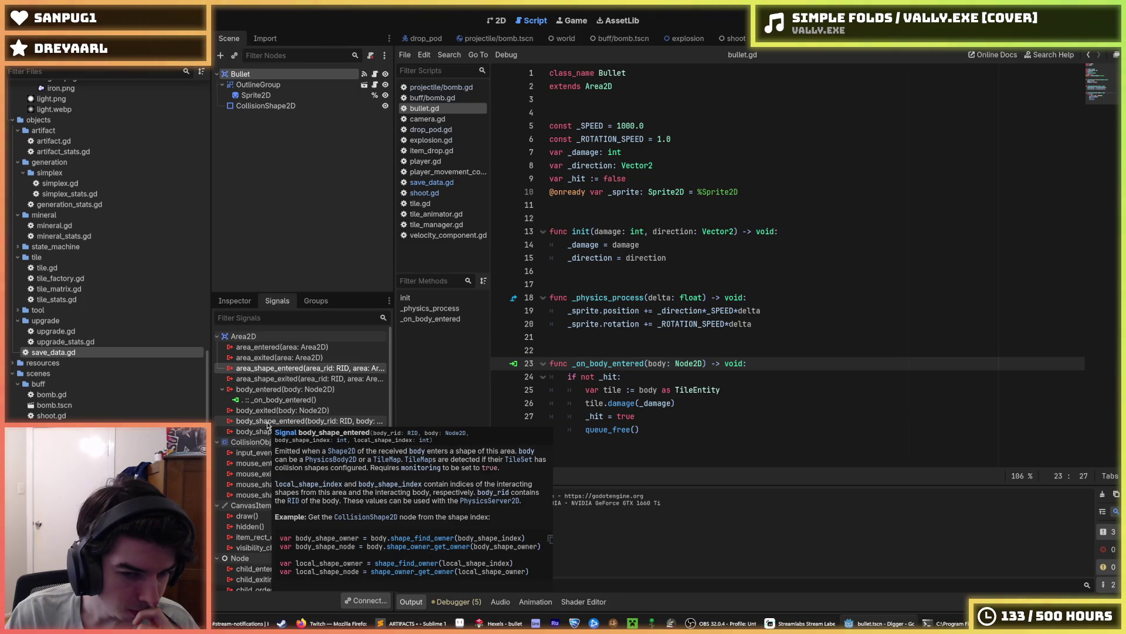
Inspect the body_shape_entered signal, then return to the Bullet's properties and line 23
click(268, 422)
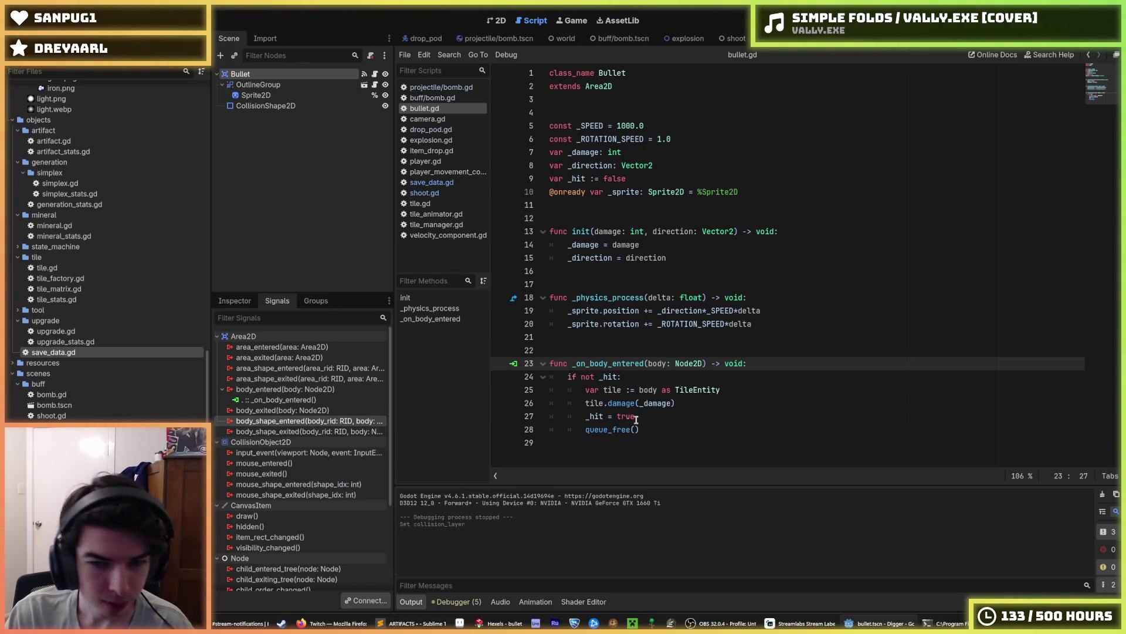
click(667, 375)
click(241, 305)
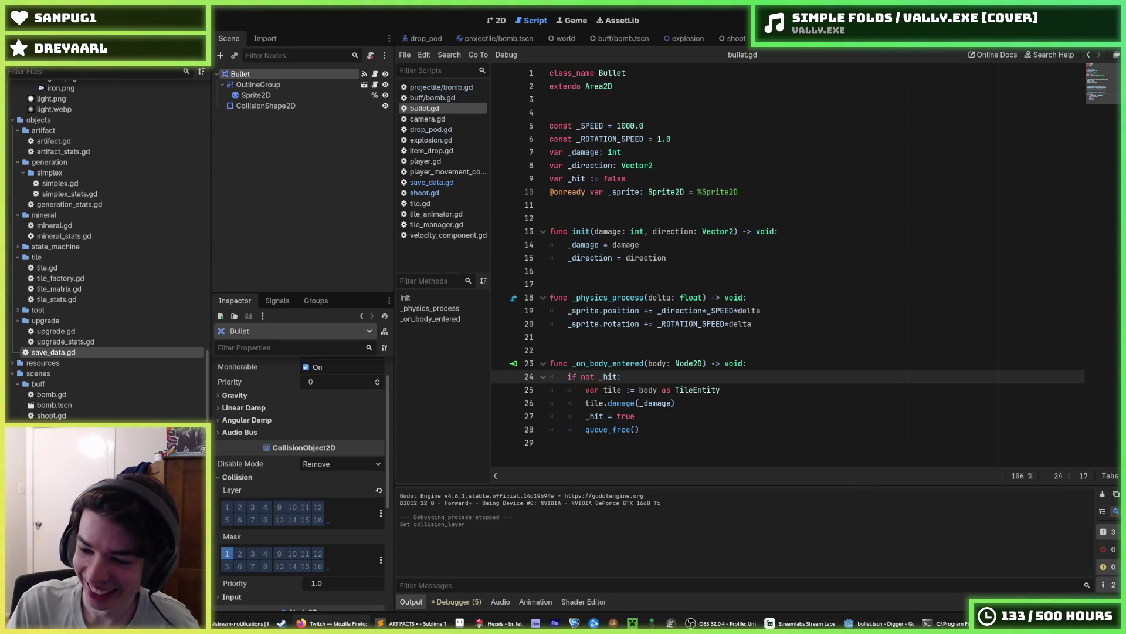
scroll(259, 445, down, 2)
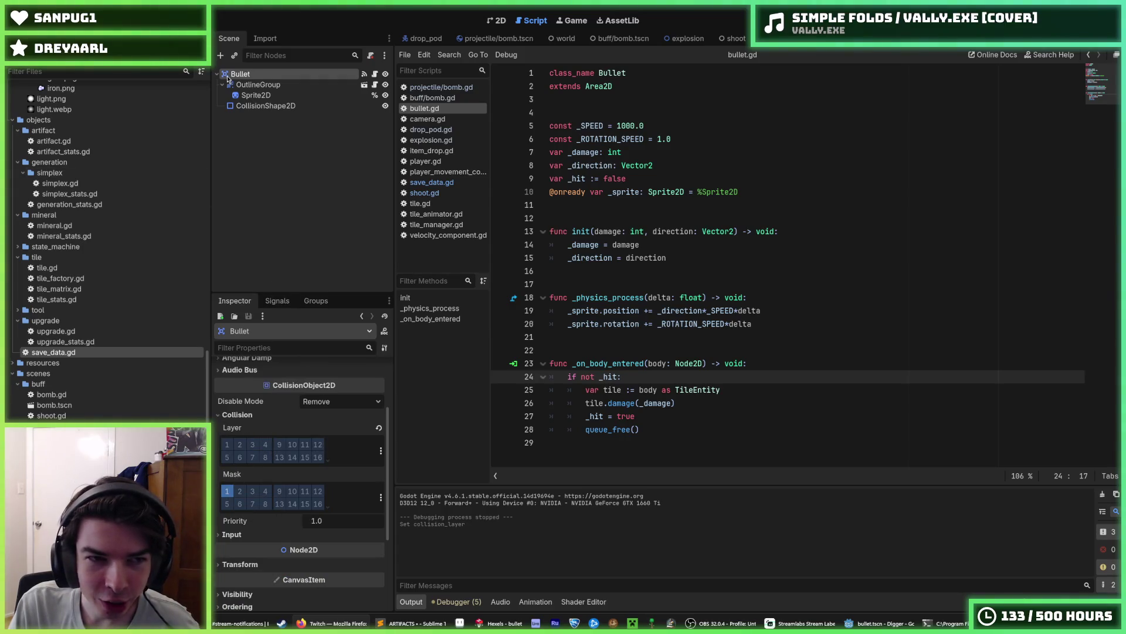
click(623, 364)
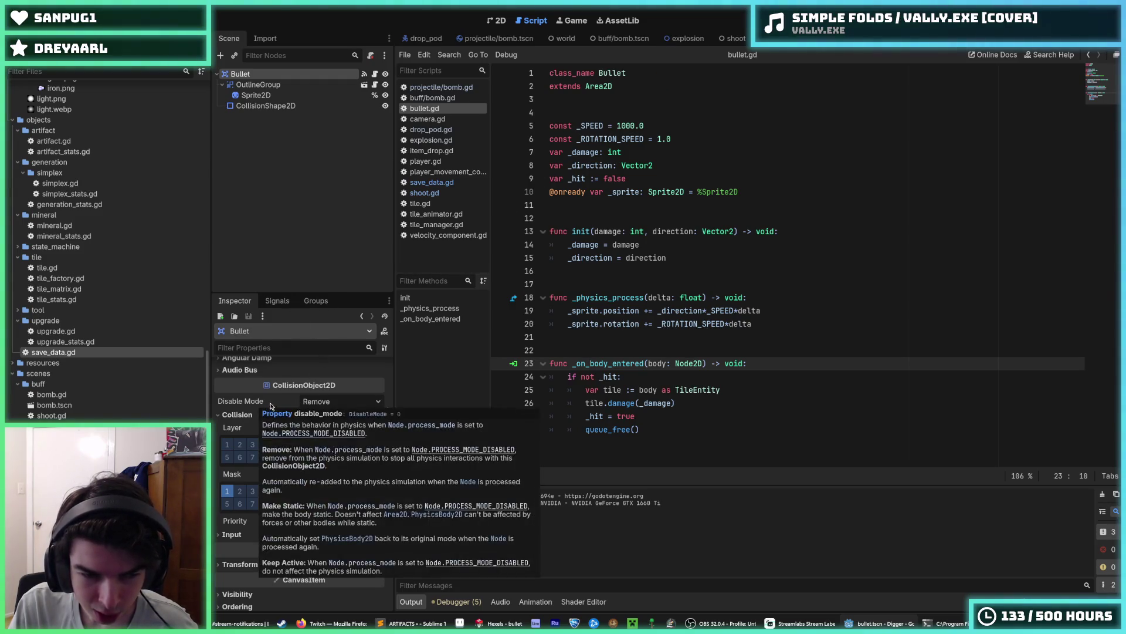
Collapse the Bullet's Gravity section, review its Collision settings, and show the signals list
scroll(249, 414, up, 4)
click(243, 426)
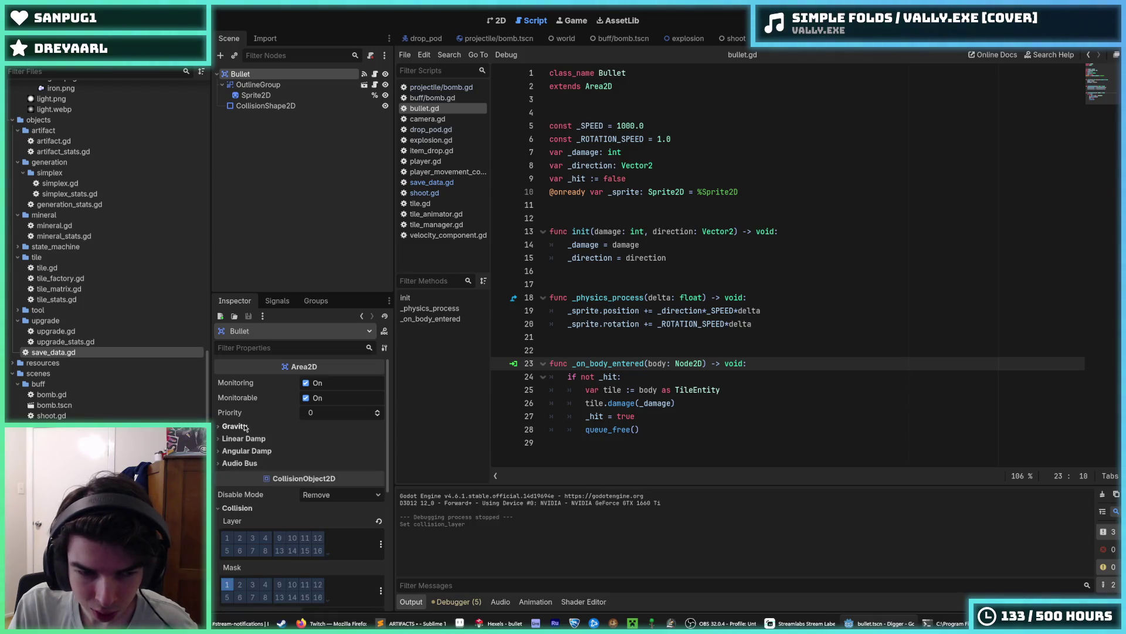
scroll(267, 405, down, 3)
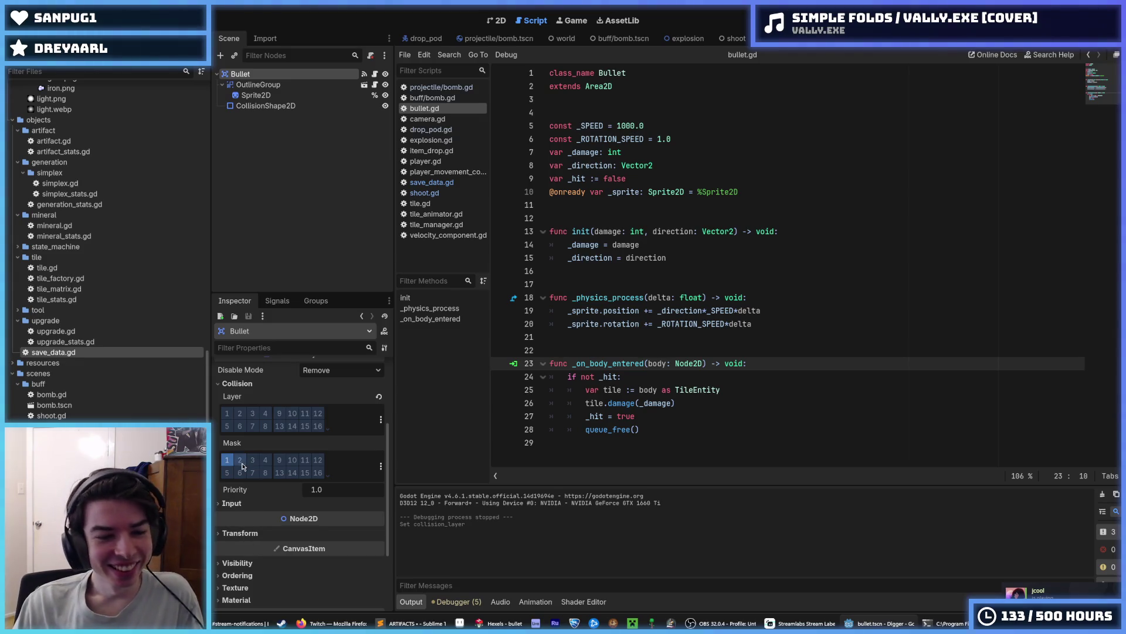
scroll(294, 469, up, 2)
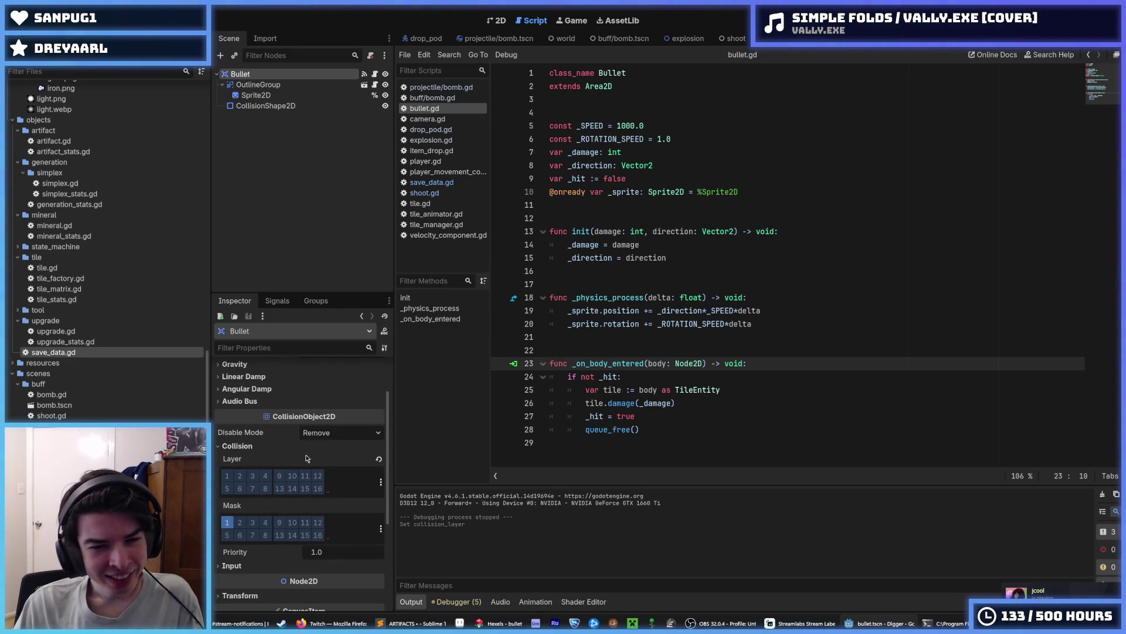
click(277, 301)
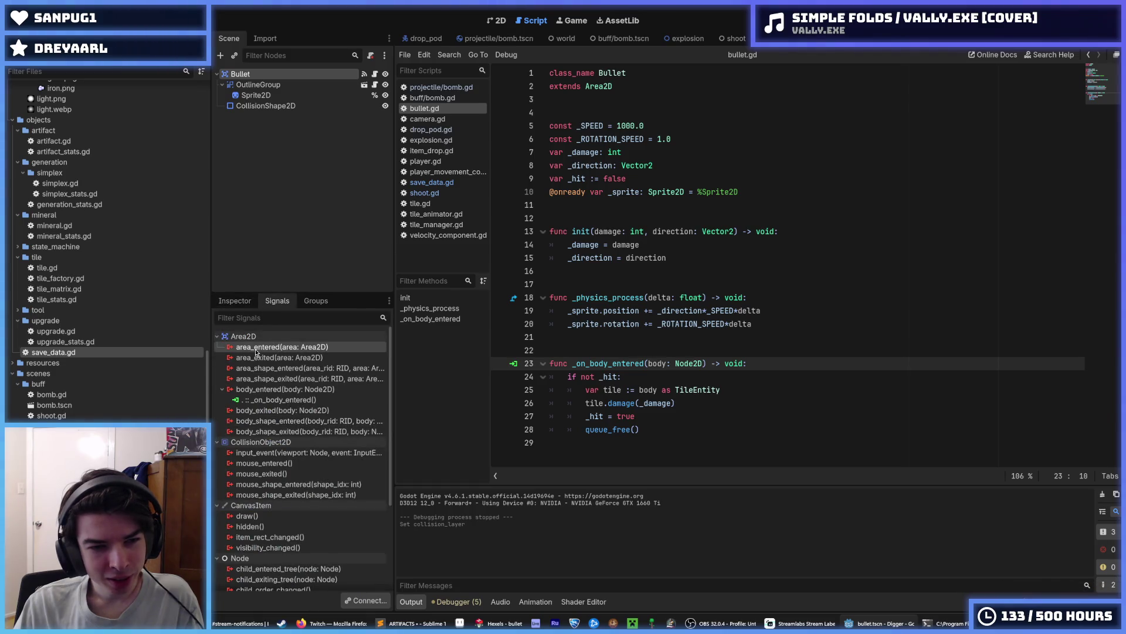
Connect the Bullet's area_entered signal to a new _on_area_entered method
mouse_move(273, 350)
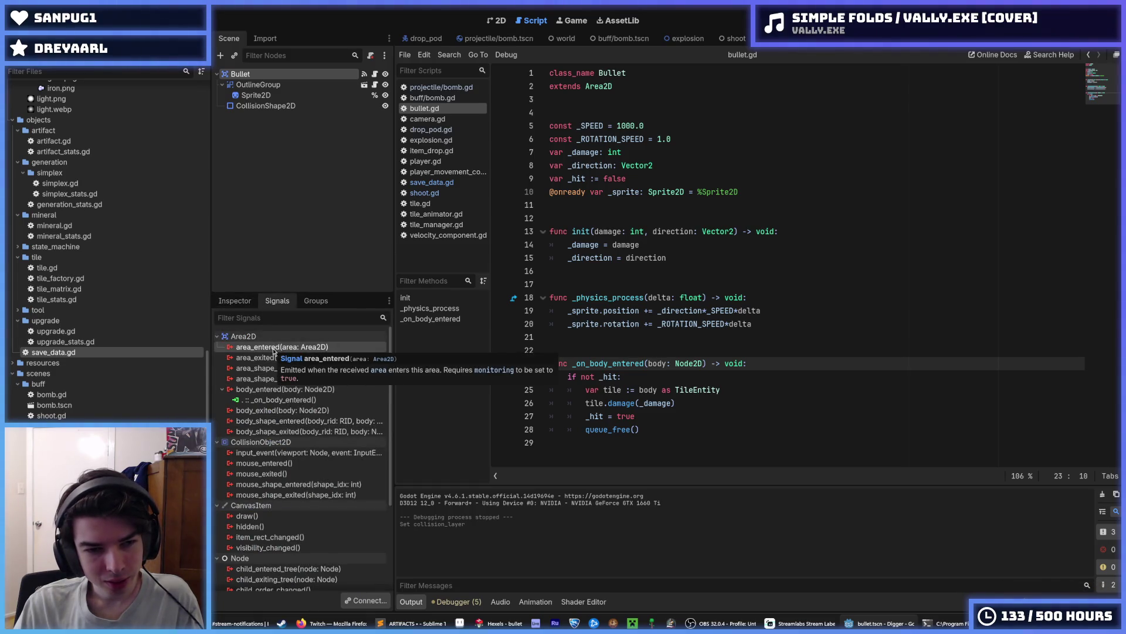
right_click(273, 351)
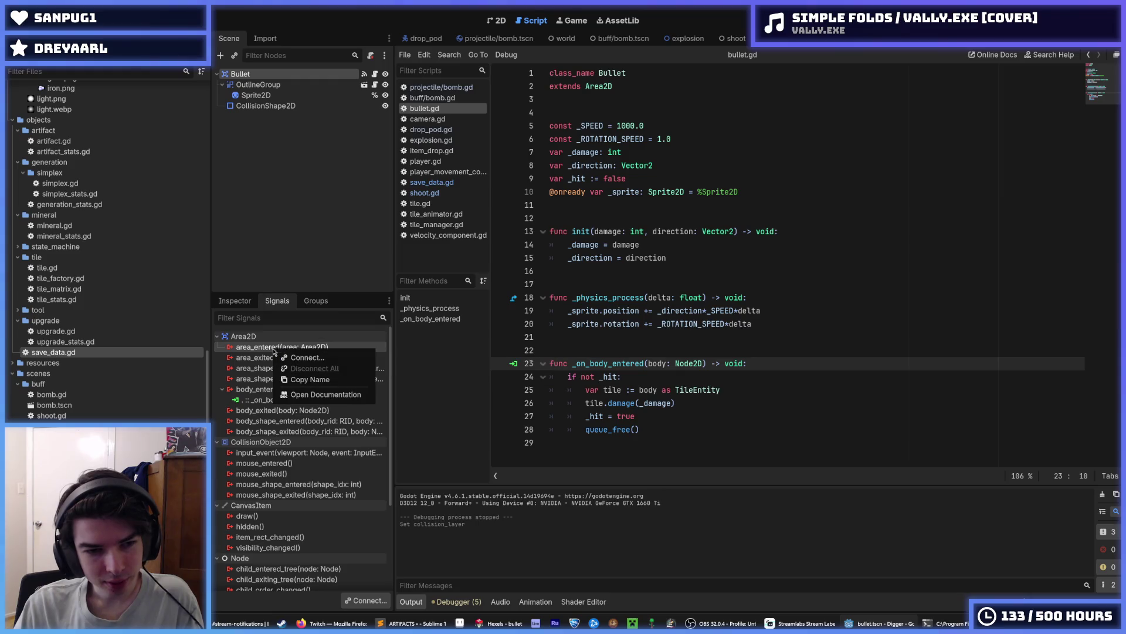
click(292, 359)
click(523, 417)
Copy the tile-damage if-block from _on_body_entered over the new handler's pass stub
mouse_move(642, 392)
mouse_down()
mouse_move(567, 380)
mouse_move(567, 340)
mouse_up()
key(ctrl+c)
drag(736, 447, 568, 444)
key(ctrl+v)
Review the pasted lines 32–36, where line 33 still references undeclared body
drag(660, 445, 585, 417)
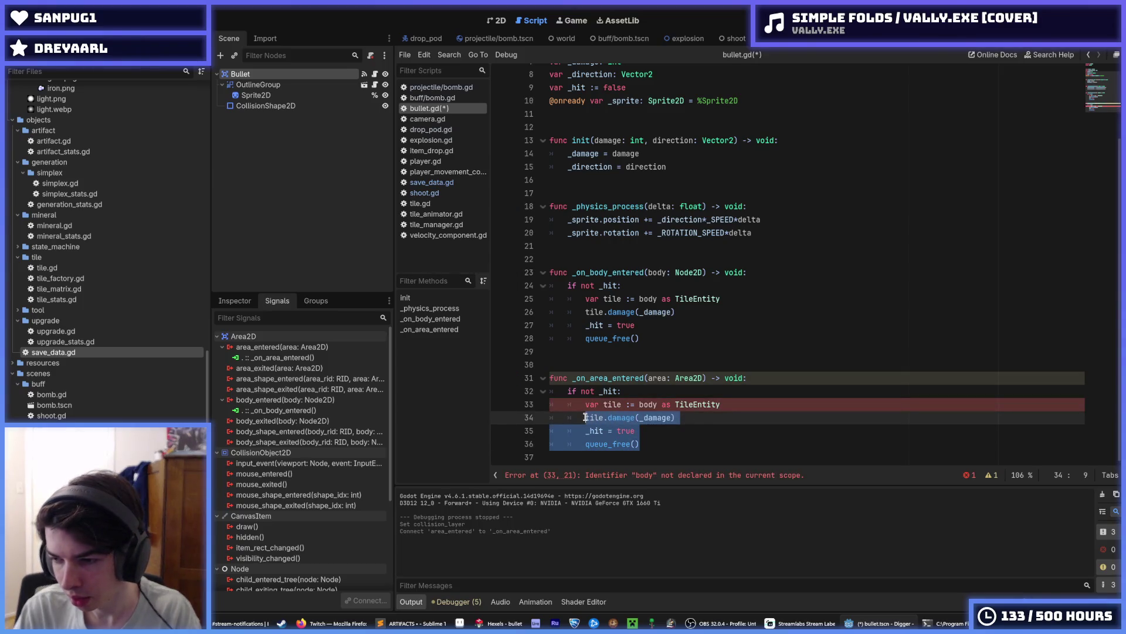
click(585, 418)
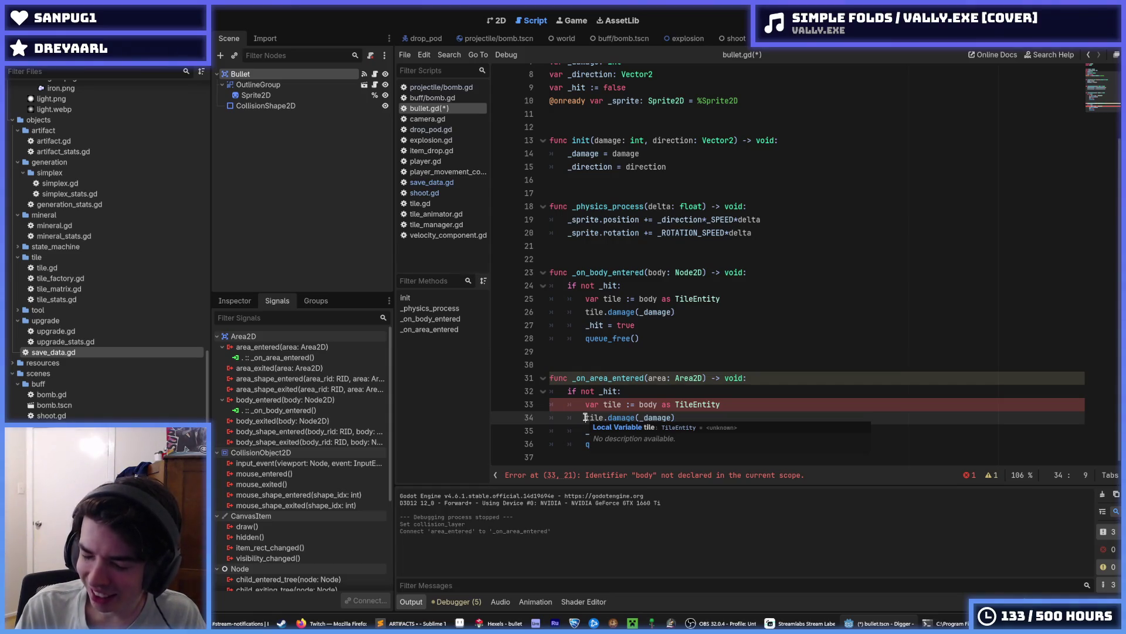
mouse_move(585, 417)
mouse_down()
mouse_move(646, 419)
mouse_move(660, 443)
mouse_up()
click(663, 441)
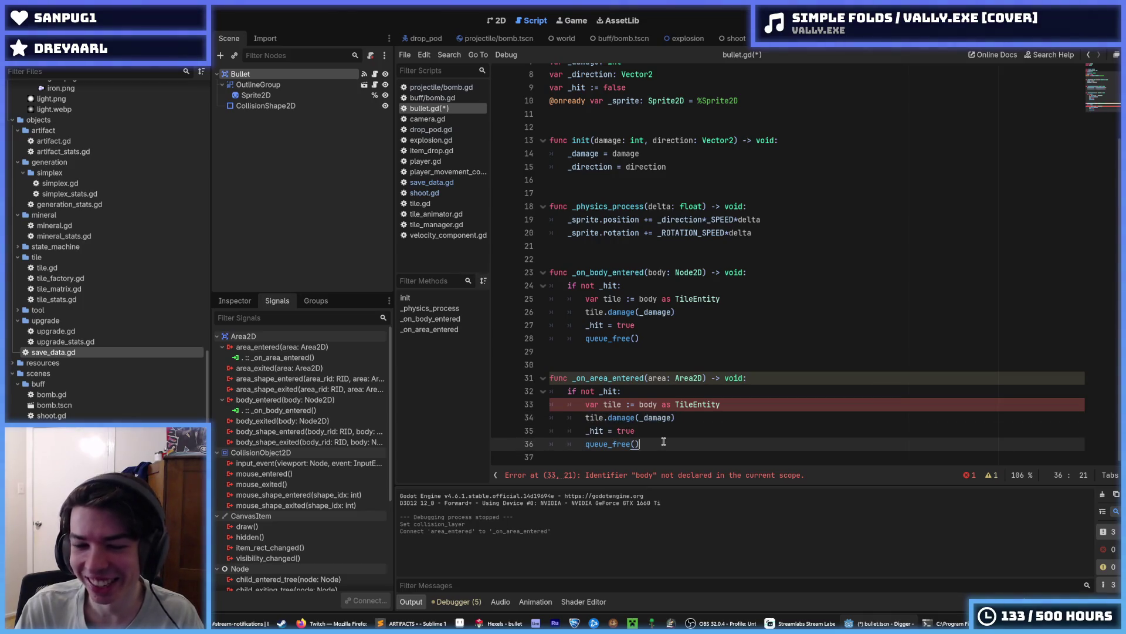
mouse_move(664, 441)
mouse_down()
mouse_move(587, 431)
mouse_move(585, 419)
mouse_up()
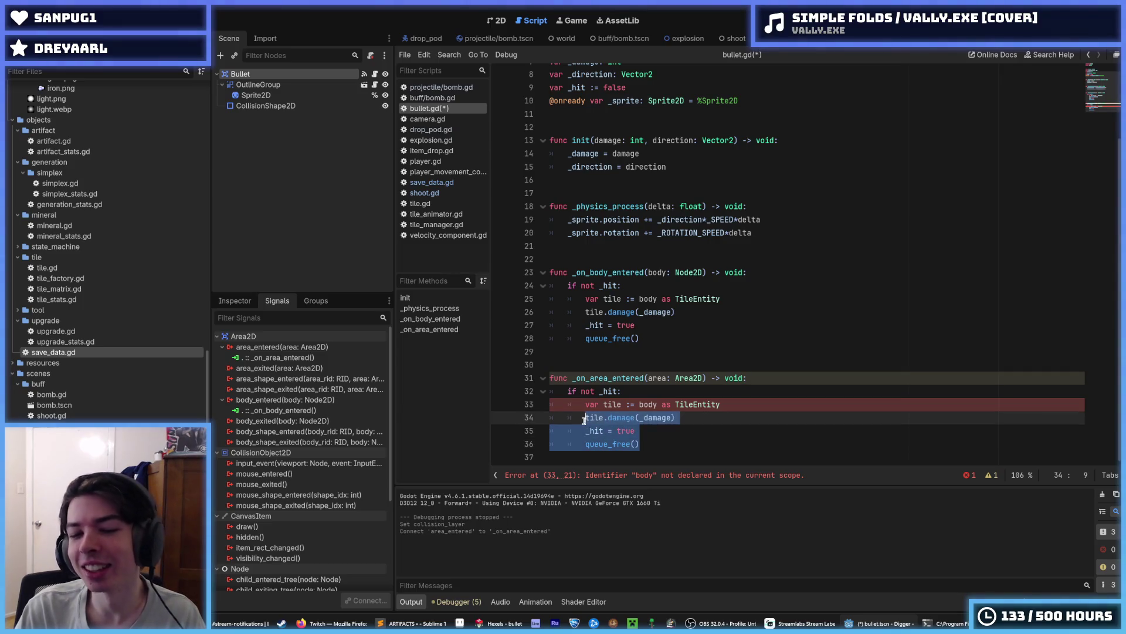
click(584, 418)
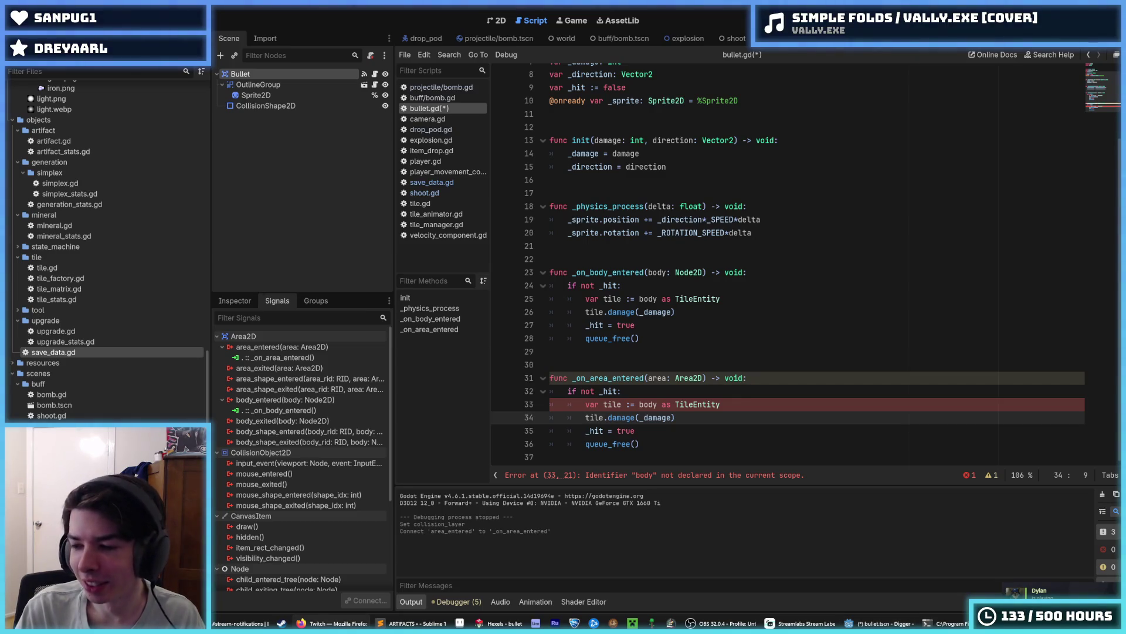
click(740, 405)
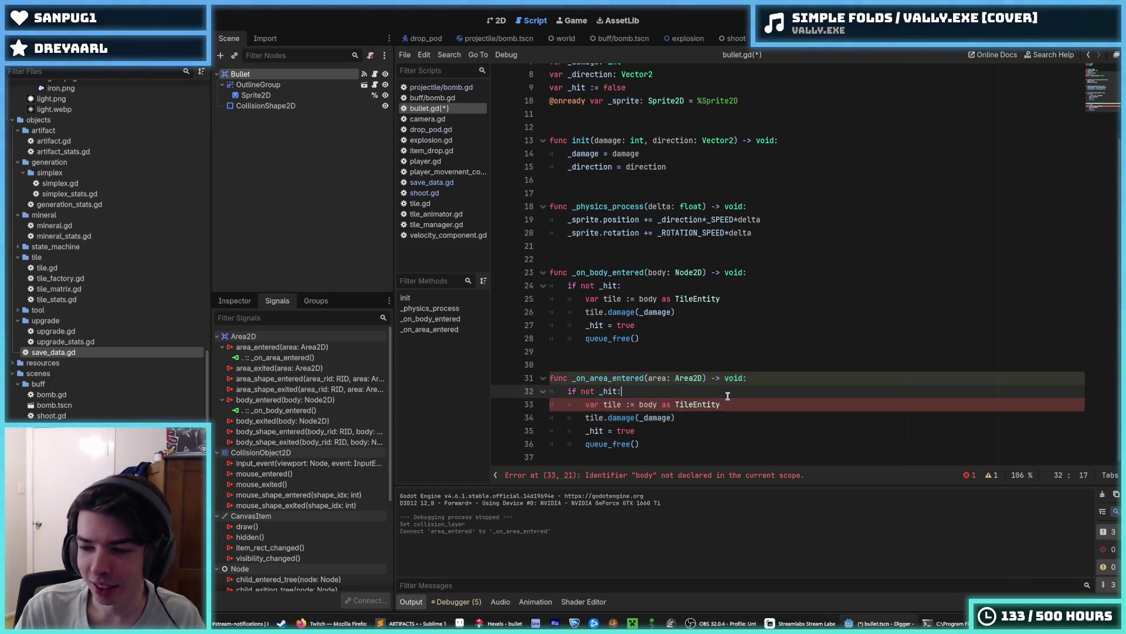
click(730, 385)
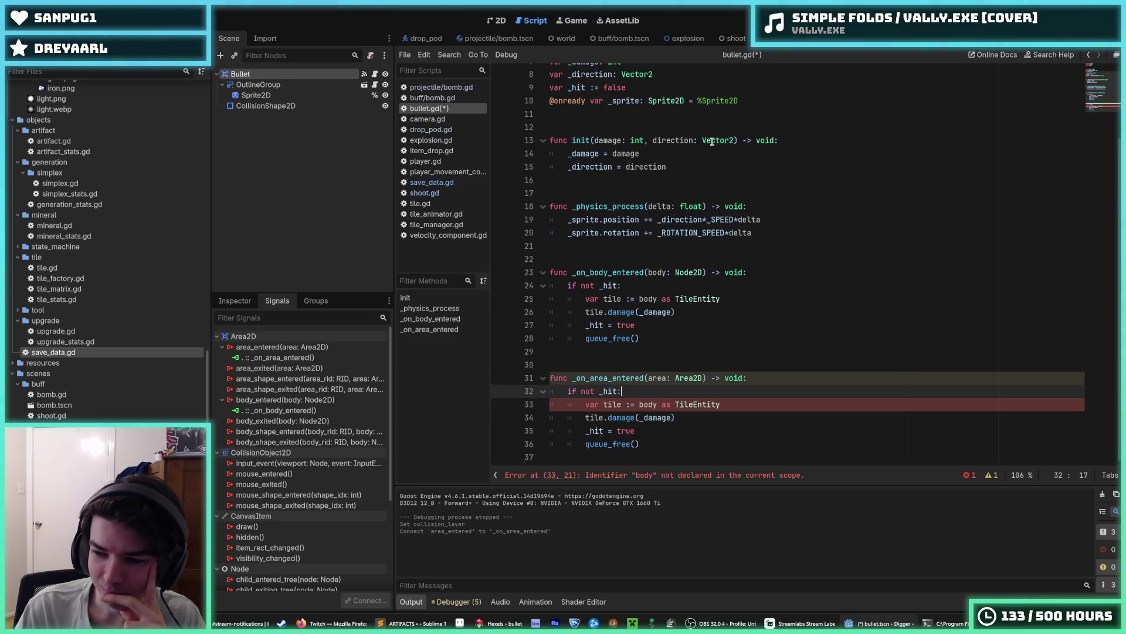
click(733, 406)
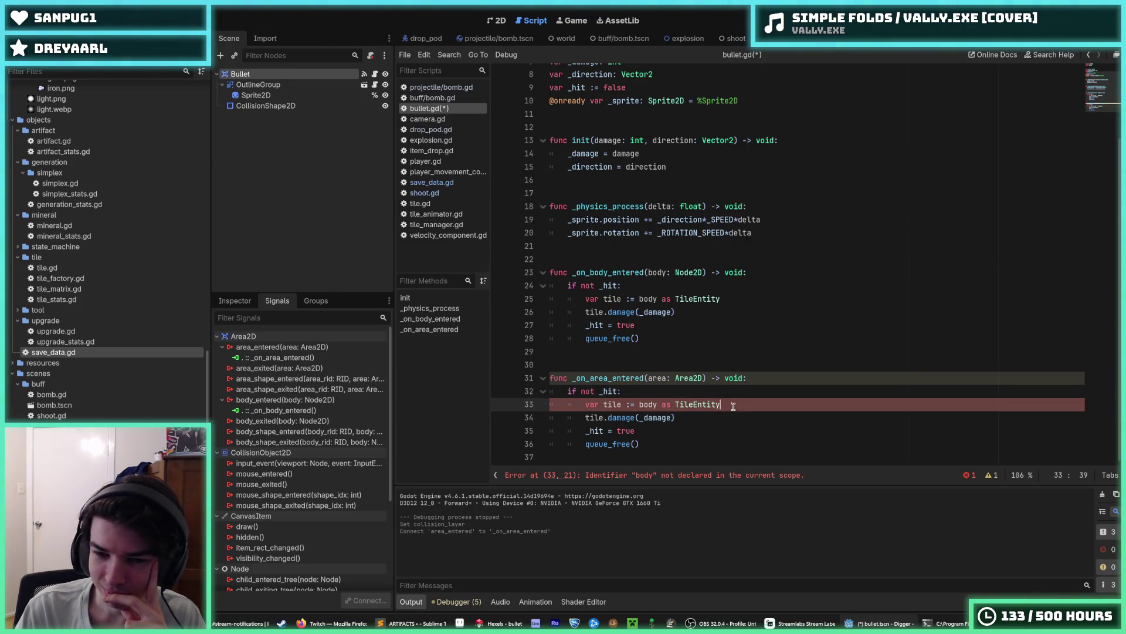
click(713, 394)
key(Down)
key(End)
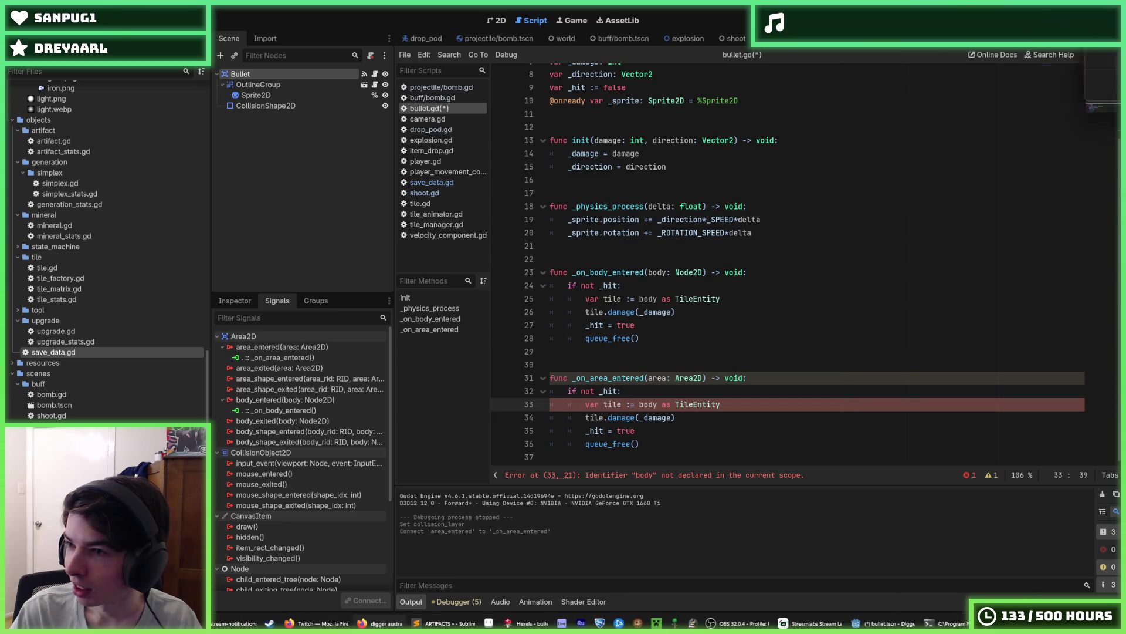
key(alt+Tab)
drag(143, 146, 300, 148)
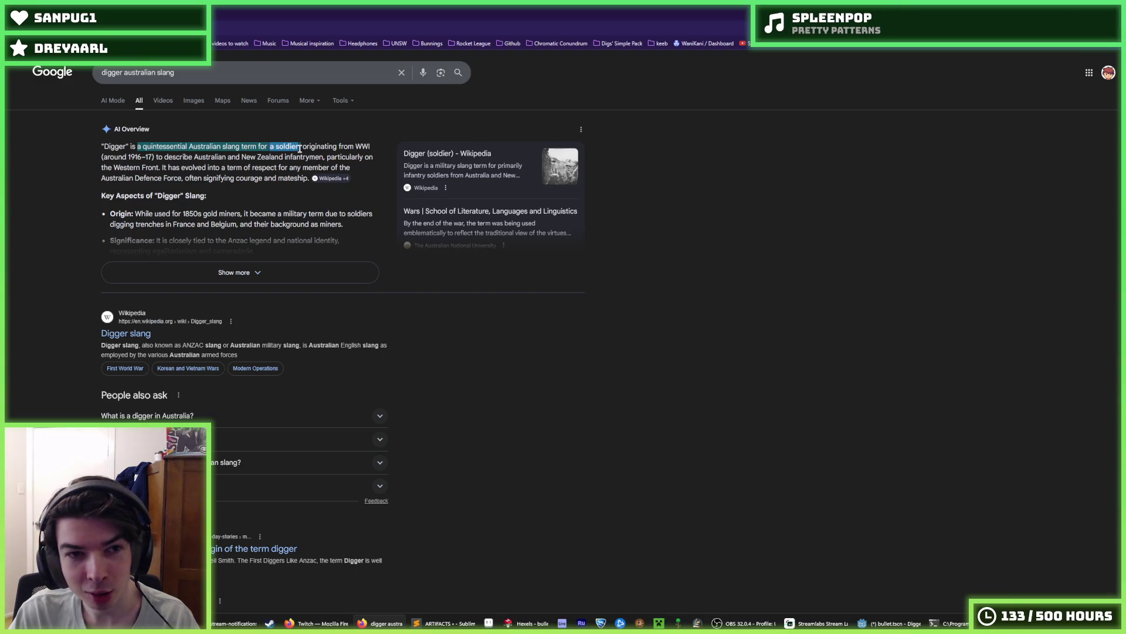
click(300, 148)
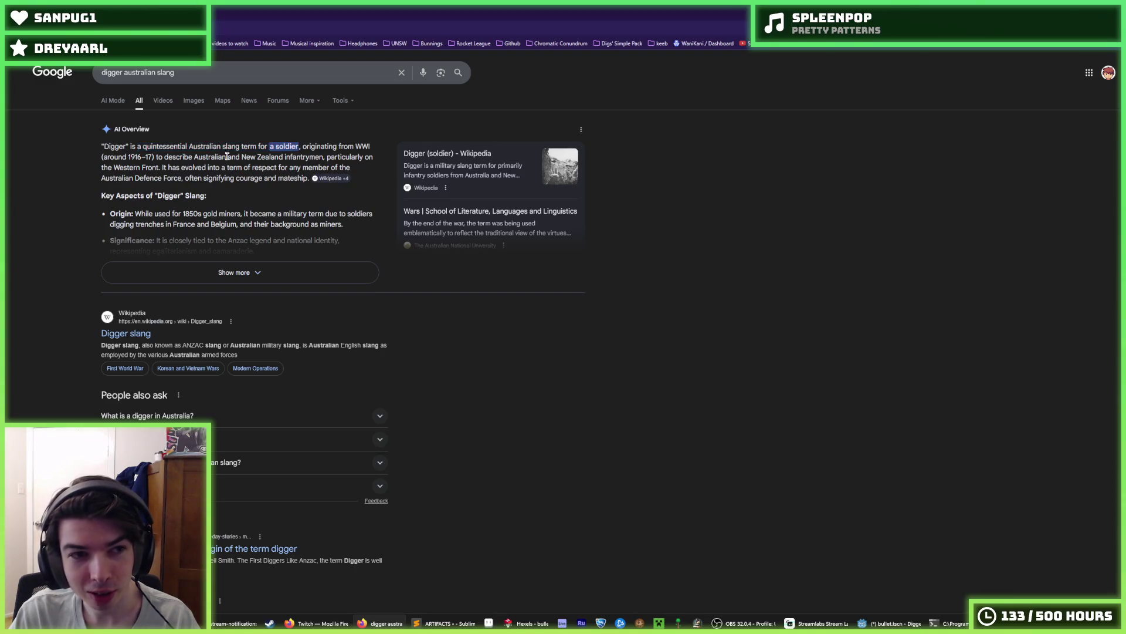
mouse_move(354, 147)
mouse_down()
mouse_move(156, 159)
mouse_move(325, 158)
mouse_up()
click(324, 158)
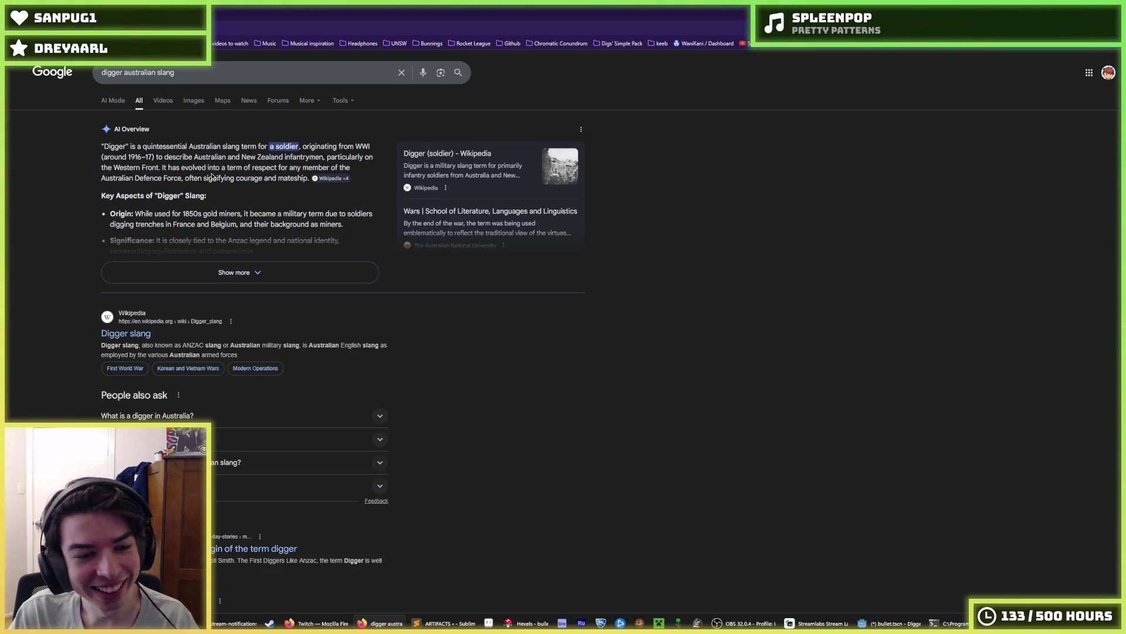
key(alt+Tab)
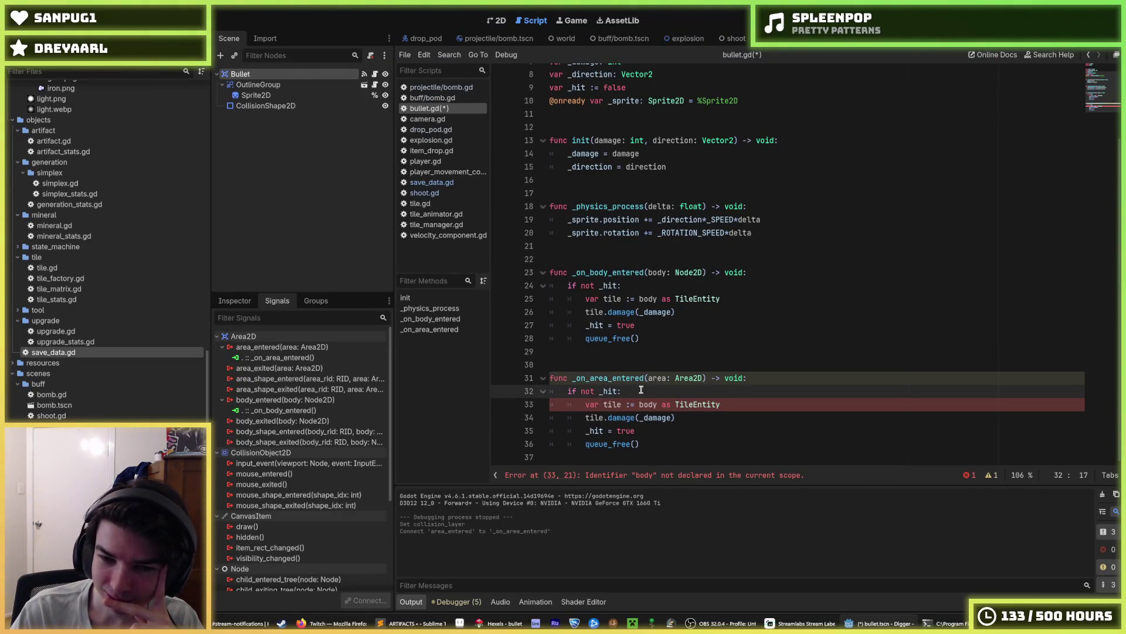
Change the 'body' parameter on line 33 of bullet.gd to 'area'
click(731, 404)
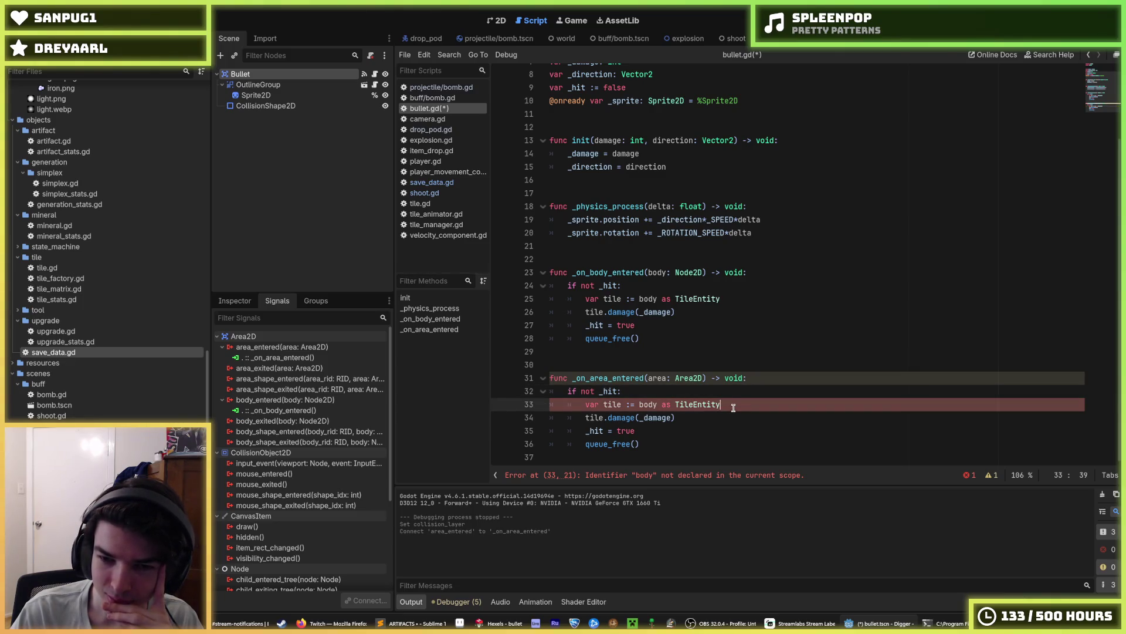
key(Up)
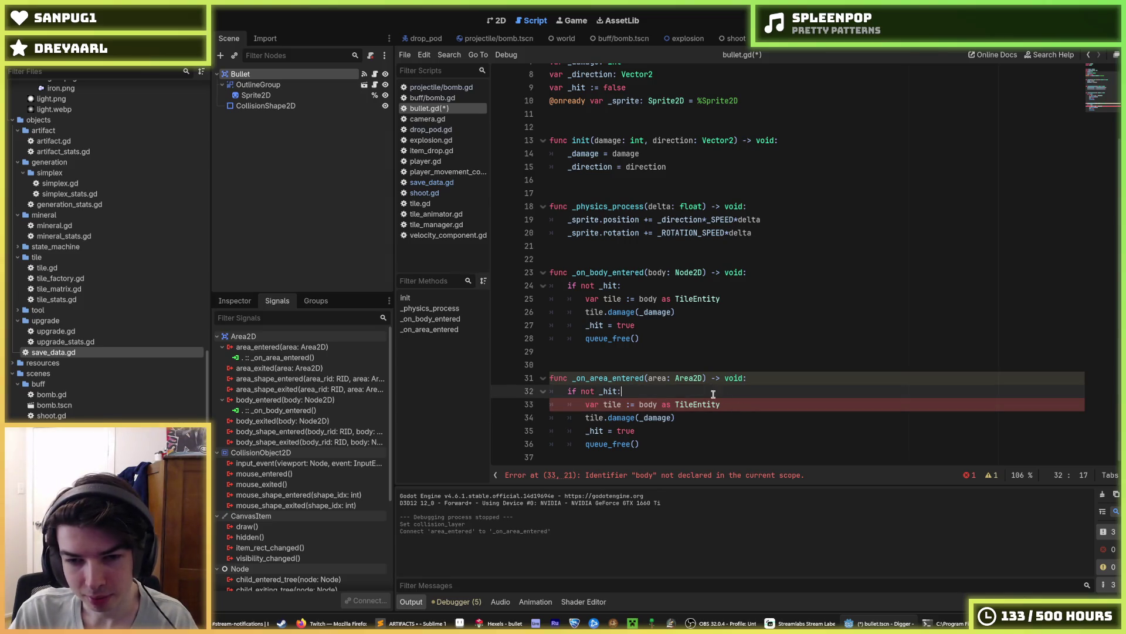
double_click(650, 404)
text(area)
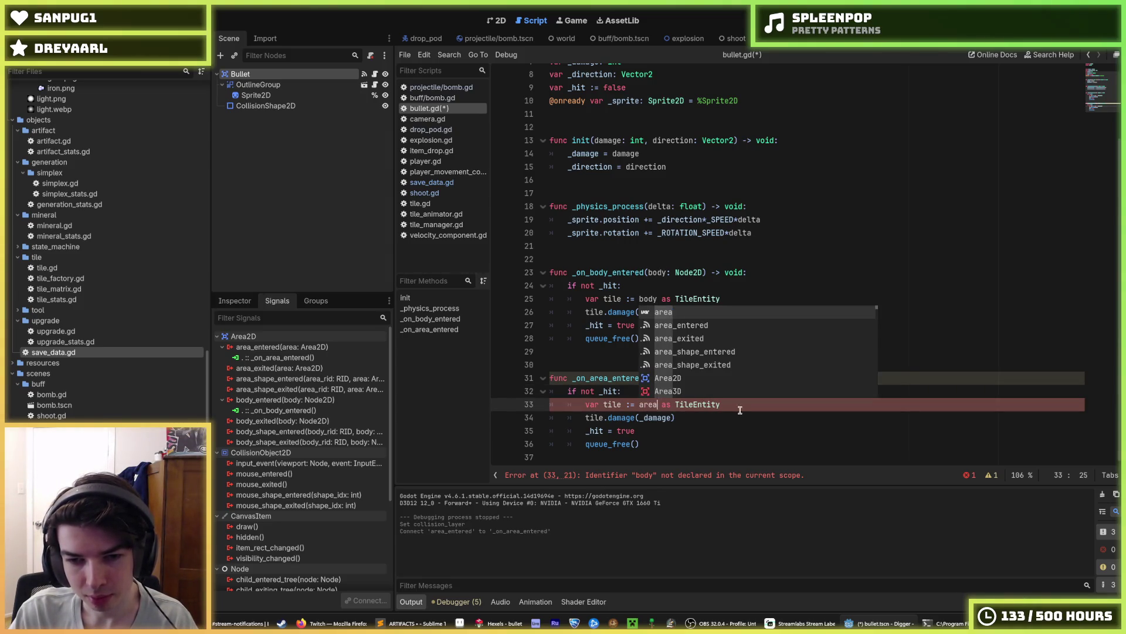
click(743, 406)
Replace lines 33–36 with print("hii") and save the bullet script and scene
key(shift+Home)
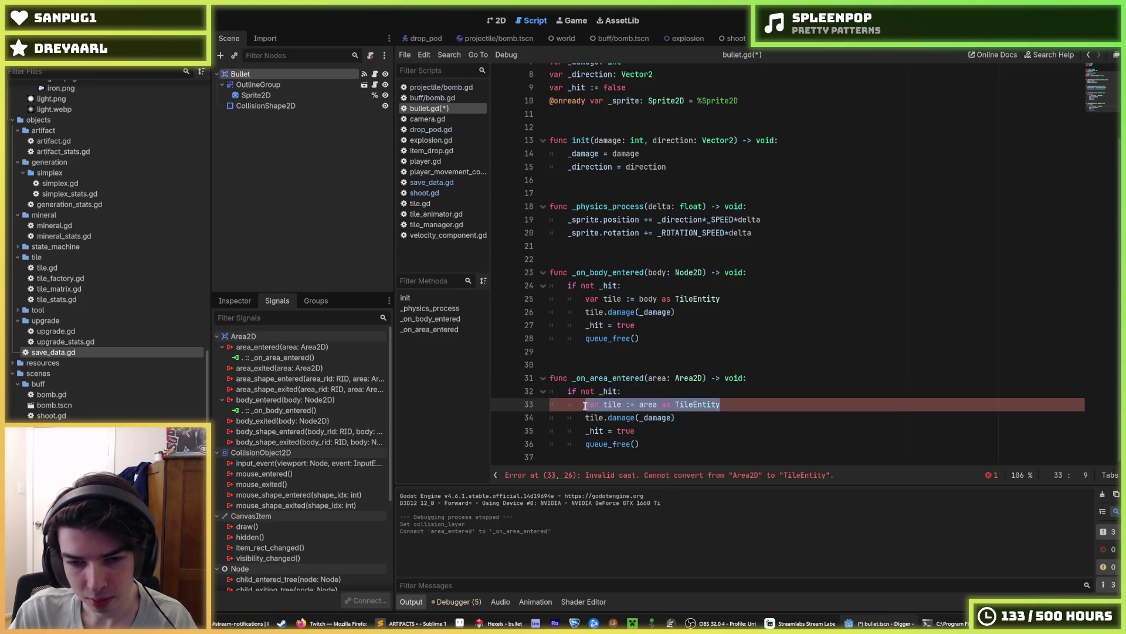
key(shift+Down)
key(shift+Down)
key(shift+Down)
key(shift+End)
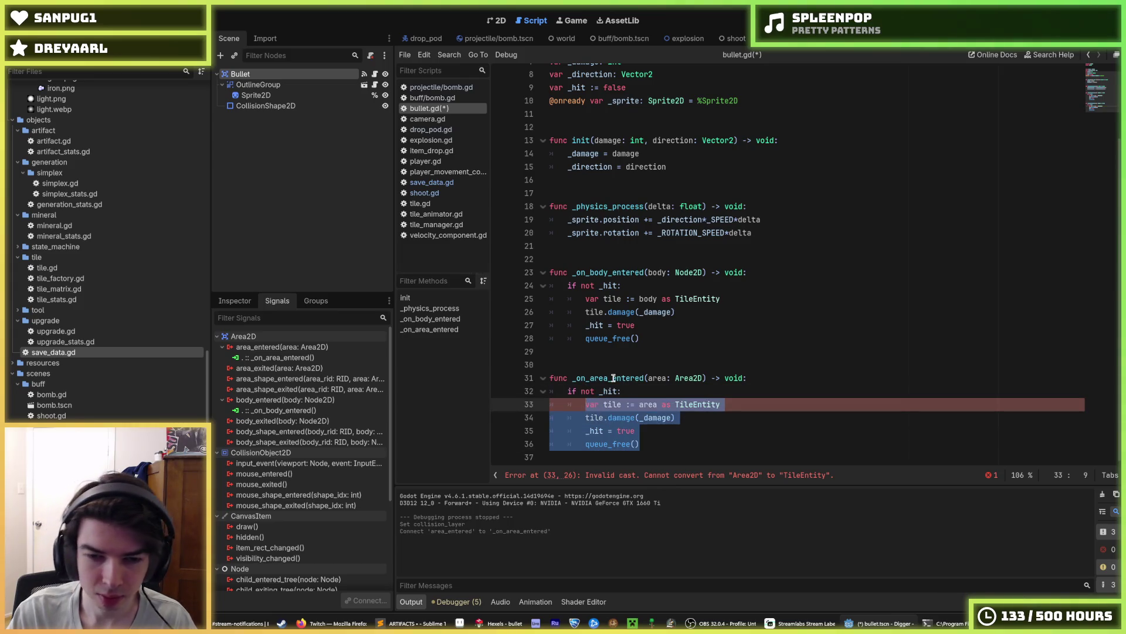
text(print("hii)
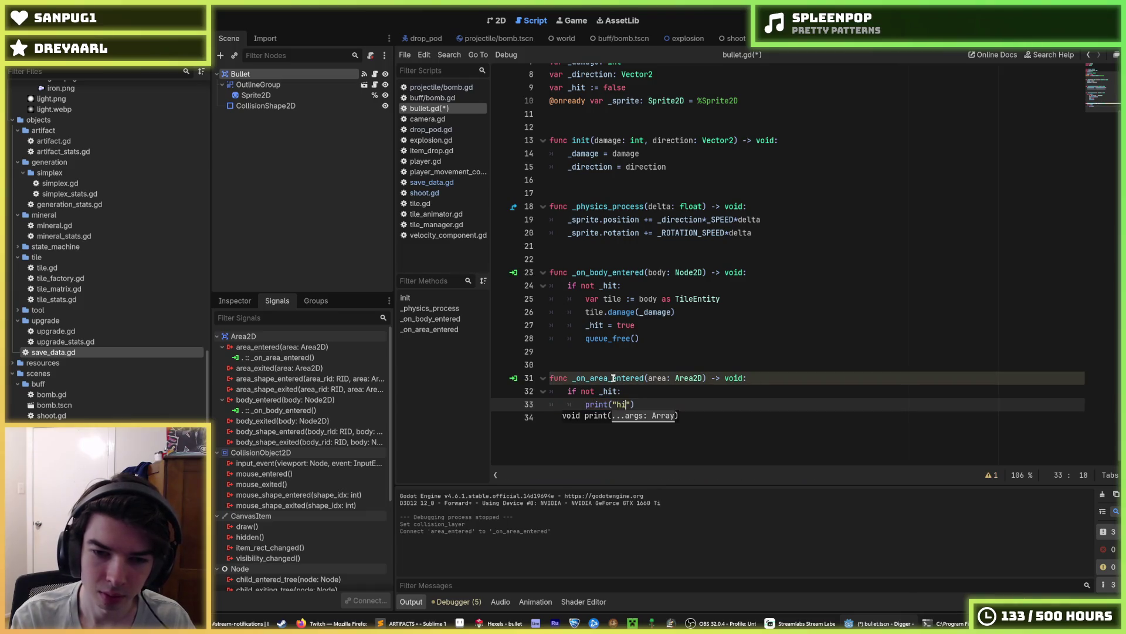
key(ctrl+s)
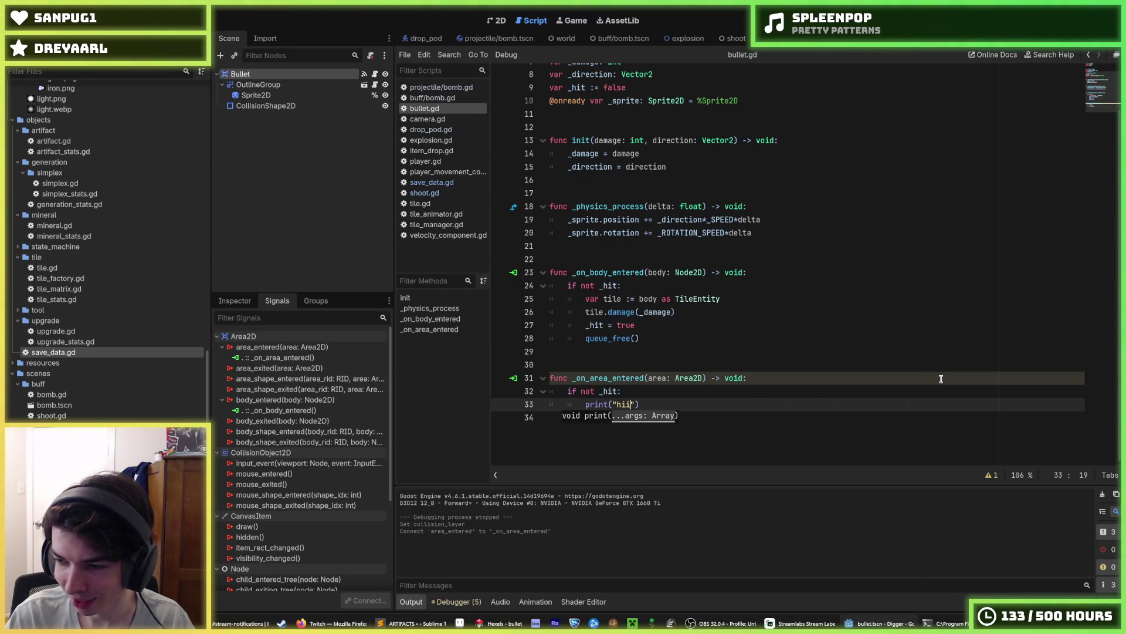
key(ctrl+s)
key(ctrl+s)
key(ctrl+s)
click(648, 360)
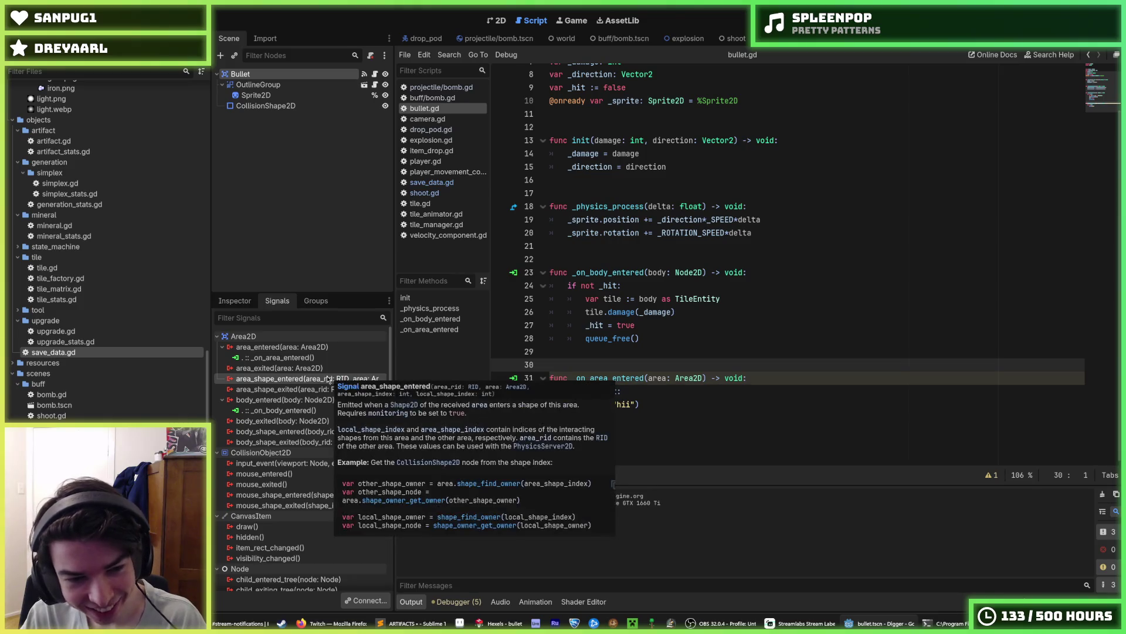
right_click(277, 383)
click(299, 390)
click(521, 413)
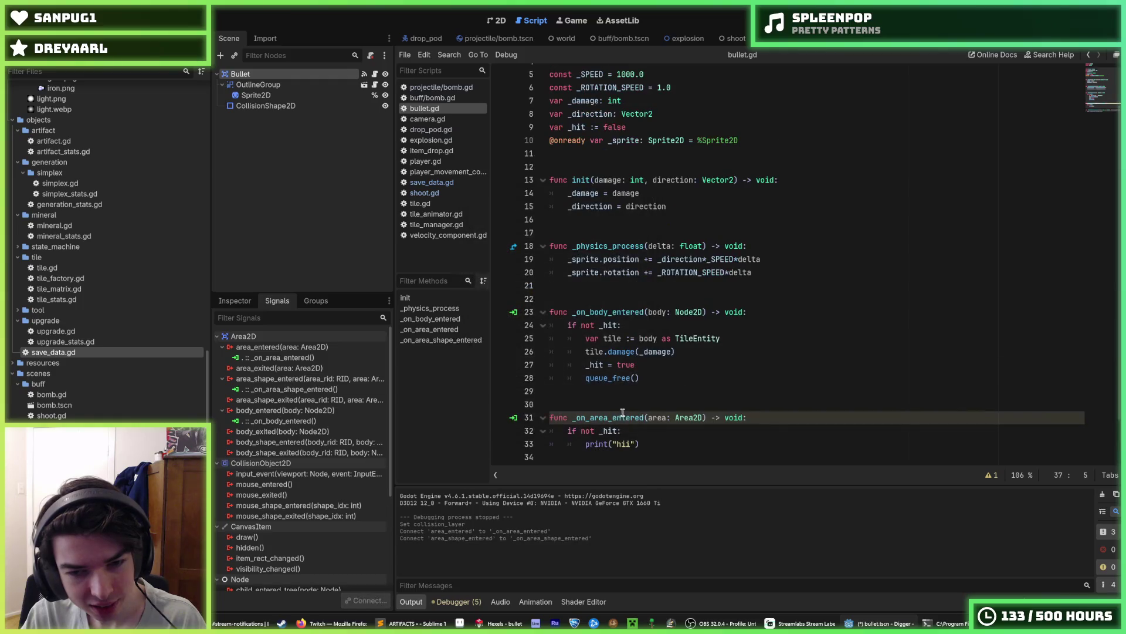
drag(640, 391, 564, 377)
key(ctrl+c)
drag(740, 444, 566, 444)
key(ctrl+v)
drag(693, 454, 550, 410)
key(ctrl+c)
click(611, 404)
key(ctrl+v)
click(637, 409)
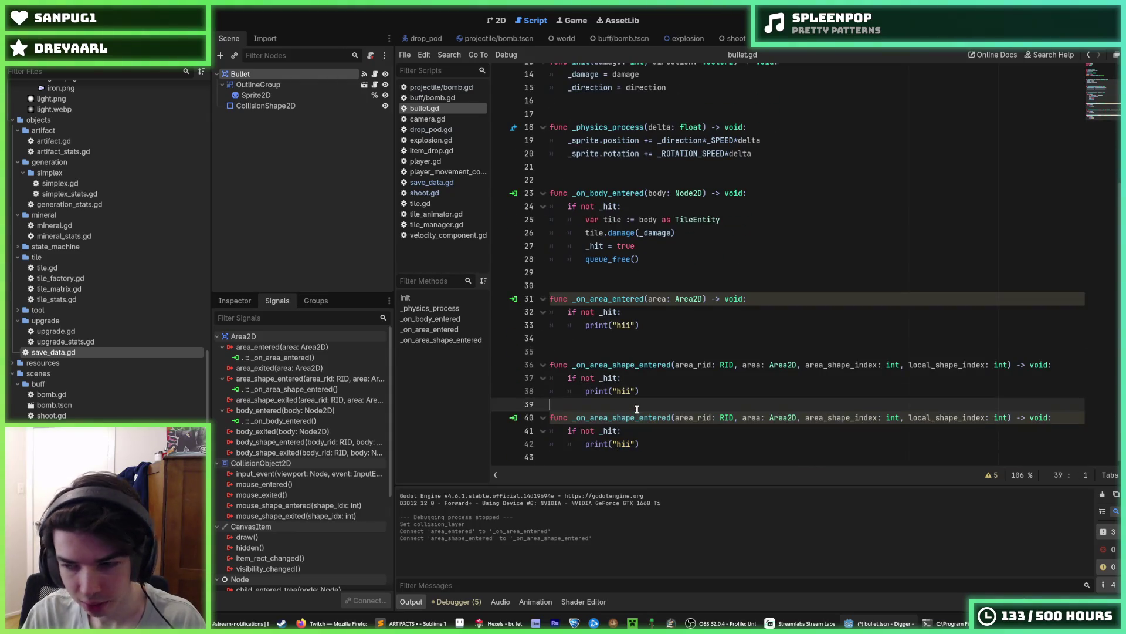
key(Return)
scroll(646, 390, down, 1)
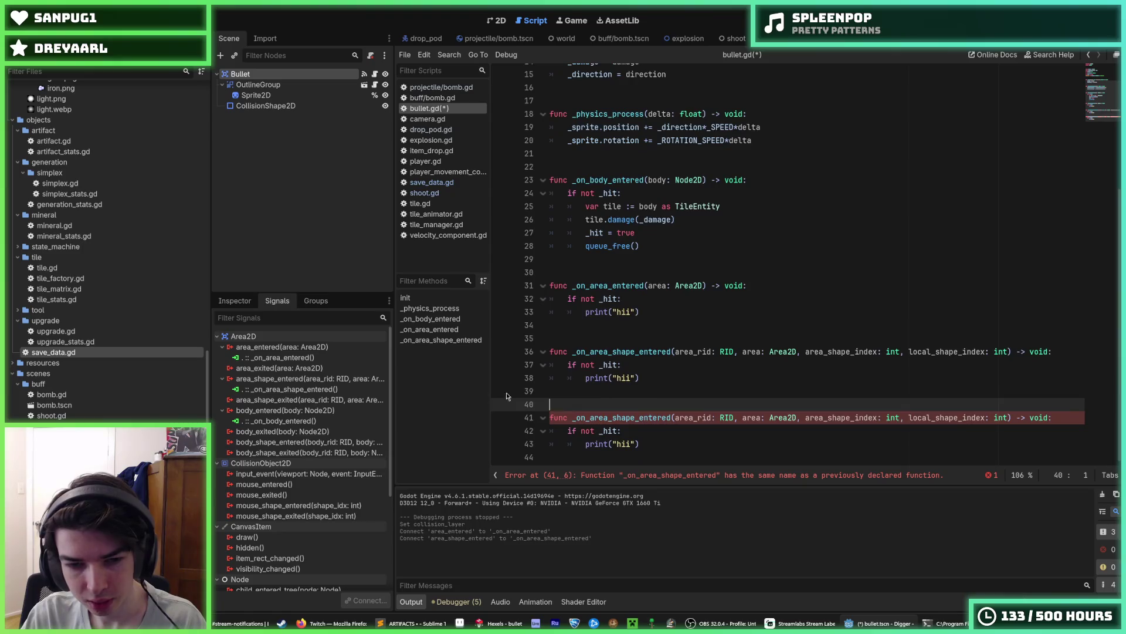
mouse_move(277, 439)
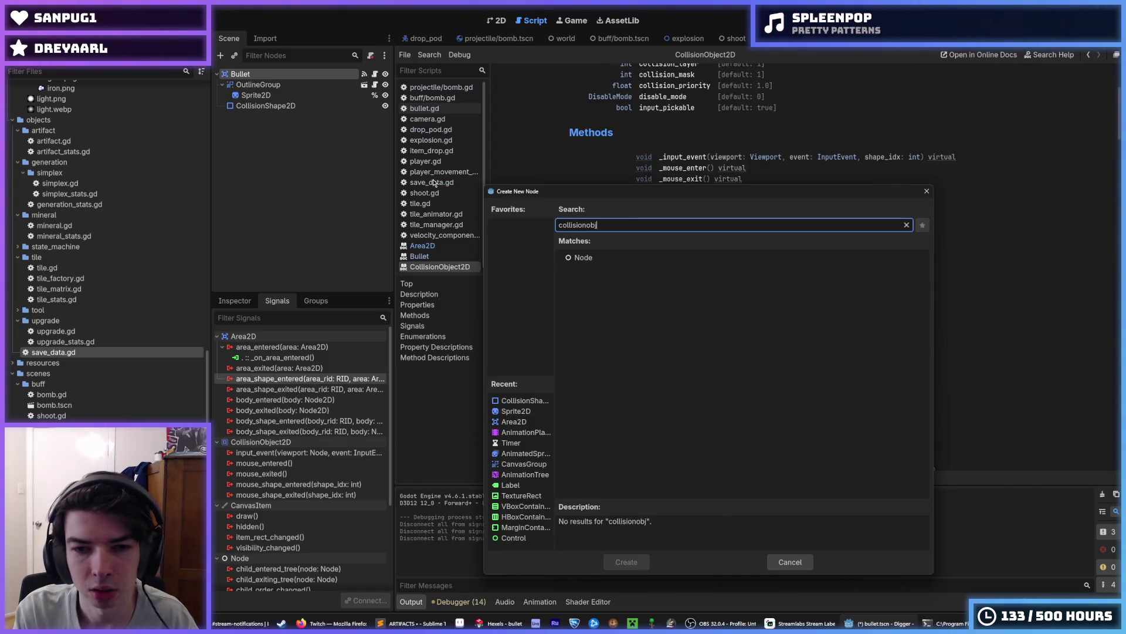
Dismiss the node search and read the CollisionObject2D reference's collision_layer and collision_mask properties
text(t)
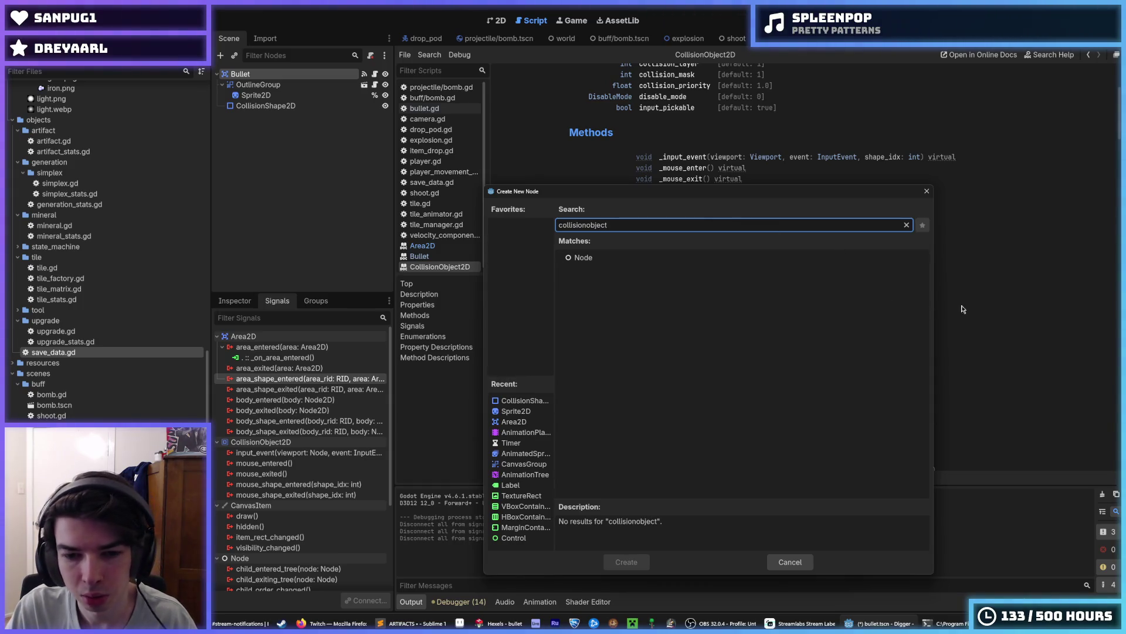
click(927, 192)
scroll(763, 176, up, 5)
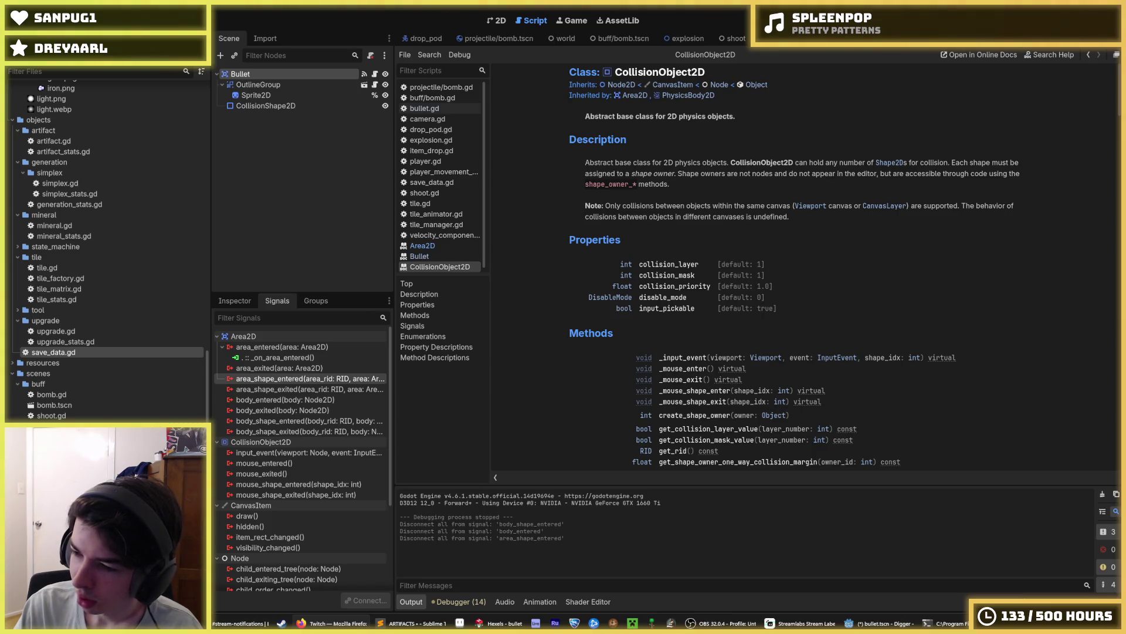
double_click(757, 174)
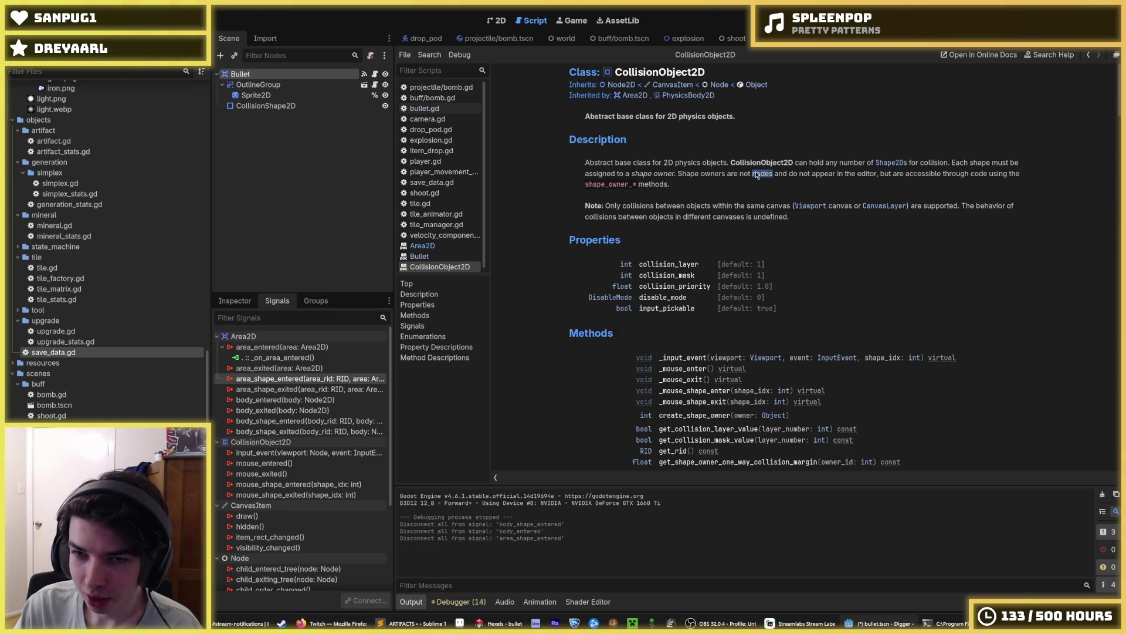
click(757, 174)
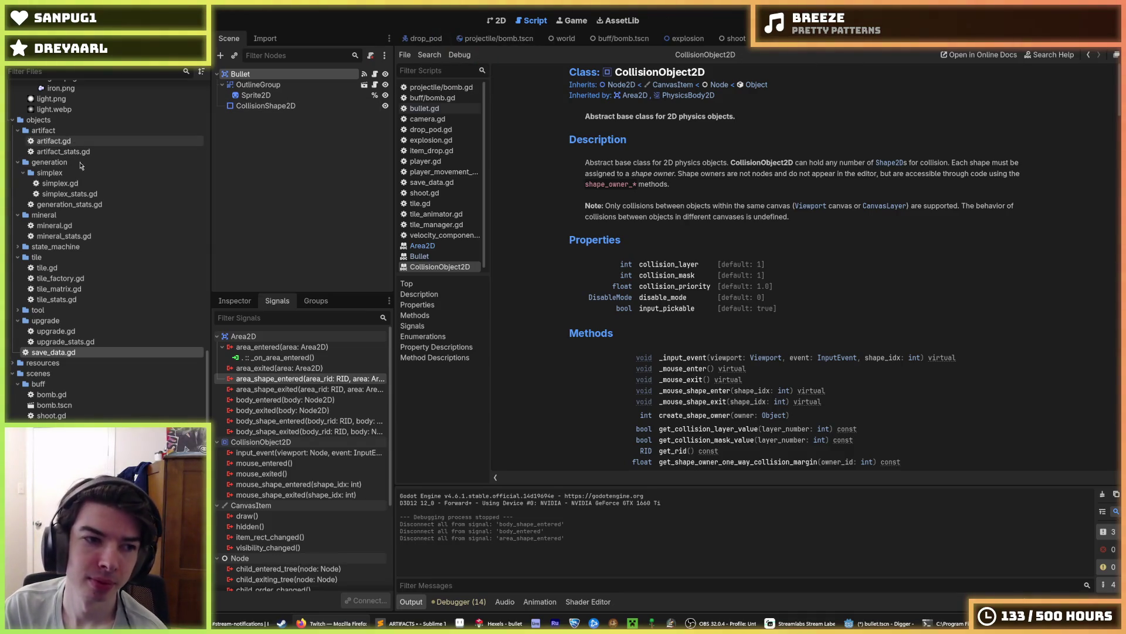
Save the bullet scene, switch to tile.tscn in the 2D view, and select its CollisionShape2D
scroll(88, 147, down, 3)
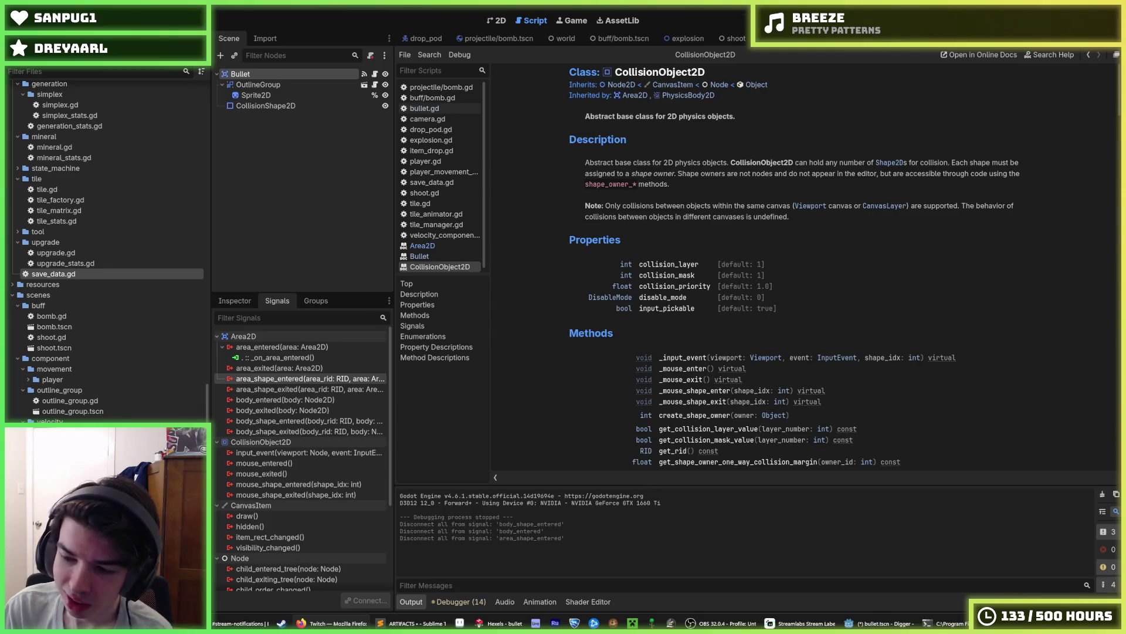
key(ctrl+s)
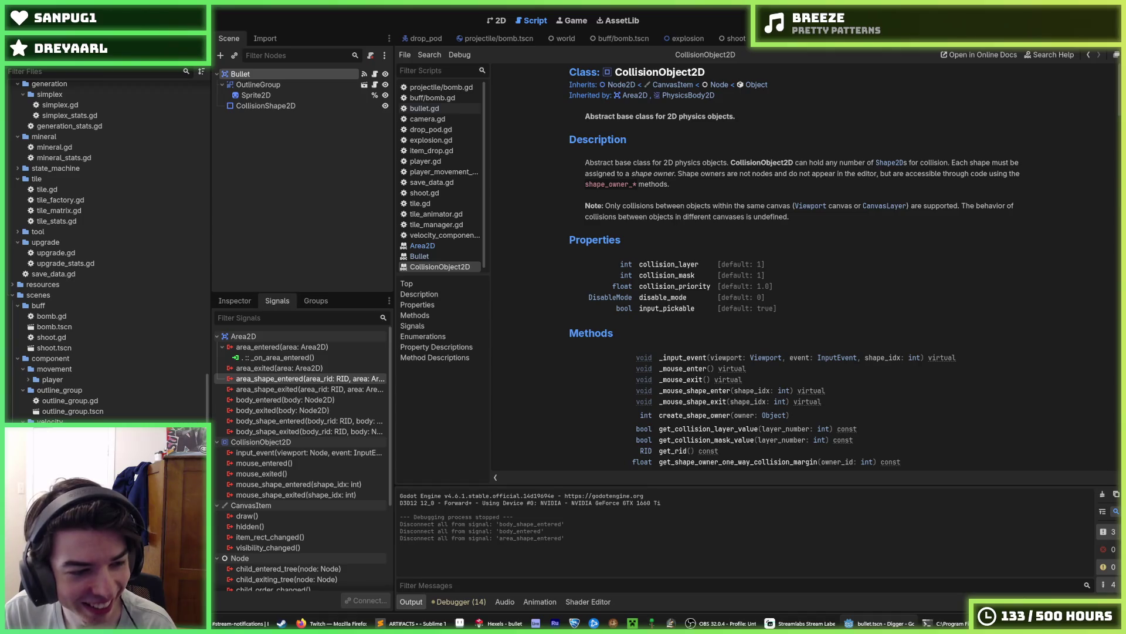
key(ctrl+Tab)
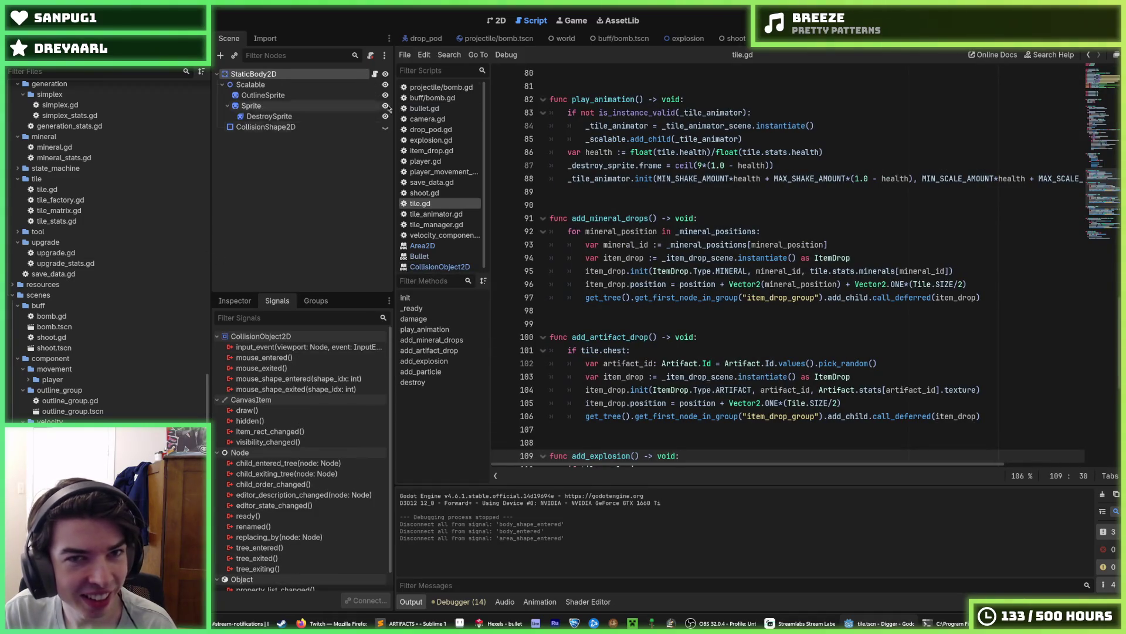
key(ctrl+F1)
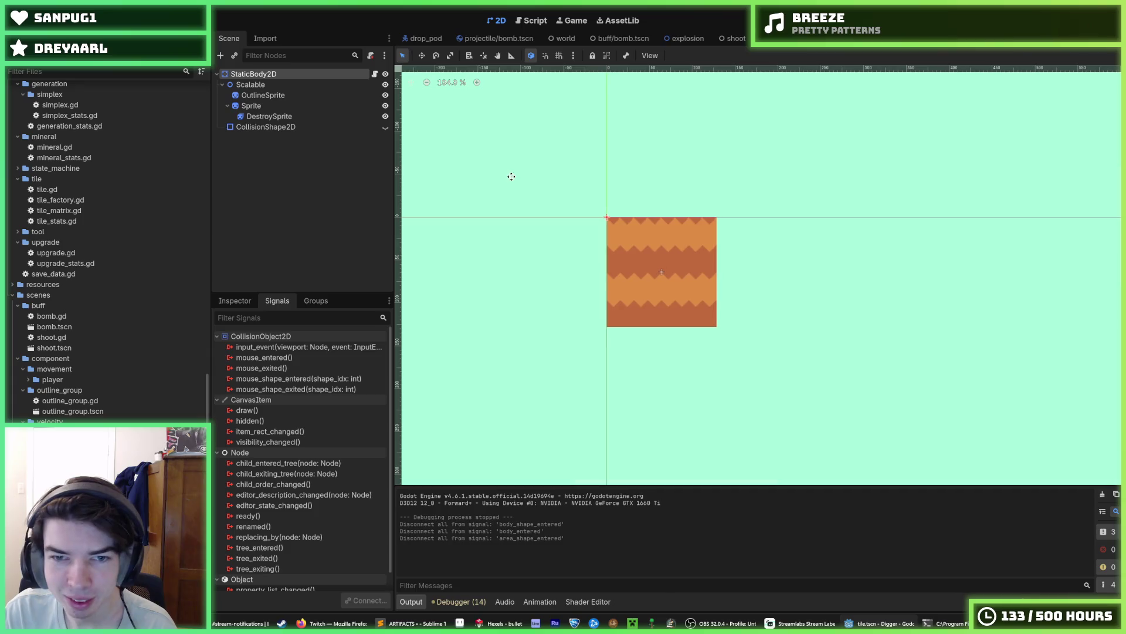
scroll(586, 205, up, 5)
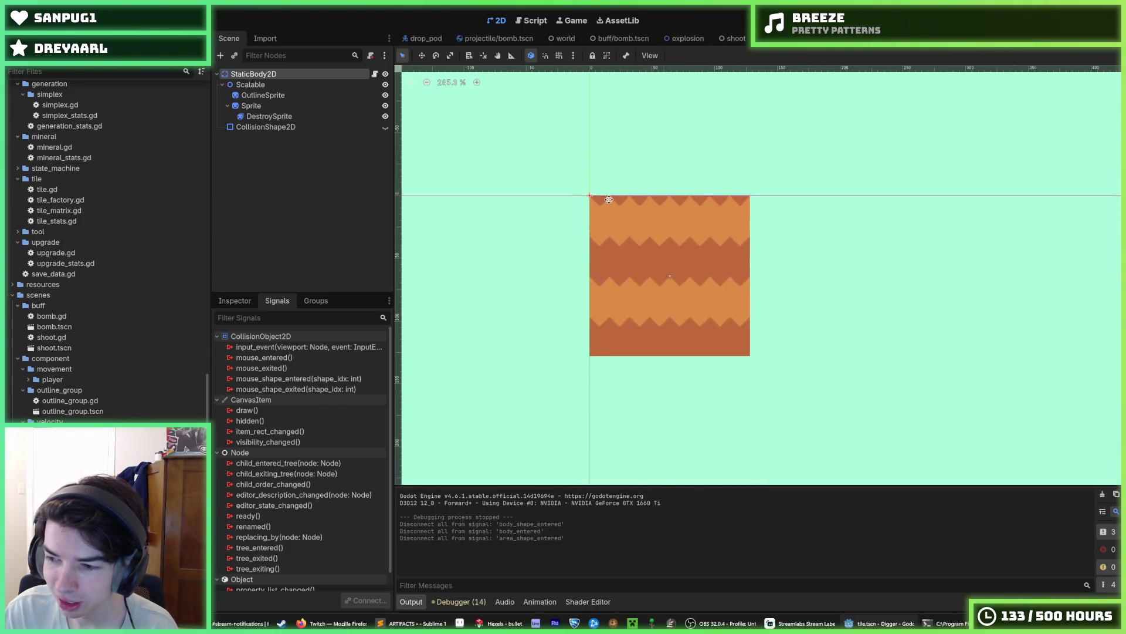
click(264, 127)
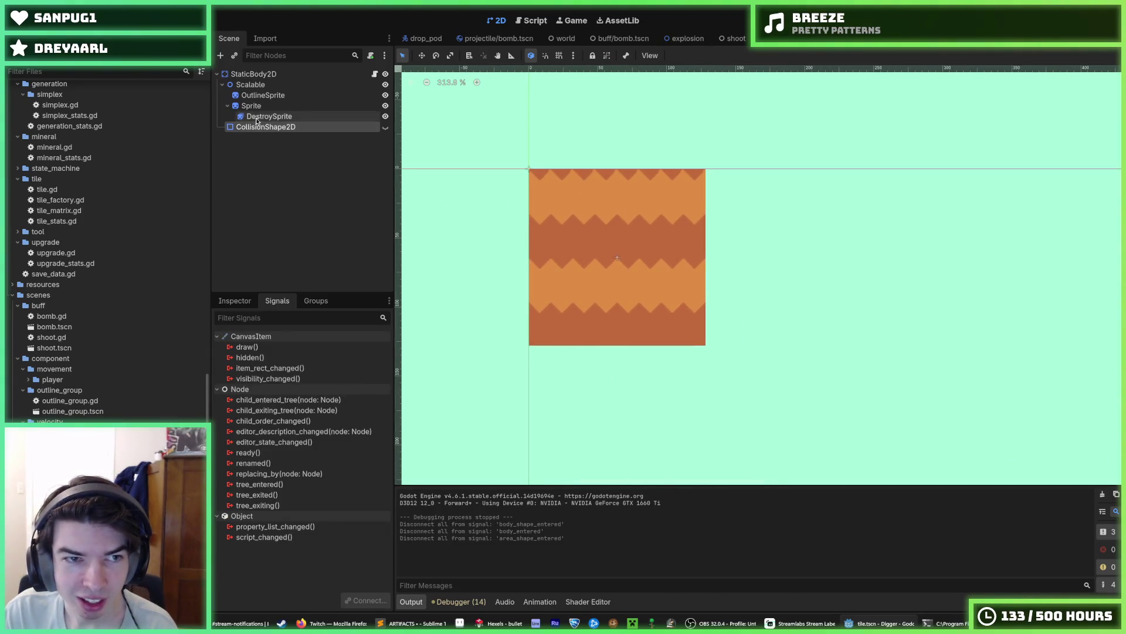
Start adding an 'area' child node to the StaticBody2D root, then cancel
right_click(252, 74)
click(276, 79)
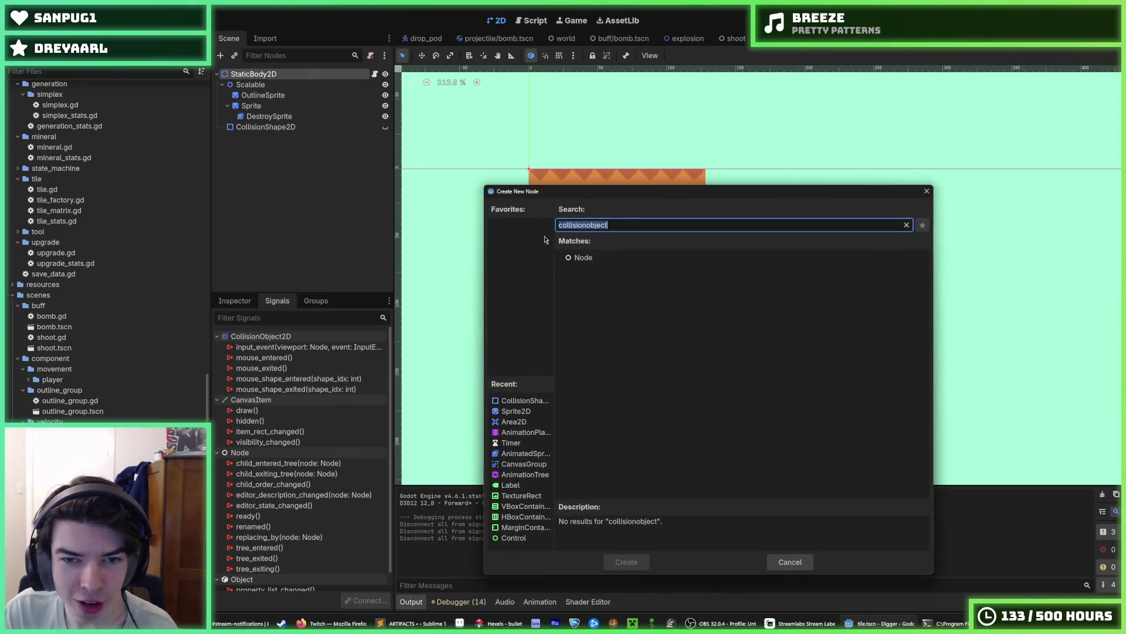
text(area)
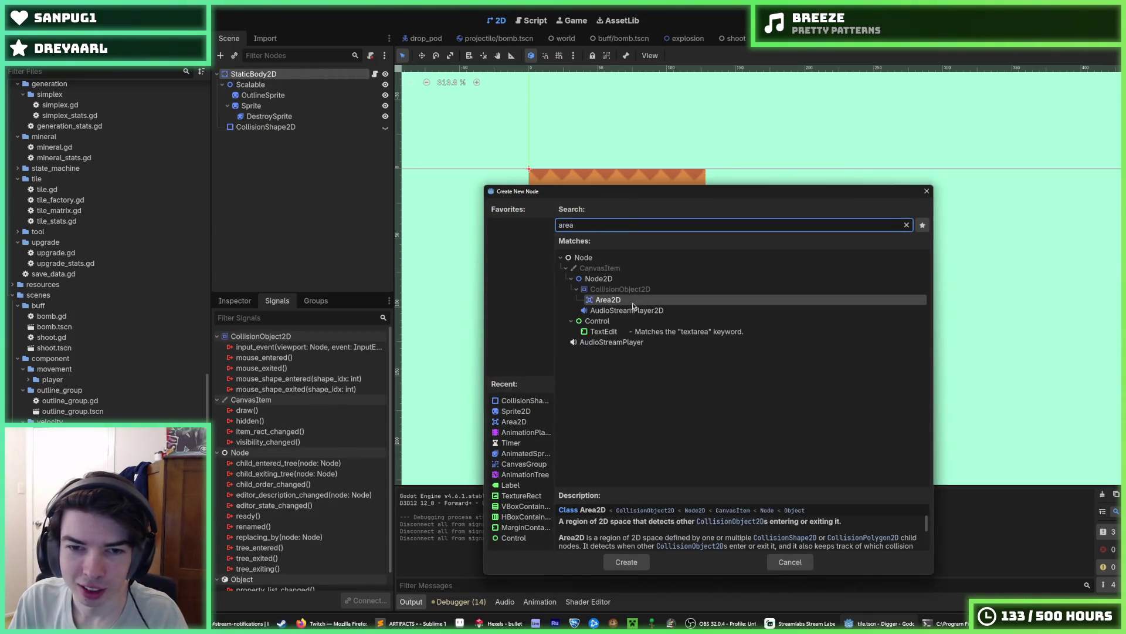
key(Escape)
Review the CollisionShape2D's properties in the Inspector
click(265, 127)
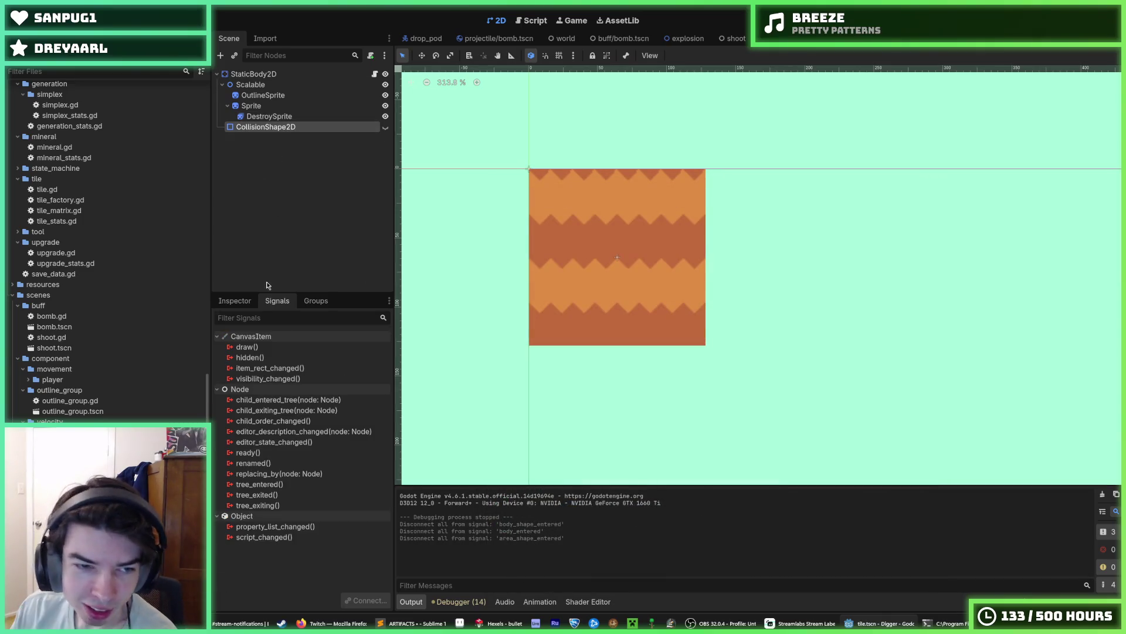
click(232, 301)
scroll(235, 446, down, 5)
scroll(232, 459, up, 4)
scroll(231, 458, up, 2)
scroll(234, 463, down, 5)
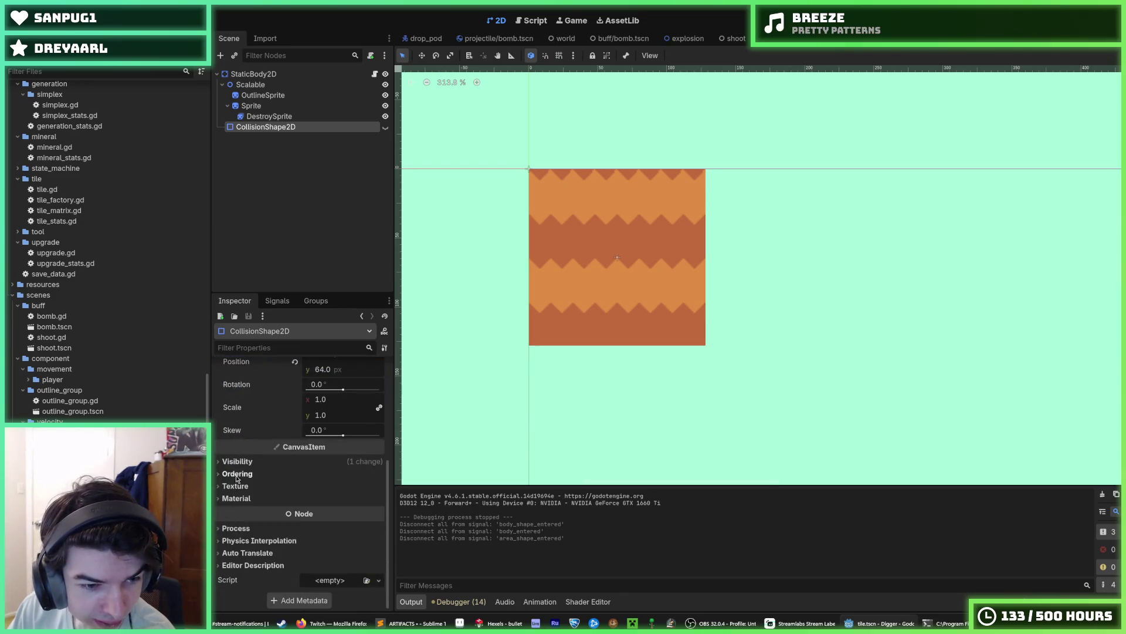
mouse_move(246, 515)
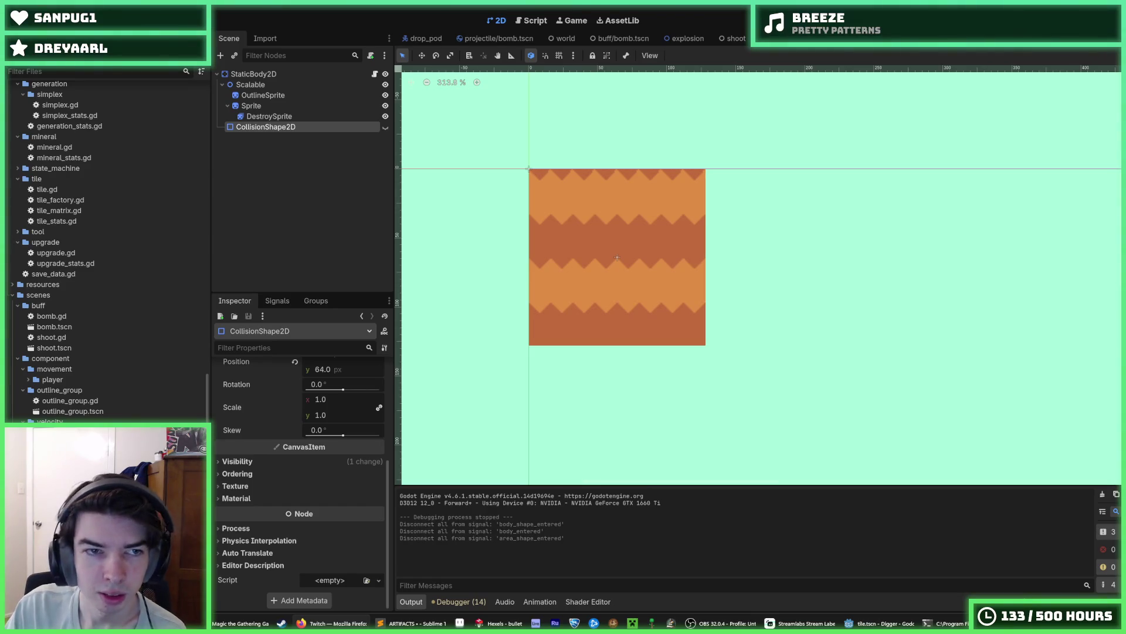
Make the collision shape visible over the tile and check StaticBody2D's collision layer and mask
click(385, 127)
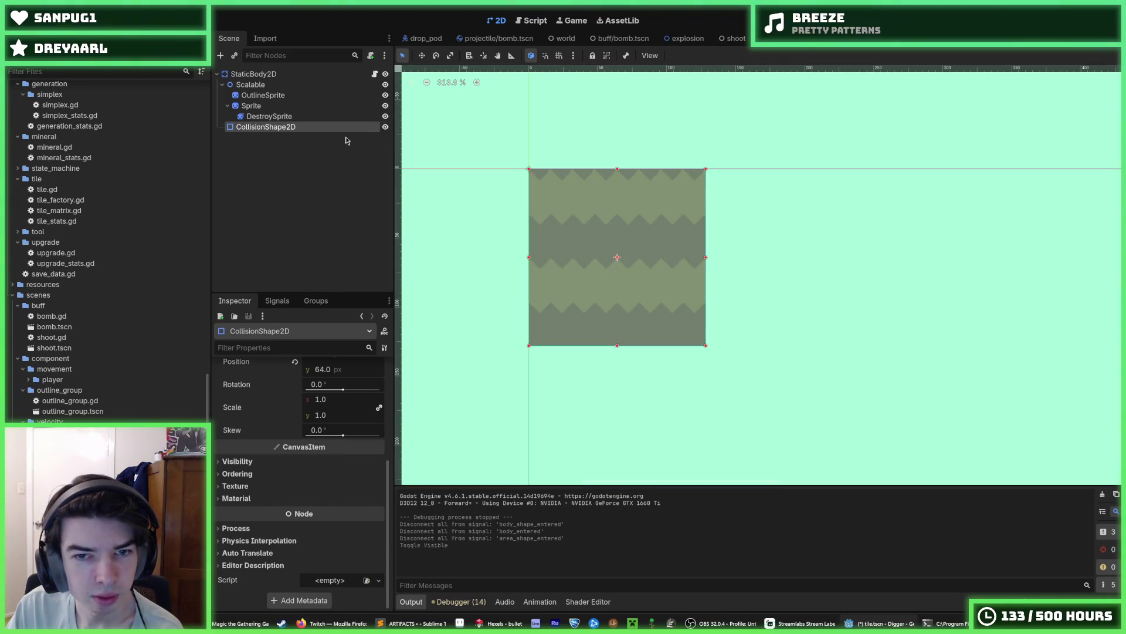
scroll(258, 445, up, 4)
scroll(257, 453, down, 4)
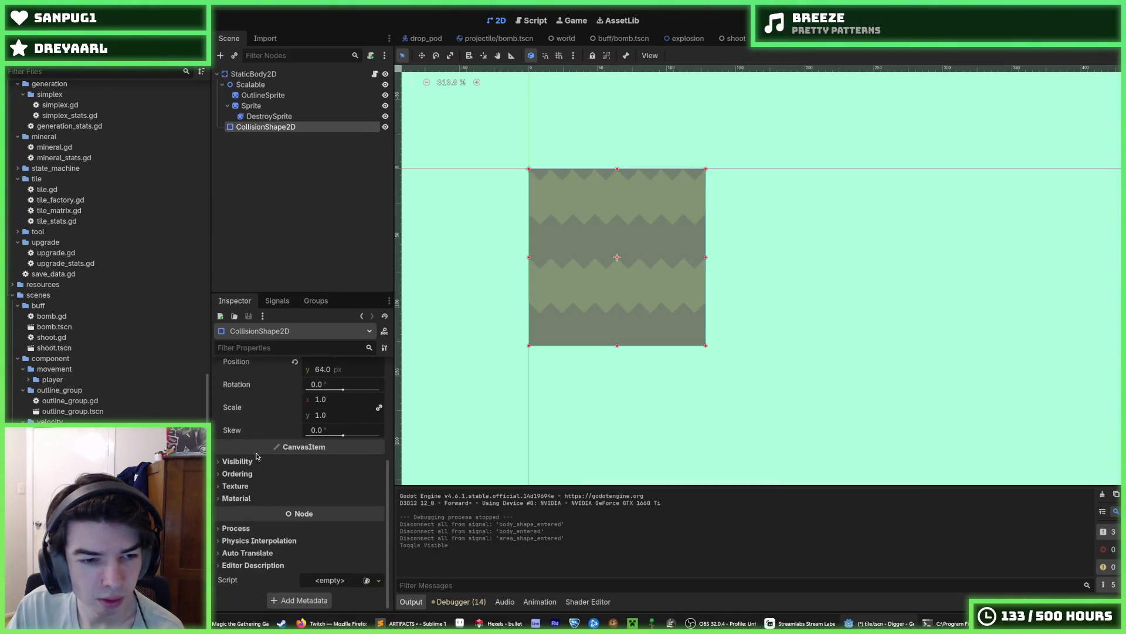
scroll(256, 452, up, 4)
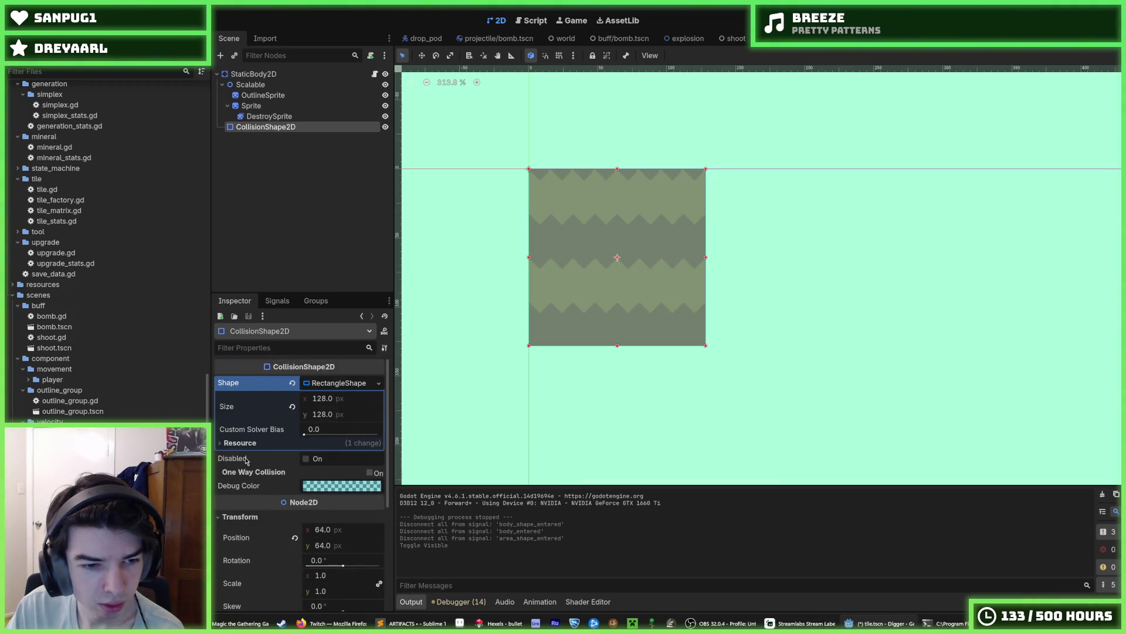
scroll(246, 461, down, 3)
click(246, 483)
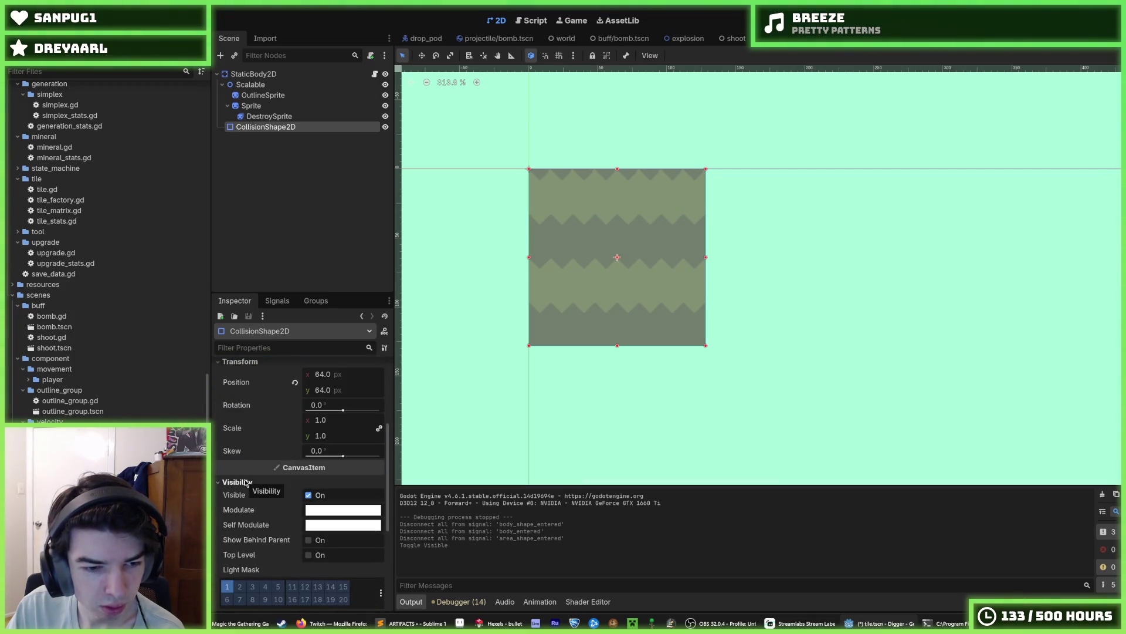
scroll(245, 482, down, 3)
scroll(240, 537, down, 2)
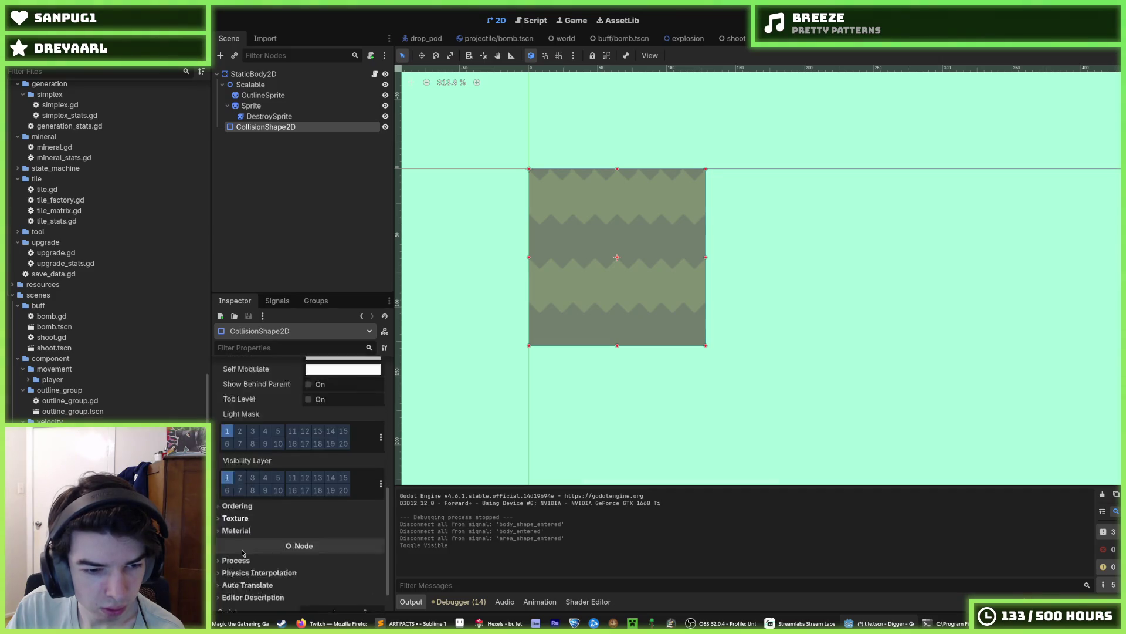
scroll(243, 553, up, 6)
click(254, 74)
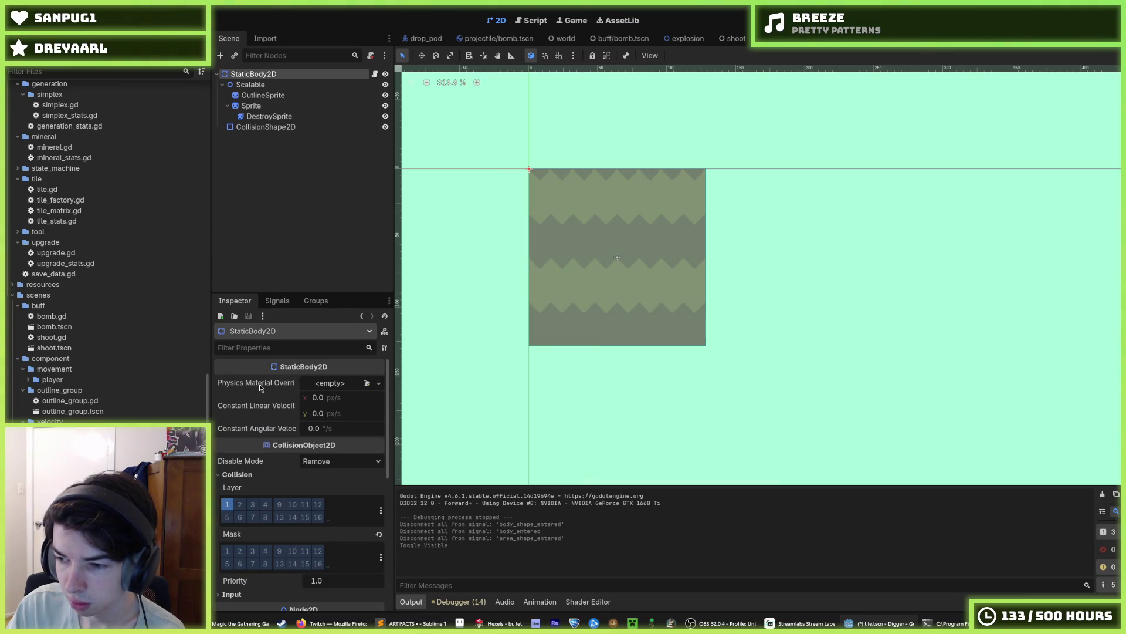
mouse_move(260, 387)
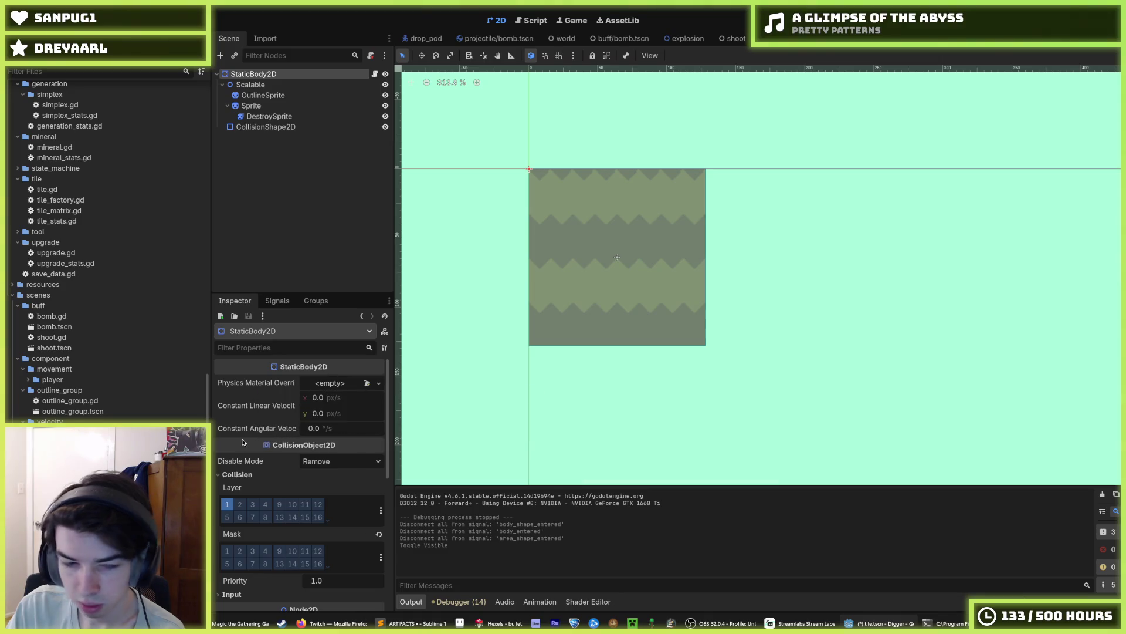
scroll(237, 461, down, 5)
scroll(237, 462, up, 2)
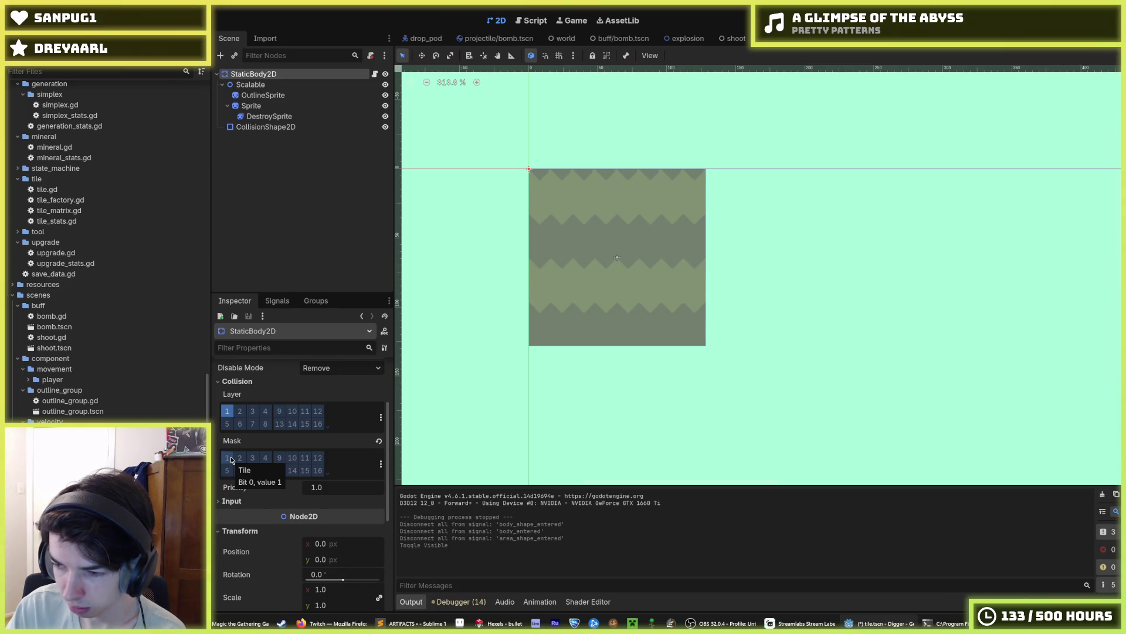
scroll(231, 460, up, 1)
scroll(231, 460, down, 1)
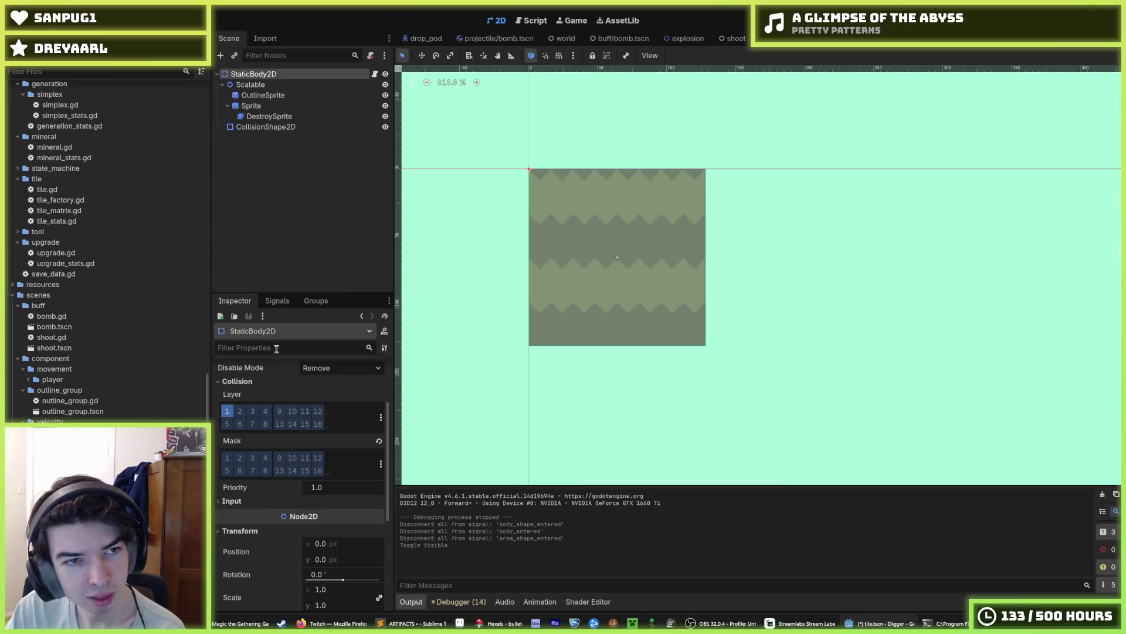
click(774, 38)
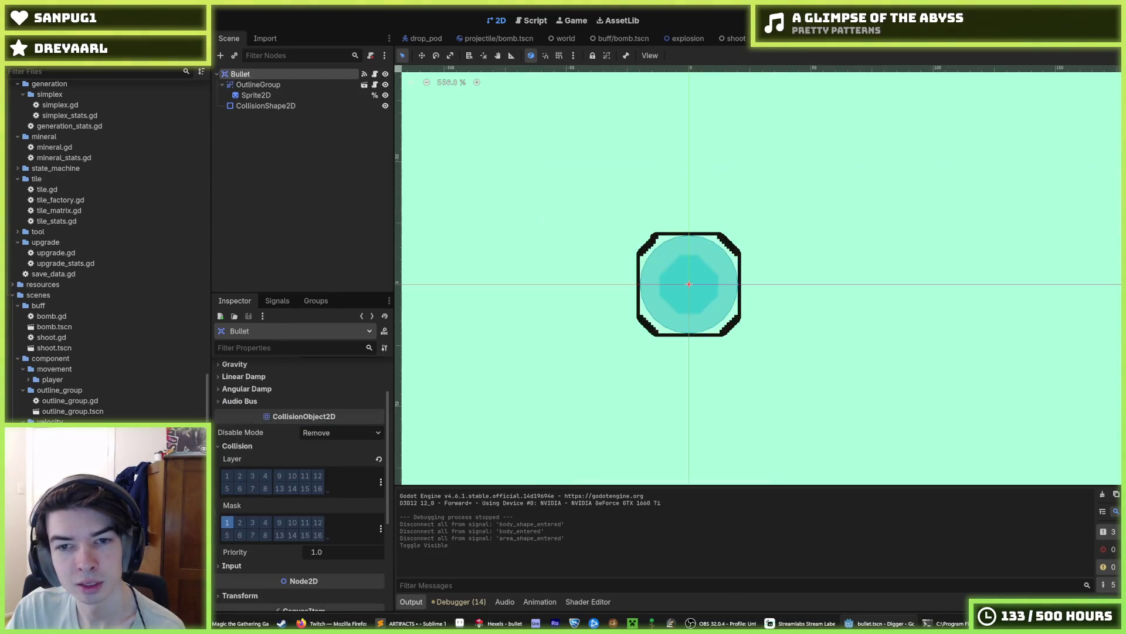
Search 'static' in Bullet's Create New Node dialog, read StaticBody2D's description, and close it
right_click(276, 80)
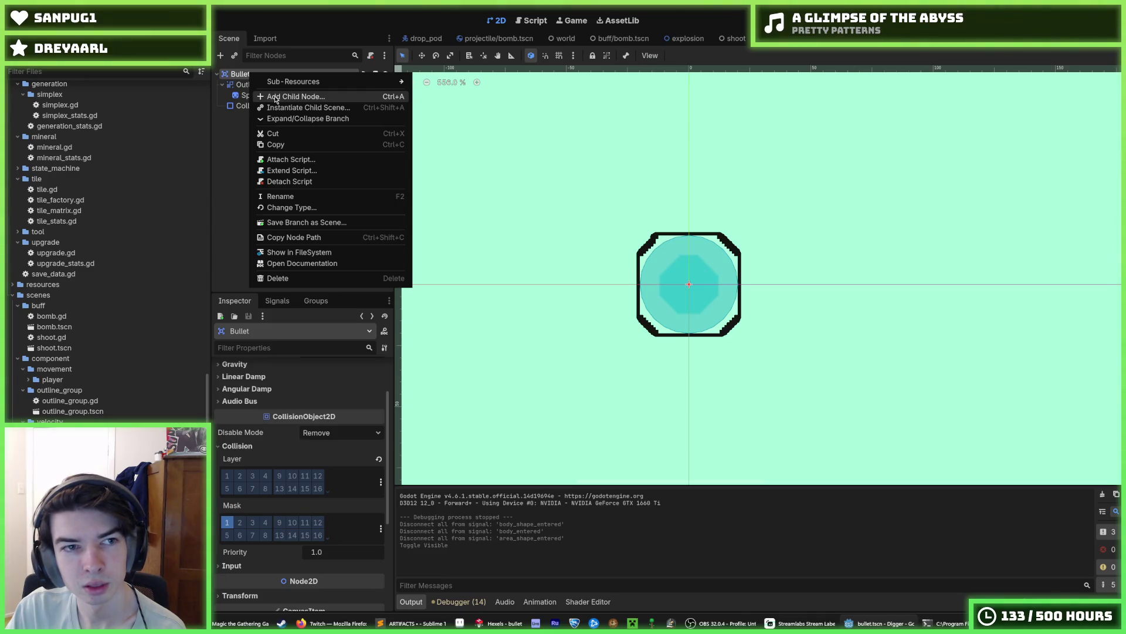
click(275, 97)
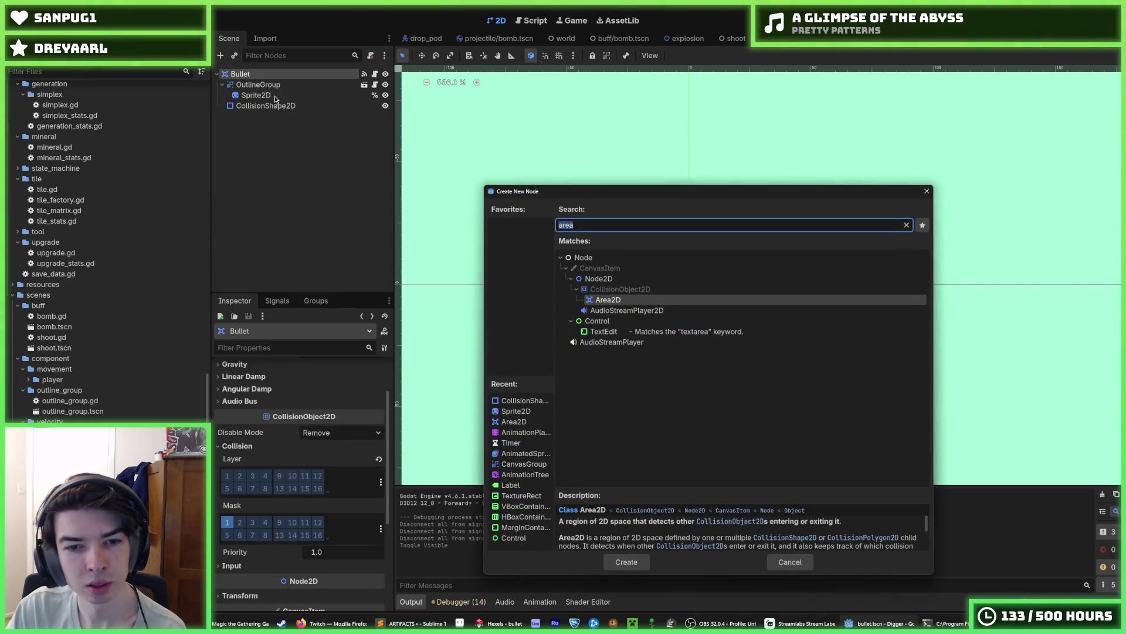
text(static)
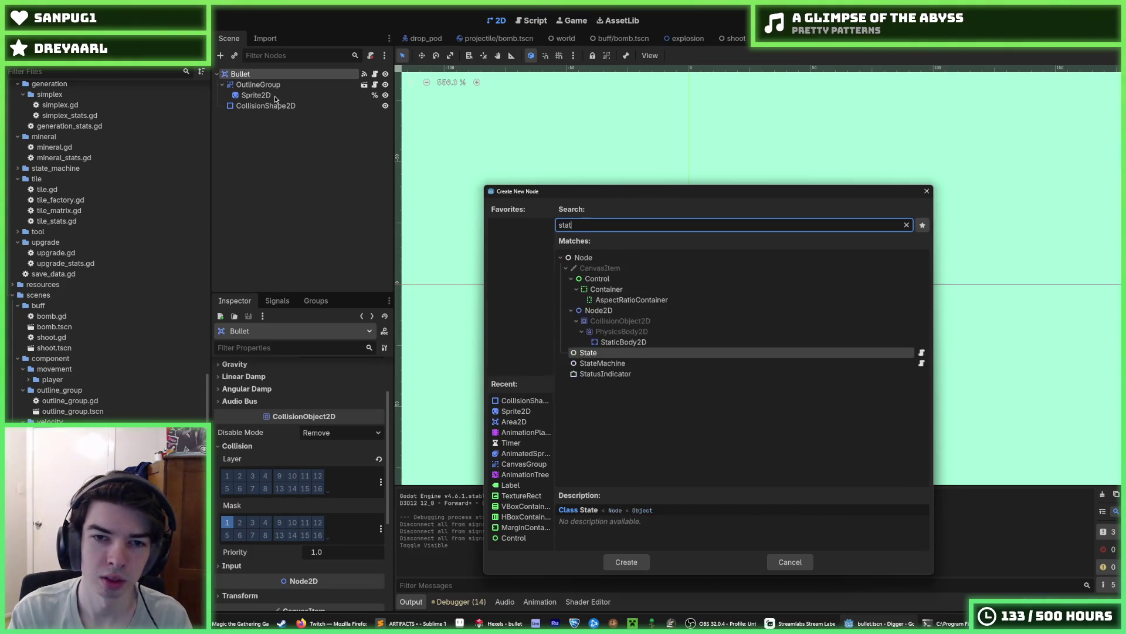
scroll(744, 531, down, 3)
scroll(744, 535, down, 4)
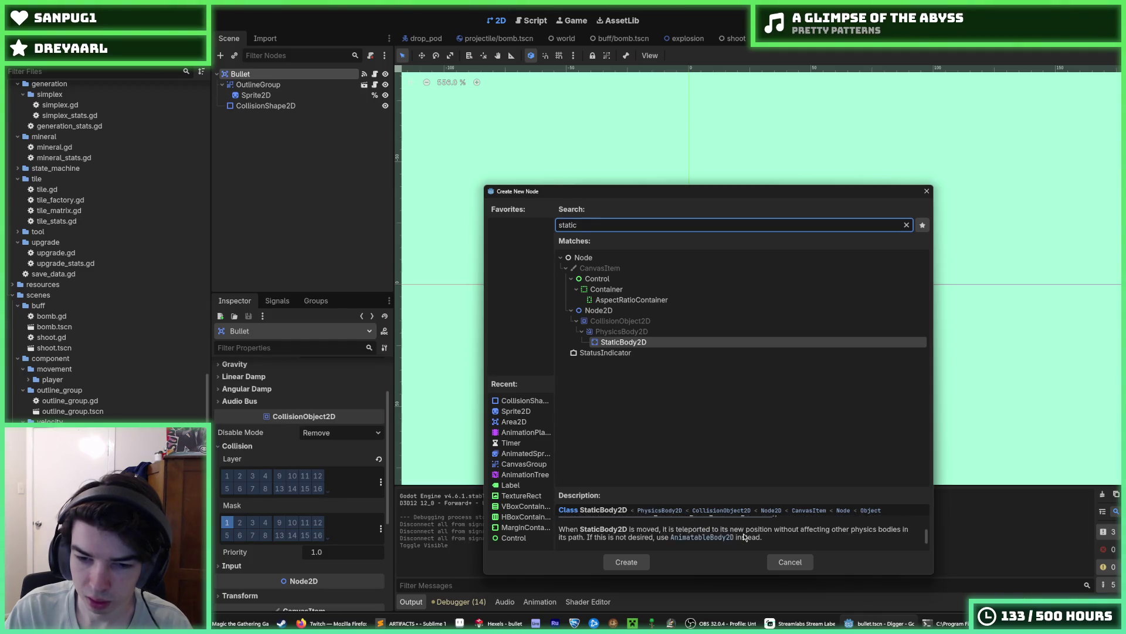
scroll(744, 537, down, 5)
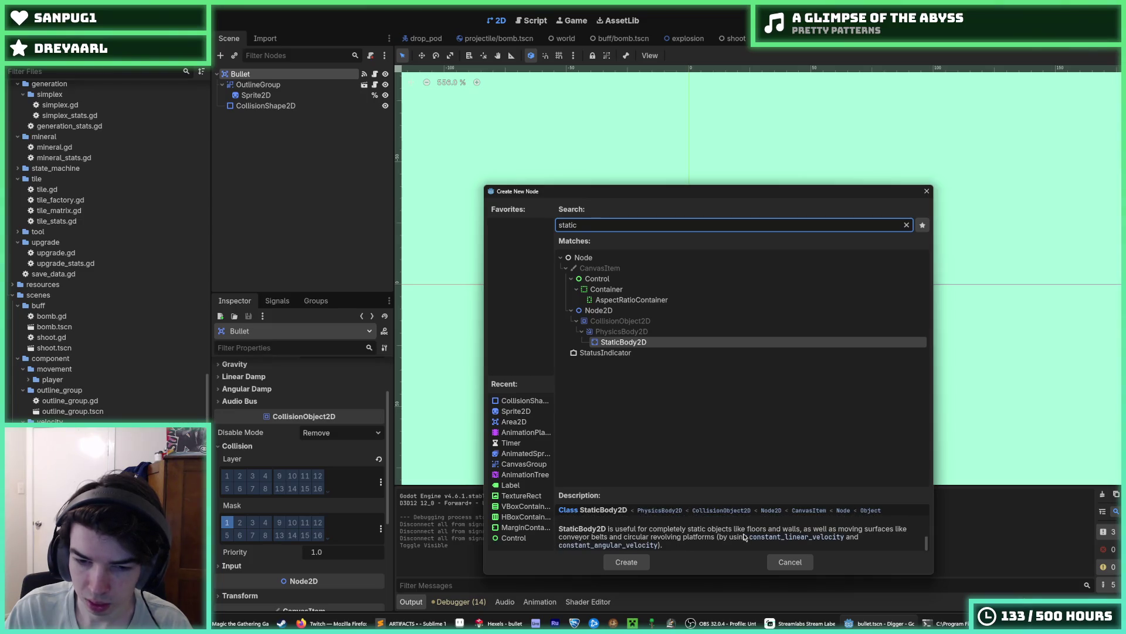
scroll(682, 535, up, 3)
scroll(675, 534, up, 5)
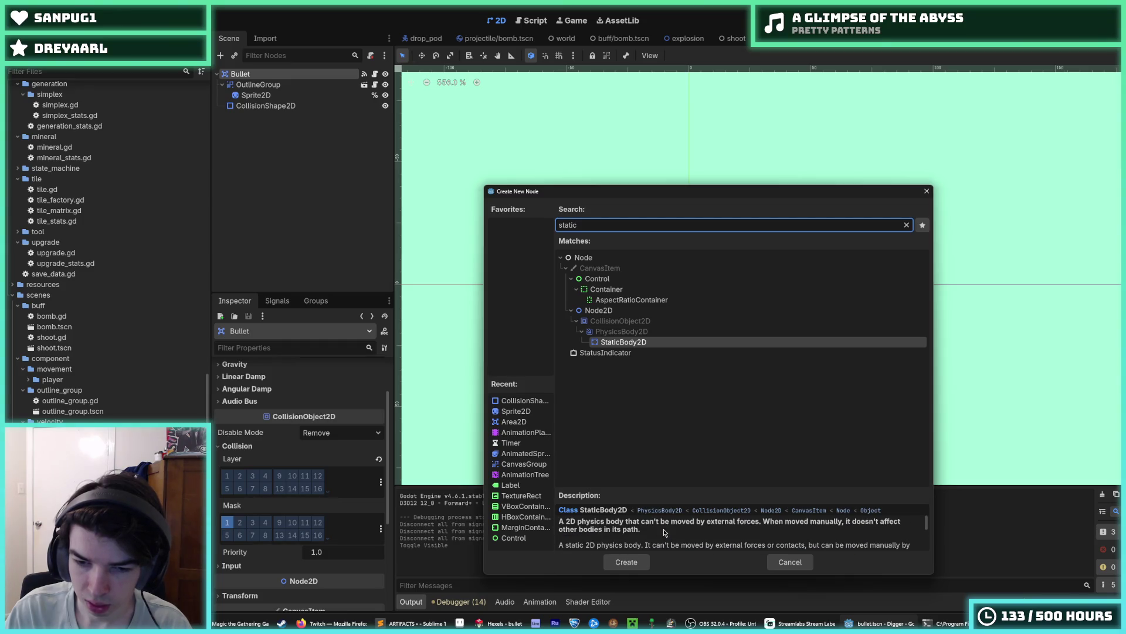
click(791, 565)
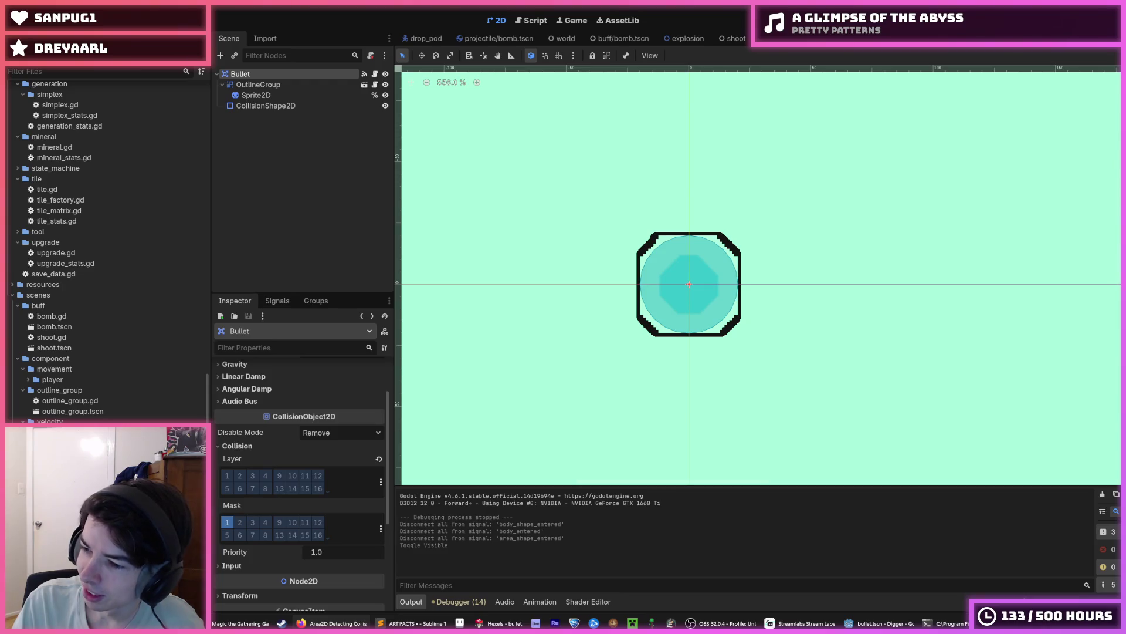
Switch to the browser's forum thread on Area2D detecting CharacterBody2D but not StaticBody2D
click(332, 623)
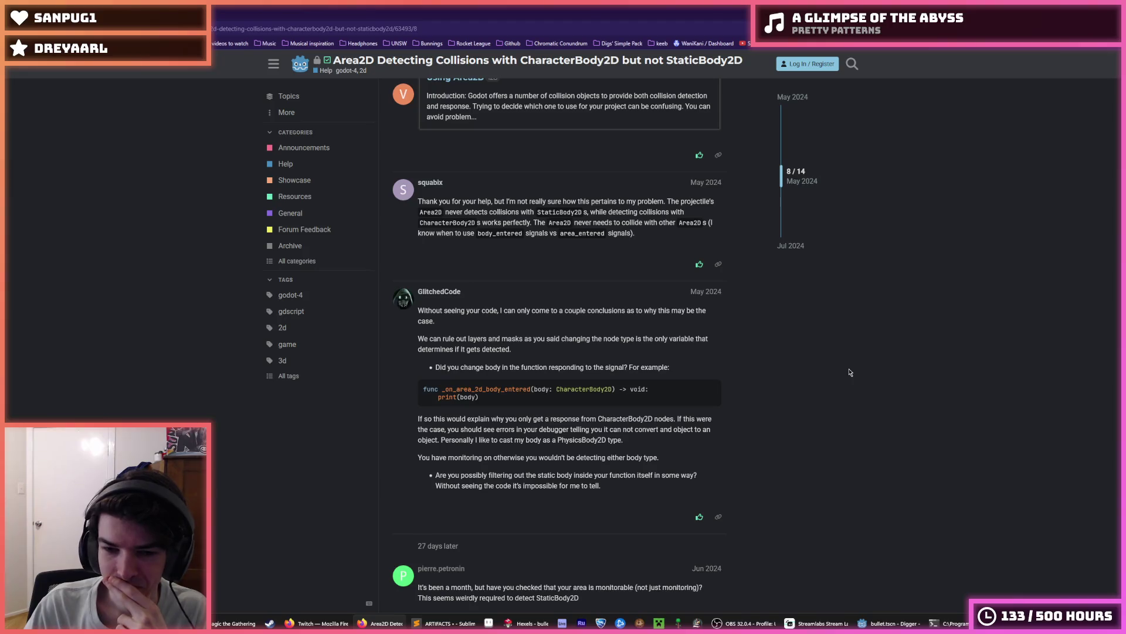
Scroll the forum thread and highlight the question about filtering the static body
scroll(850, 372, down, 3)
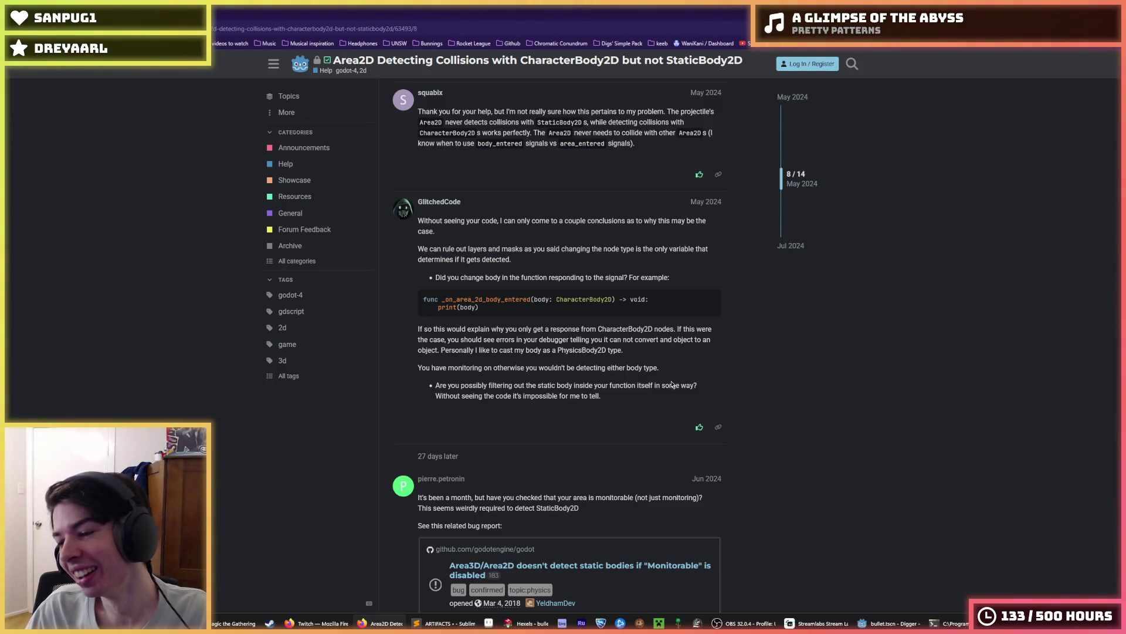
triple_click(515, 385)
click(515, 385)
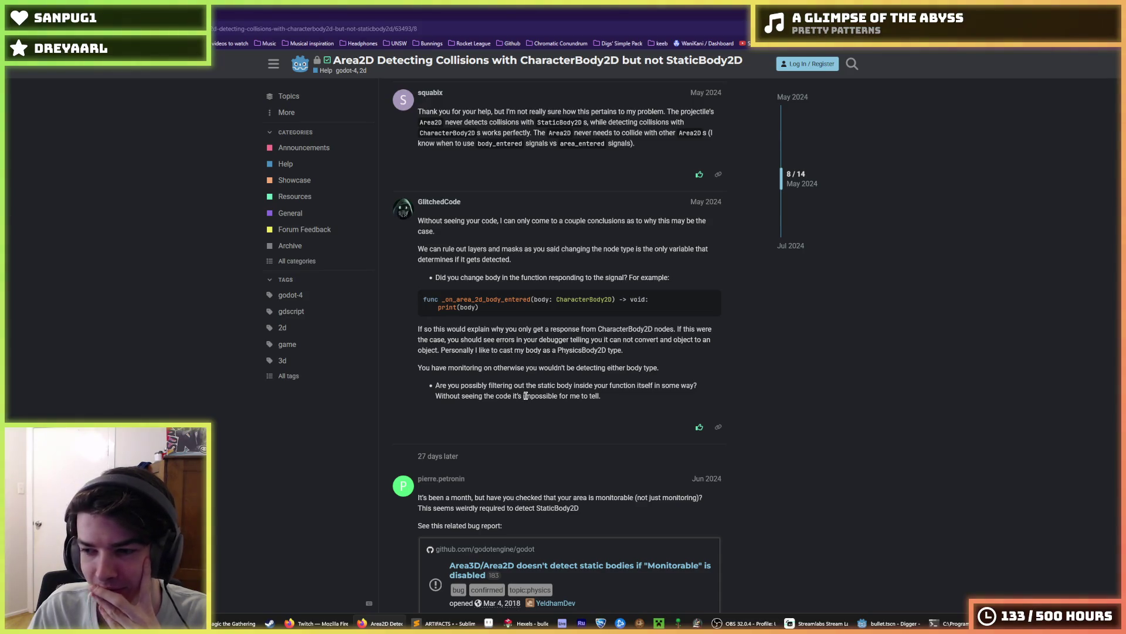
triple_click(525, 396)
click(525, 395)
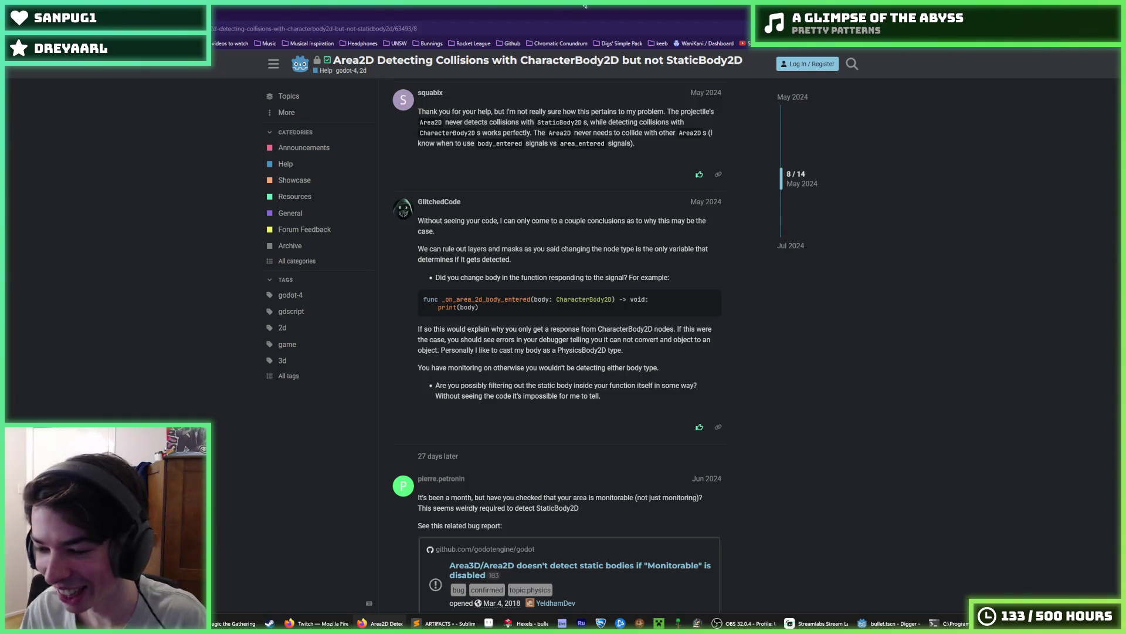
Highlight the reply paragraph about debugger errors while reading it
triple_click(546, 339)
triple_click(542, 340)
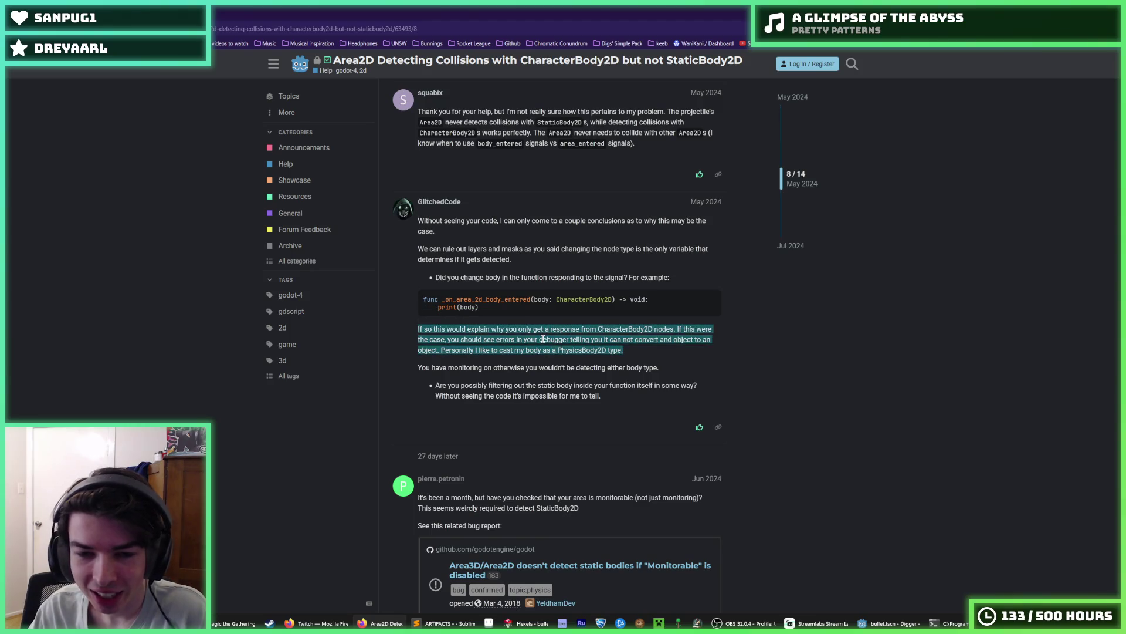
triple_click(540, 341)
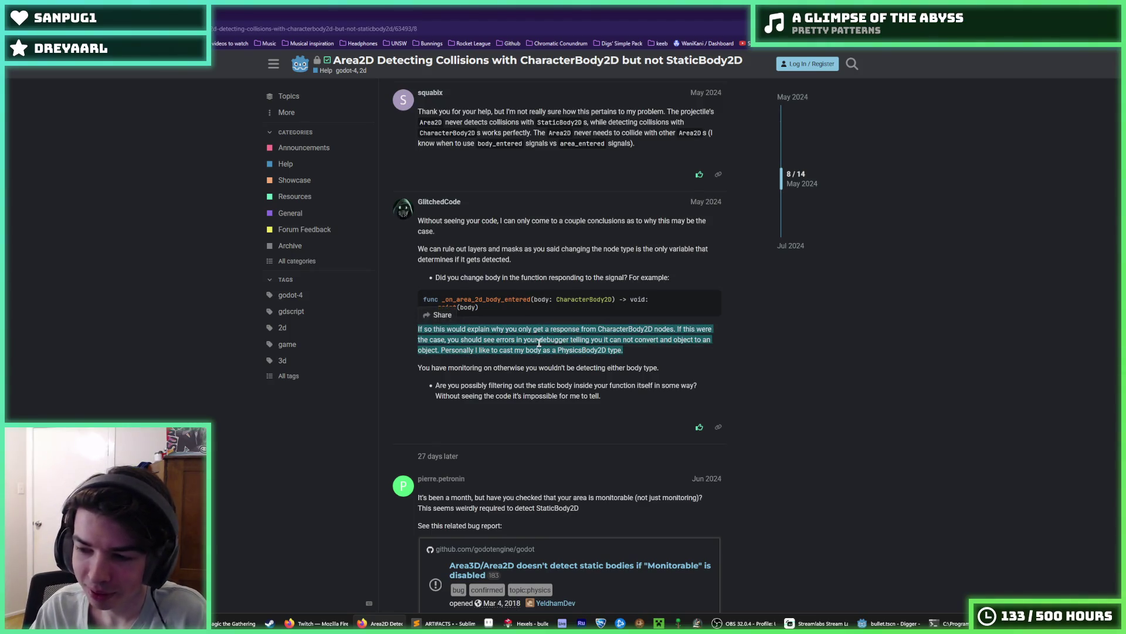
triple_click(540, 340)
double_click(539, 339)
triple_click(539, 339)
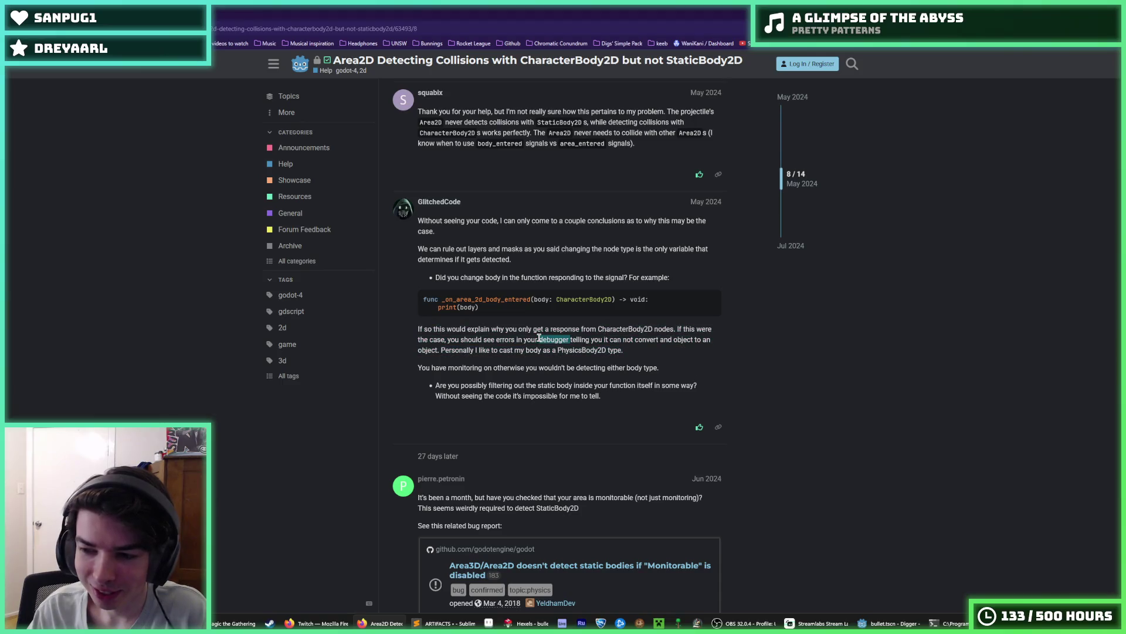
click(539, 339)
Scroll further and highlight the replies on debugger errors and casting to PhysicsBody2D
scroll(572, 311, down, 1)
scroll(573, 311, down, 1)
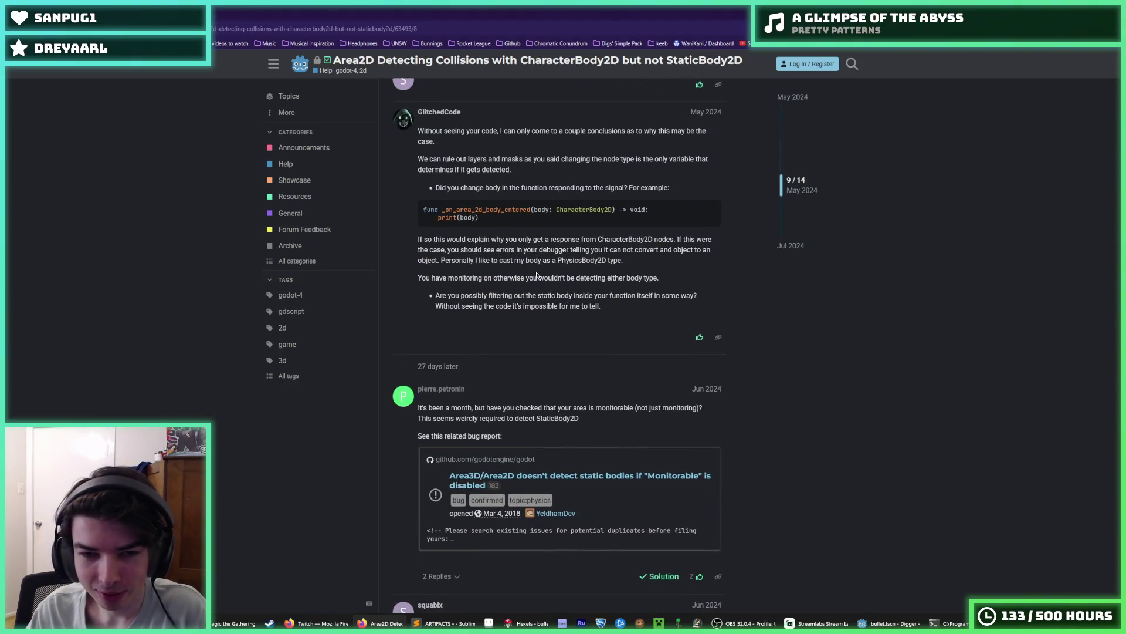
triple_click(526, 252)
click(526, 252)
triple_click(526, 253)
click(526, 253)
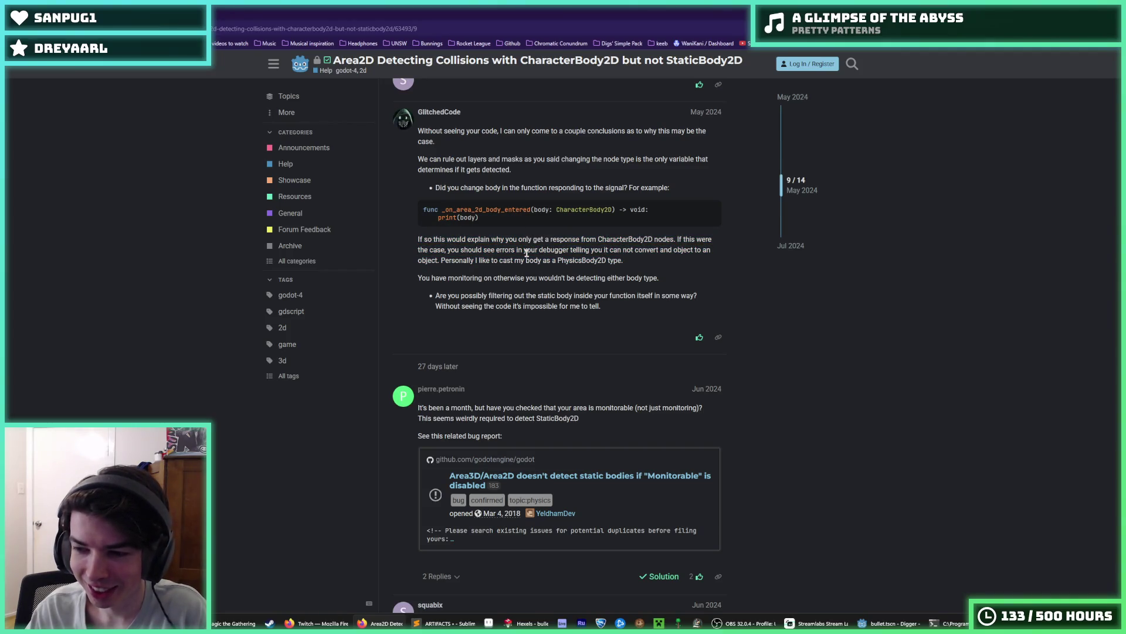
triple_click(527, 252)
click(526, 252)
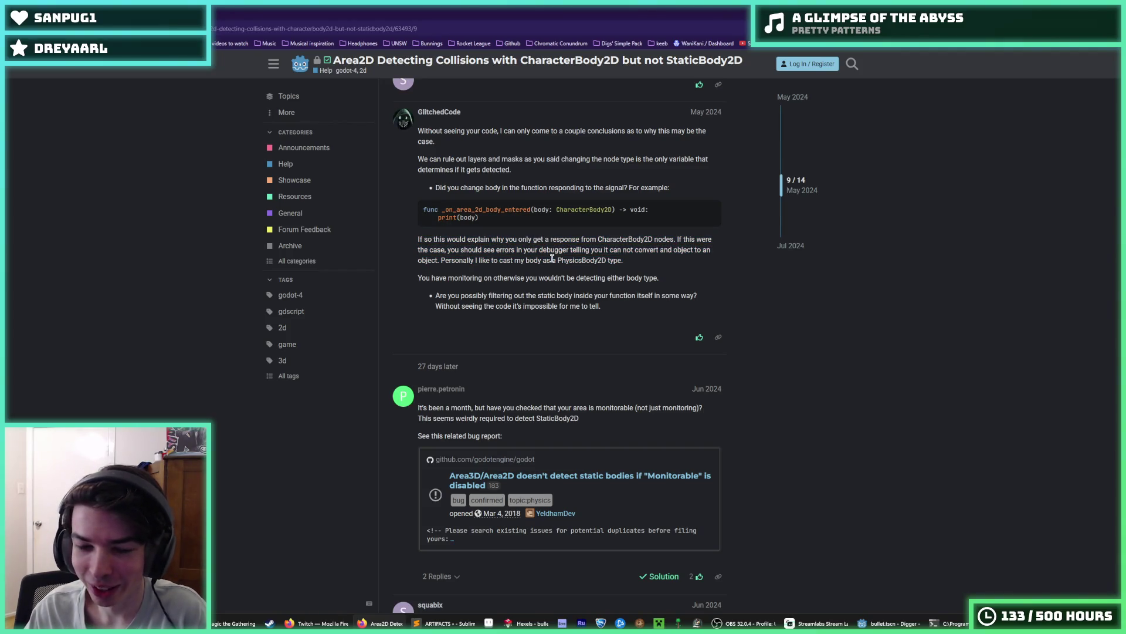
triple_click(587, 261)
click(587, 261)
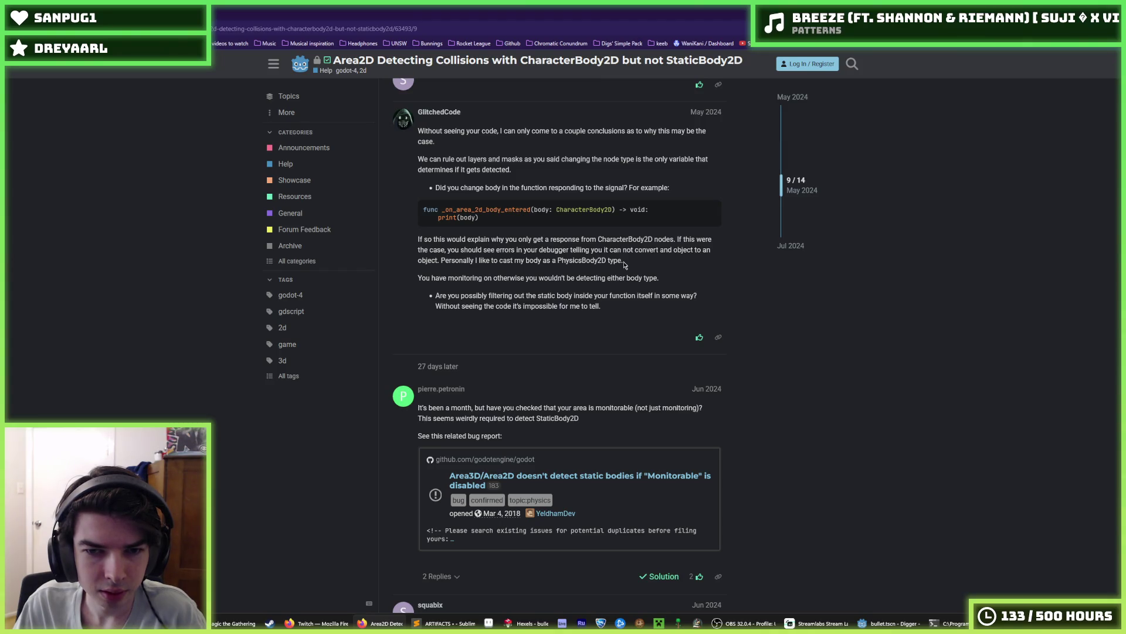
scroll(625, 265, down, 3)
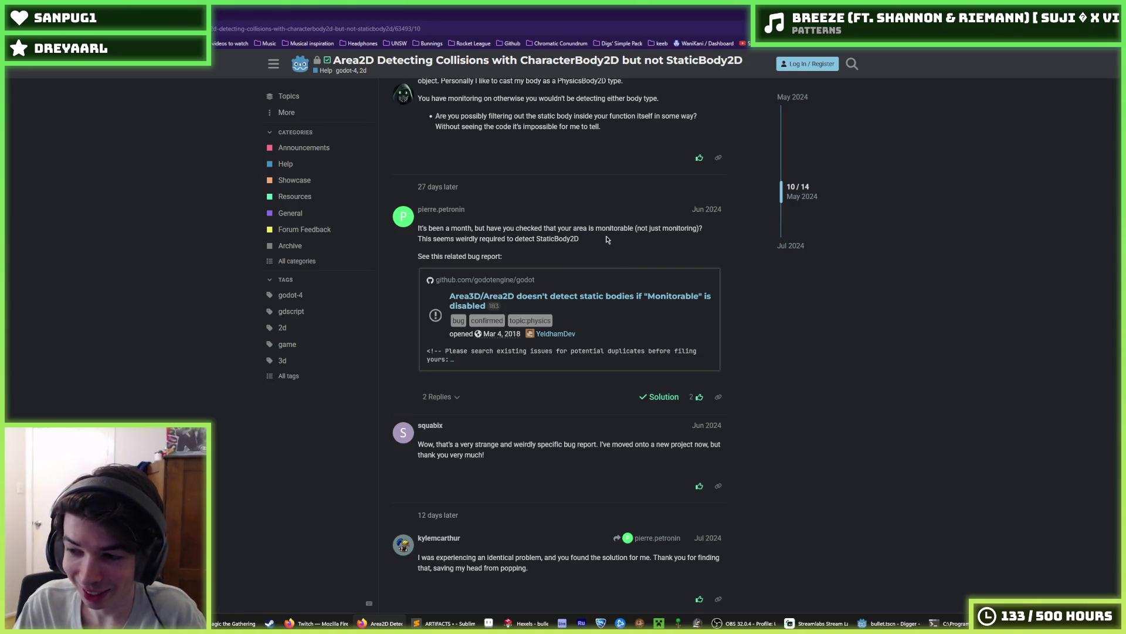
mouse_move(595, 243)
mouse_down()
mouse_move(418, 227)
mouse_move(418, 238)
mouse_move(419, 226)
mouse_up()
click(540, 224)
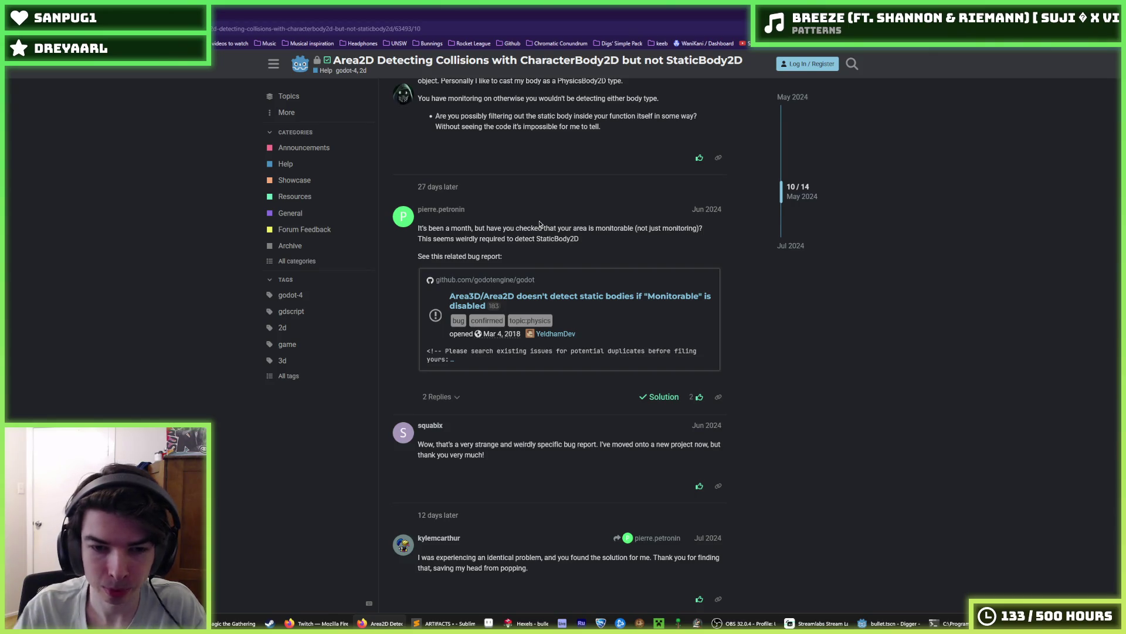
scroll(534, 264, down, 3)
scroll(529, 305, down, 1)
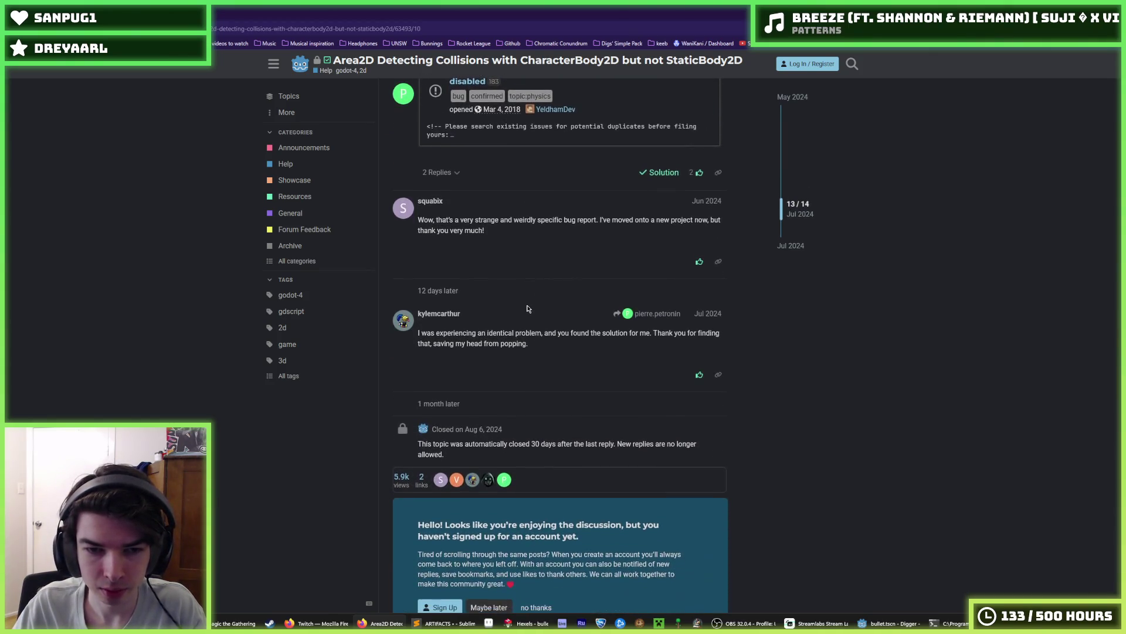
click(889, 623)
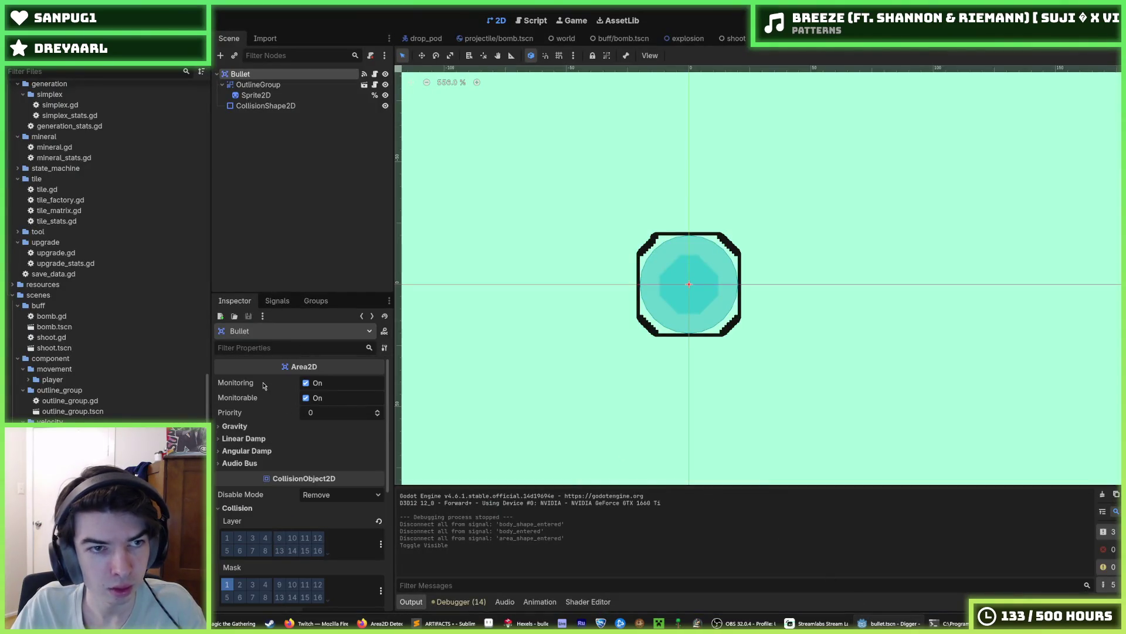
Expand and collapse the Bullet's Gravity, Linear Damp, Angular Damp and Audio Bus property groups
click(234, 426)
click(234, 426)
click(239, 438)
click(240, 438)
click(242, 450)
click(242, 450)
click(245, 463)
click(246, 463)
click(245, 463)
click(245, 463)
Scroll the Inspector past the Input group to the Monitoring and Monitorable settings
scroll(246, 463, down, 3)
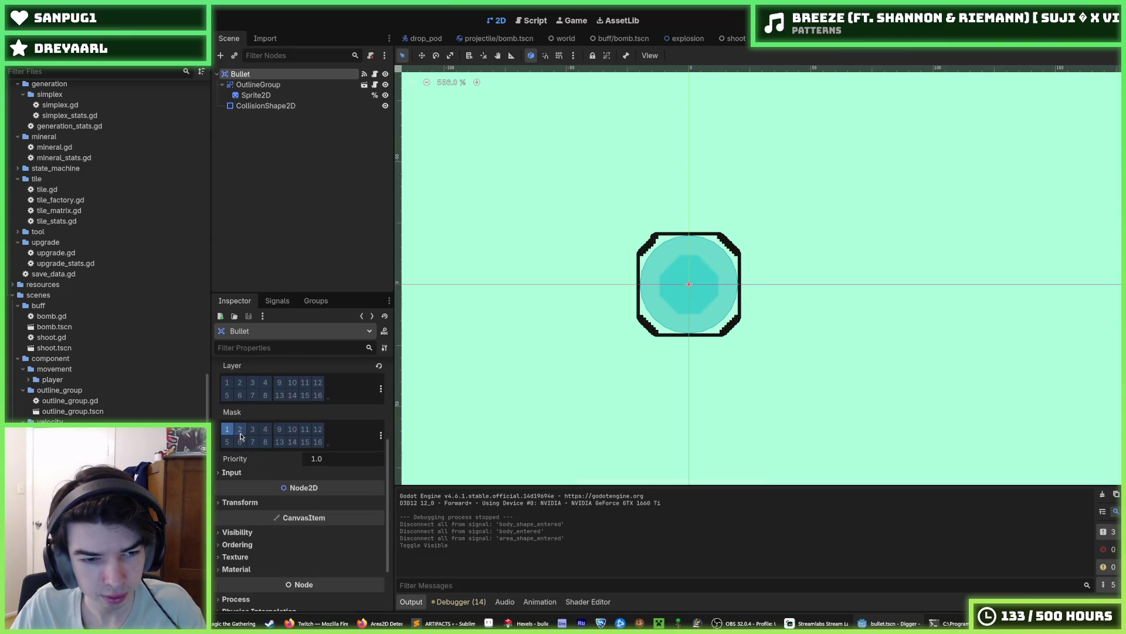
scroll(242, 437, down, 2)
click(232, 411)
click(233, 411)
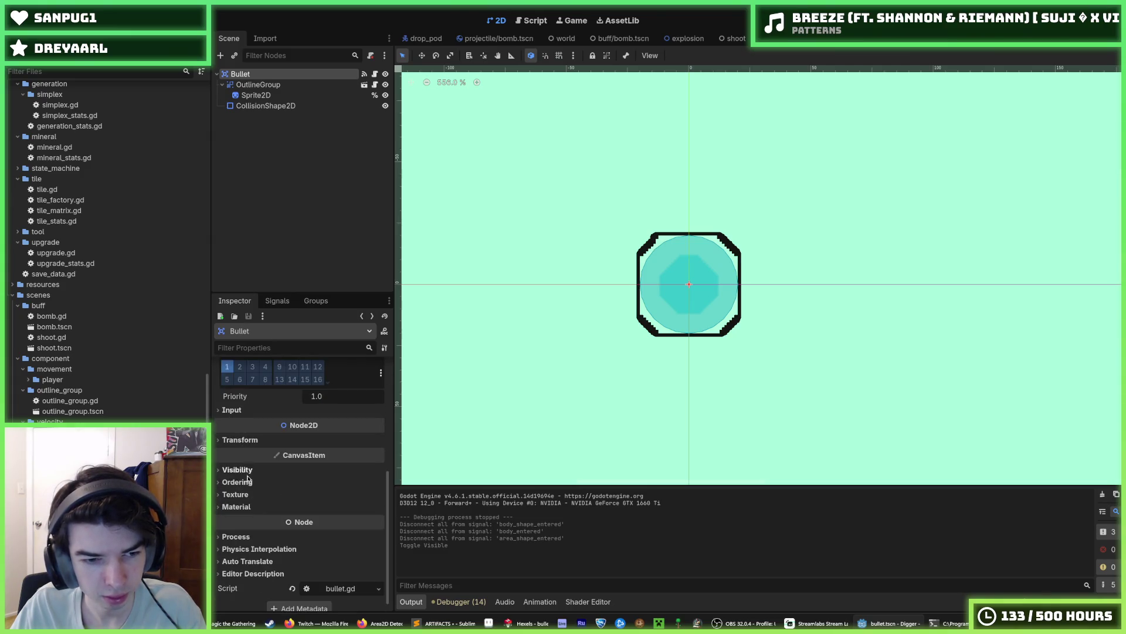
scroll(248, 478, down, 1)
scroll(269, 476, up, 7)
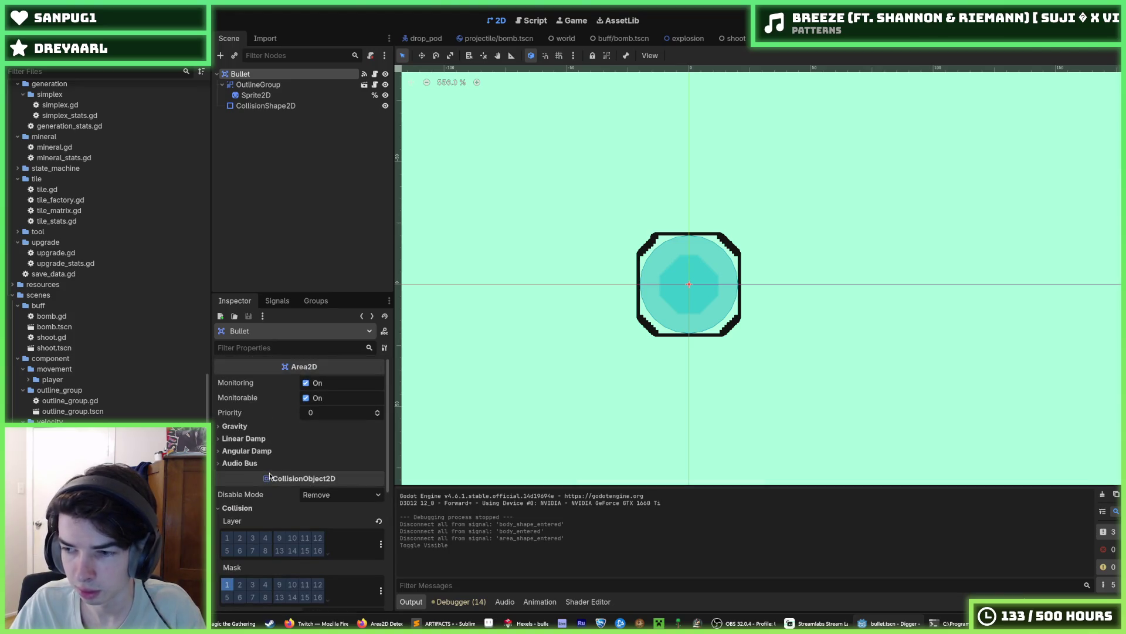
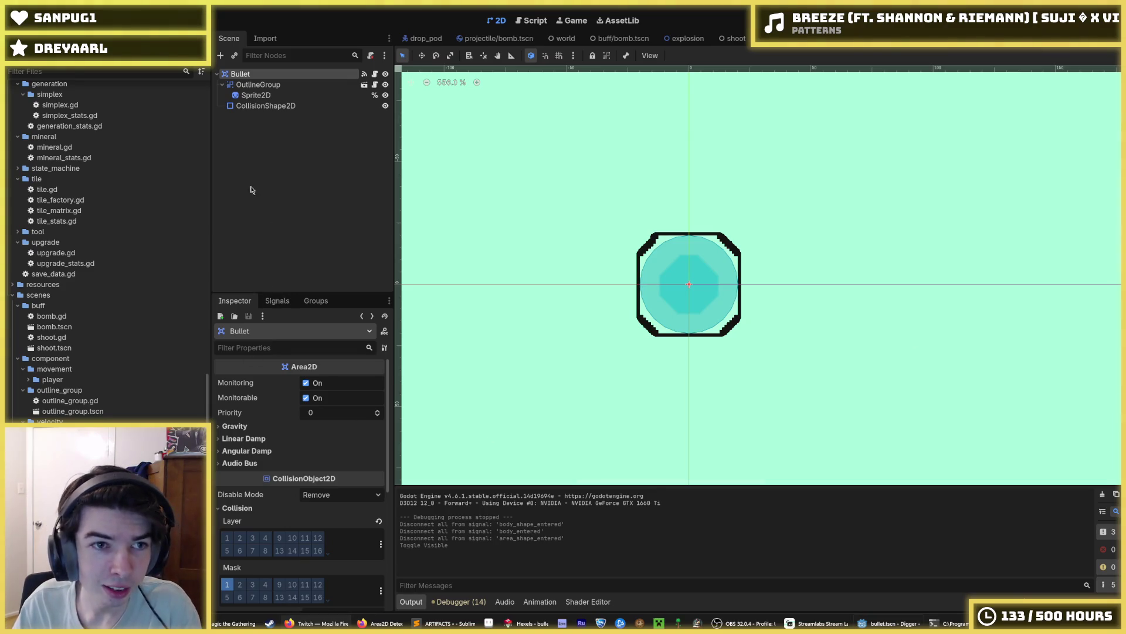
Inspect the Bullet's CollisionShape2D settings, briefly checking the OutlineGroup
click(264, 106)
click(273, 88)
click(281, 105)
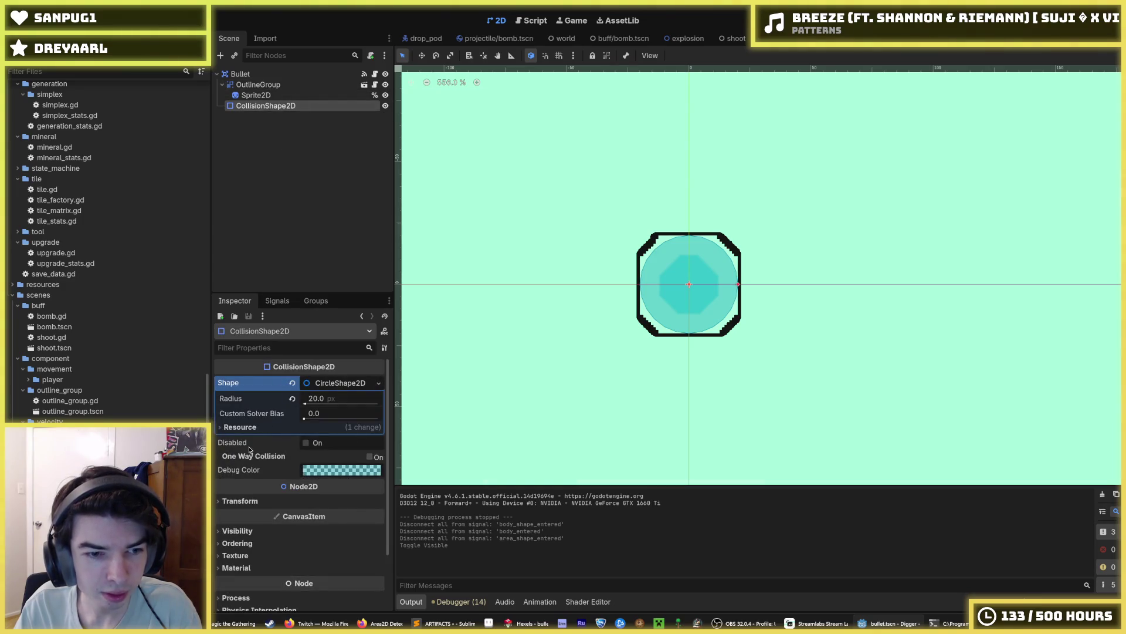
scroll(247, 424, down, 2)
scroll(257, 441, up, 2)
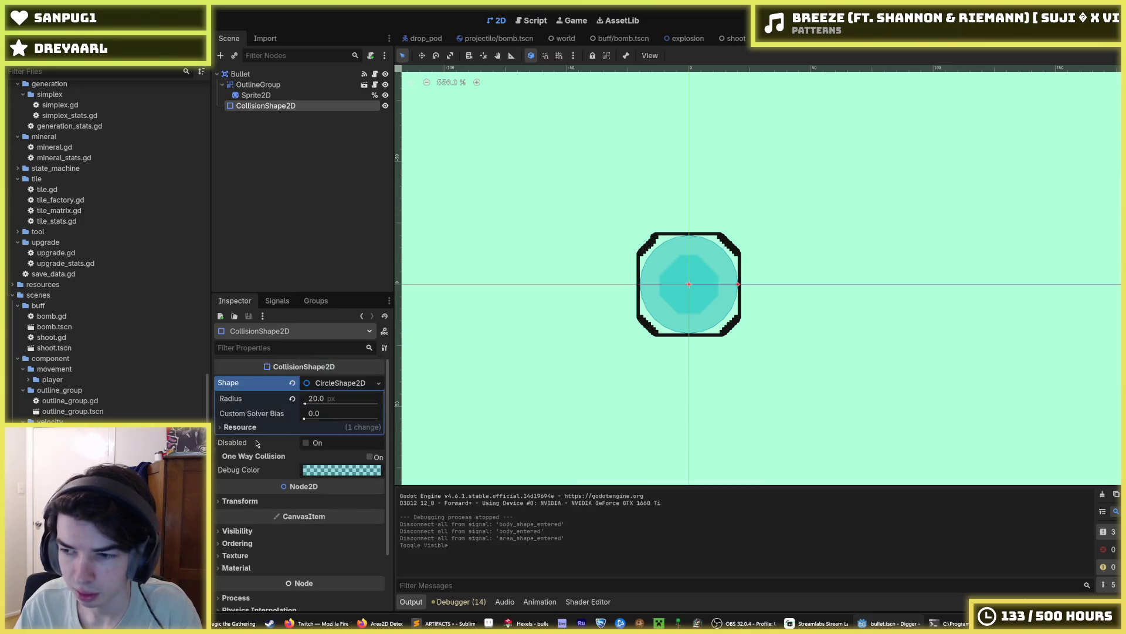
Review the Bullet Area2D's properties, peeking at the Gravity and Linear Damp sections
click(241, 74)
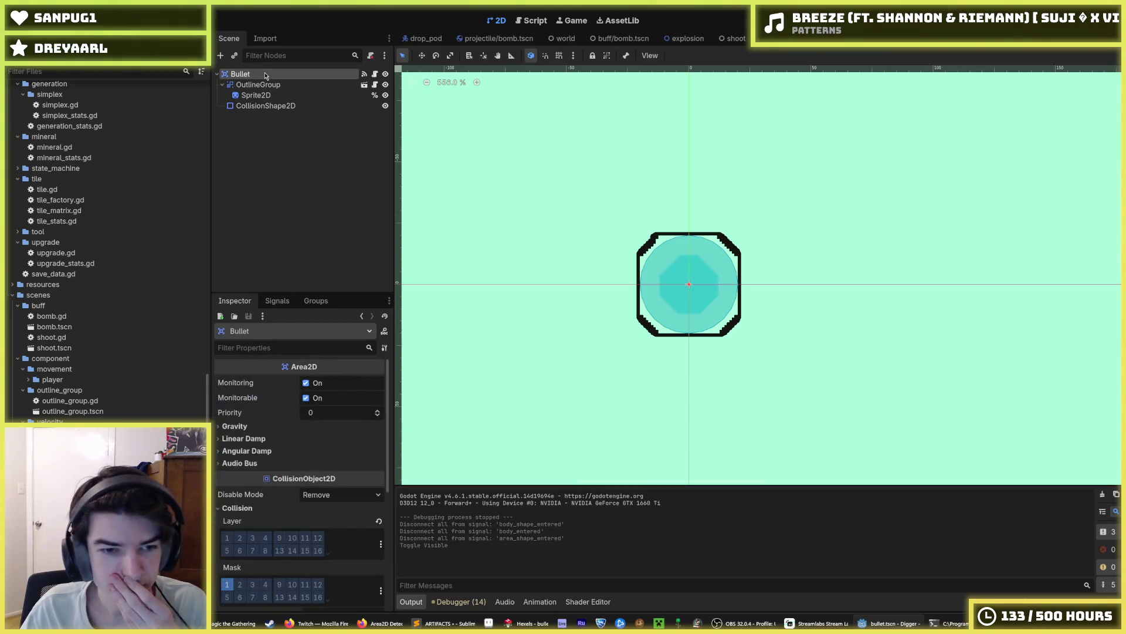
click(238, 426)
click(237, 426)
click(255, 438)
click(255, 438)
click(255, 439)
click(256, 439)
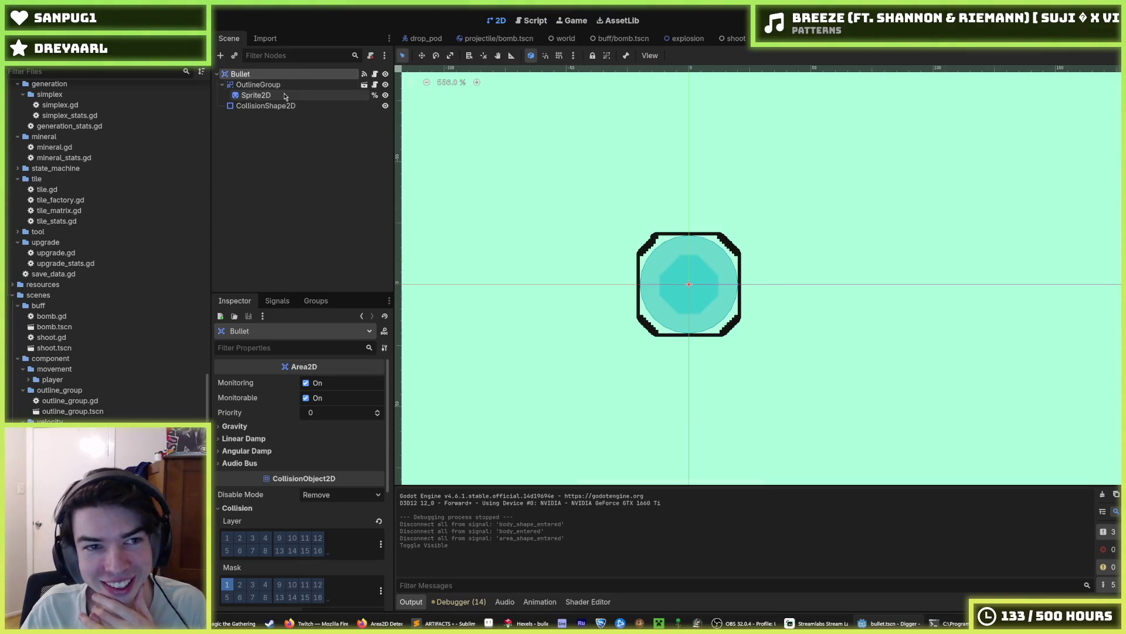
click(278, 87)
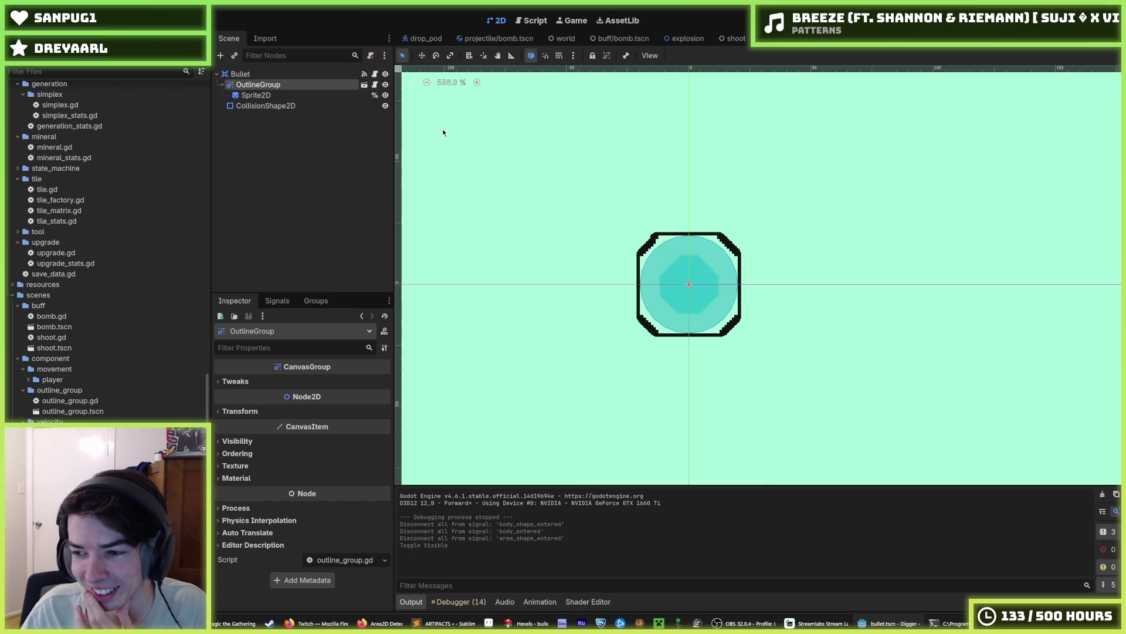
click(251, 75)
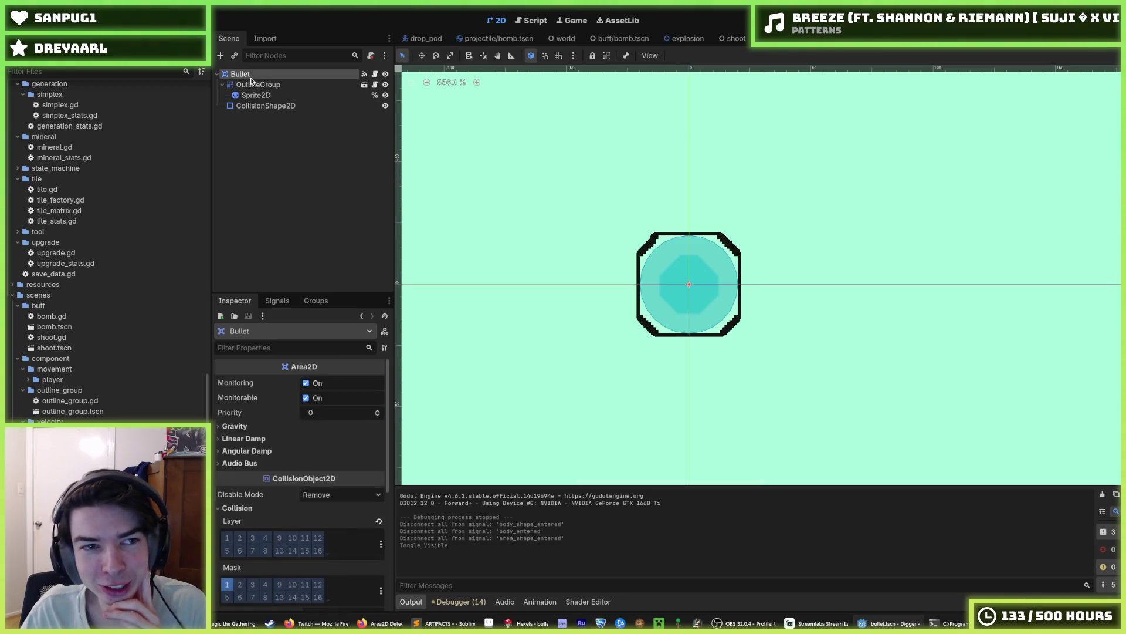
Check that the tile StaticBody2D is on collision layer 1 with an empty mask, then return to item_drop
click(955, 39)
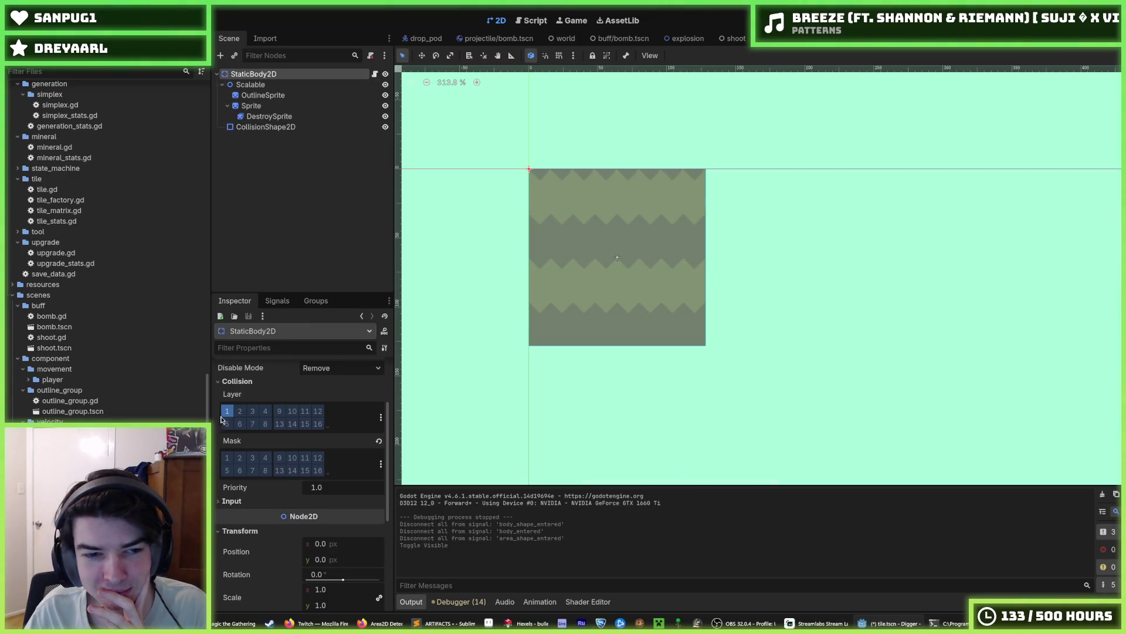
scroll(227, 422, up, 2)
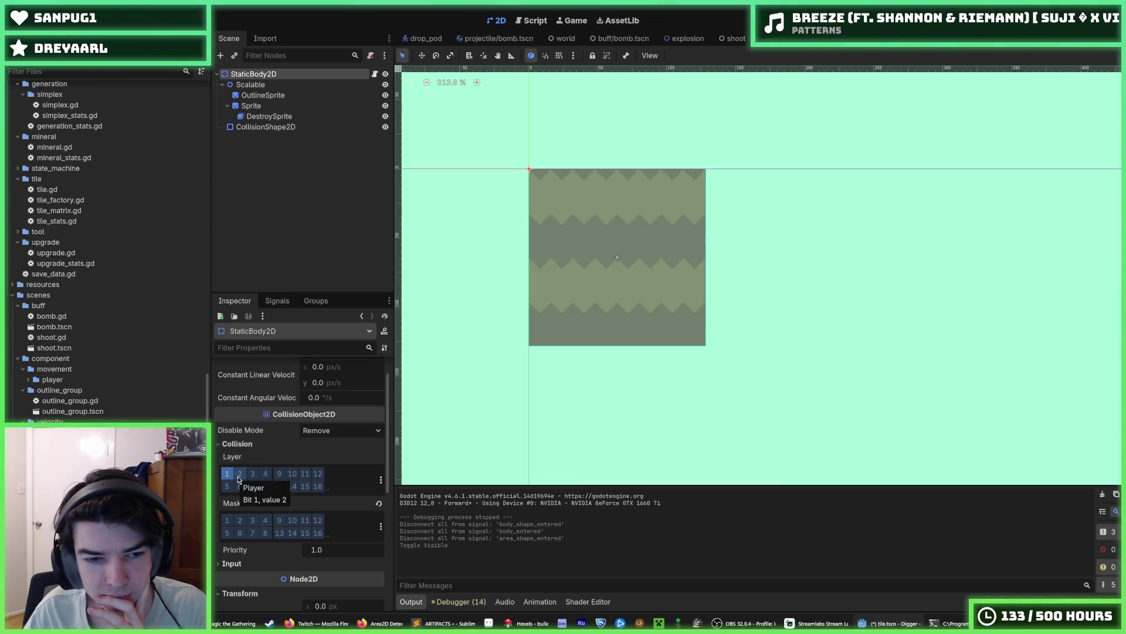
scroll(242, 480, up, 2)
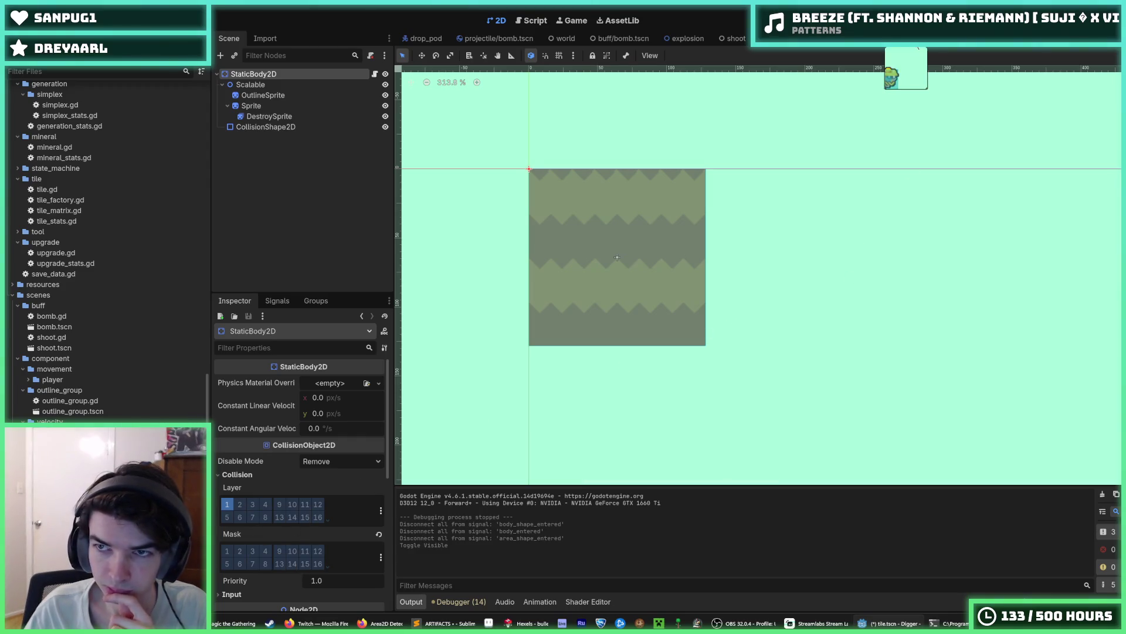
click(907, 38)
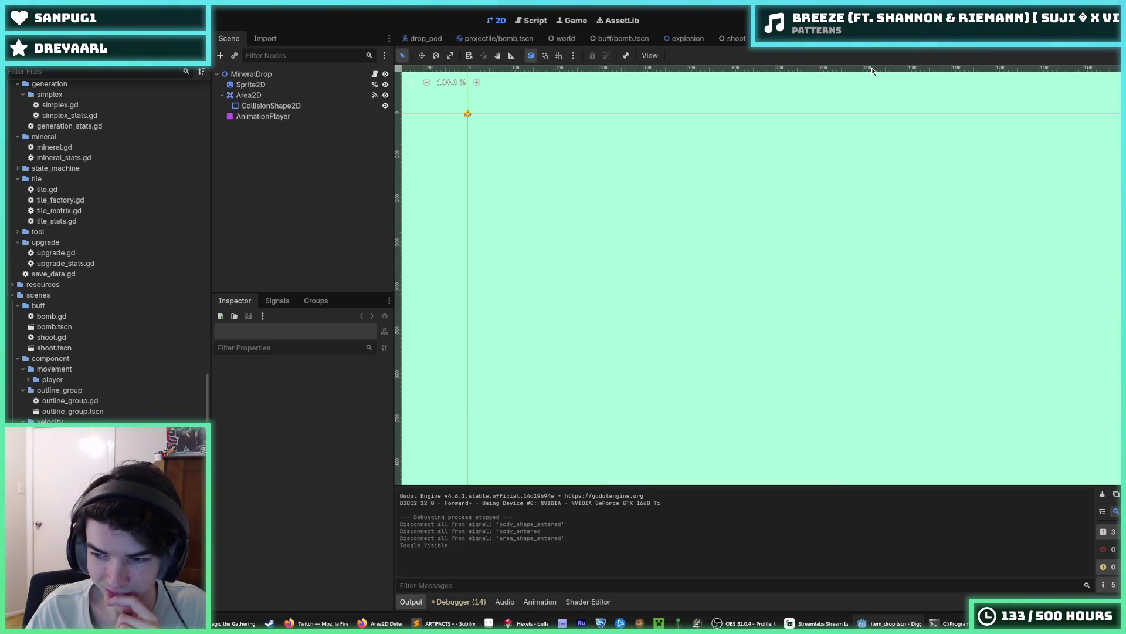
click(250, 75)
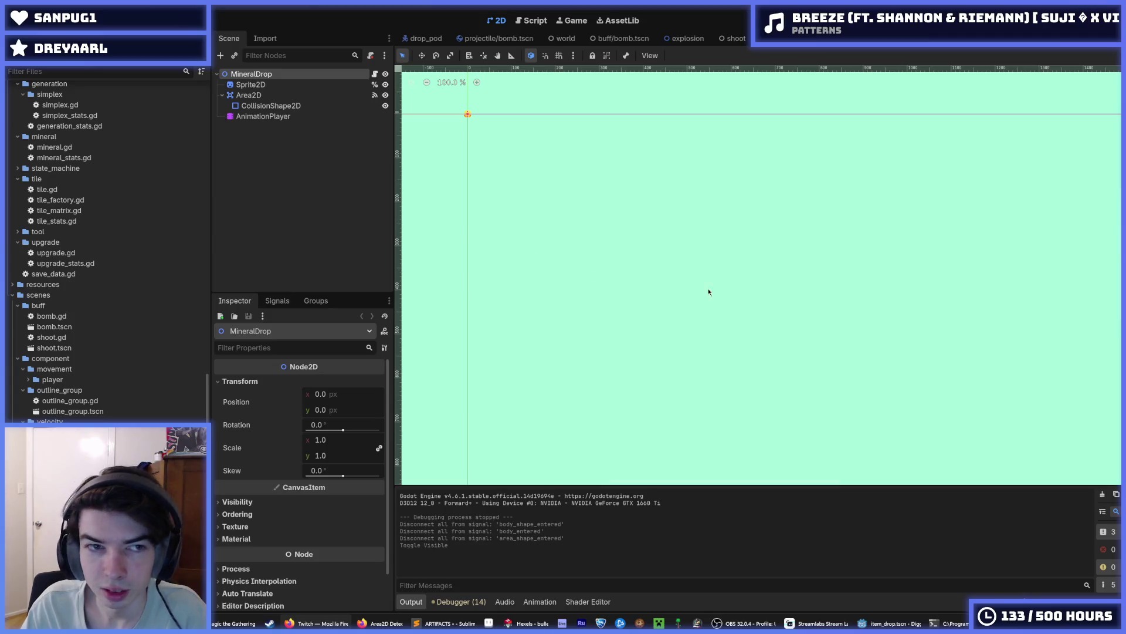
click(249, 95)
Review the MineralDrop sprite and the tile scene, then save all open scenes
click(251, 84)
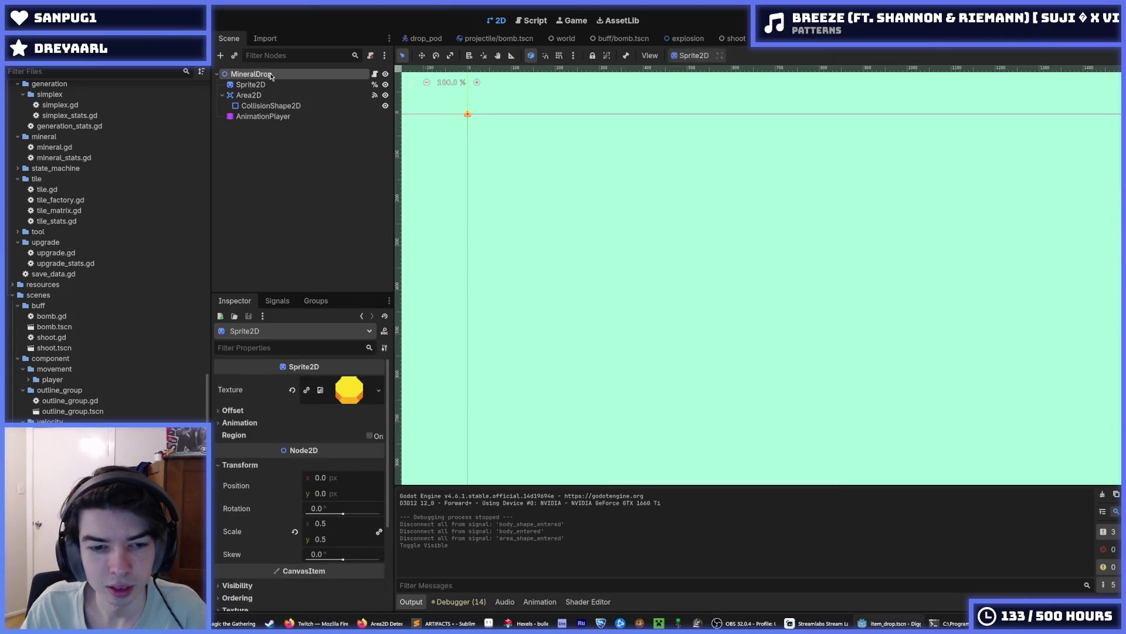
click(270, 77)
click(974, 38)
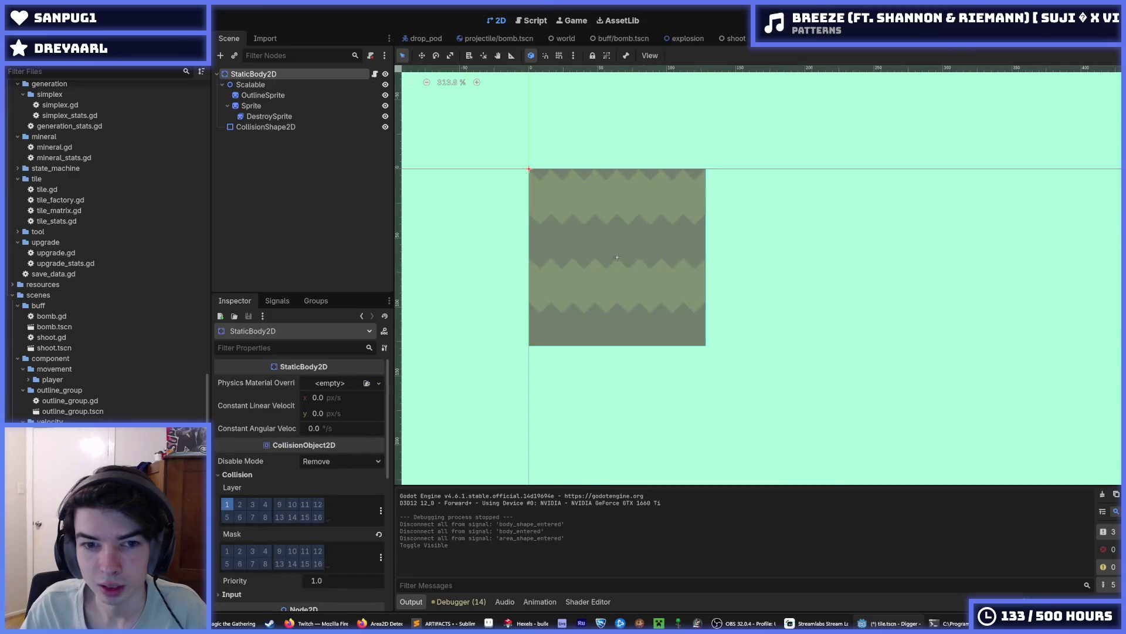
scroll(250, 422, down, 3)
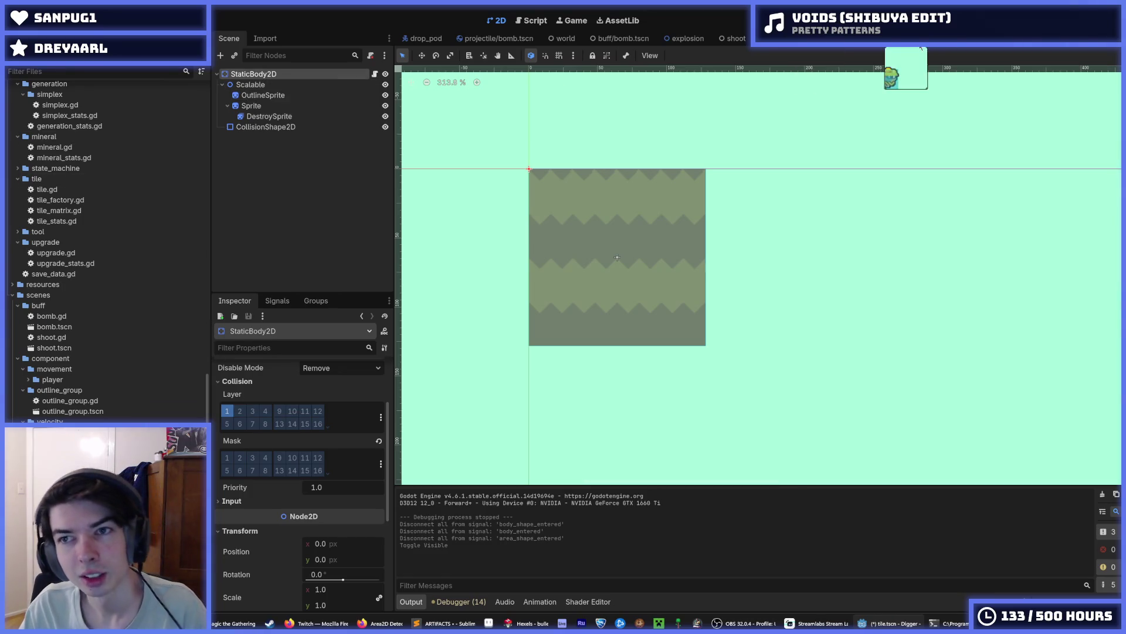
click(906, 38)
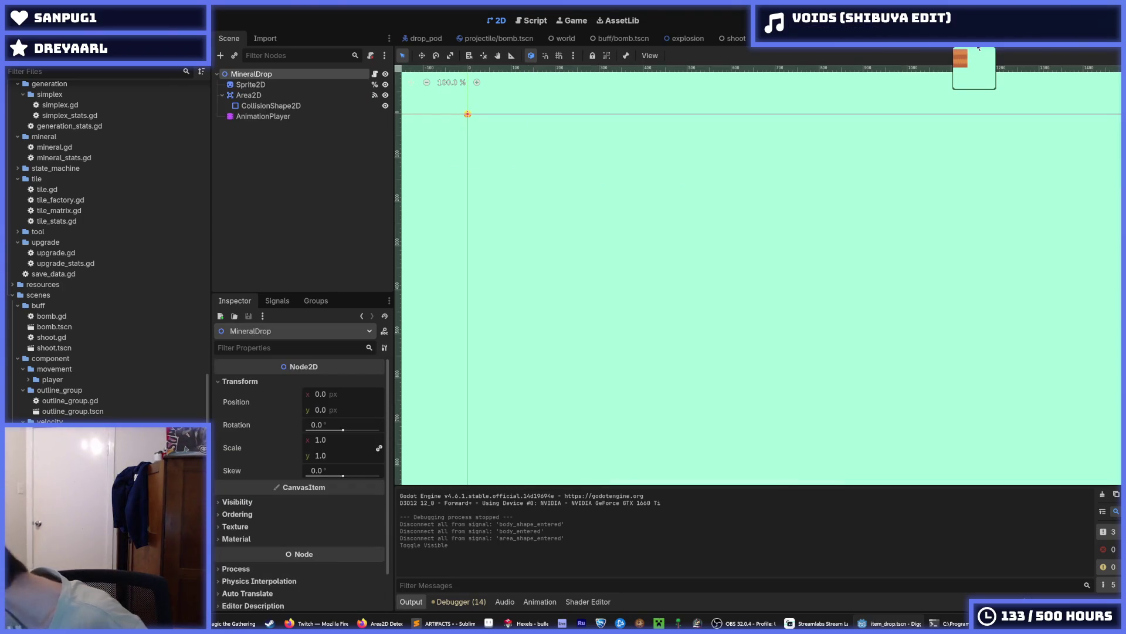
click(979, 47)
key(F5)
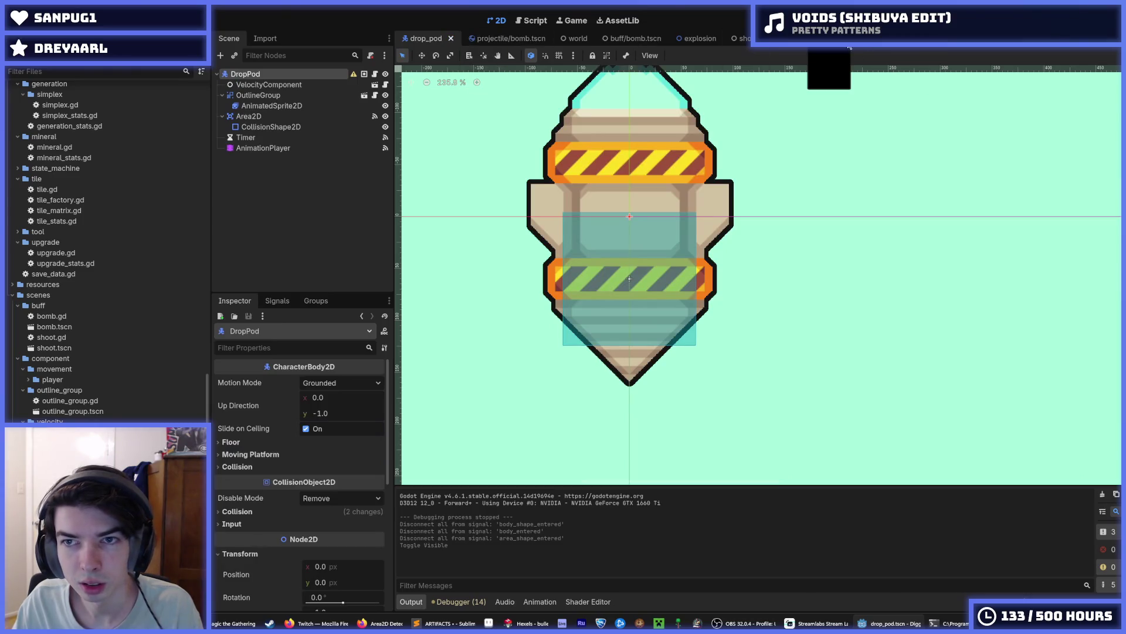
Turn off Autostart on the shoot scene's Timer and save the scene
click(740, 38)
click(308, 84)
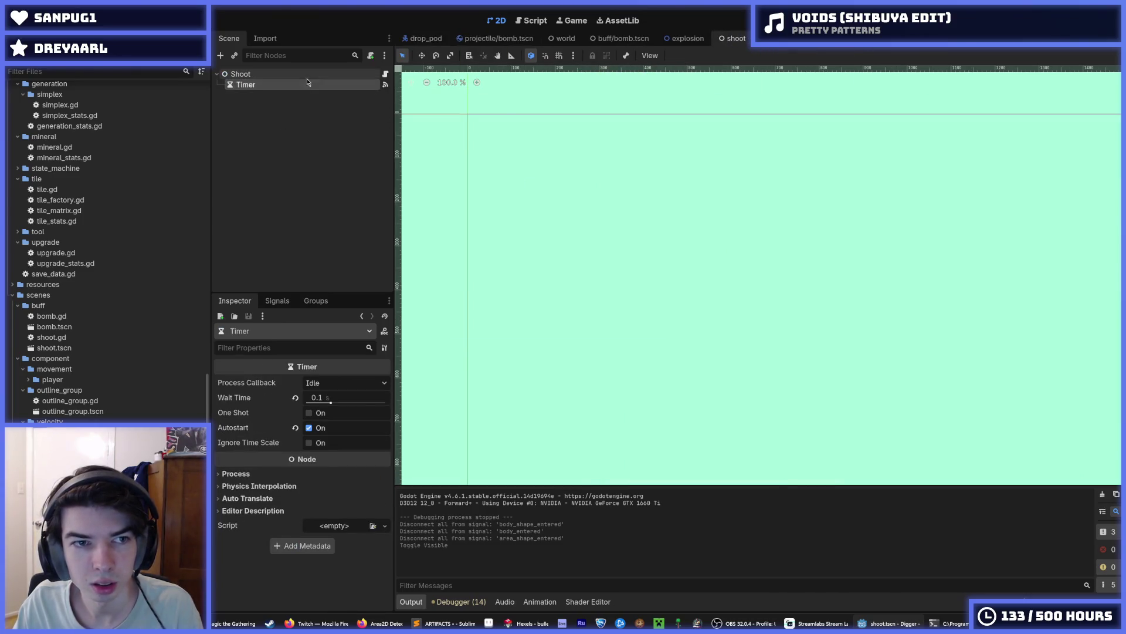
click(309, 427)
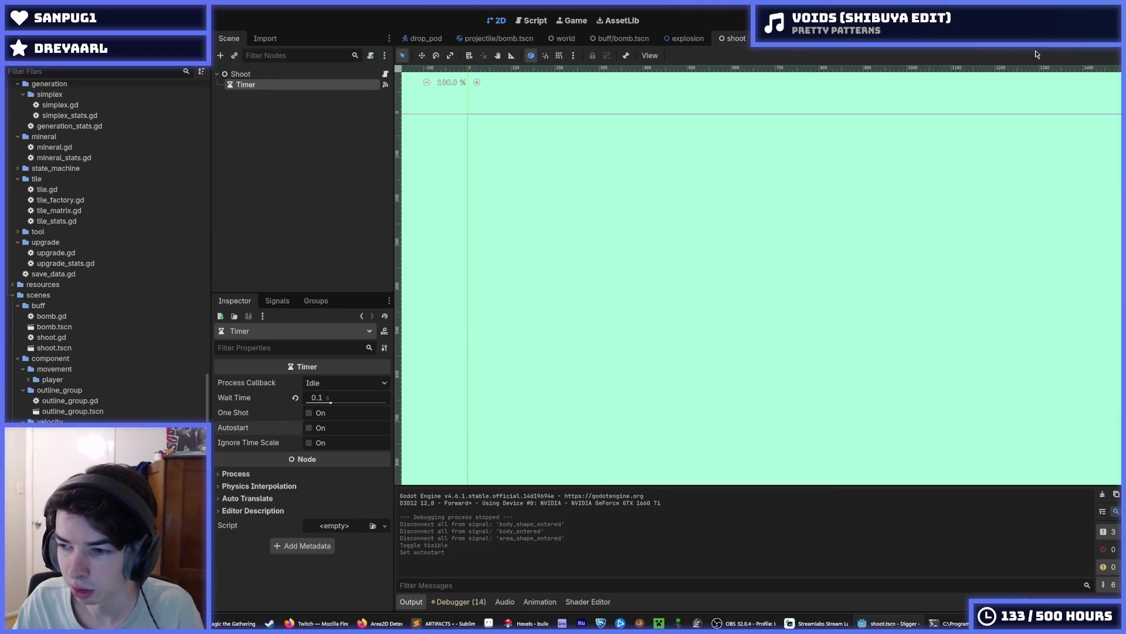
key(ctrl+s)
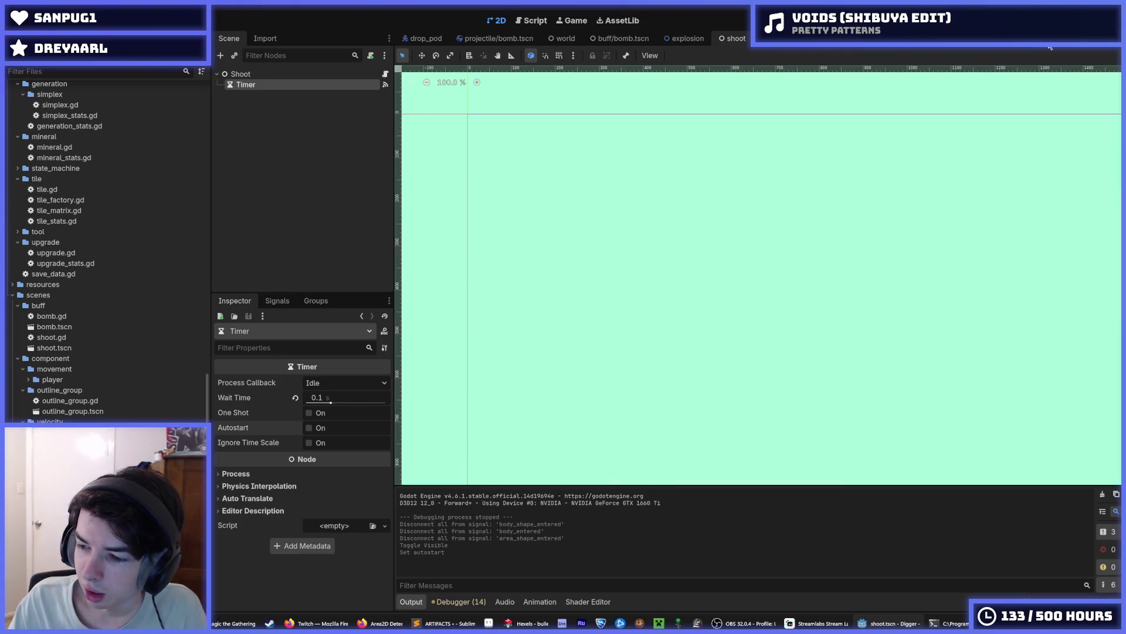
key(ctrl+s)
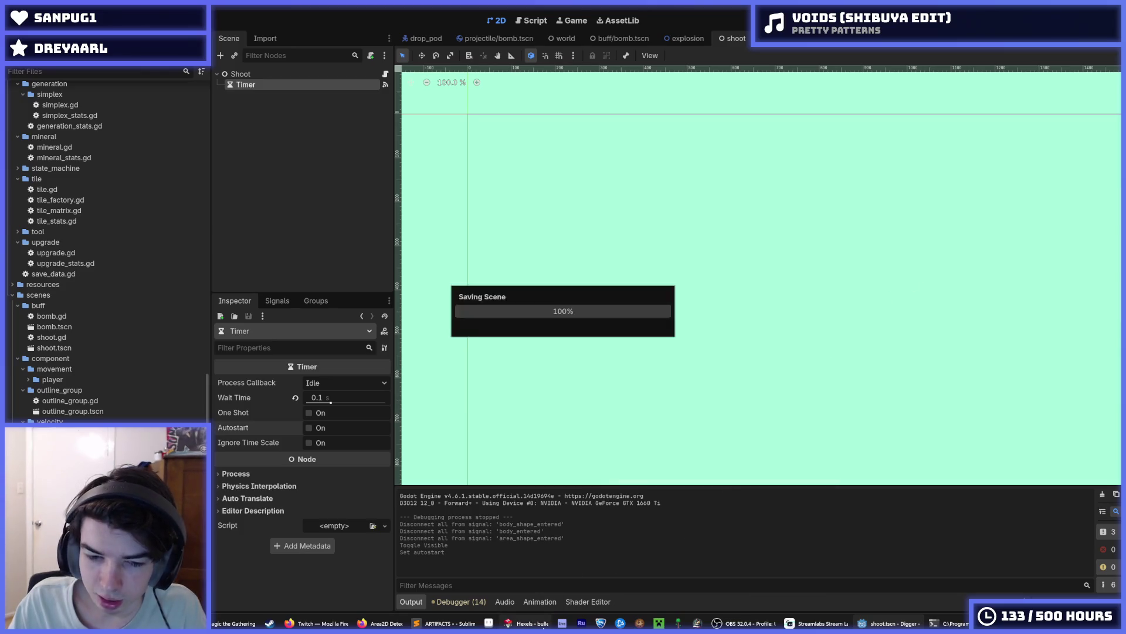
mouse_move(525, 623)
key(ctrl+s)
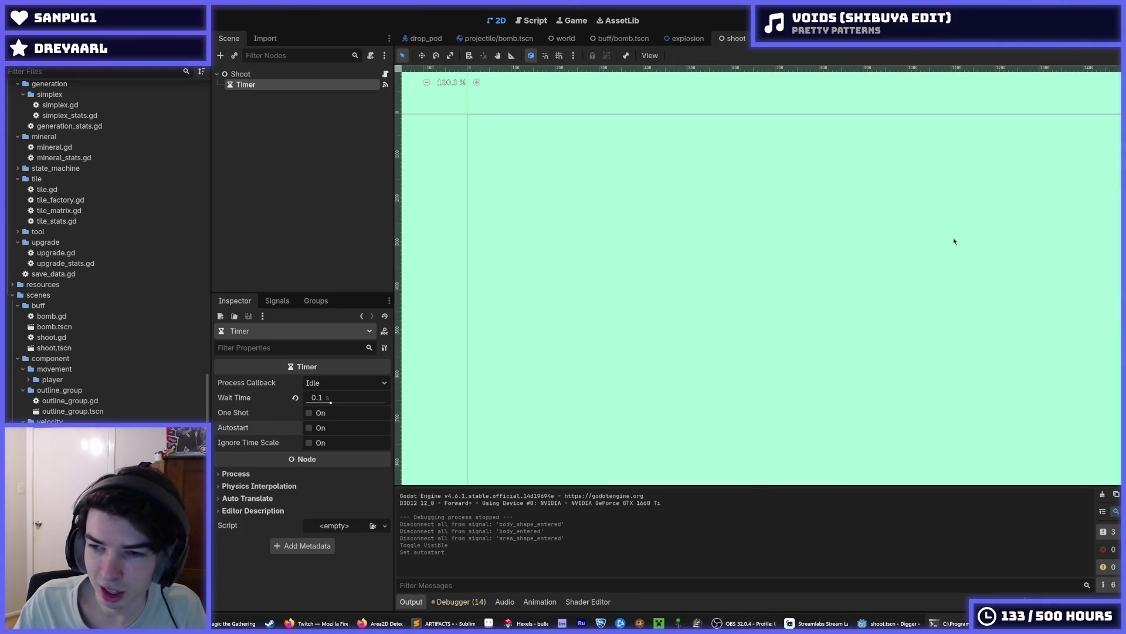
Minimize the hours-counter terminal, save again and run the Digger game
key(alt+Tab)
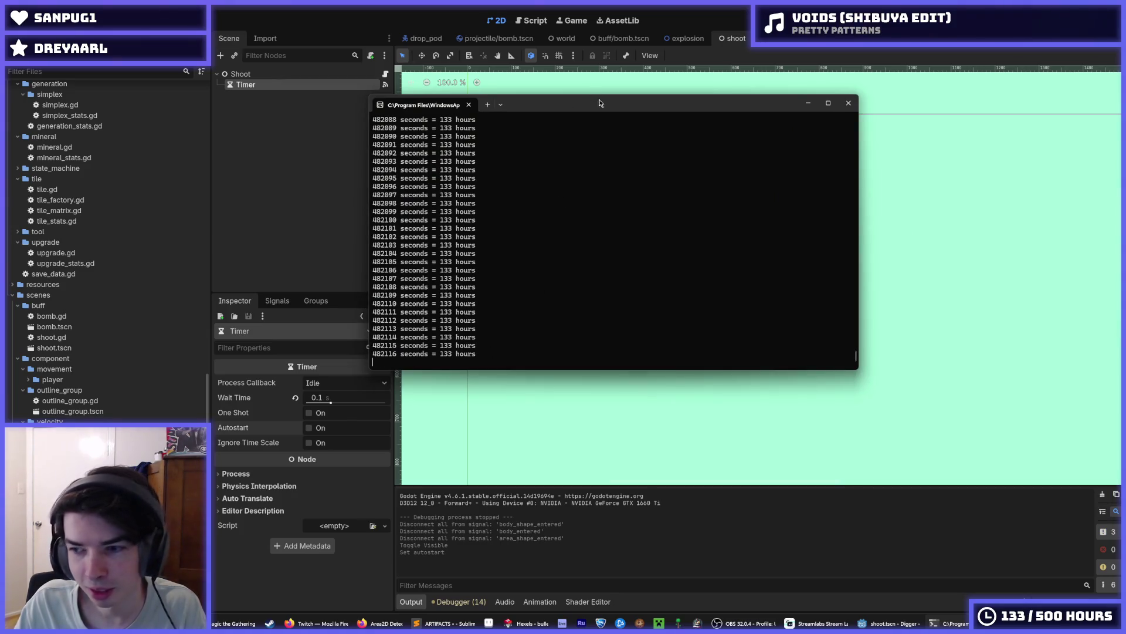
click(808, 102)
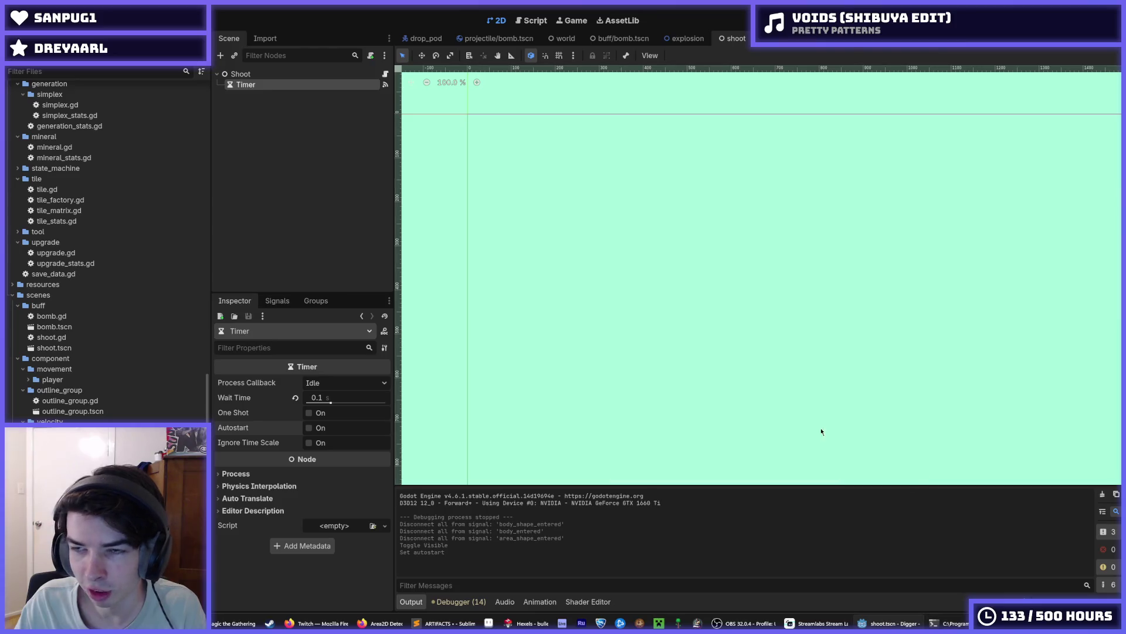
key(ctrl+s)
key(F5)
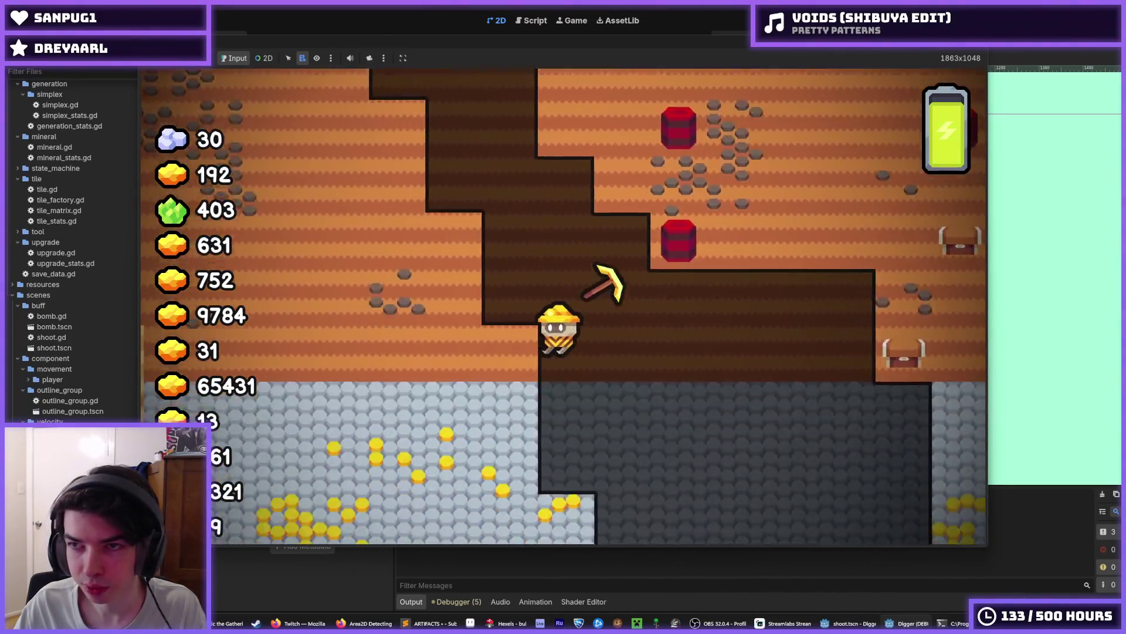
Restart the game to test mining, then stop it to return to the bullet scene
key(F5)
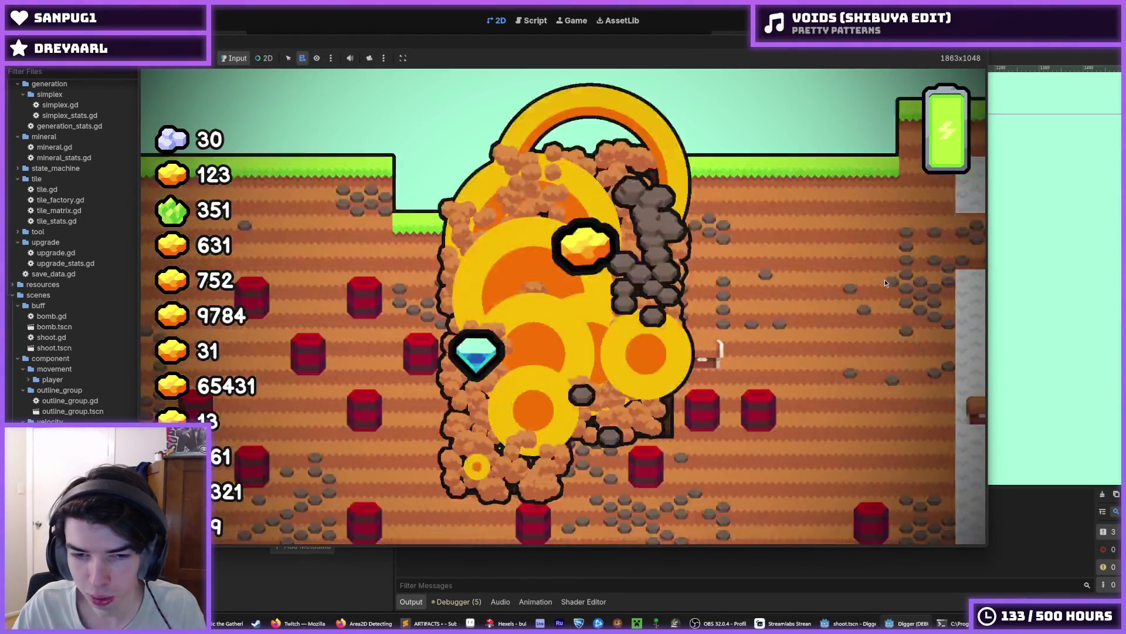
key(F8)
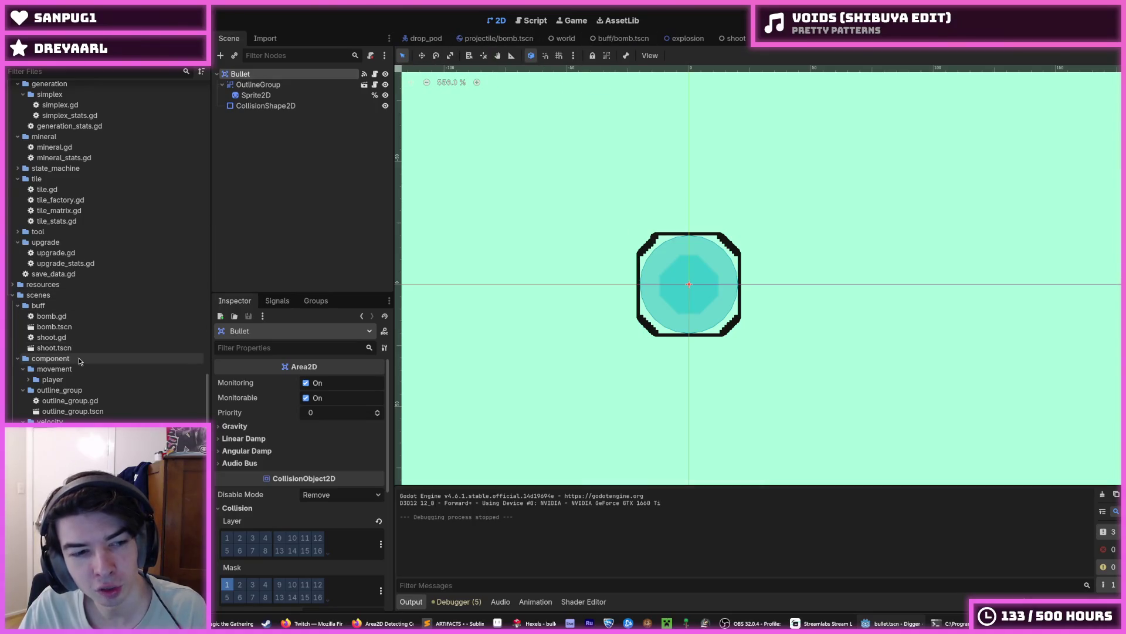
Switch to the bomb scene
scroll(81, 354, down, 2)
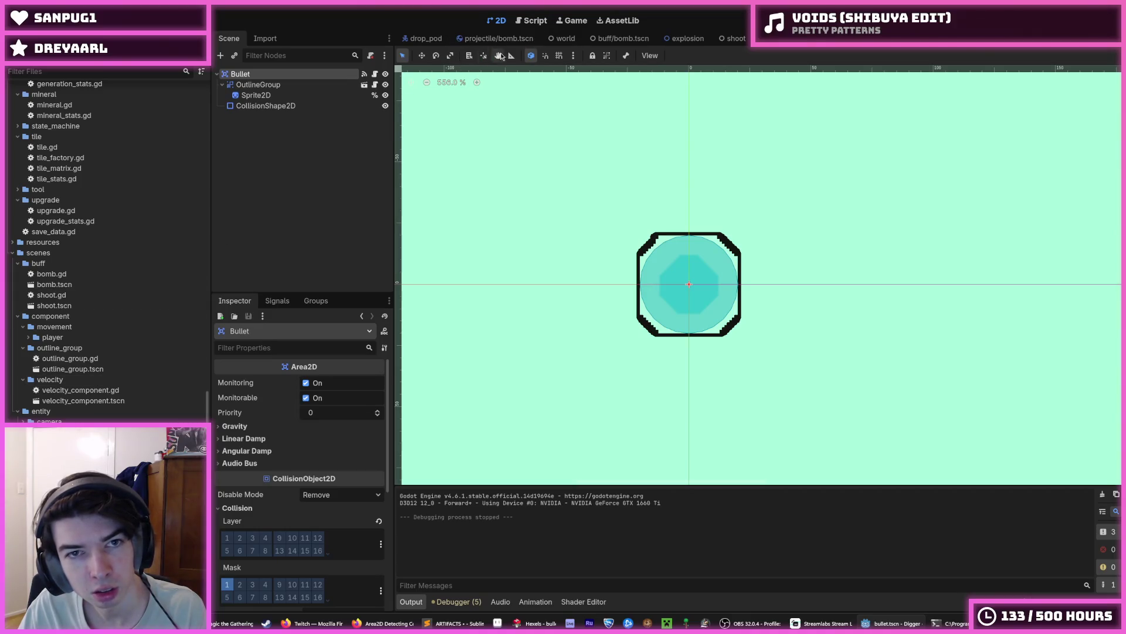
click(600, 38)
scroll(62, 288, up, 3)
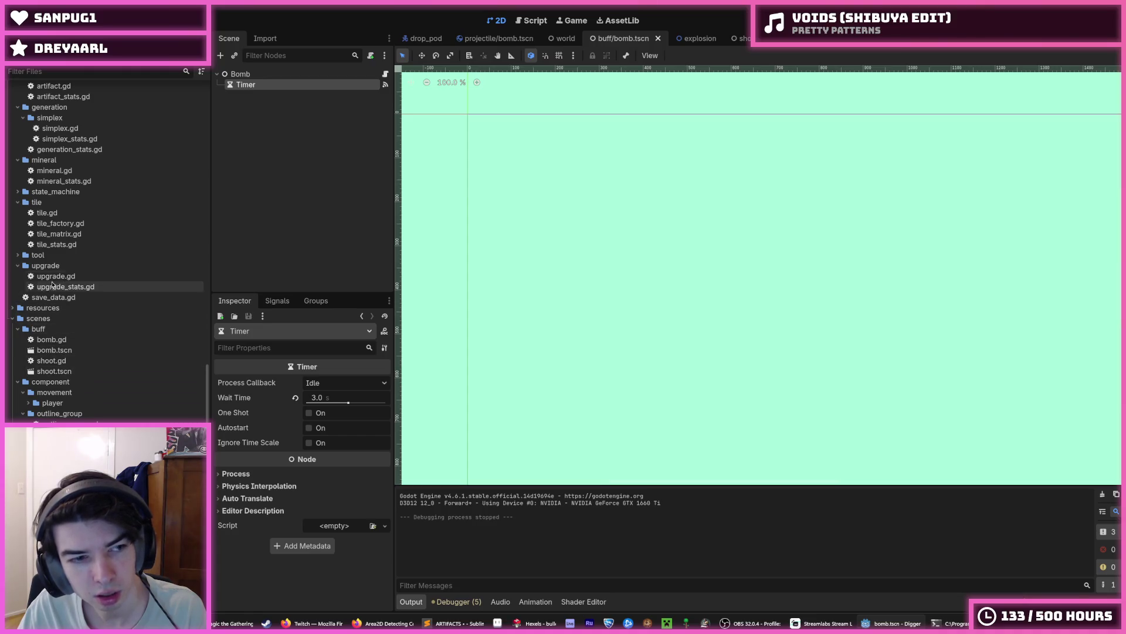
scroll(56, 340, down, 3)
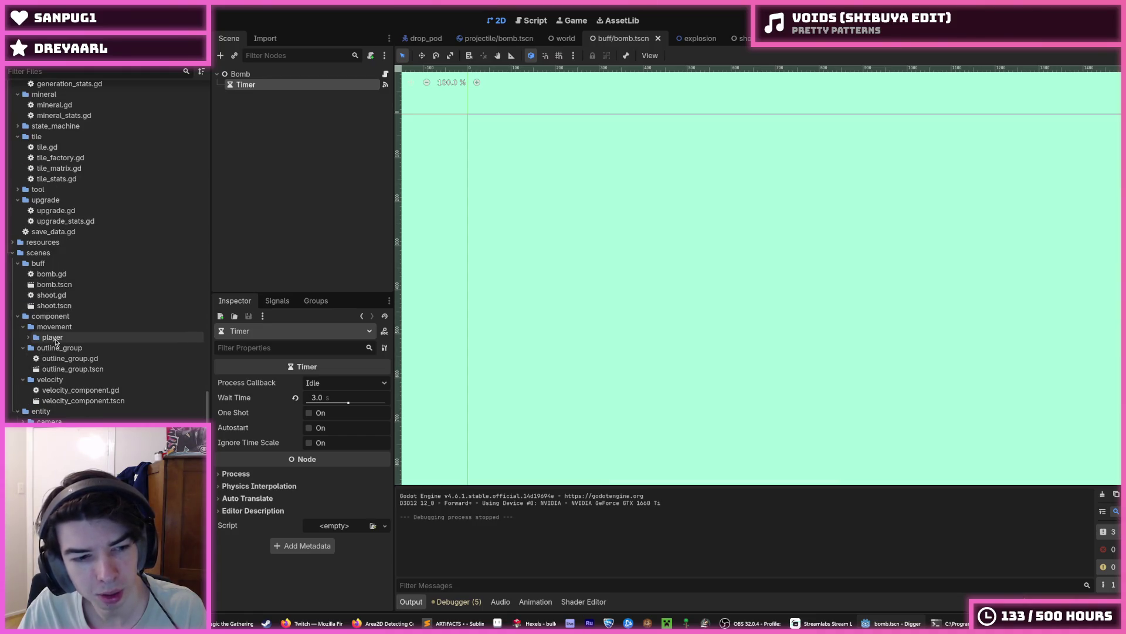
Collapse the scenes folder and locate the bomb scene file in the FileSystem dock
click(14, 256)
scroll(15, 258, down, 3)
scroll(16, 262, down, 5)
scroll(15, 262, down, 9)
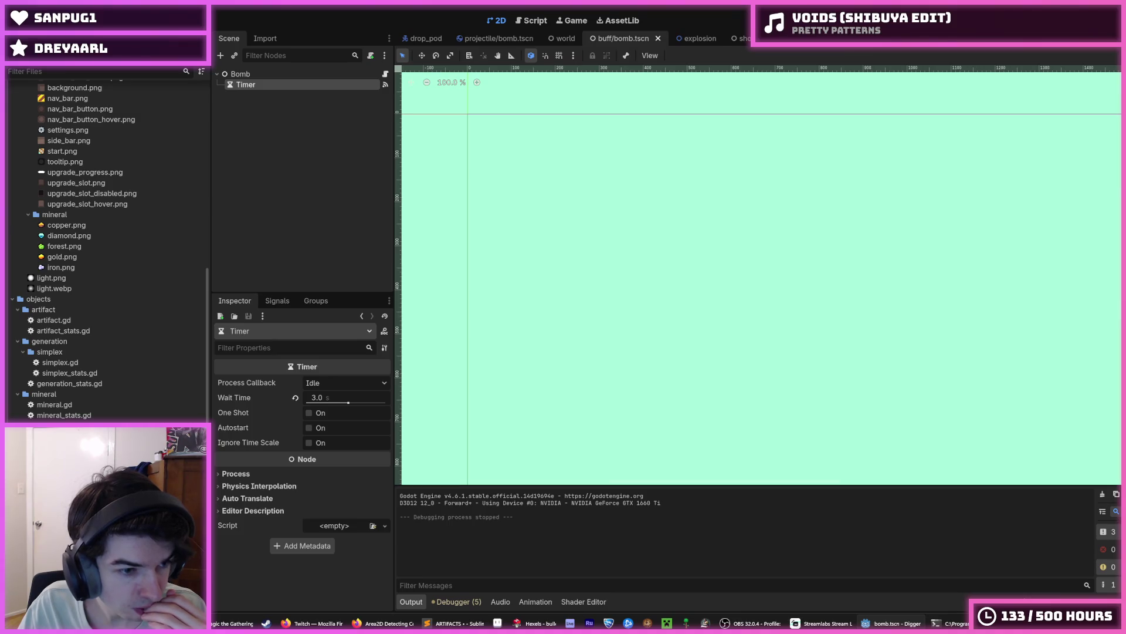
scroll(106, 247, down, 5)
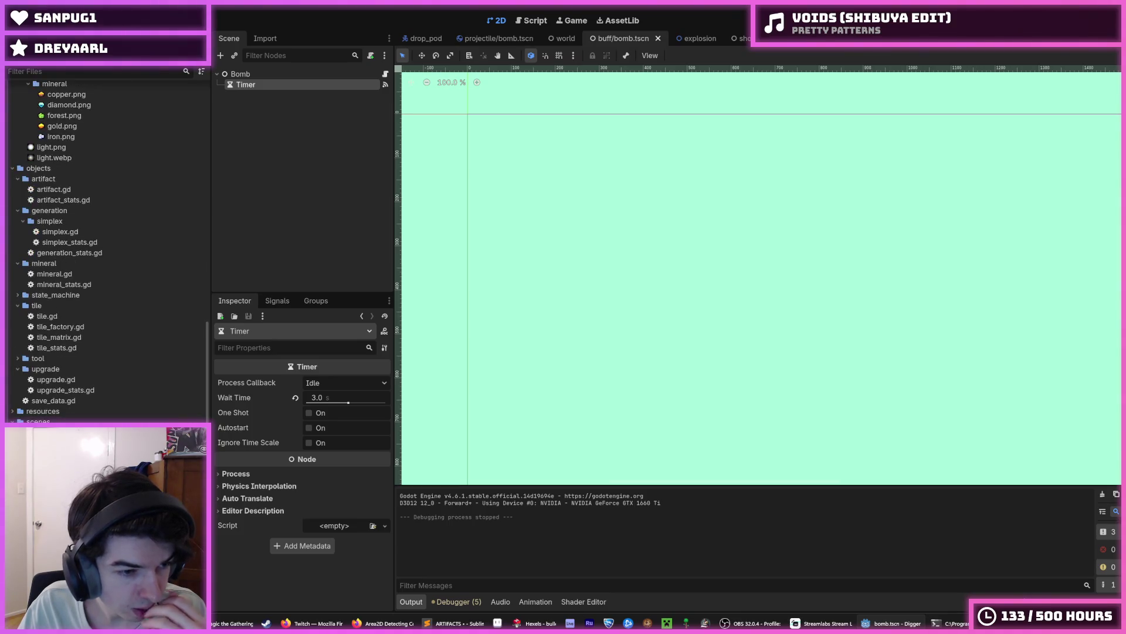
scroll(105, 246, down, 6)
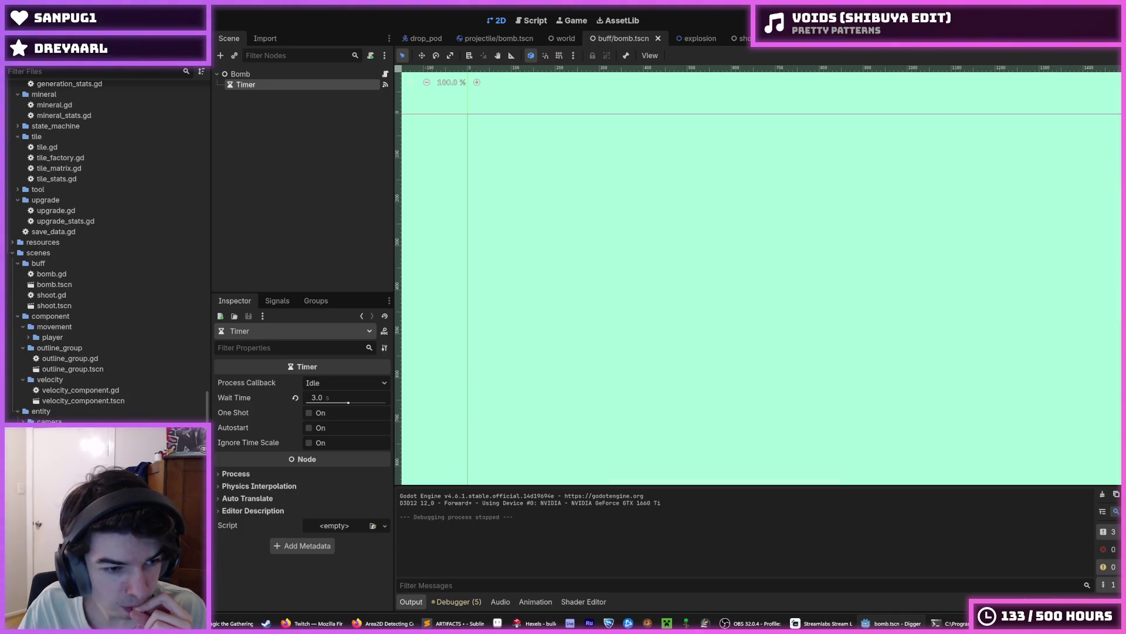
scroll(44, 397, up, 15)
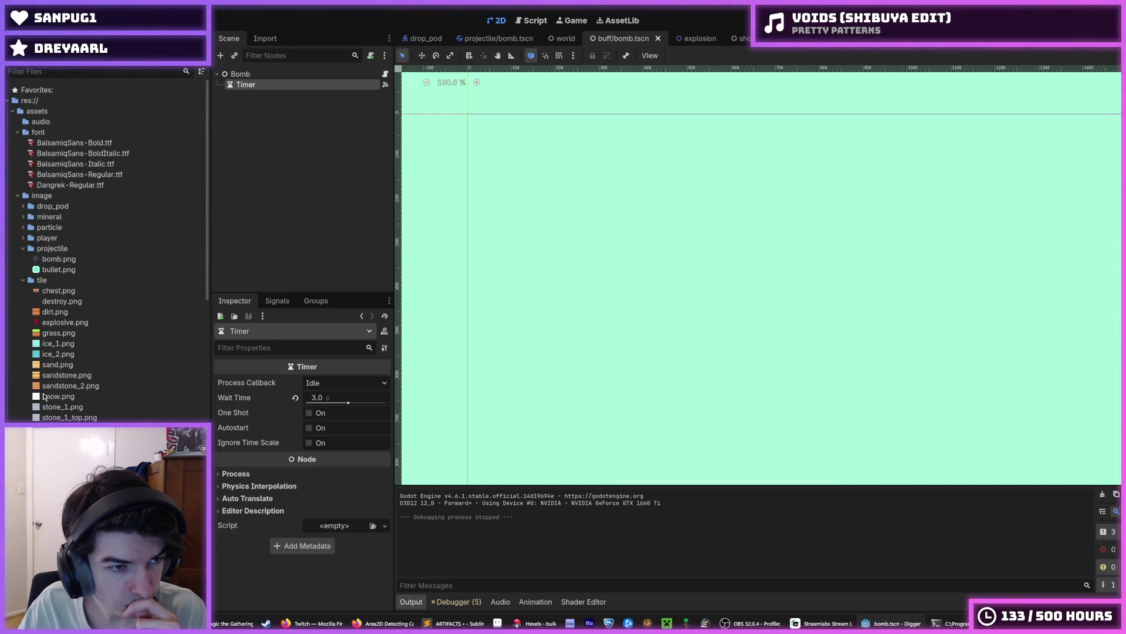
scroll(44, 397, down, 12)
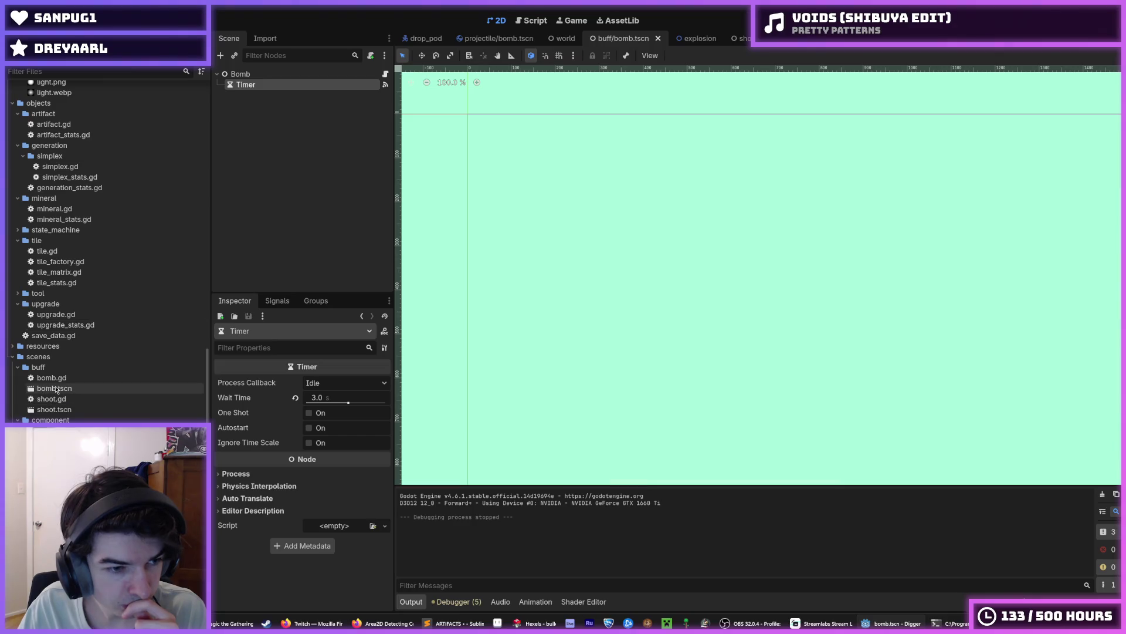
click(56, 388)
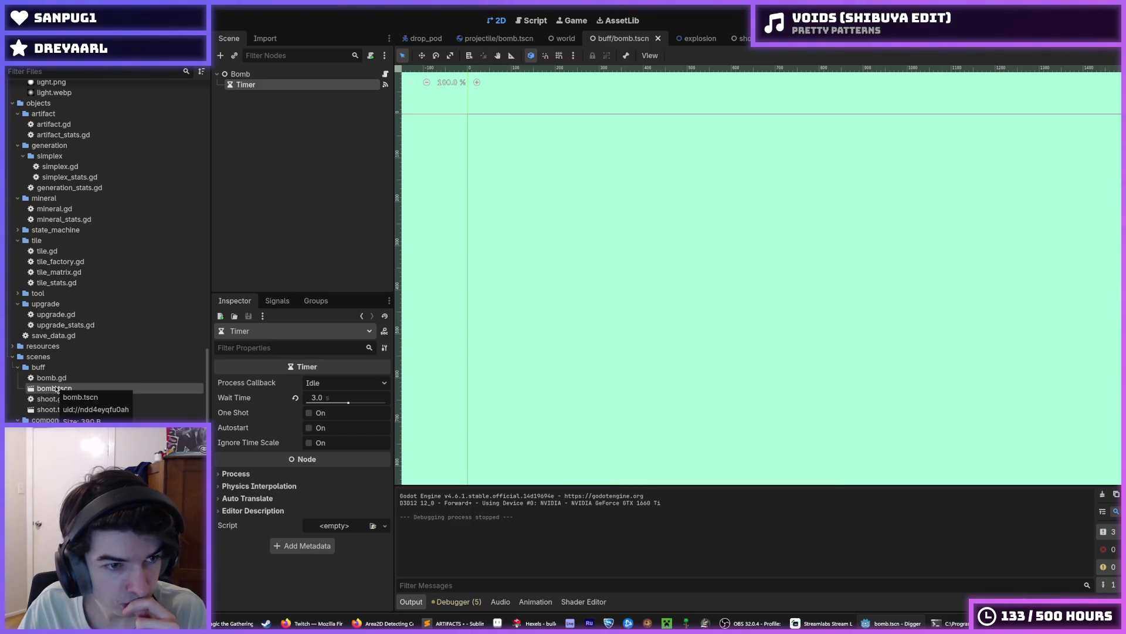
scroll(52, 382, up, 8)
scroll(50, 378, up, 8)
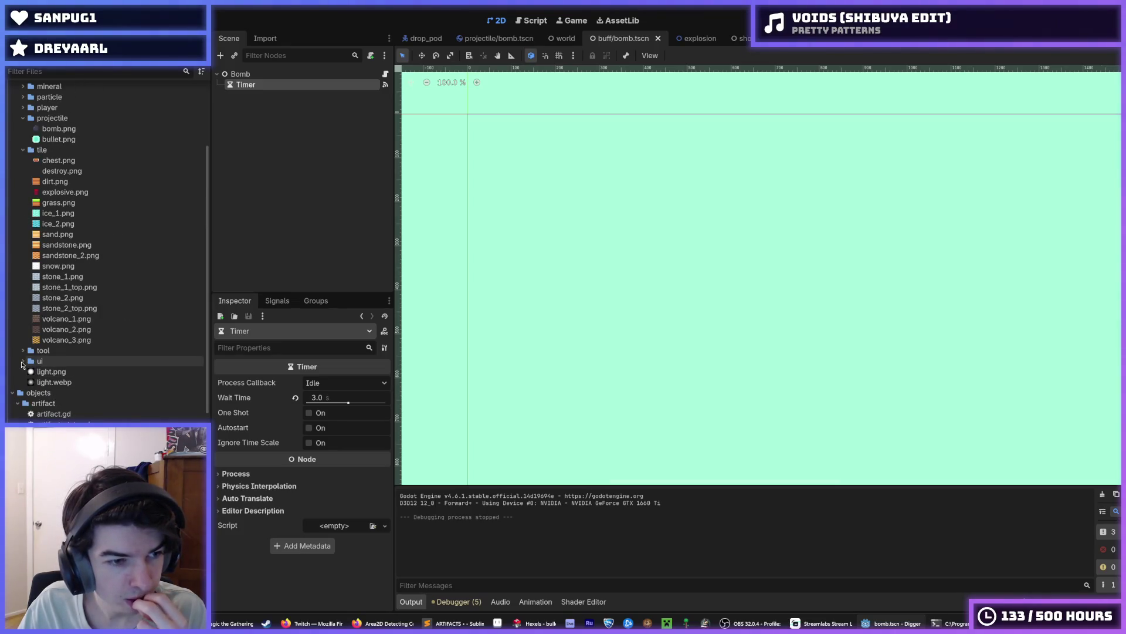
scroll(23, 367, up, 5)
Collapse the whole res:// tree and open objects/upgrade/upgrade.gd
right_click(25, 104)
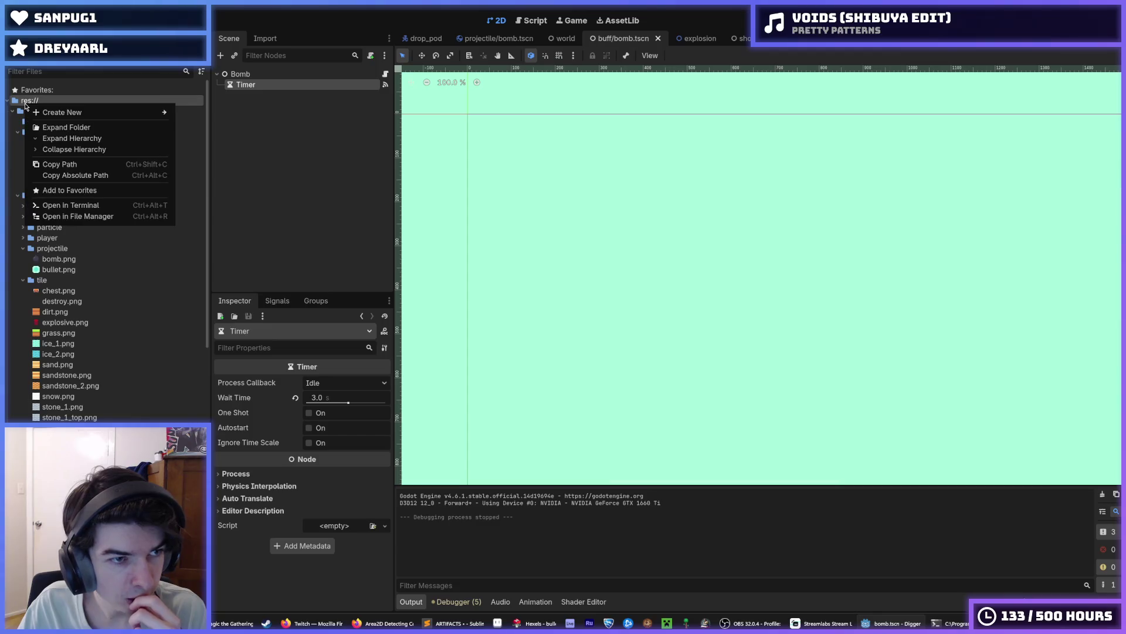
click(68, 150)
click(7, 103)
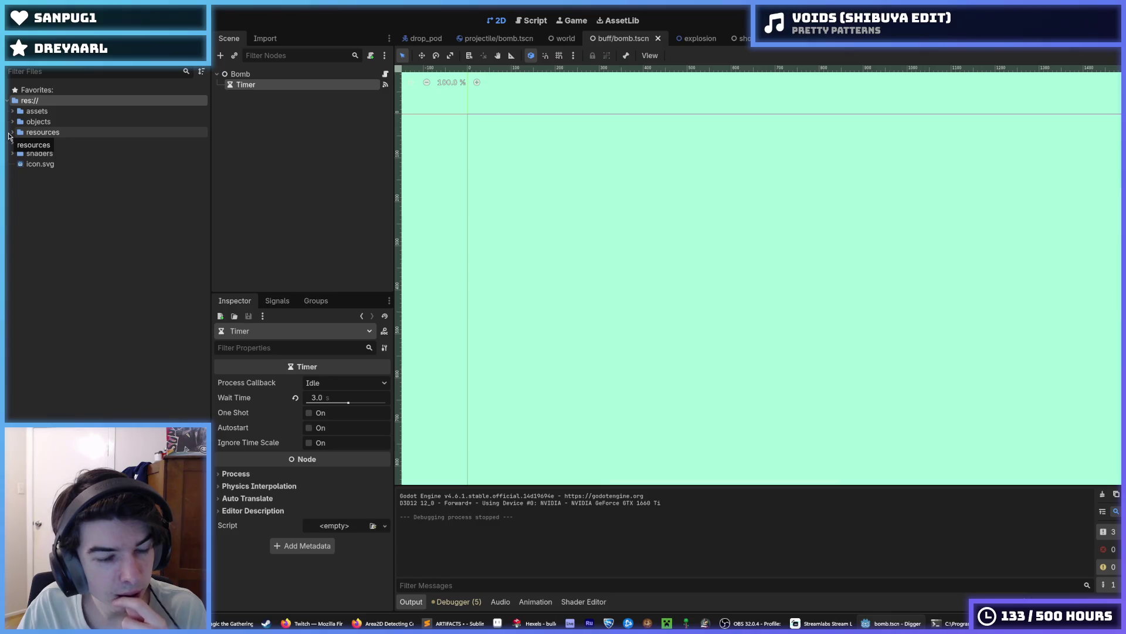
click(11, 123)
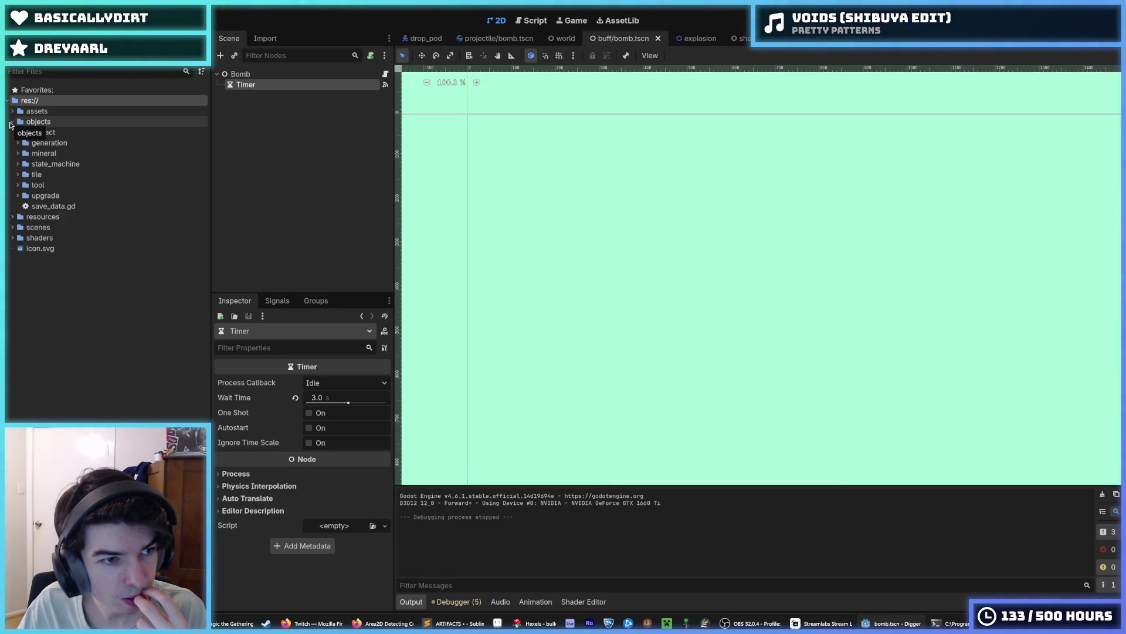
click(17, 196)
double_click(33, 207)
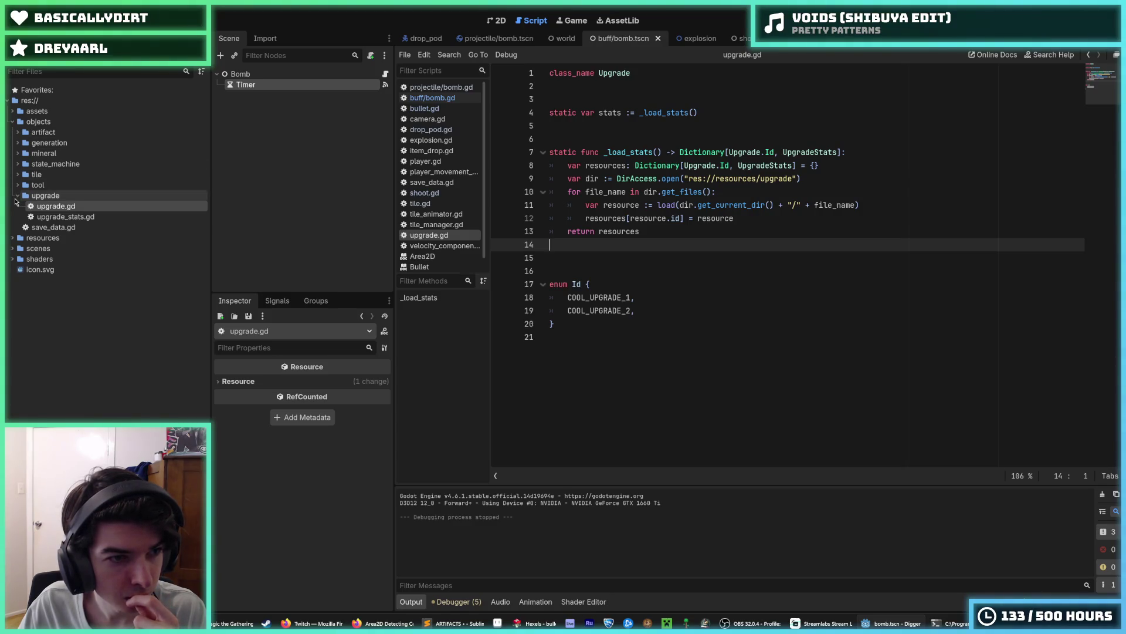
Browse the resources folders and set the gold_pickaxe tool's Damage to 3
click(17, 196)
click(12, 121)
click(9, 135)
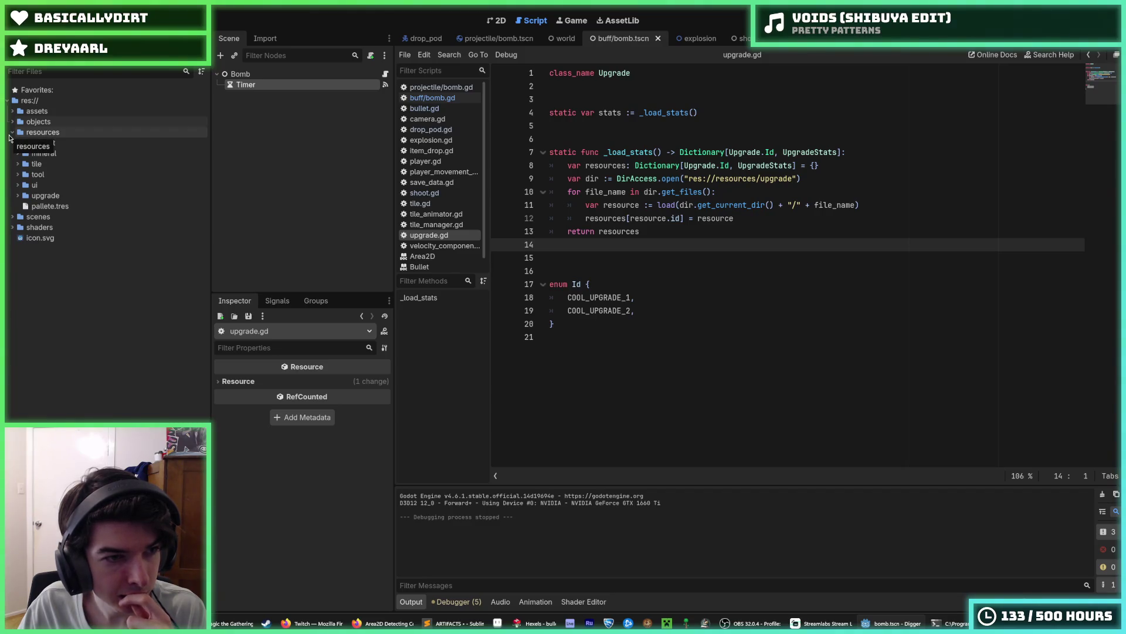
click(18, 185)
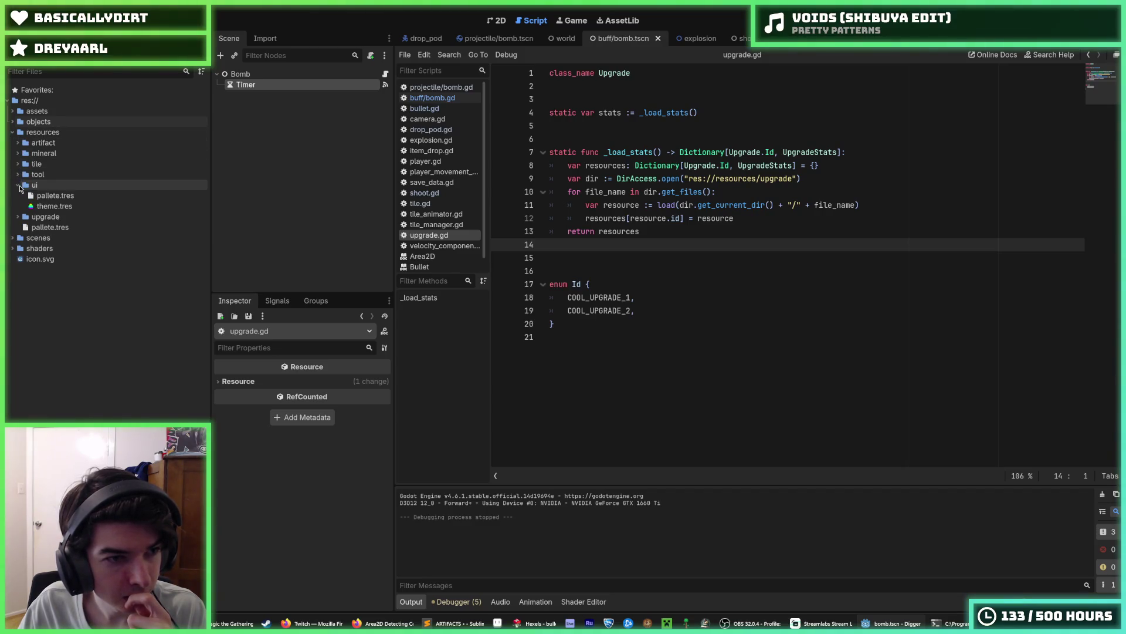
click(18, 186)
click(18, 164)
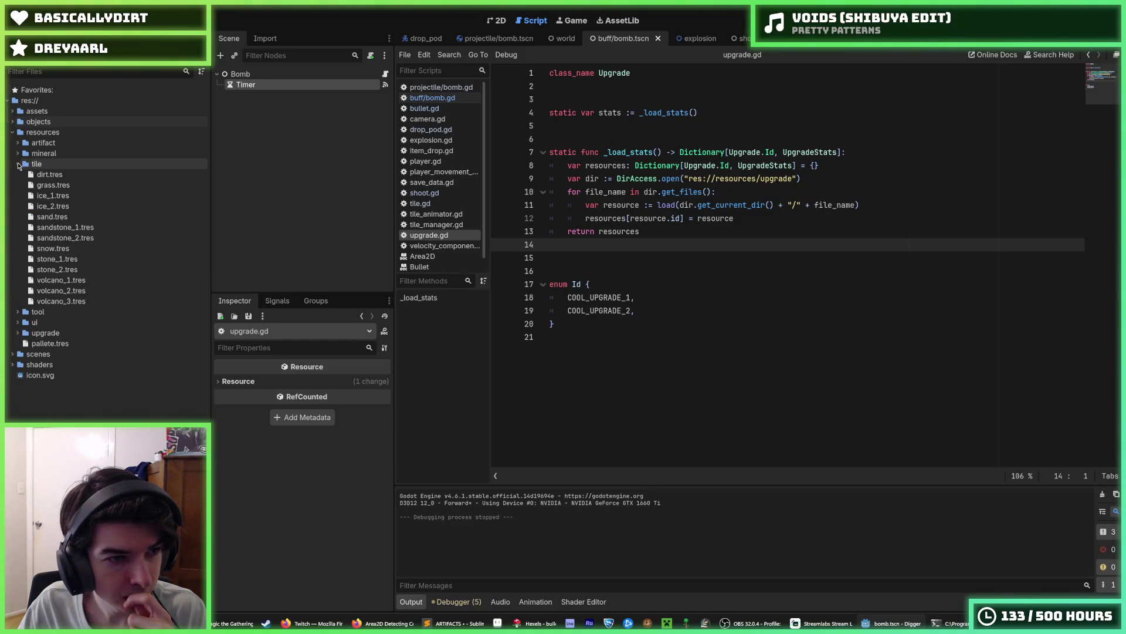
click(19, 164)
click(18, 174)
click(66, 195)
double_click(377, 552)
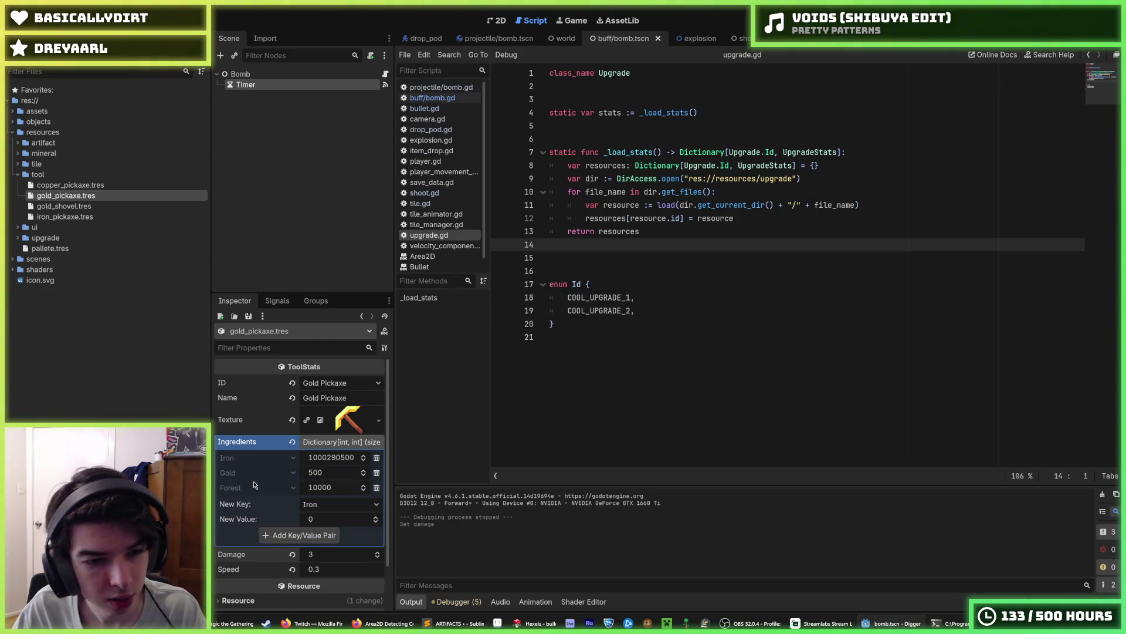
Inspect the cool_artifact resource in the artifact folder
click(18, 175)
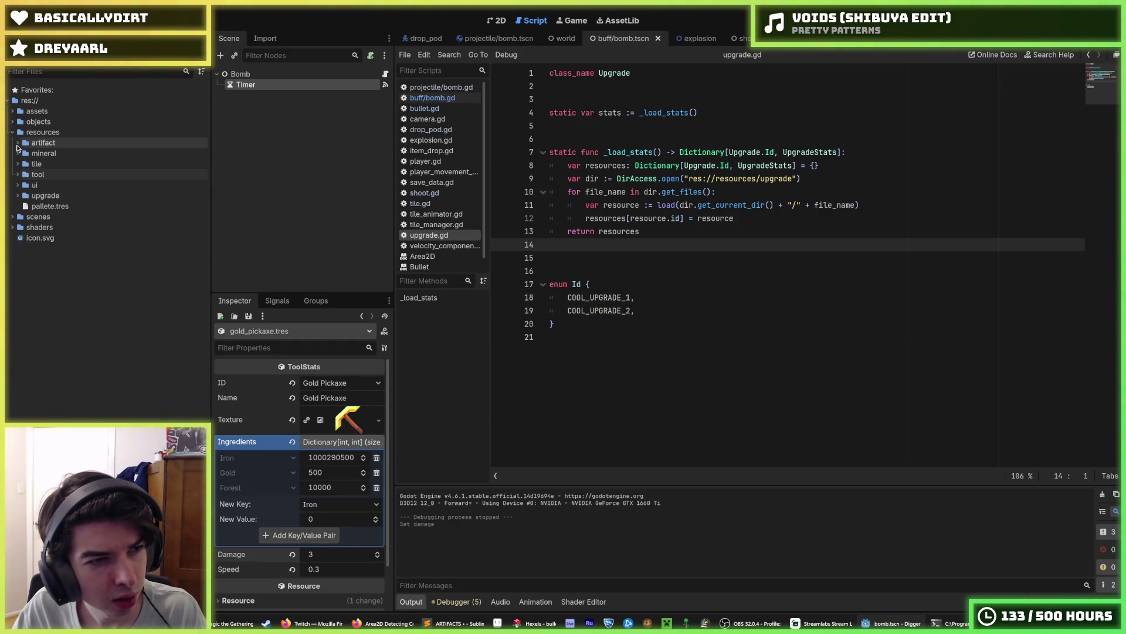
click(17, 143)
click(35, 155)
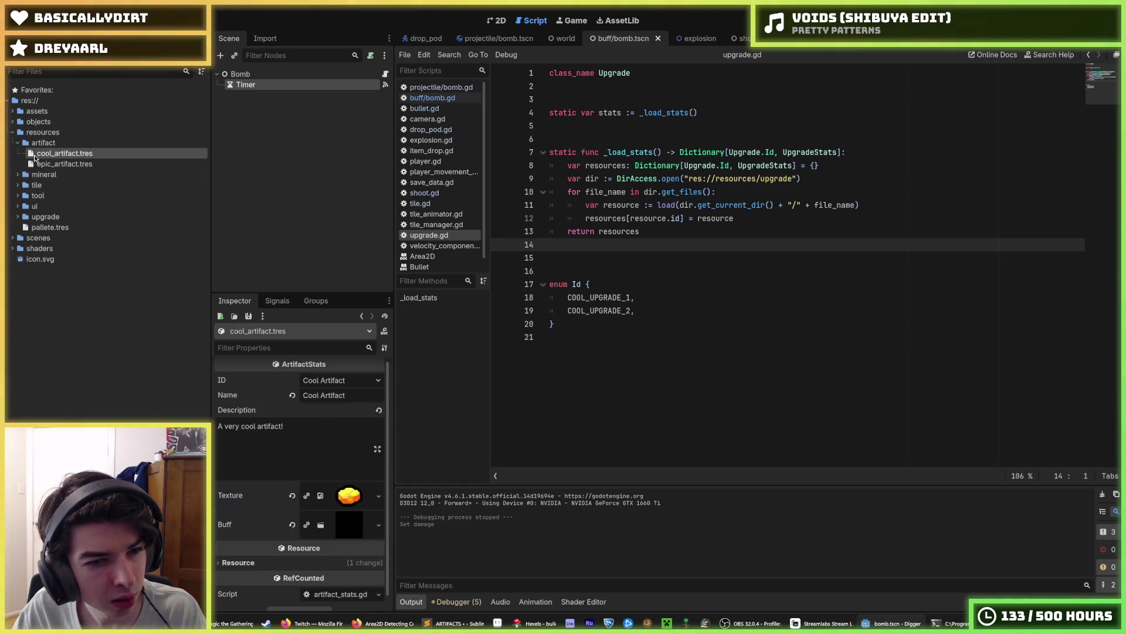
scroll(242, 465, down, 1)
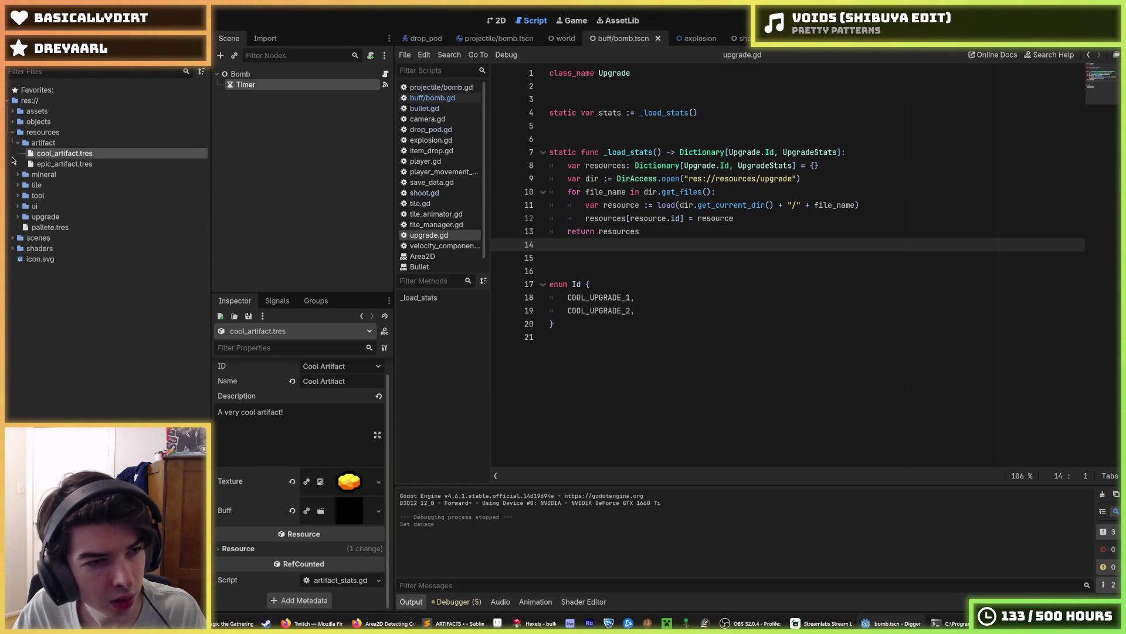
Open the buff bomb scene, view the Bomb node's four 1.0 multipliers and its bomb.gd script
click(17, 143)
click(13, 217)
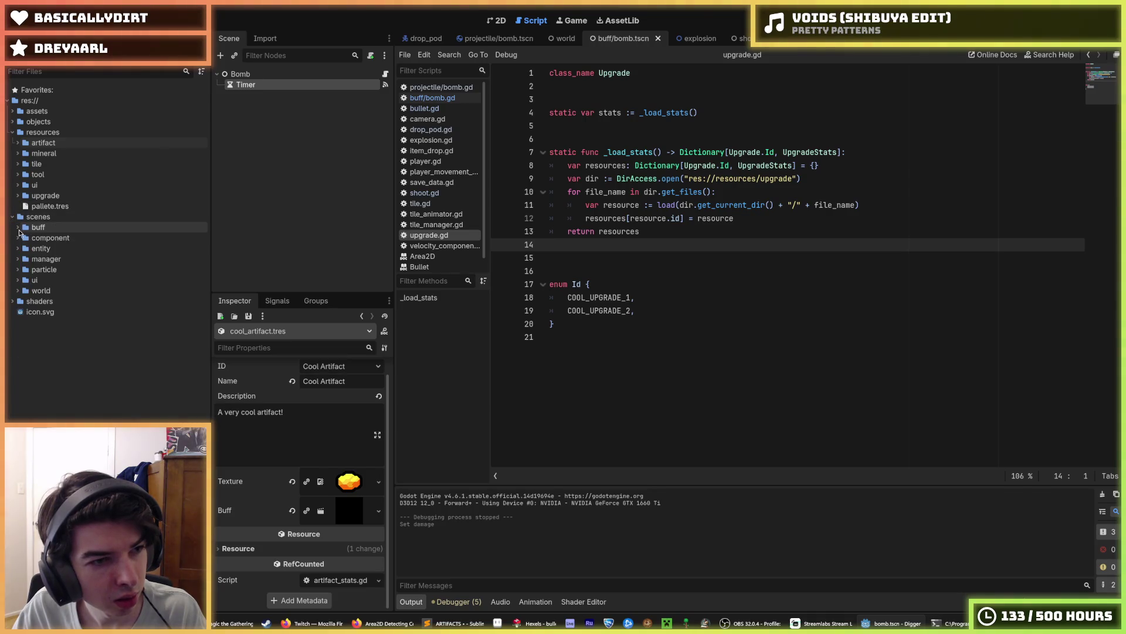
click(17, 227)
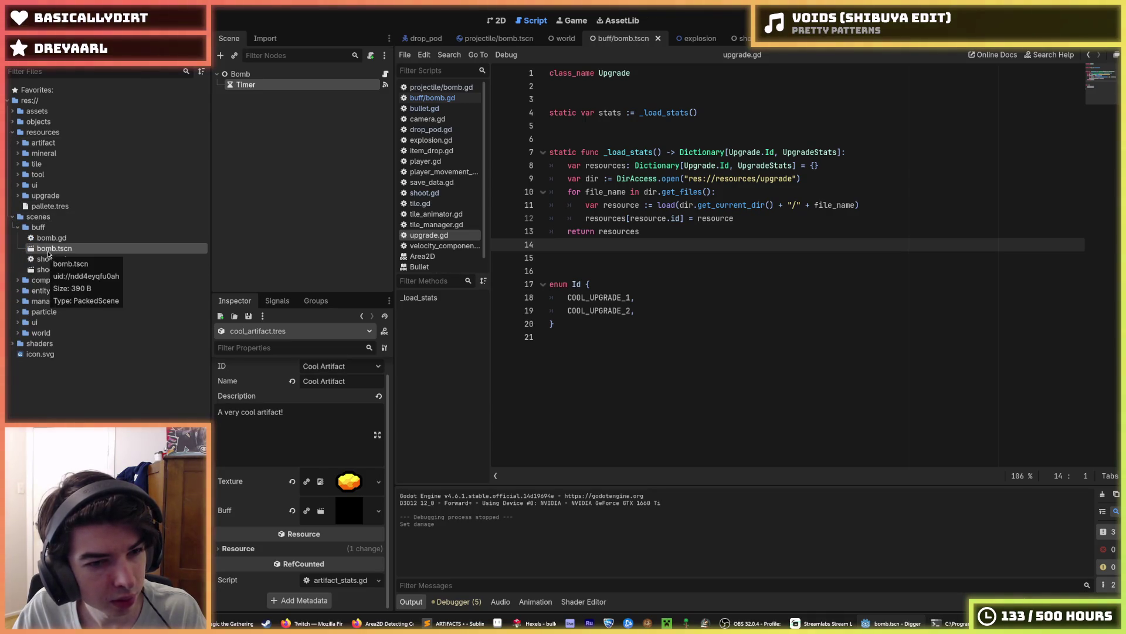
click(245, 76)
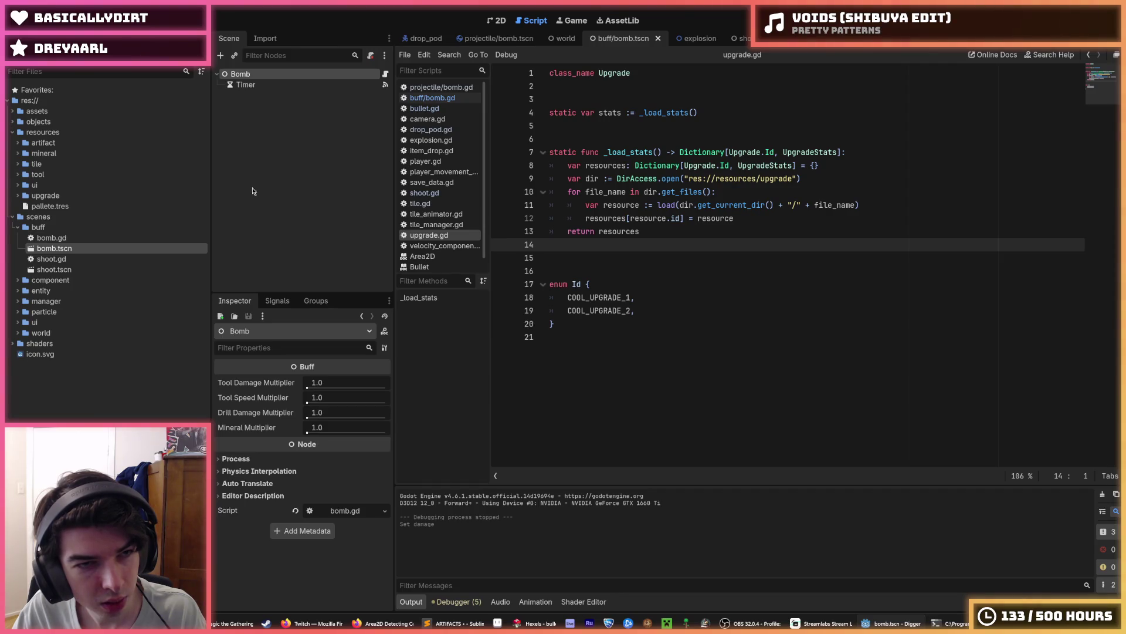
click(387, 75)
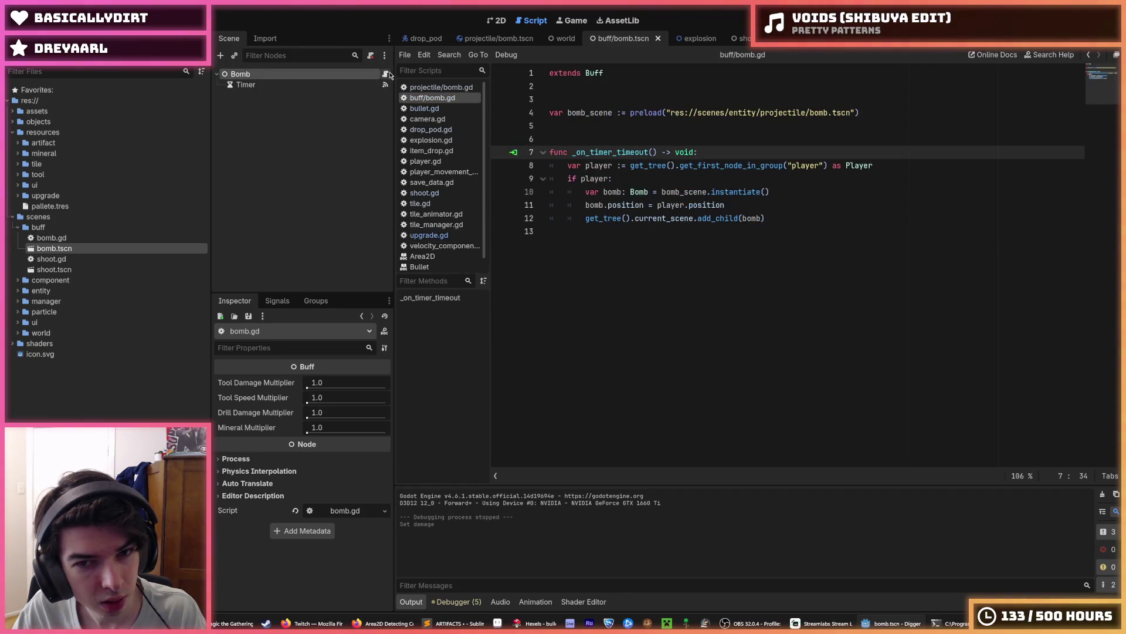
Glance at upgrade.gd and tile_manager.gd, then return to bomb.gd
click(442, 234)
click(442, 226)
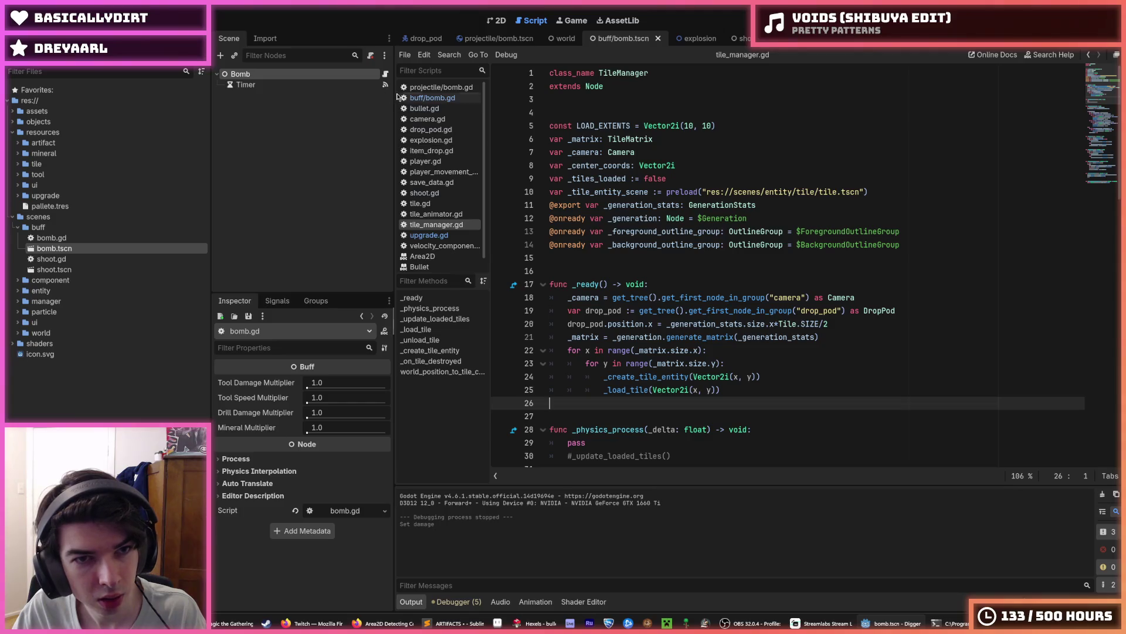
click(434, 98)
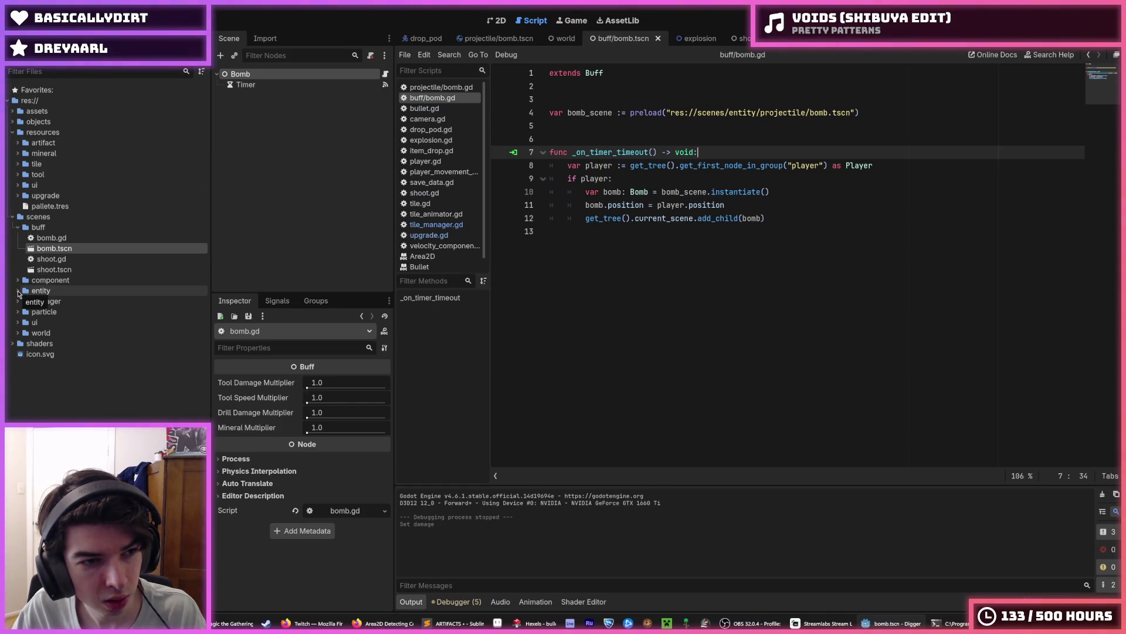
Peek through the objects subfolders: upgrade, tool, state_machine, mineral and tile scripts
click(11, 122)
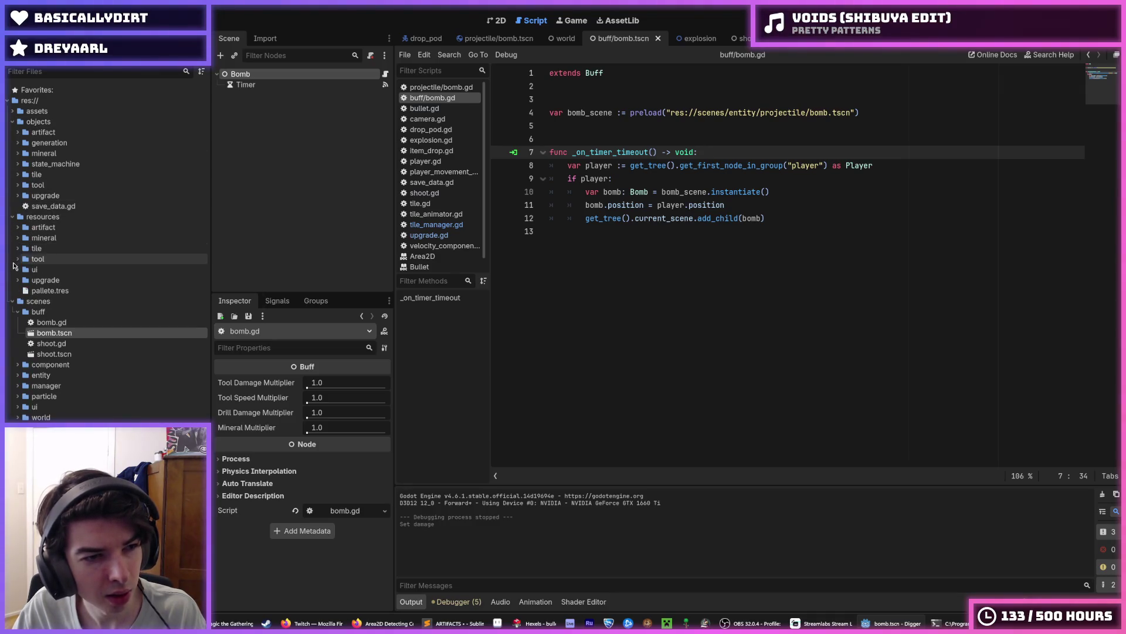
click(12, 217)
click(18, 195)
click(18, 196)
double_click(17, 186)
click(17, 186)
click(17, 186)
click(18, 165)
click(18, 165)
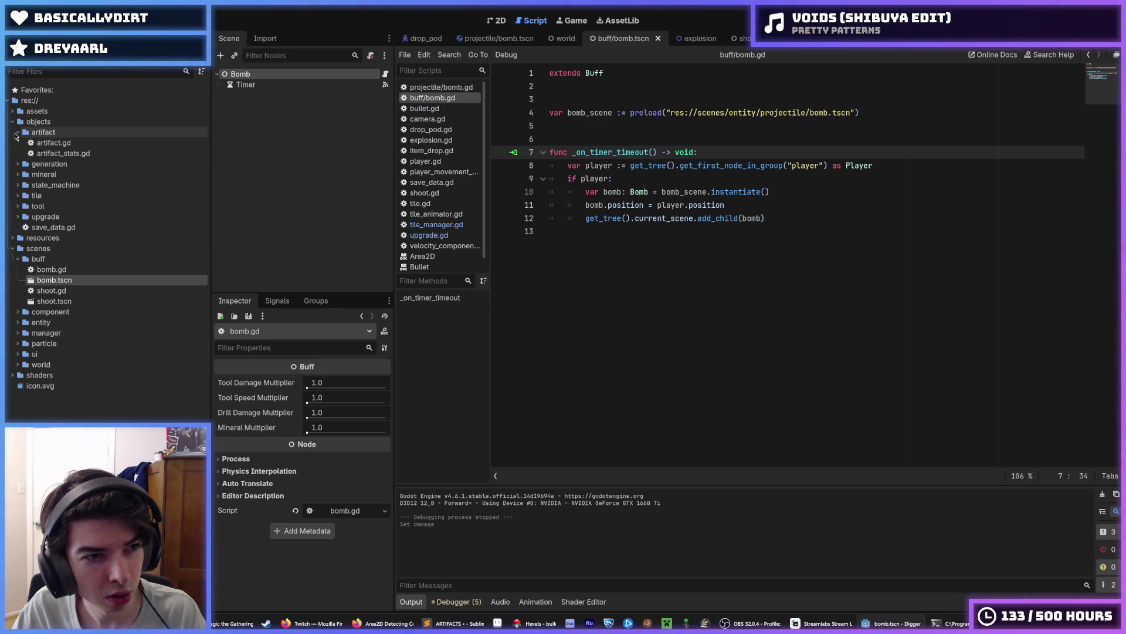
click(17, 153)
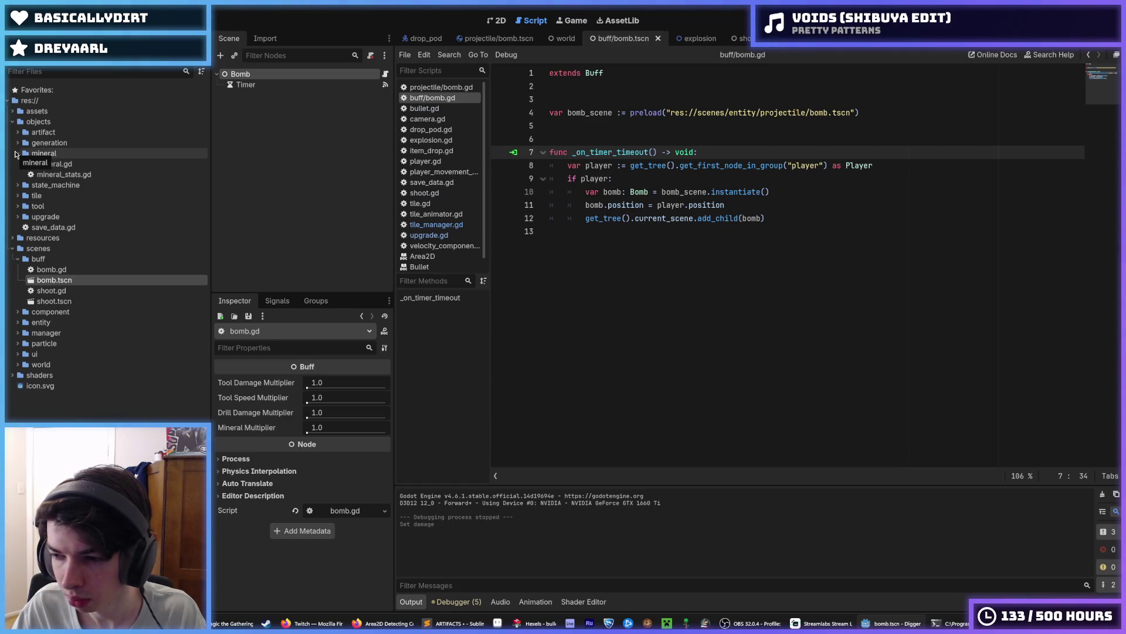
click(17, 154)
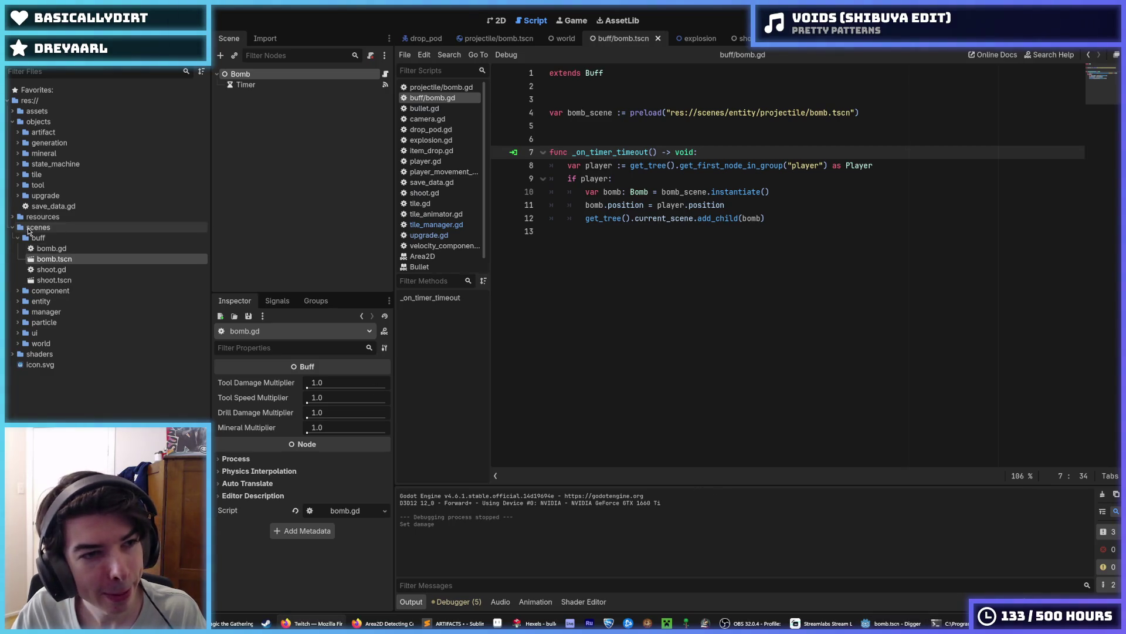
click(17, 175)
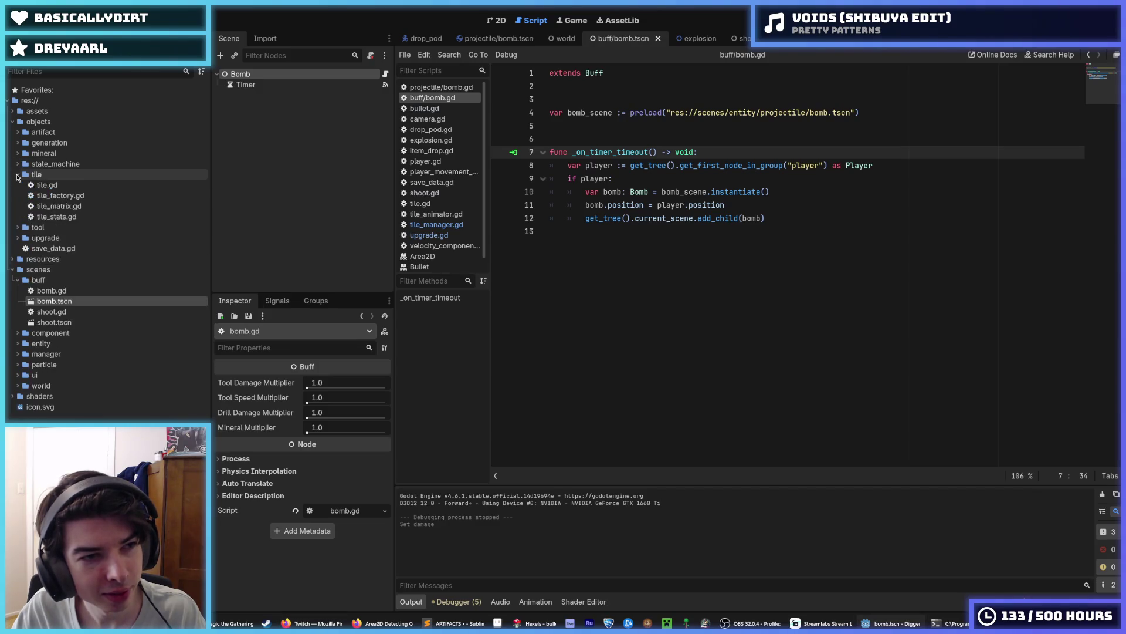
click(17, 175)
click(17, 186)
click(17, 186)
click(17, 196)
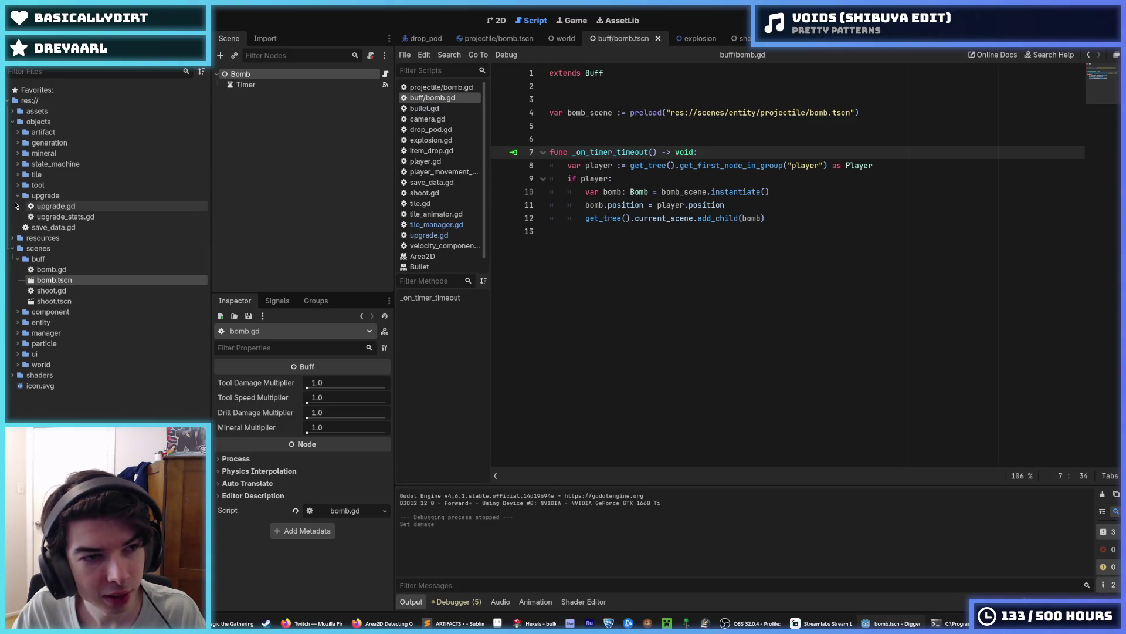
Browse the mineral and tile resources, expand scenes/entity and open buff.gd
click(17, 196)
click(11, 217)
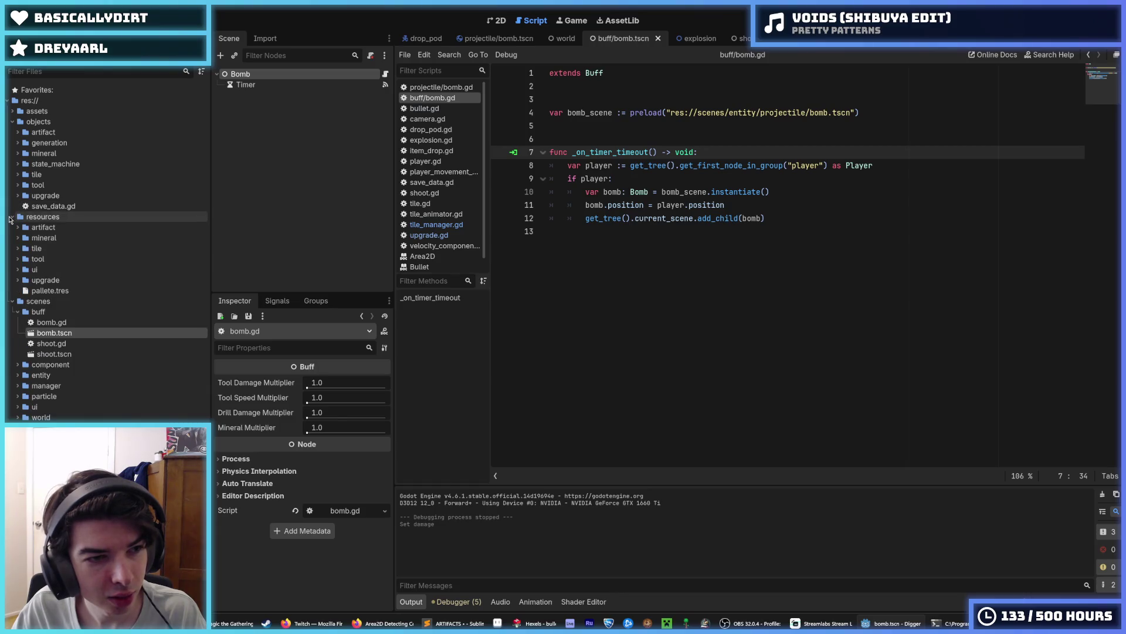
click(18, 237)
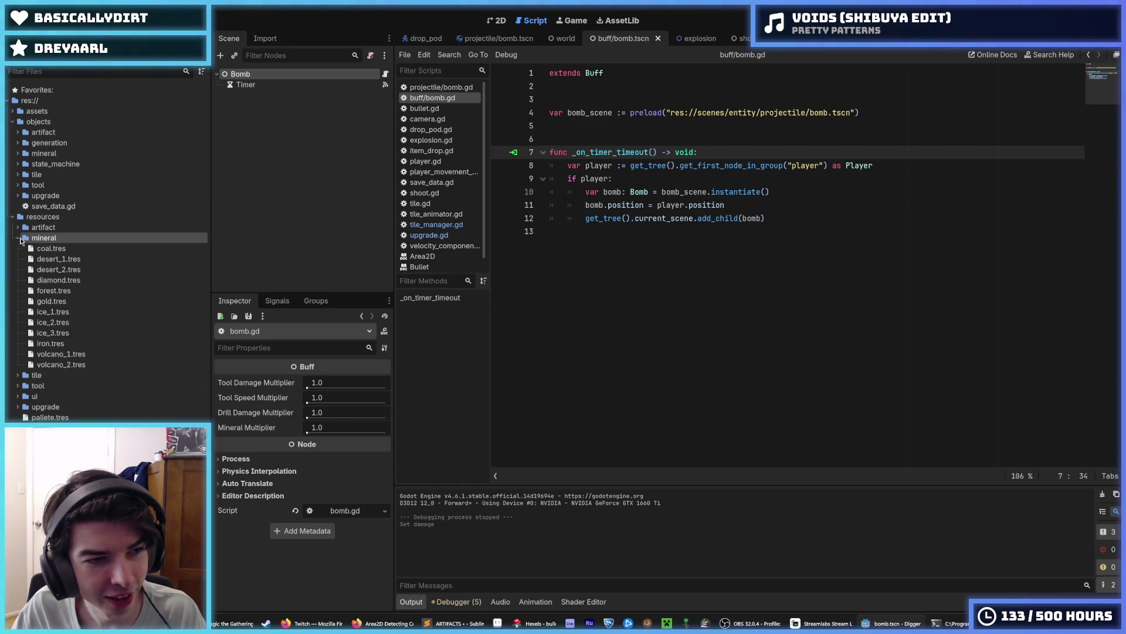
click(19, 238)
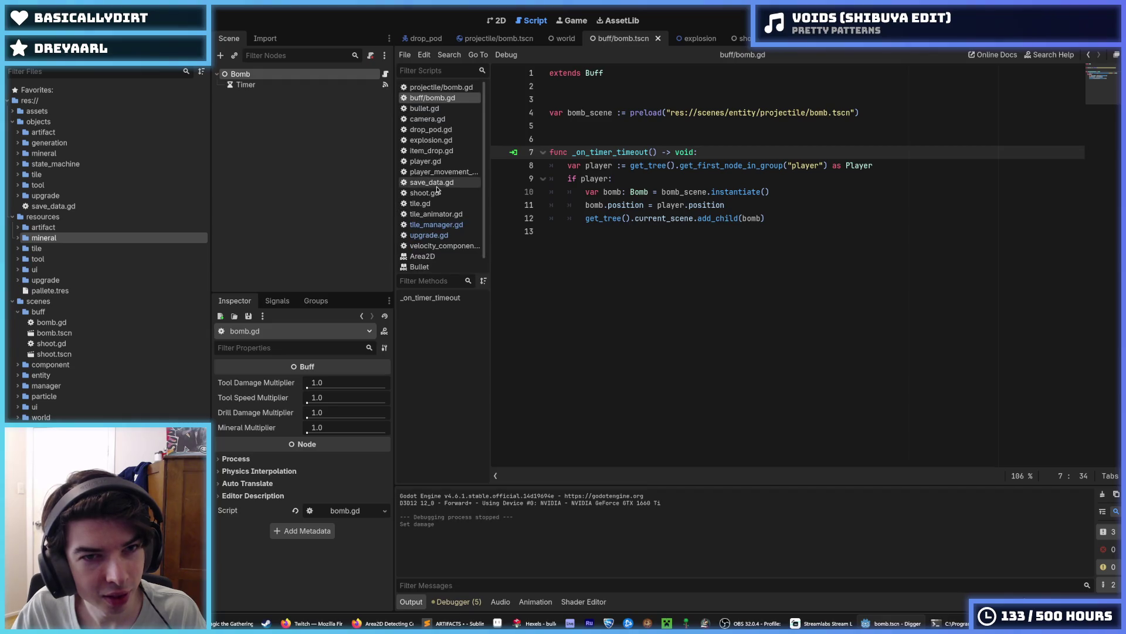
click(17, 248)
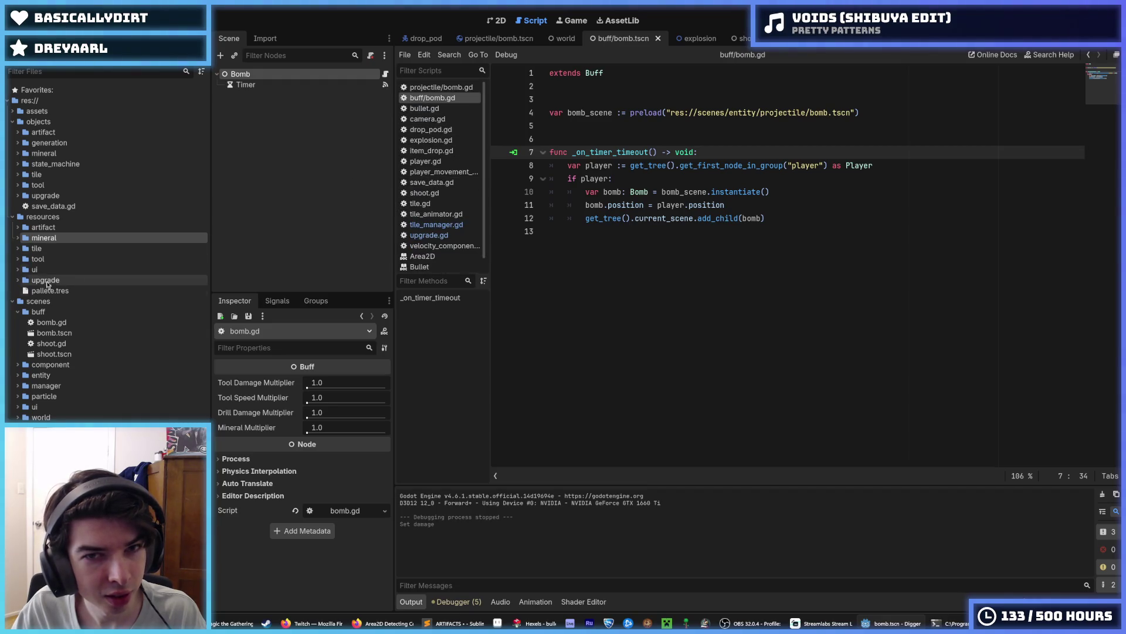
click(18, 250)
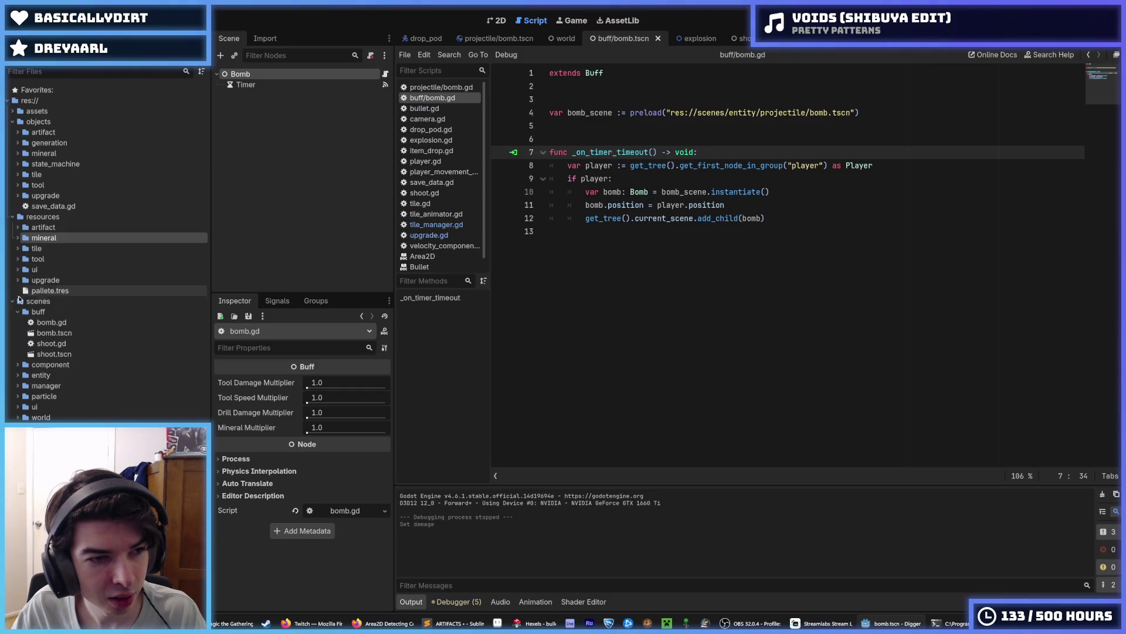
click(19, 375)
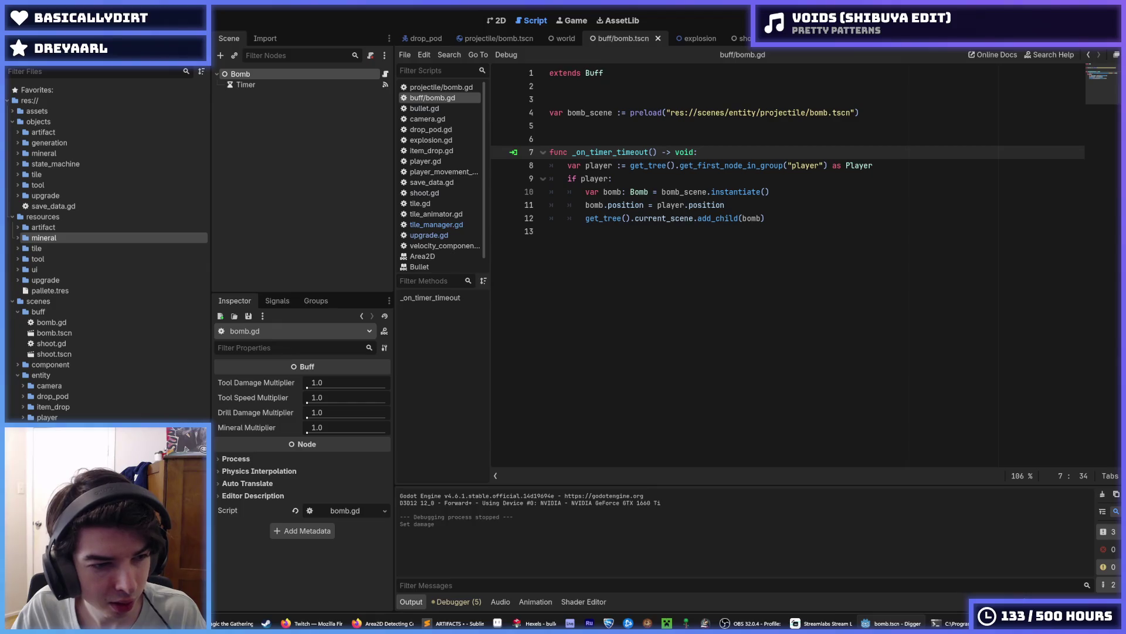
ctrl+click(595, 73)
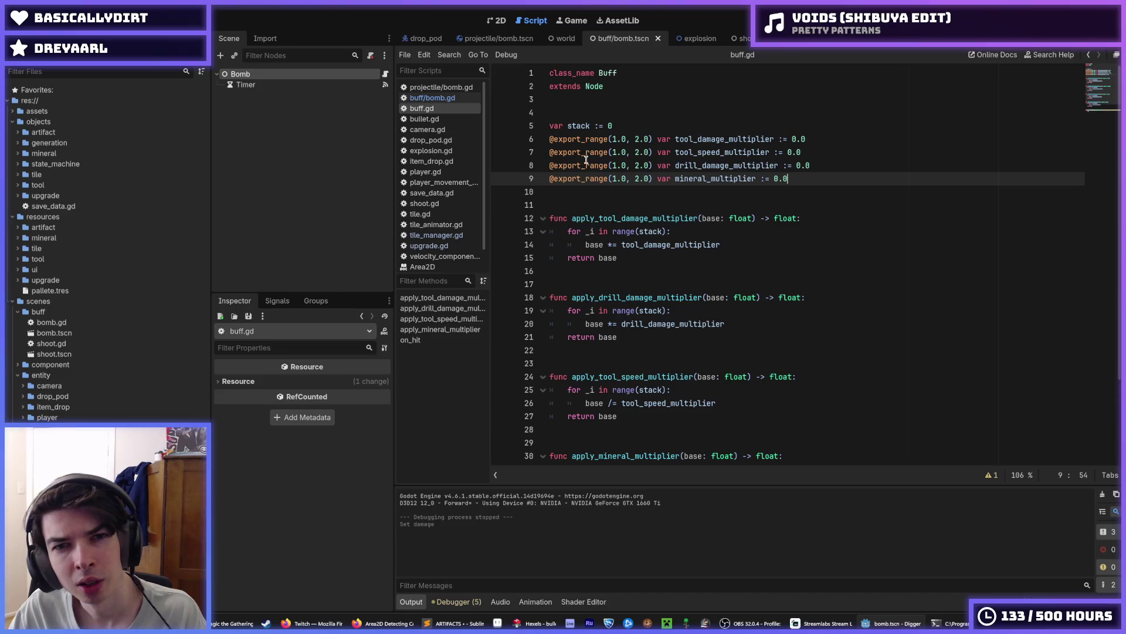
Move buff.gd into the scenes/buff folder and reopen it from there
click(620, 89)
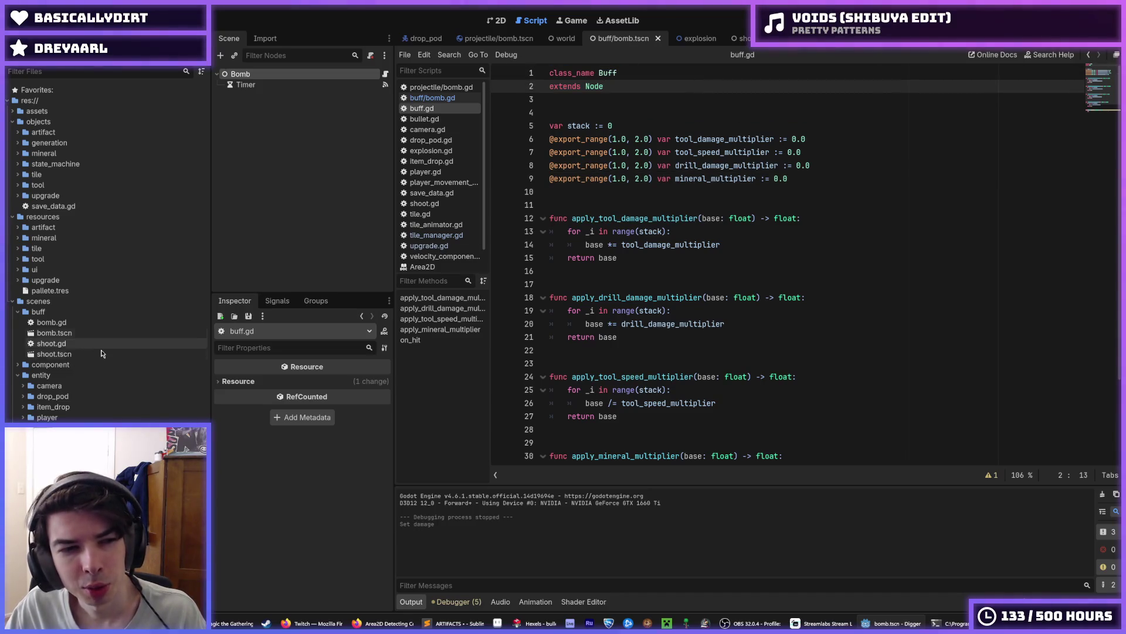
drag(53, 352, 38, 311)
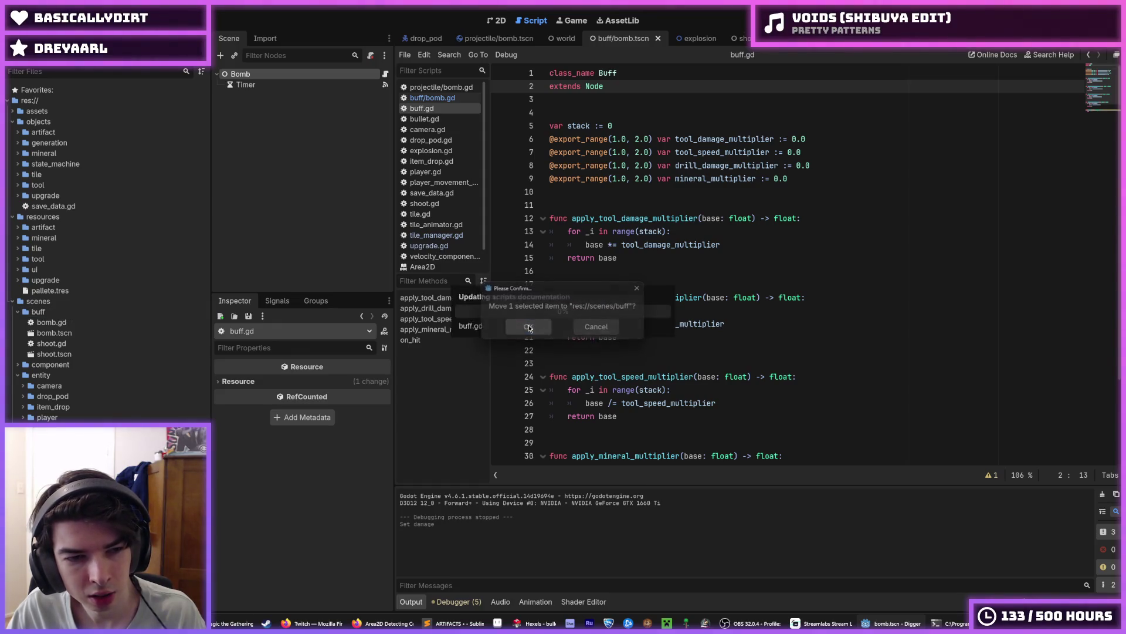
click(528, 327)
double_click(64, 323)
double_click(49, 343)
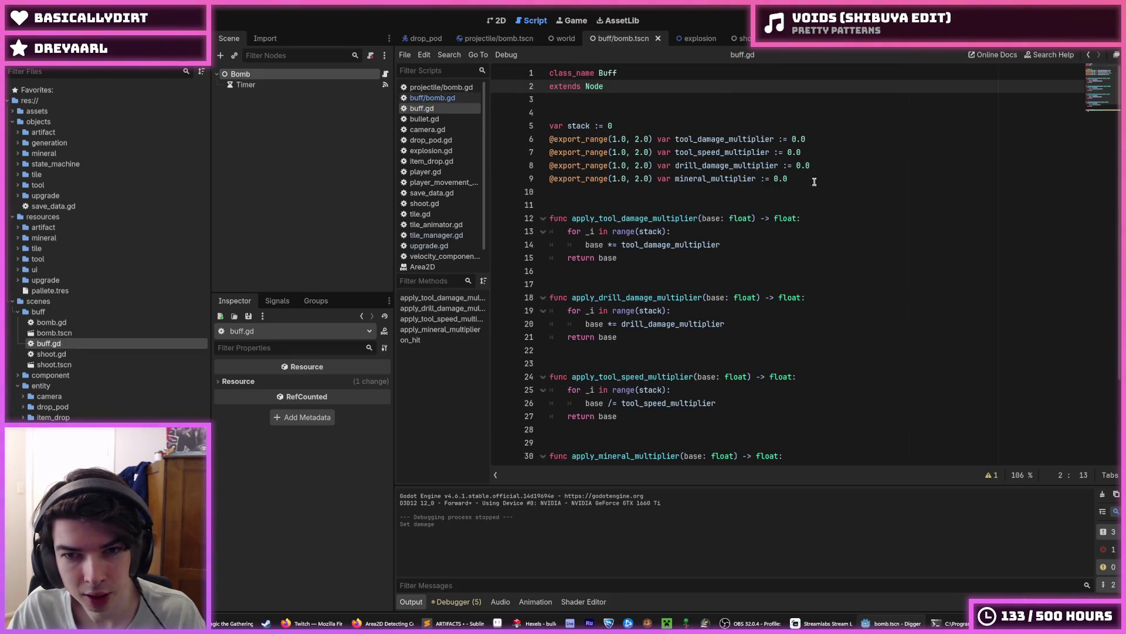
Try adding 'return base' in apply_tool_speed_multiplier, then undo it
click(815, 182)
scroll(718, 218, down, 3)
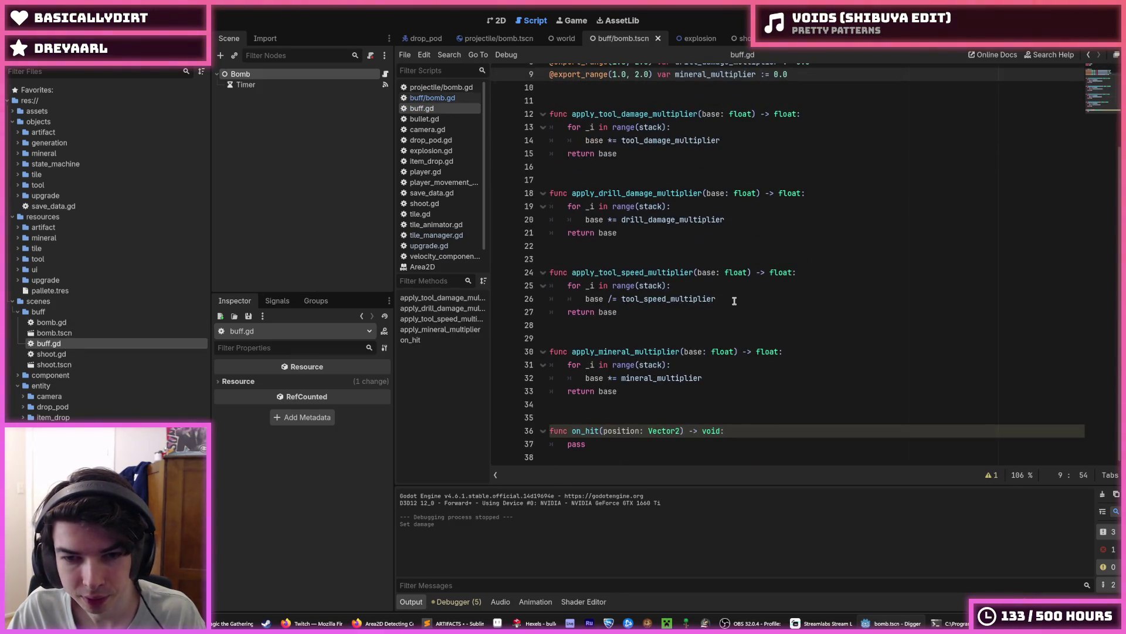
click(734, 300)
click(733, 288)
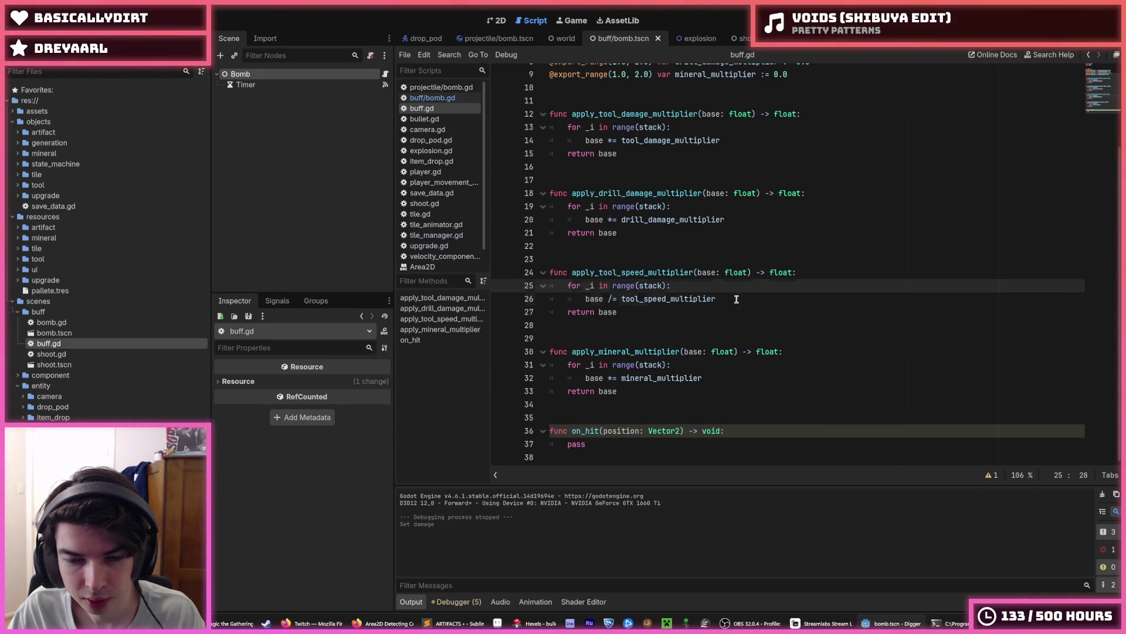
key(Up)
key(End)
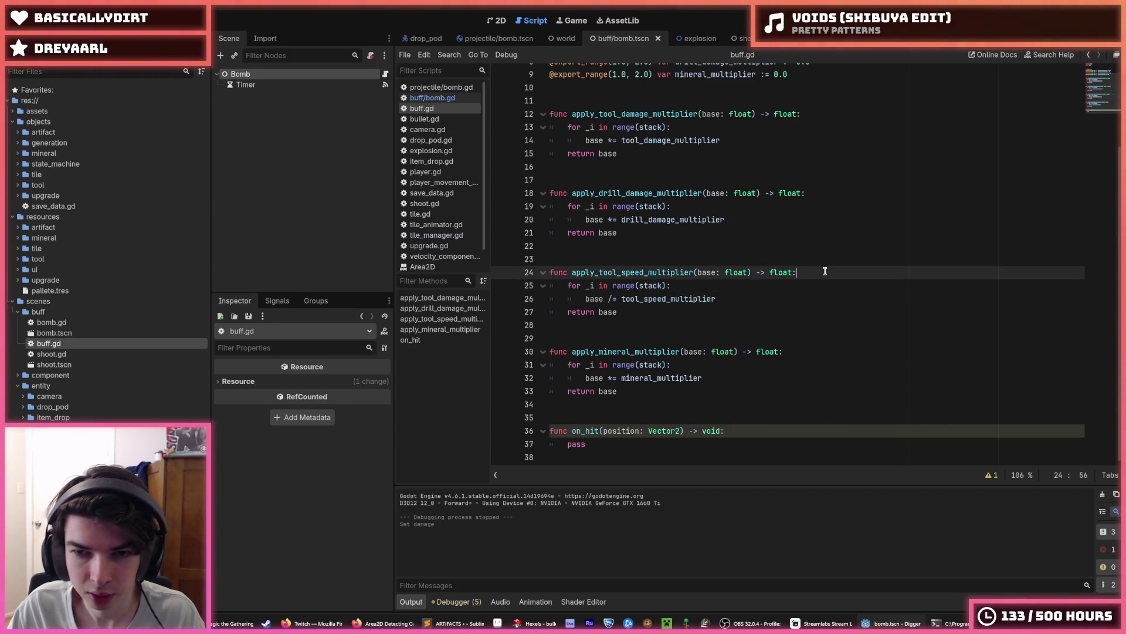
key(Return)
text(return base)
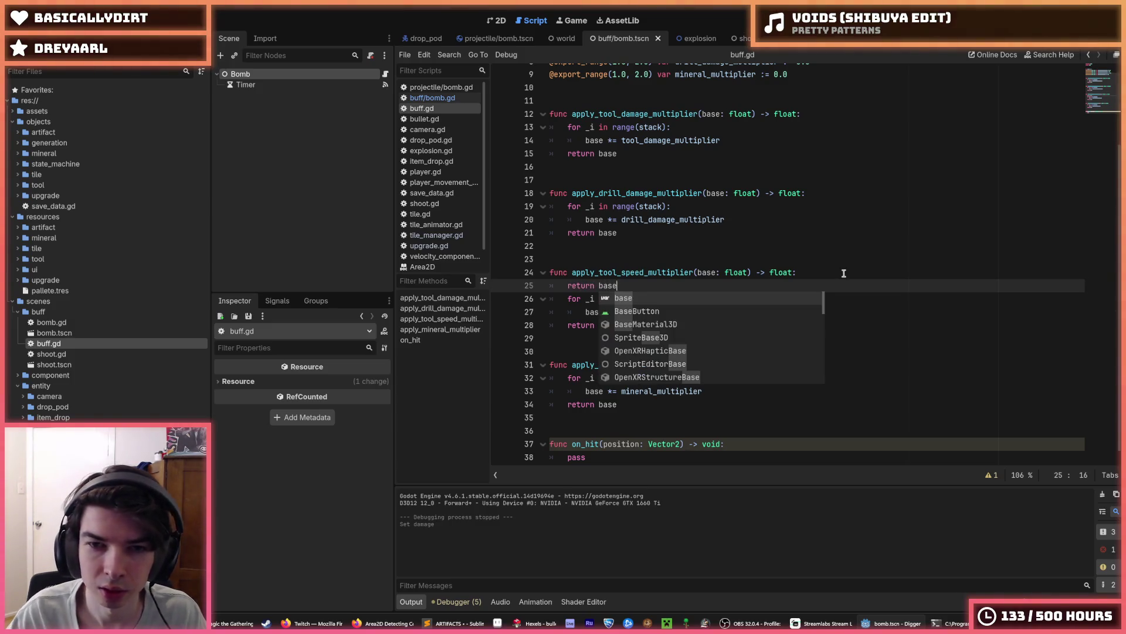
scroll(787, 264, up, 3)
click(710, 312)
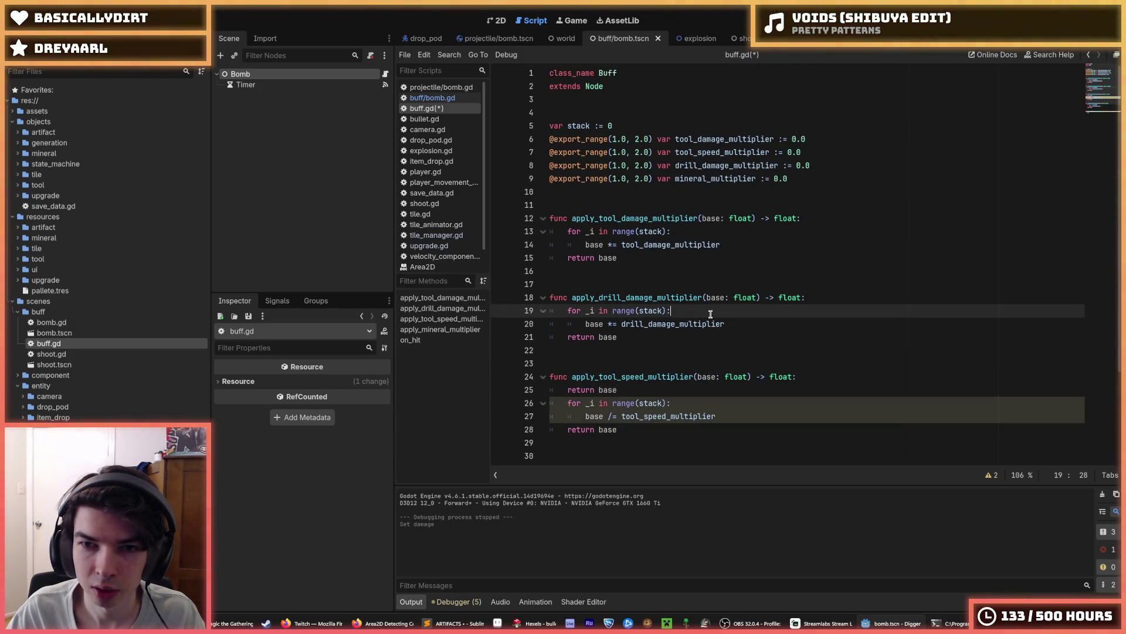
key(ctrl+z)
key(ctrl+z)
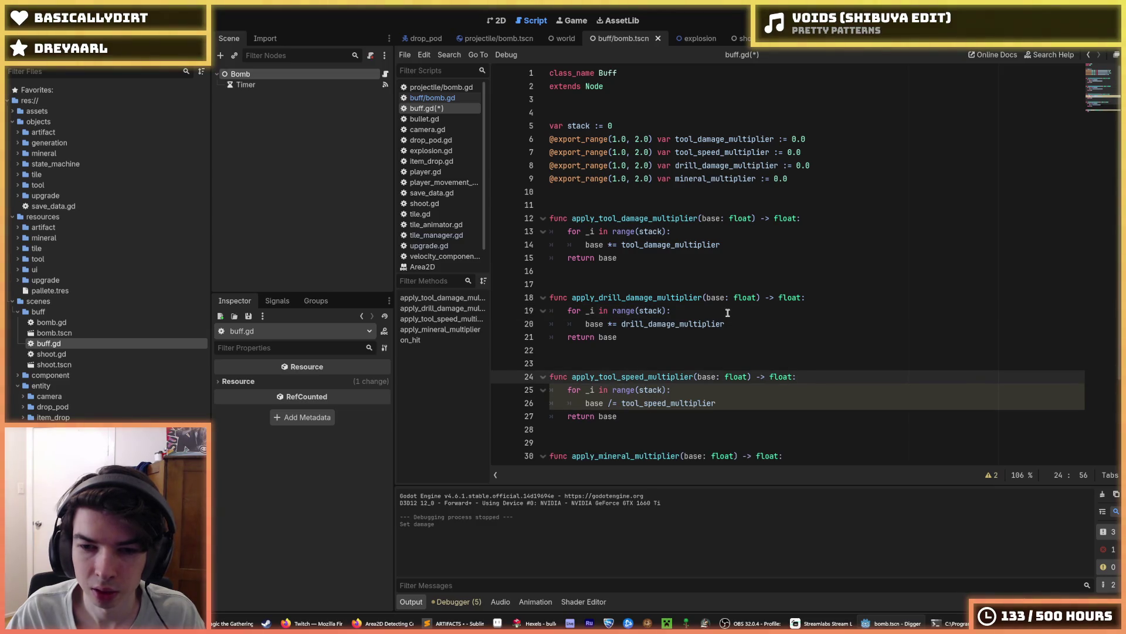
key(Return)
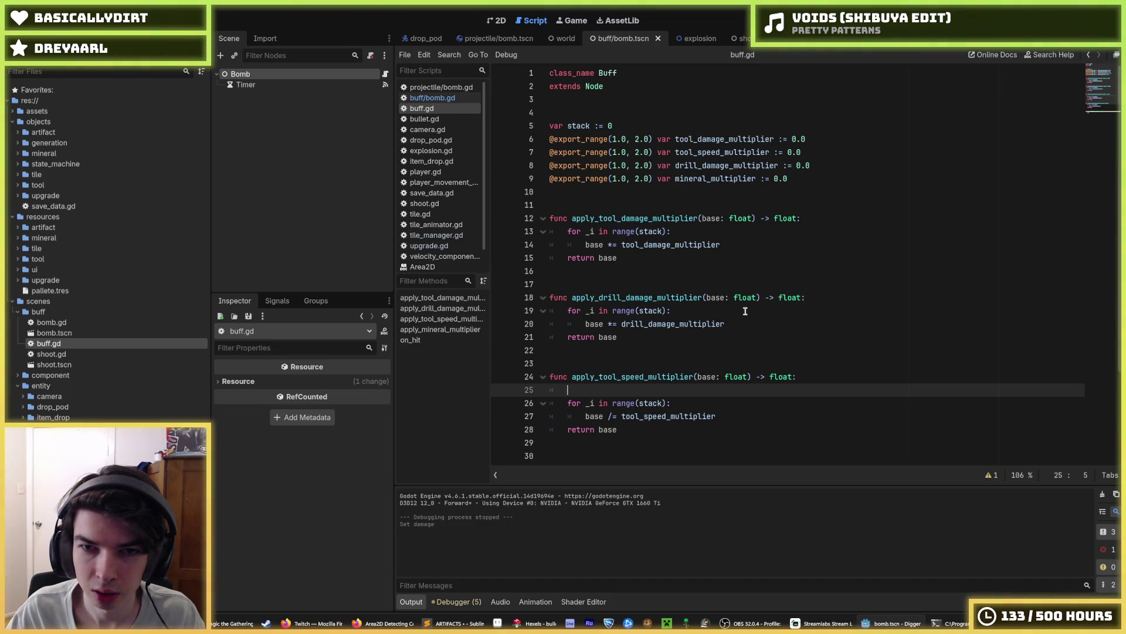
Change the four multiplier defaults from 0.0 to 1.0 and run the game
click(795, 139)
key(BackSpace)
text(1)
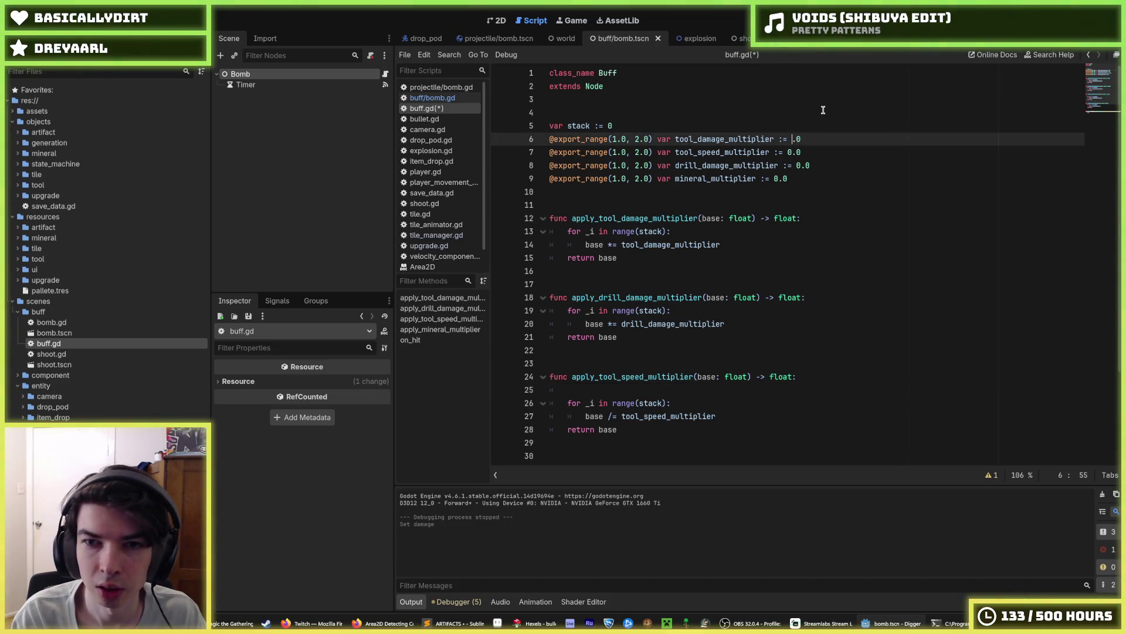
click(796, 152)
key(BackSpace)
text(1)
key(Down)
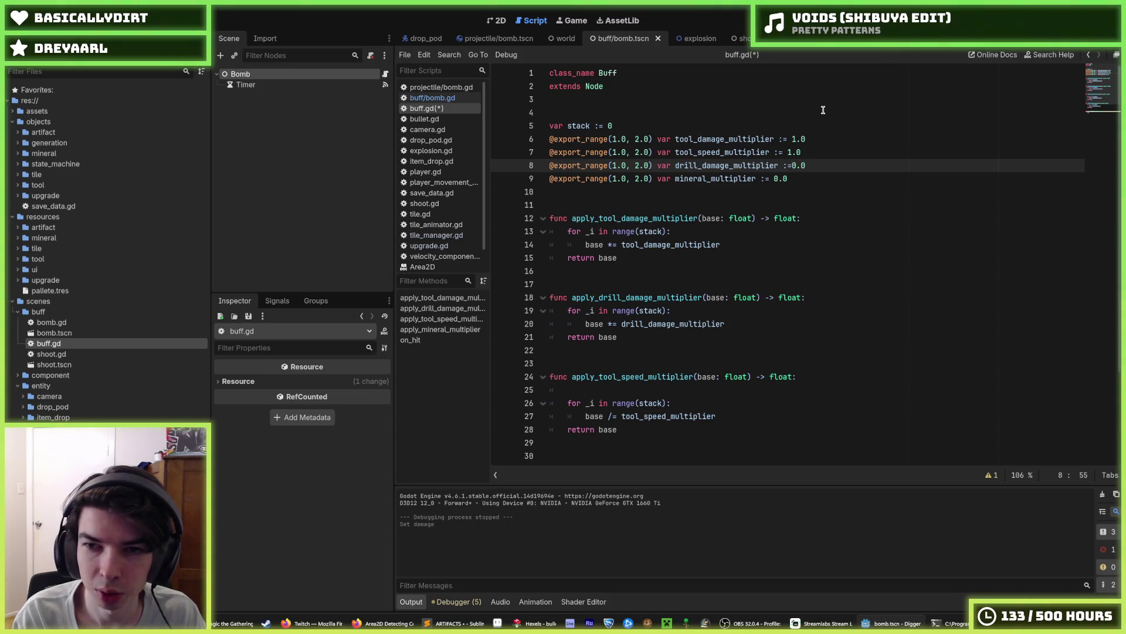
text(1)
key(Down)
key(Left)
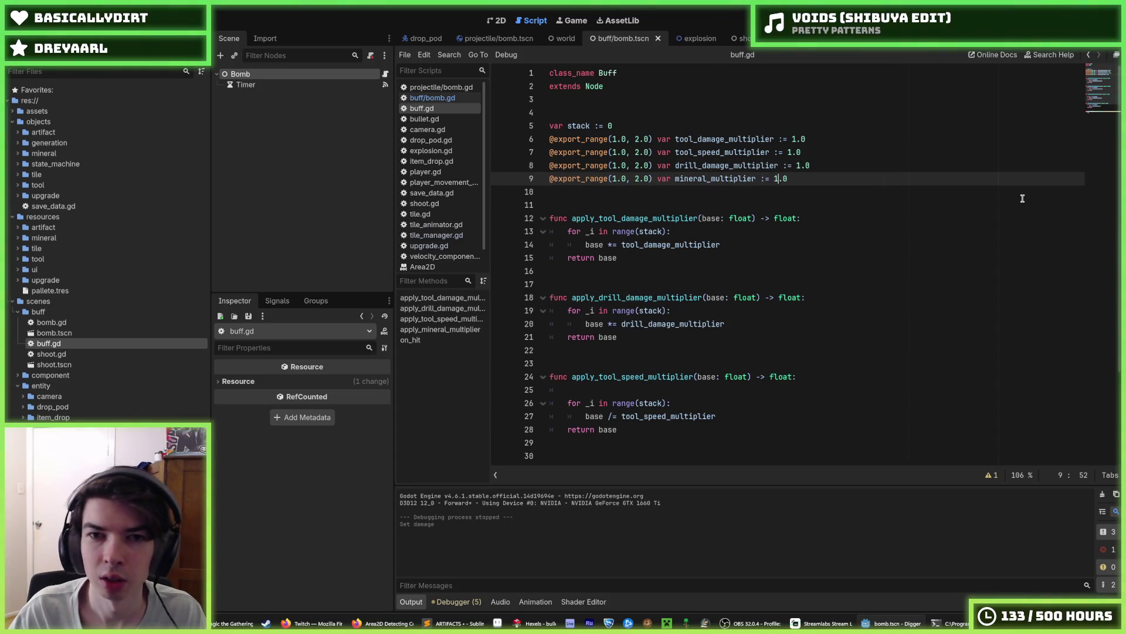
click(1021, 166)
key(F5)
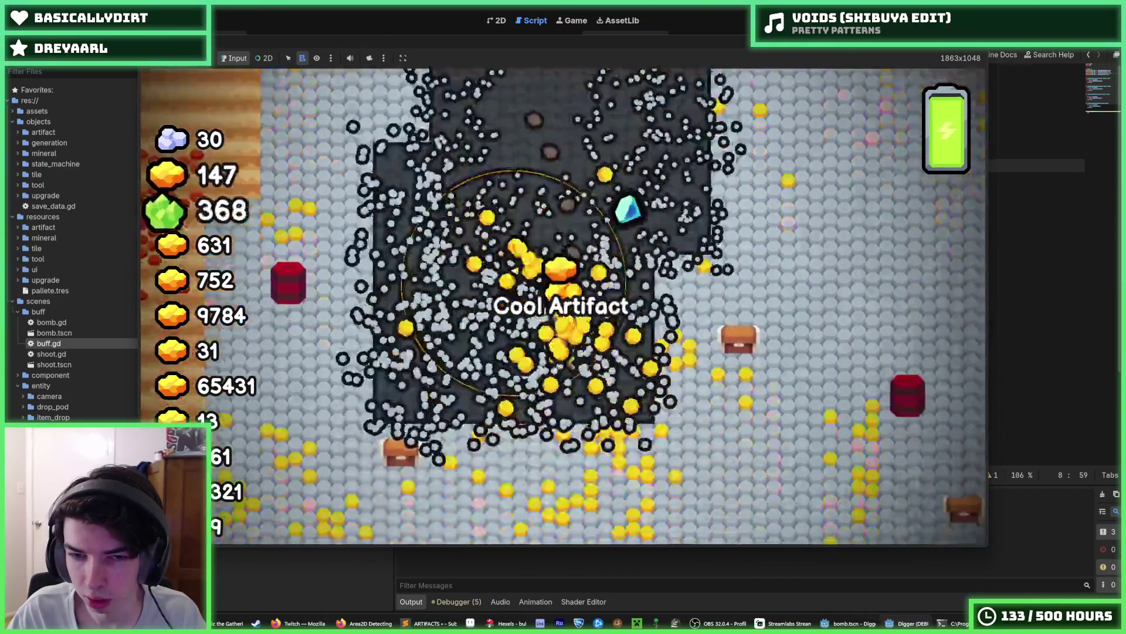
Dig the miner left and upward through the rock past the bomb, breaking the artifact
key(w)
key(a)
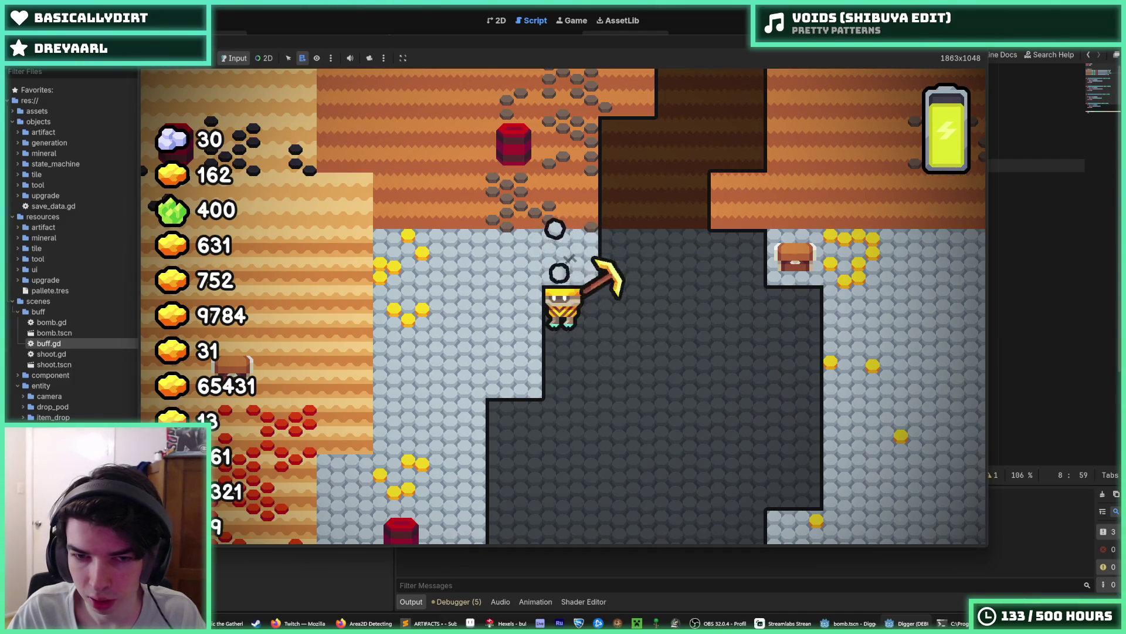
key(s)
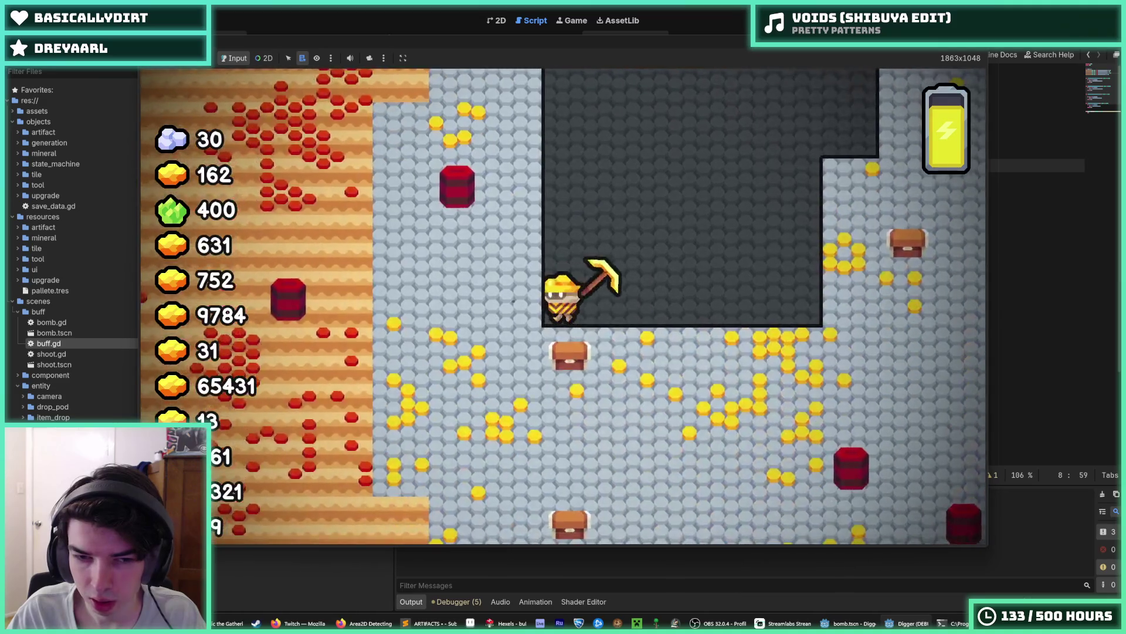
key(w)
key(w)
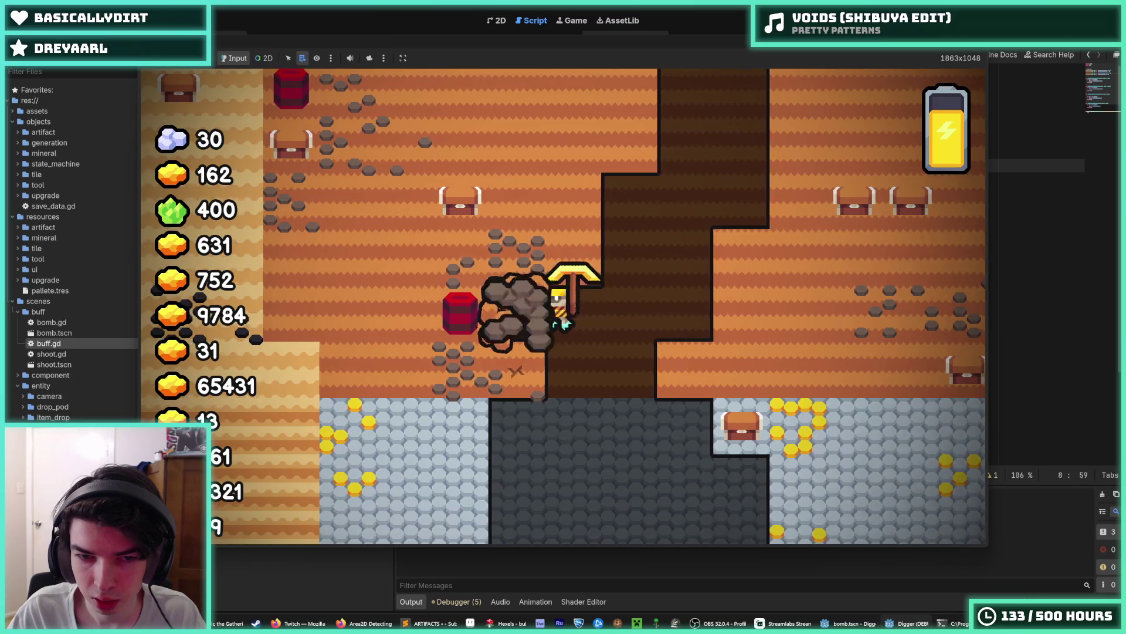
key(a)
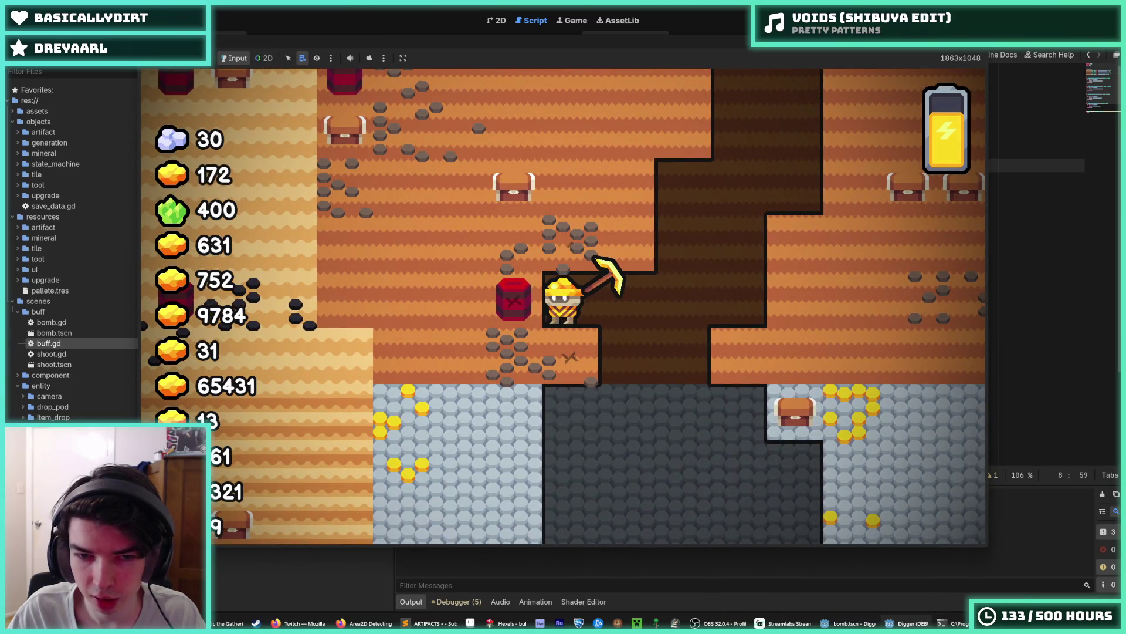
key(a)
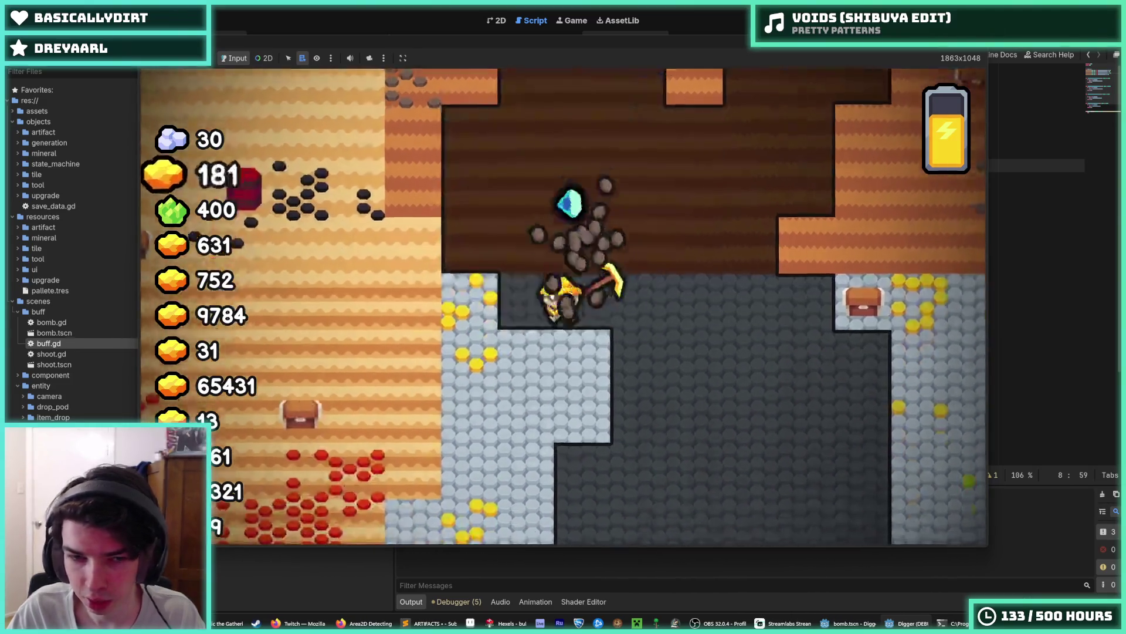
key(w)
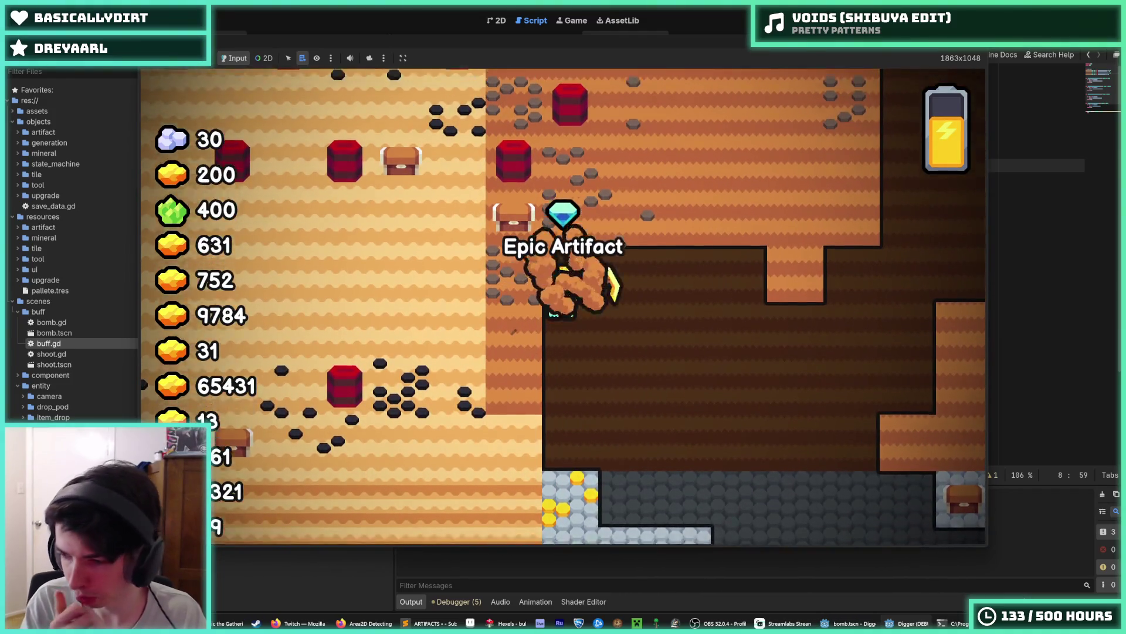
key(w)
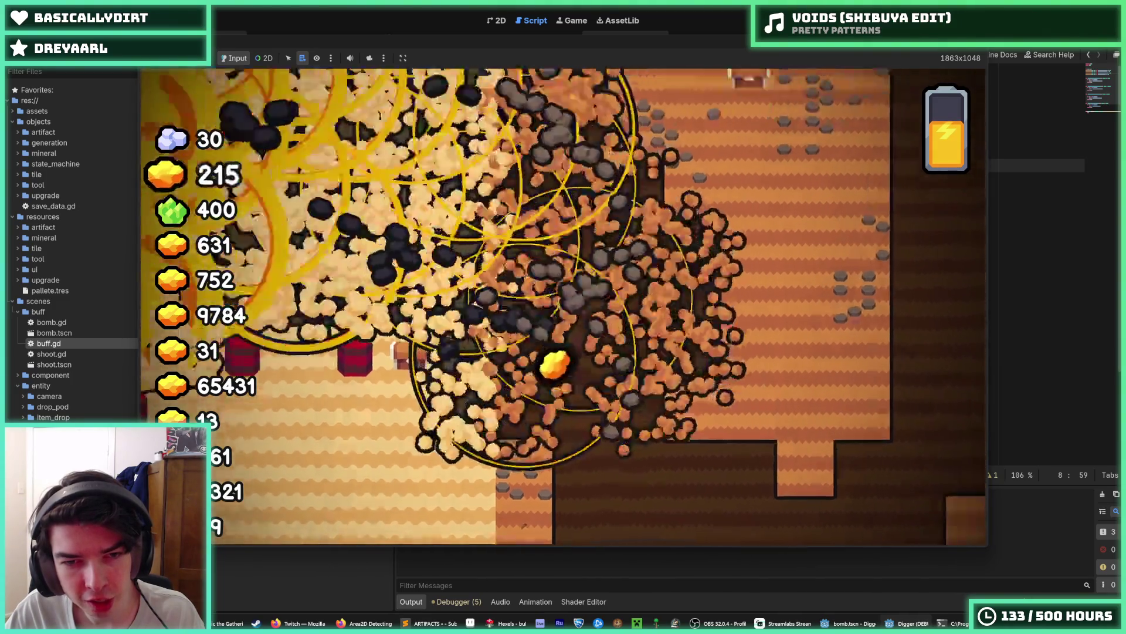
Dig down into the grey stone and break open the chest beside the miner
key(s)
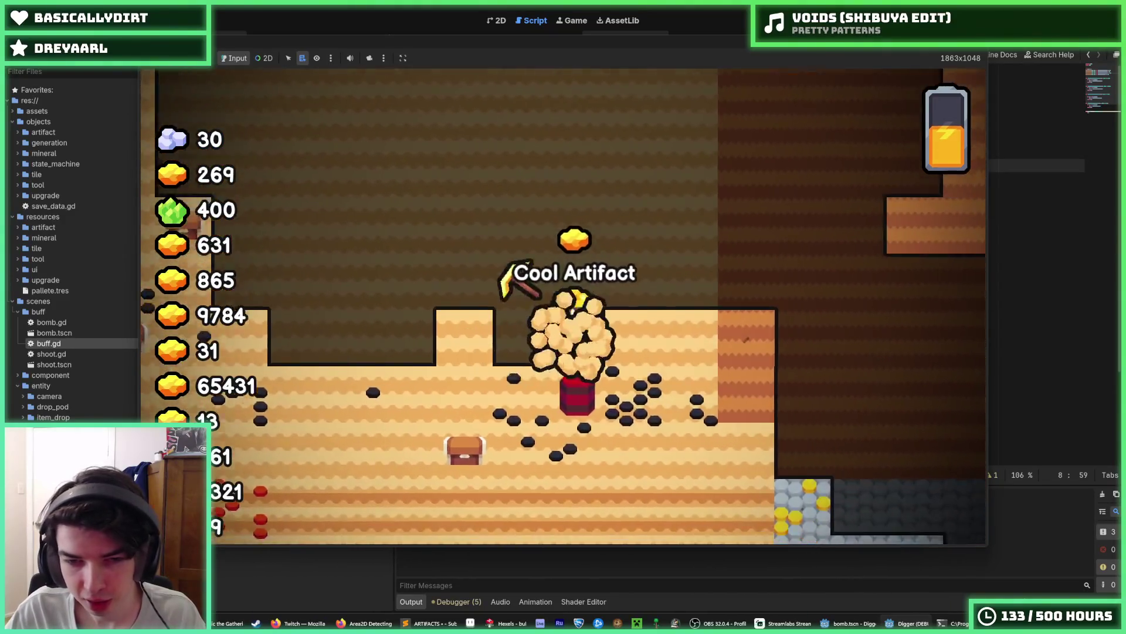
key(s)
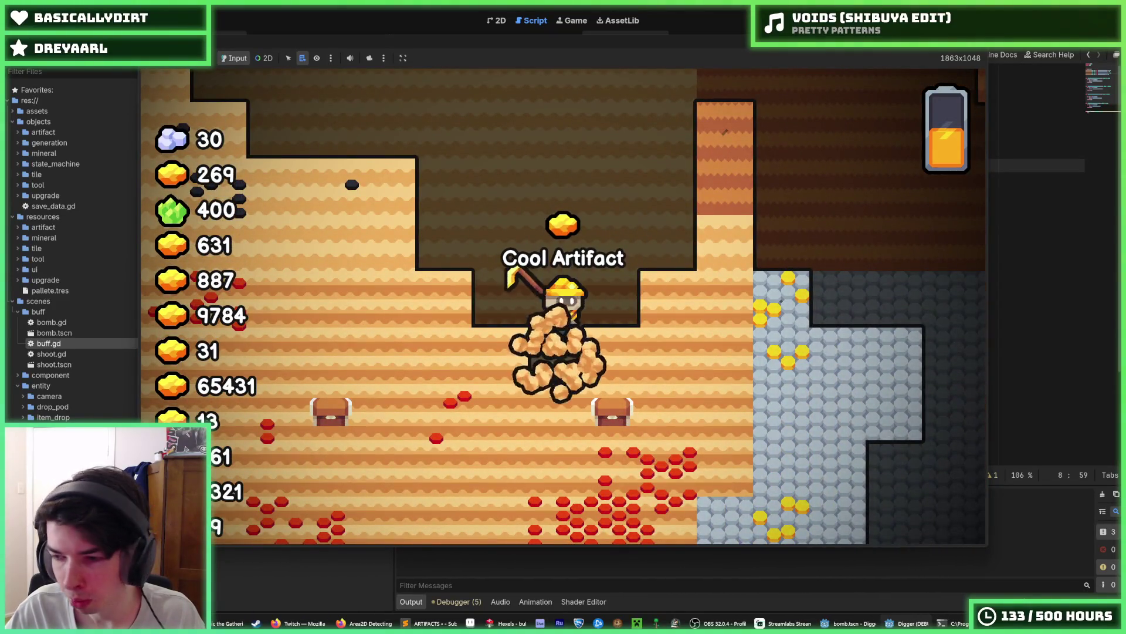
key(s)
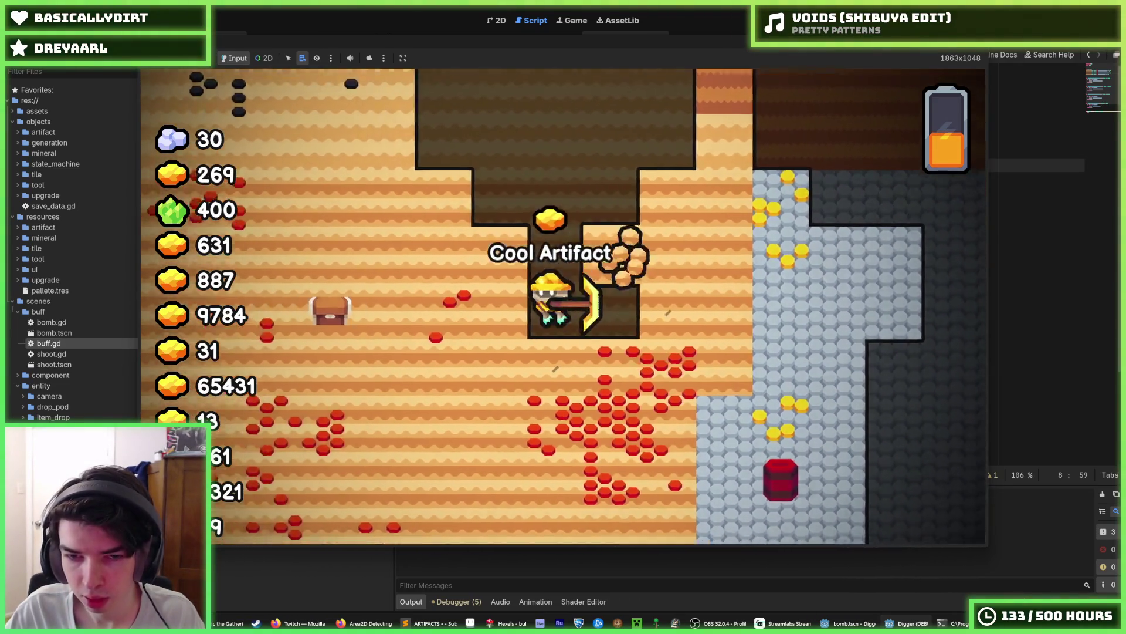
key(s)
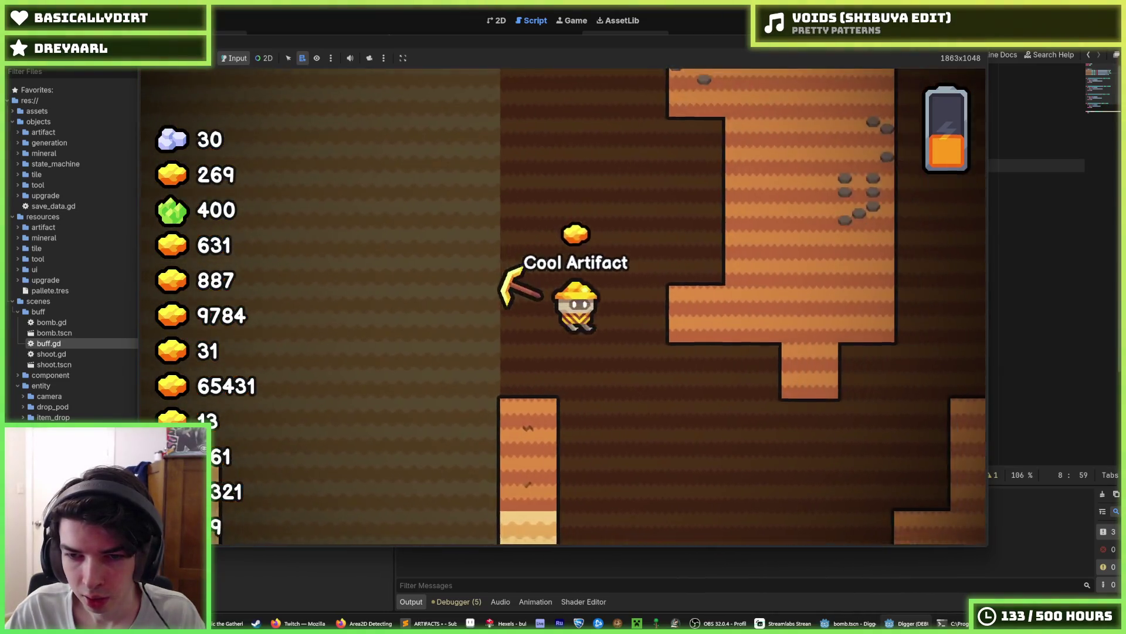
key(s)
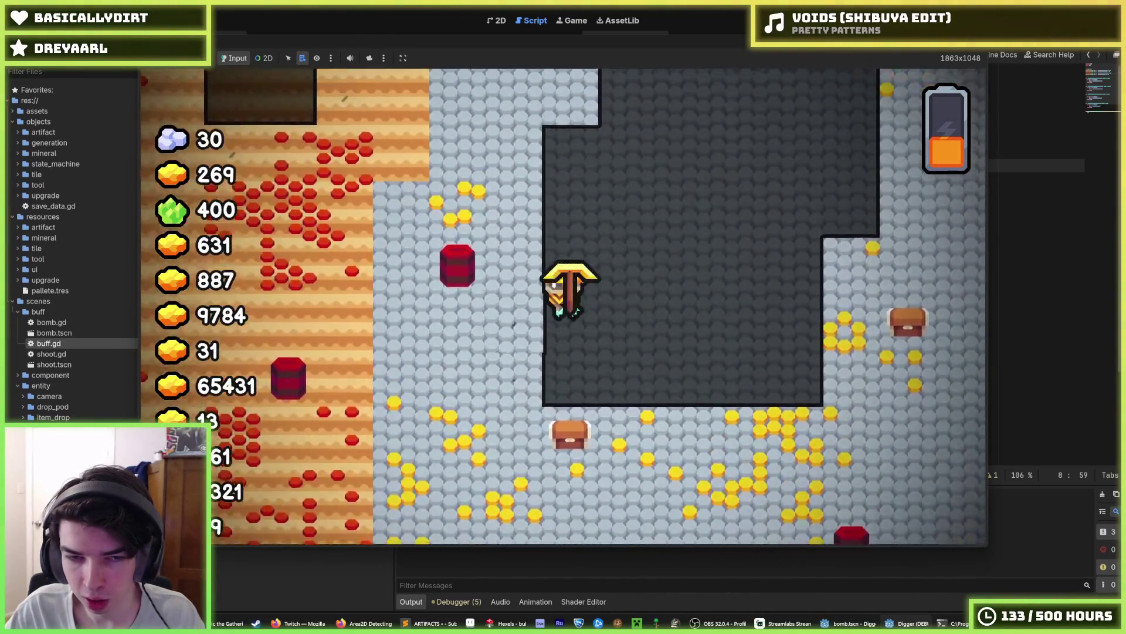
key(w)
key(w)
key(w)
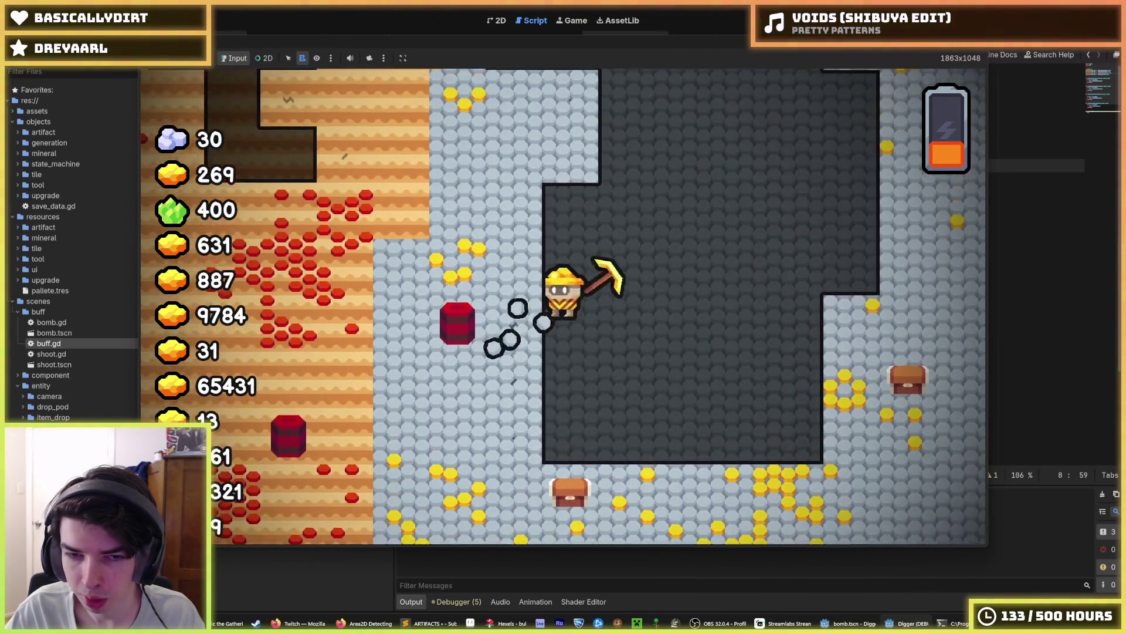
key(a)
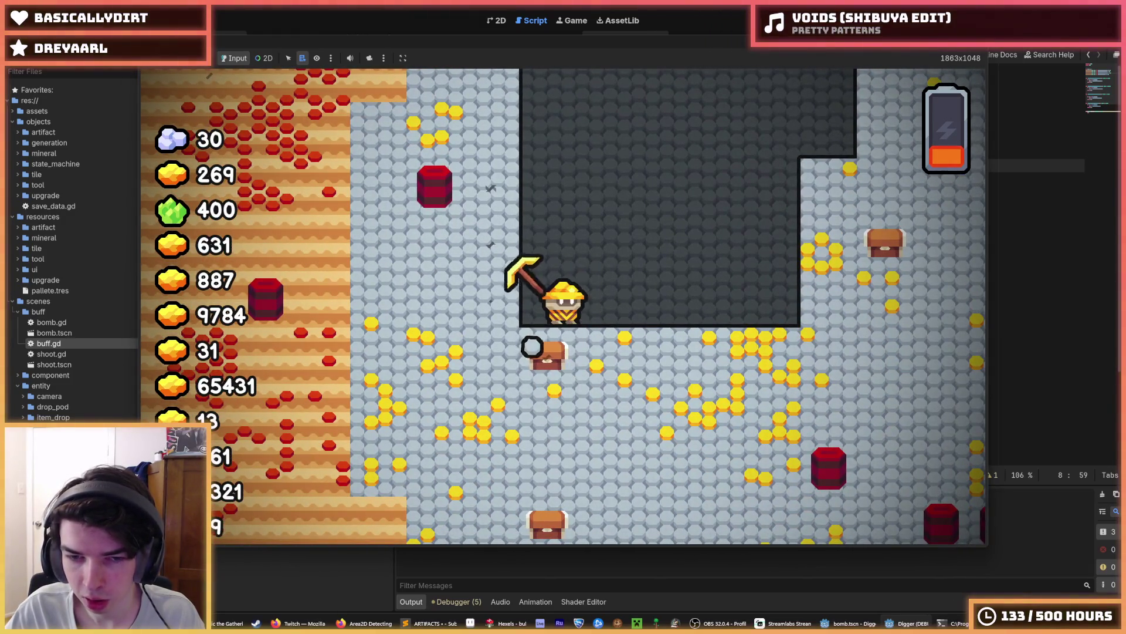
key(a)
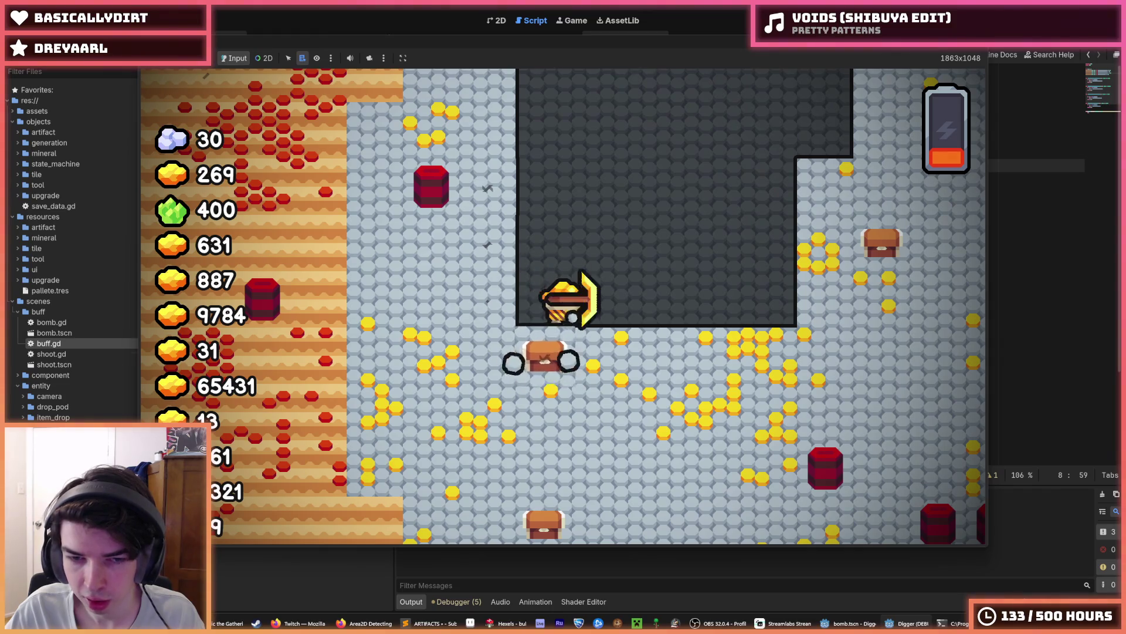
click(560, 388)
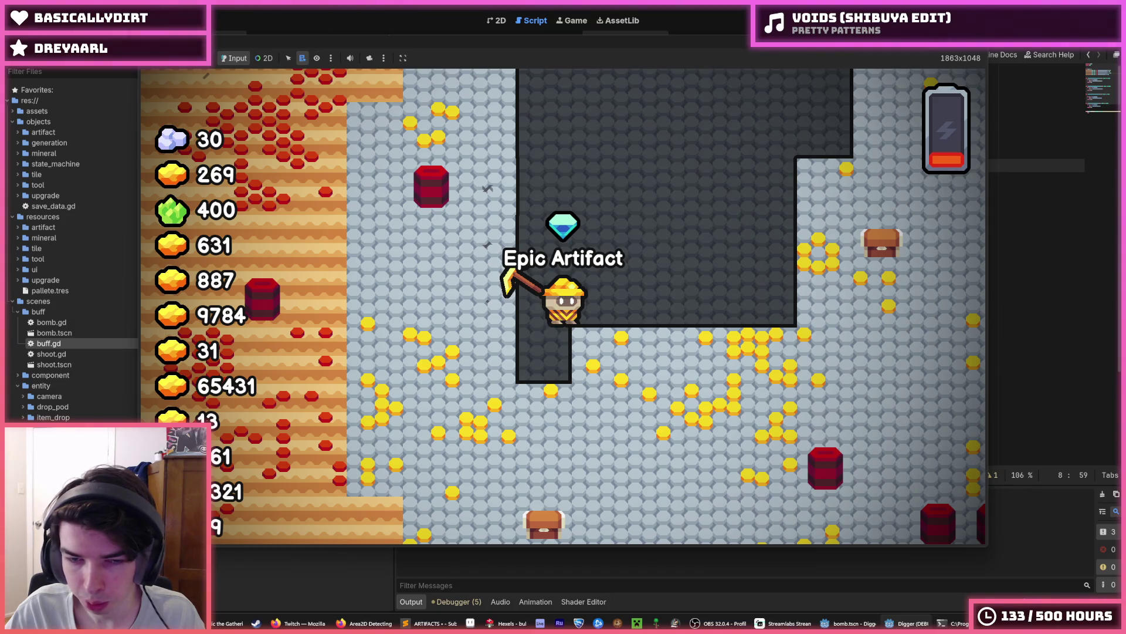
key(a)
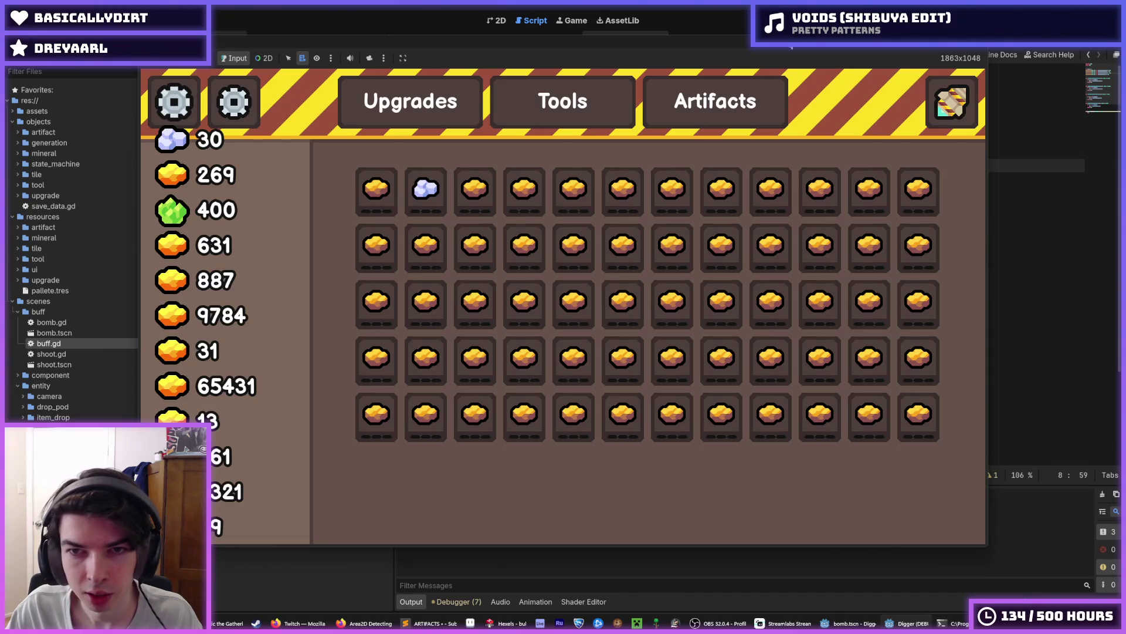
Show the collected artifacts, then flip among the Upgrades, Tools and Artifacts tabs
click(698, 114)
mouse_move(516, 190)
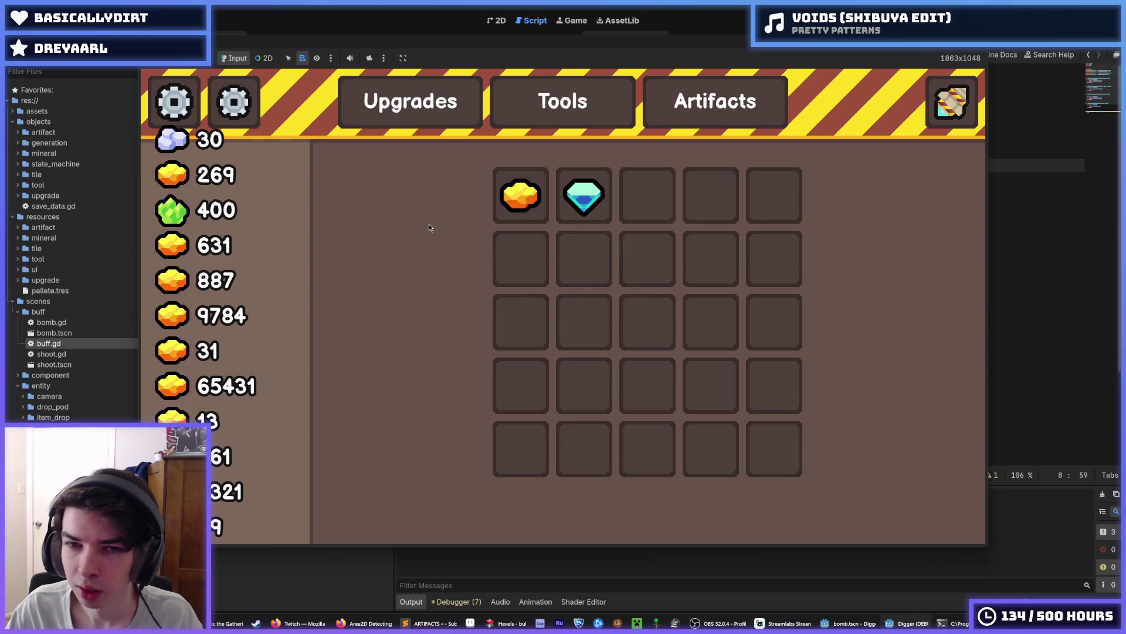
mouse_move(568, 191)
click(563, 106)
click(715, 106)
click(461, 113)
click(462, 113)
click(564, 112)
click(704, 111)
Settle on the Artifacts grid with the gold nugget and blue diamond, then stop the game
mouse_move(545, 204)
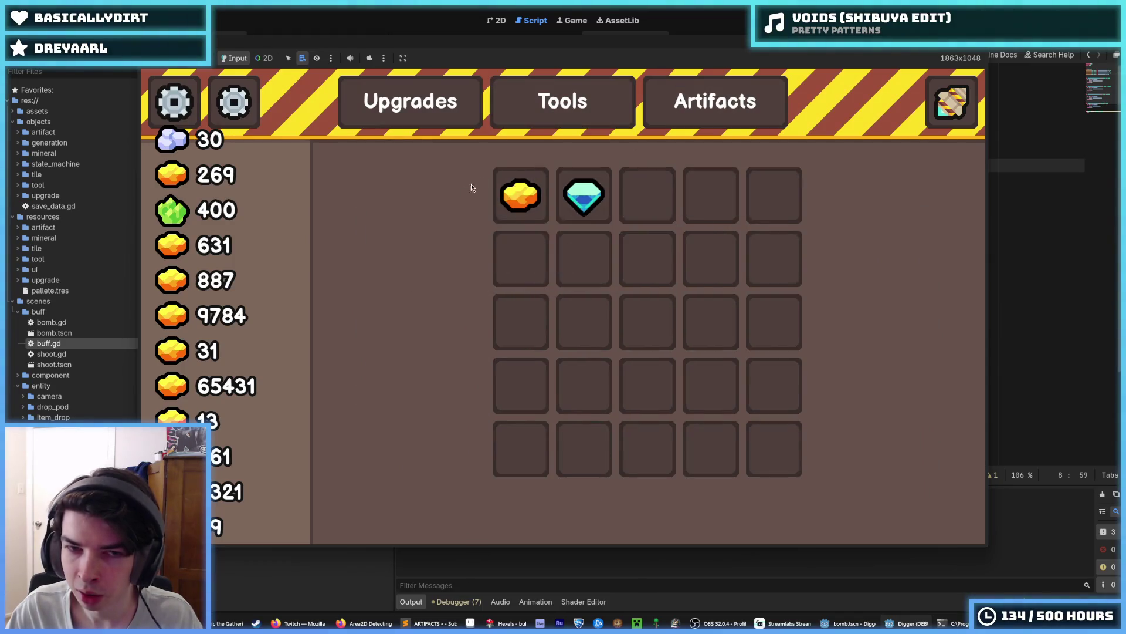
click(462, 111)
click(704, 112)
mouse_move(597, 206)
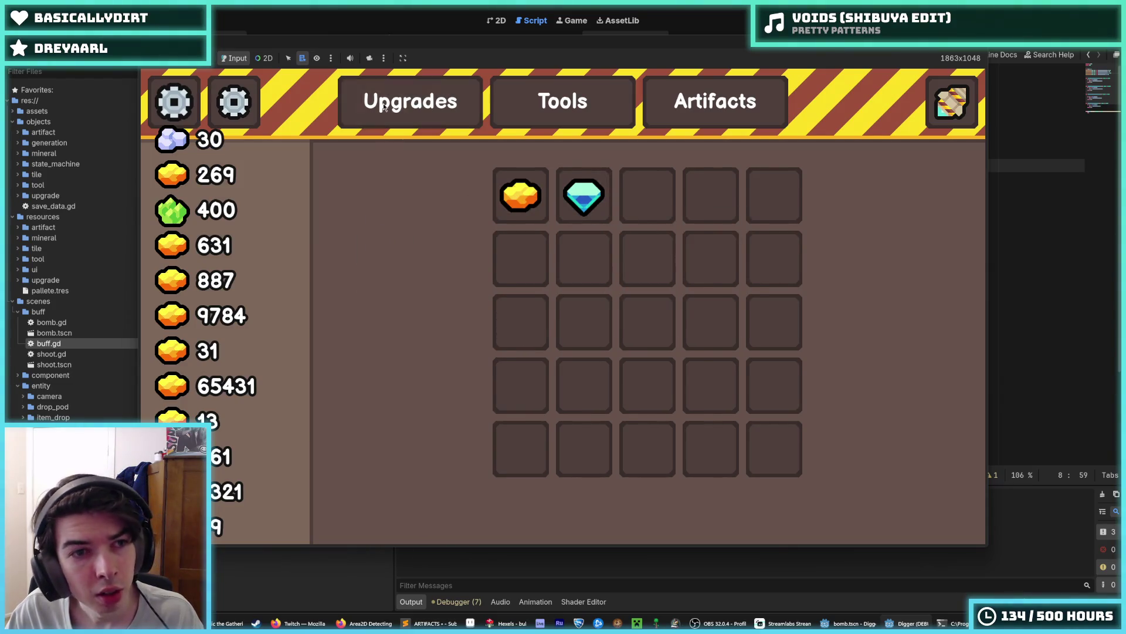
click(420, 106)
click(694, 104)
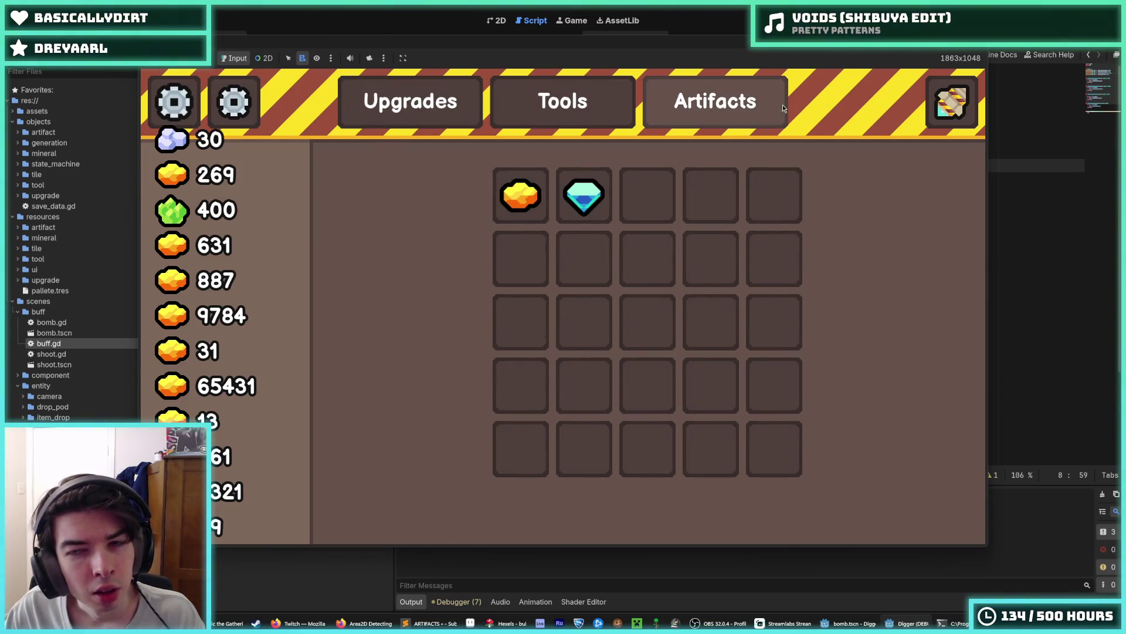
key(F8)
click(815, 218)
Save, review the buff.gd multiplier lines 14–20, and show the Bullet scene in 2D view
key(ctrl+s)
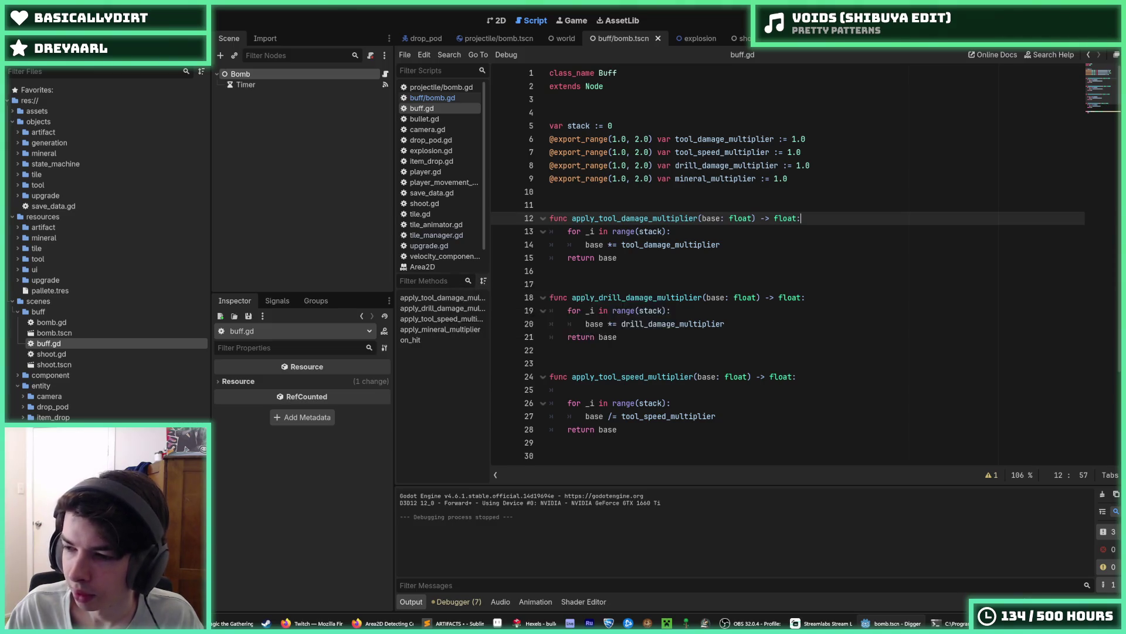
key(ctrl+s)
click(773, 317)
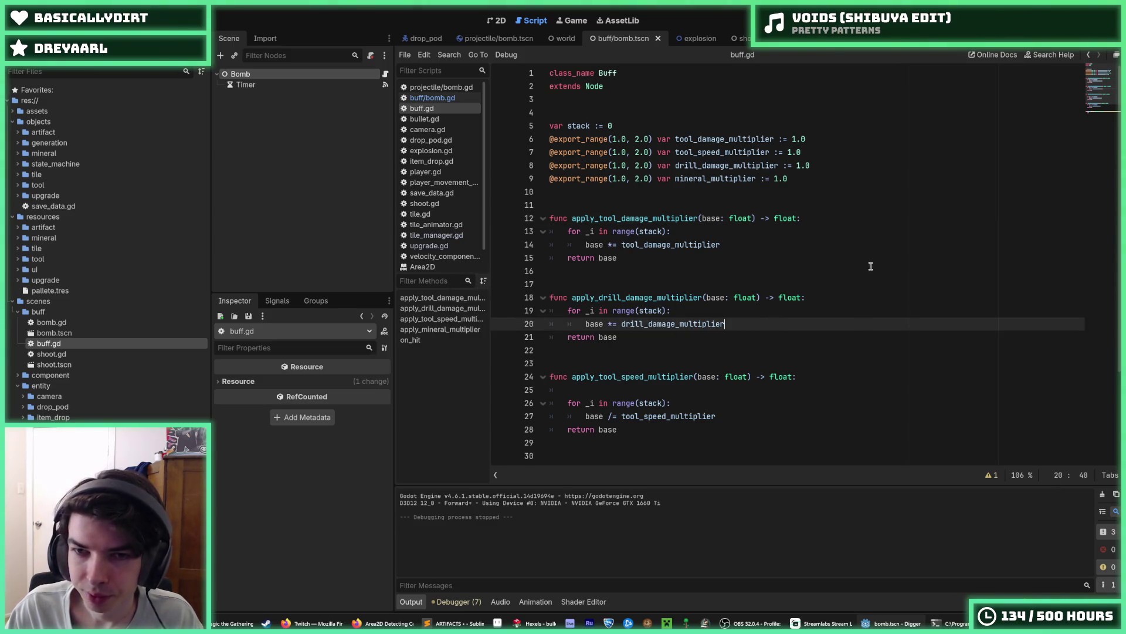
click(822, 250)
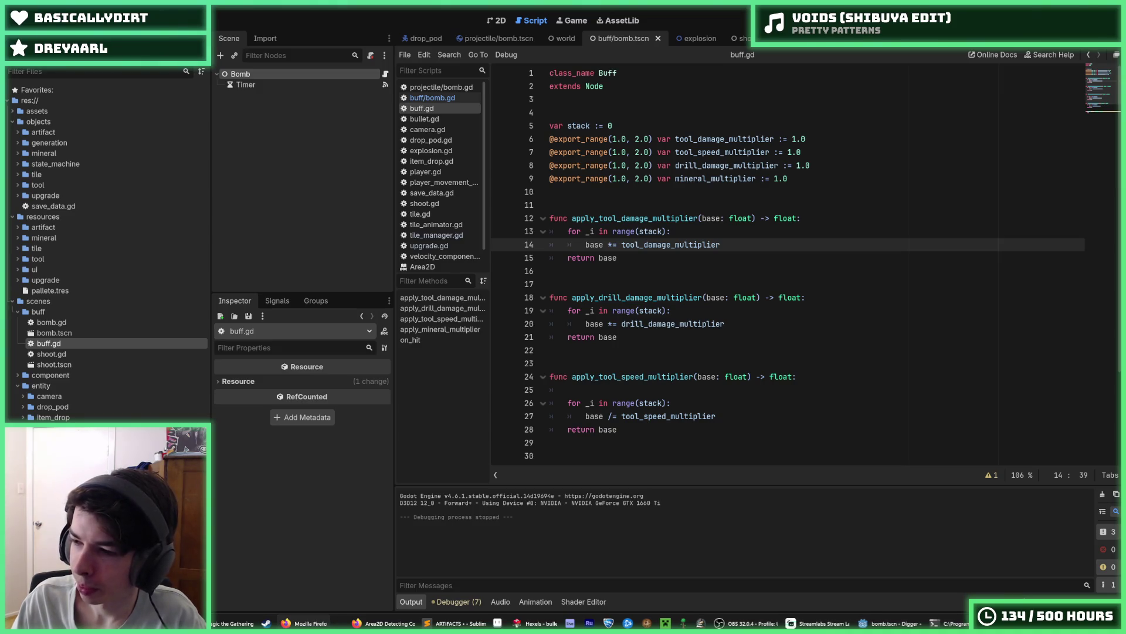
click(724, 311)
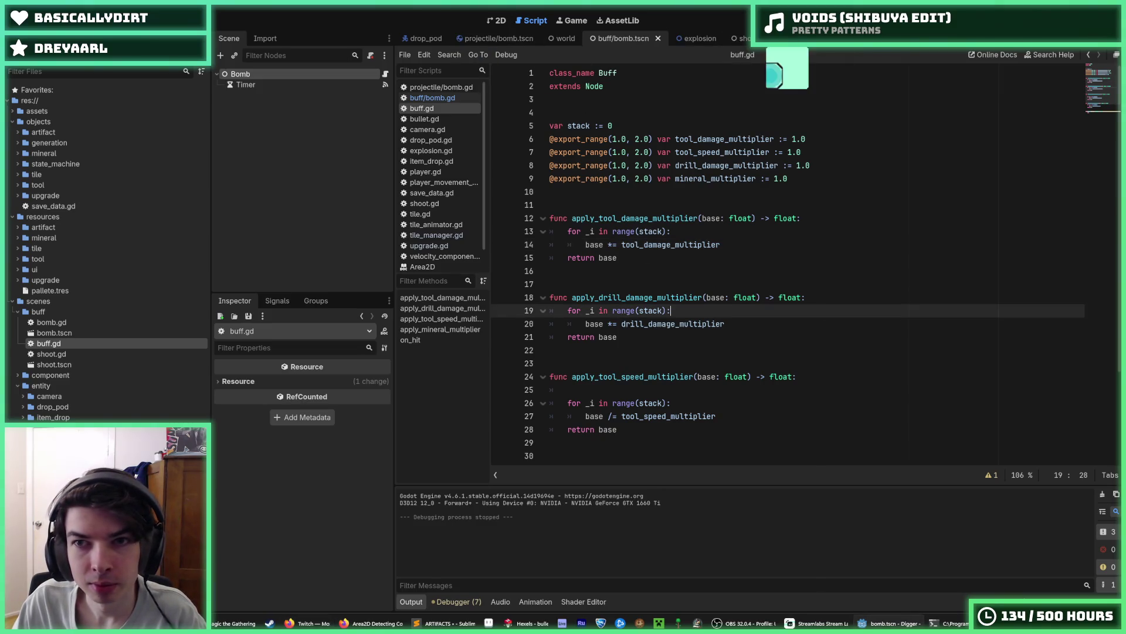
click(762, 38)
click(497, 20)
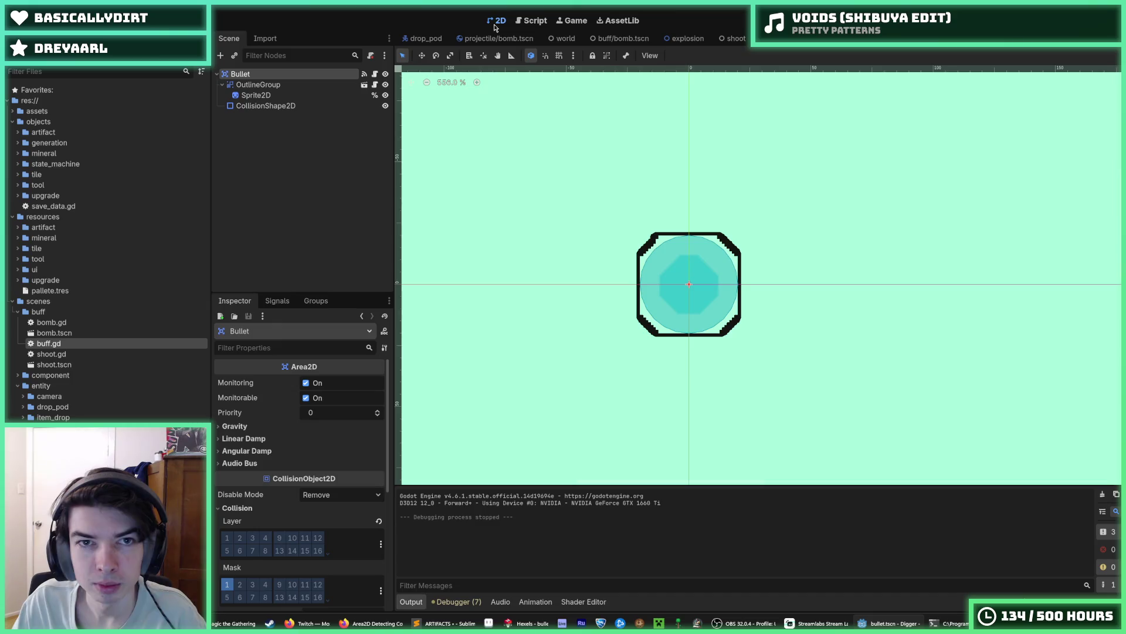
Start adding a child node to Bullet, then cancel the Create New Node dialog
right_click(271, 75)
click(305, 97)
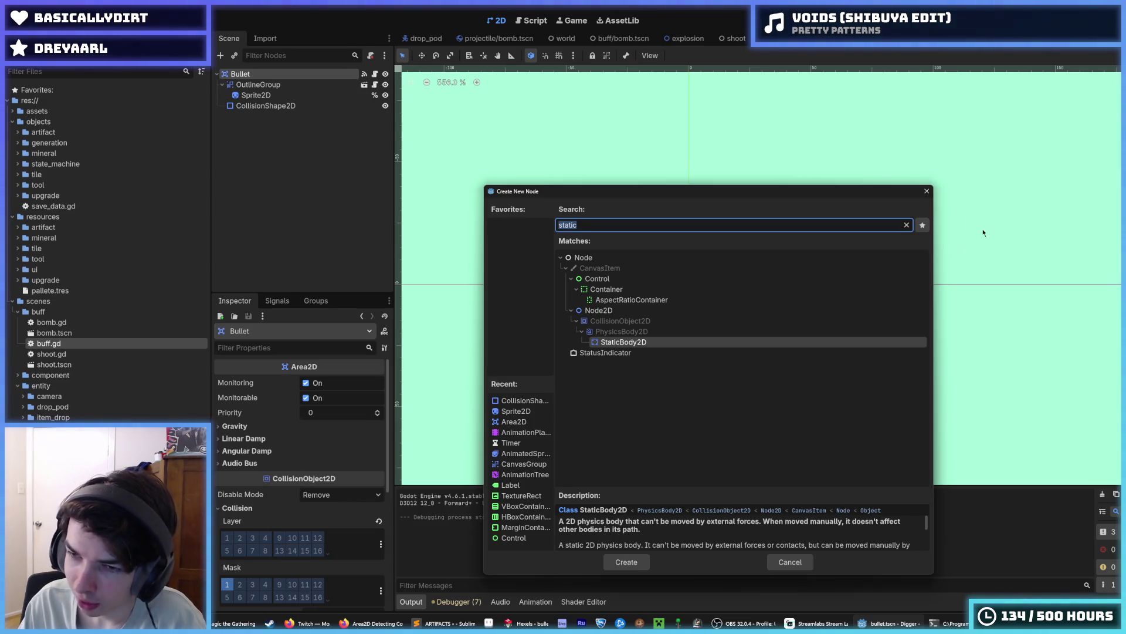
click(927, 190)
Browse the camera, artifact resources and objects tile folders in the FileSystem dock
mouse_move(408, 46)
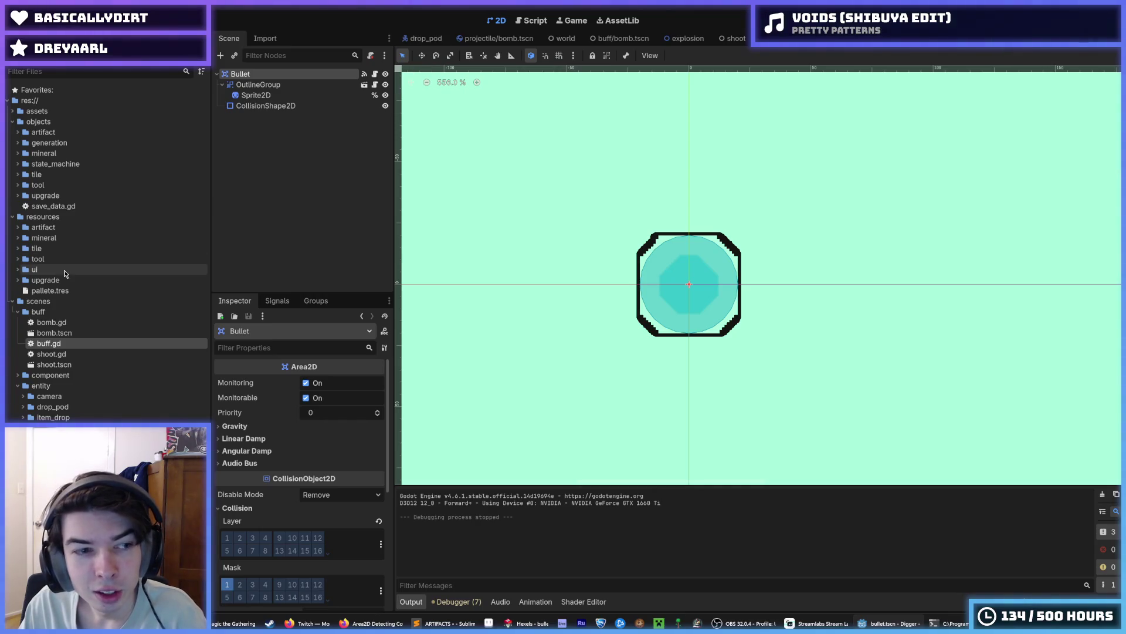
click(22, 397)
click(21, 397)
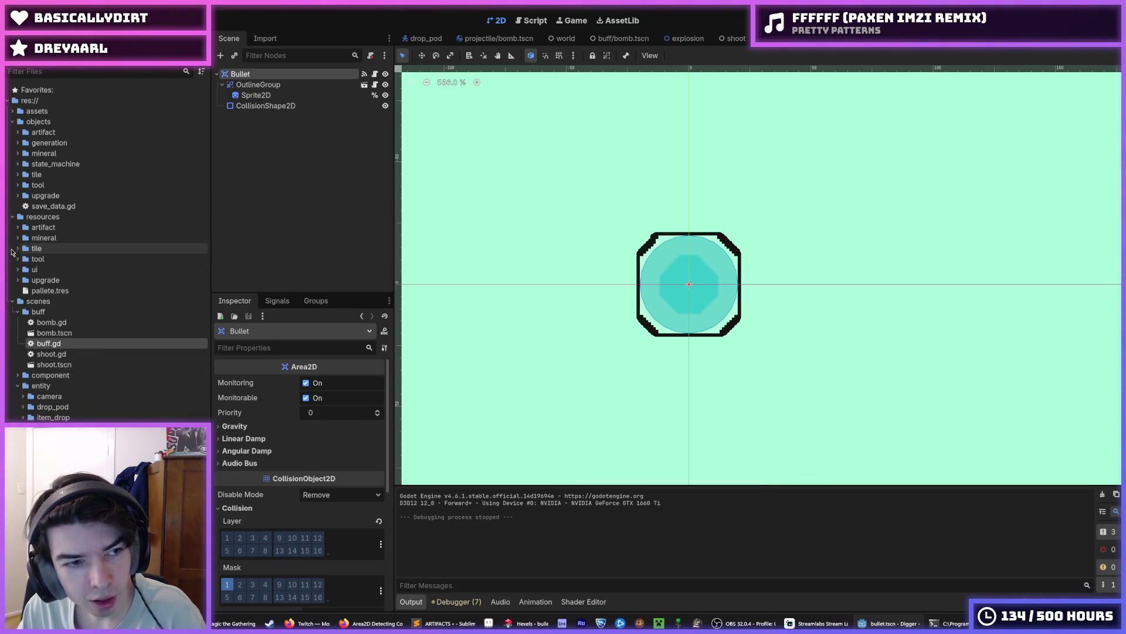
click(16, 229)
click(15, 229)
click(15, 230)
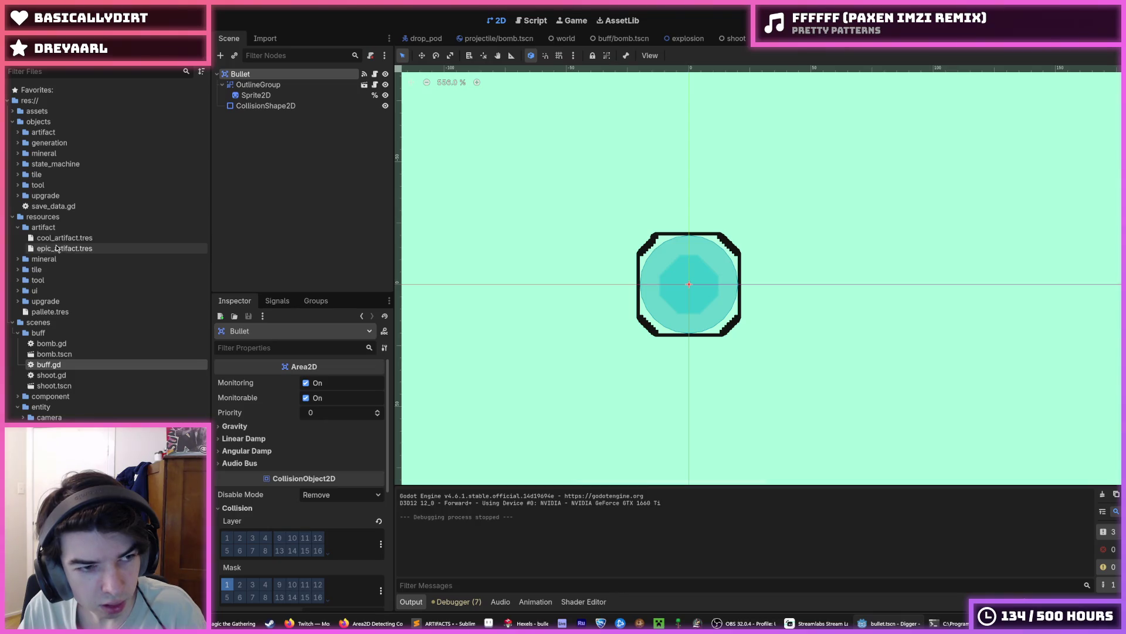
click(20, 228)
click(19, 228)
click(18, 229)
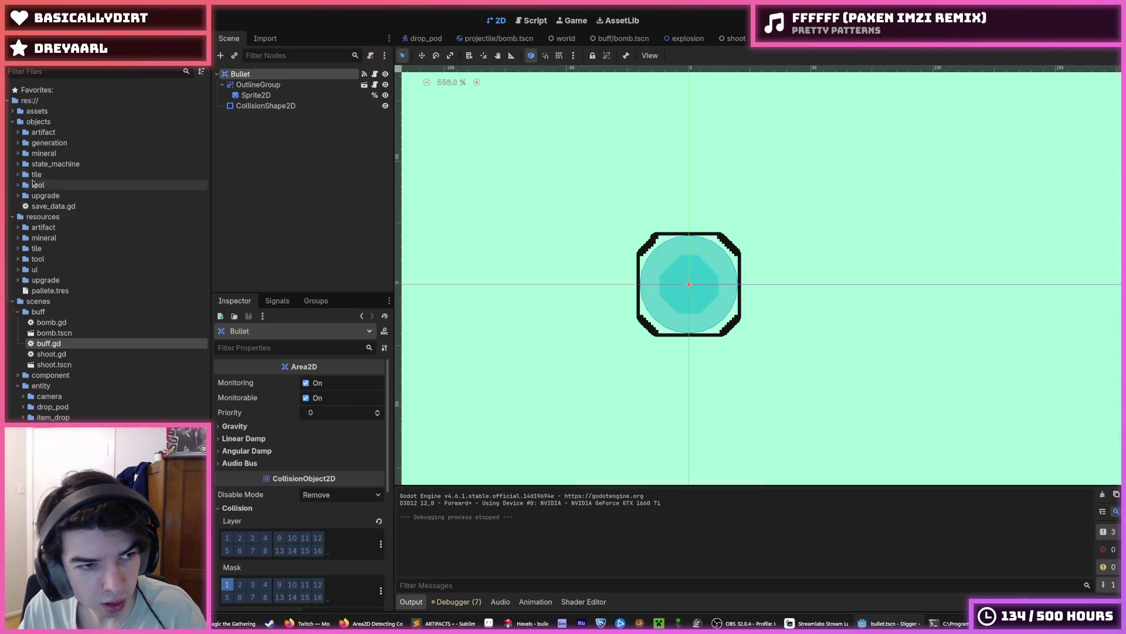
click(18, 174)
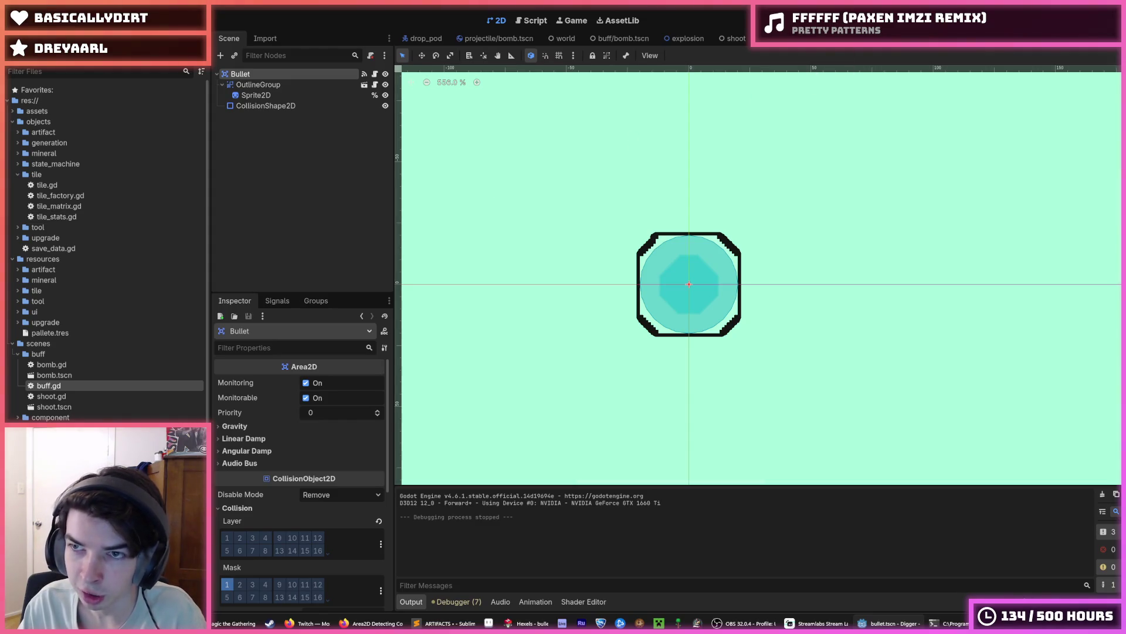
Run and stop the game, expand the tile resources folder, and switch to tile.tscn
key(F5)
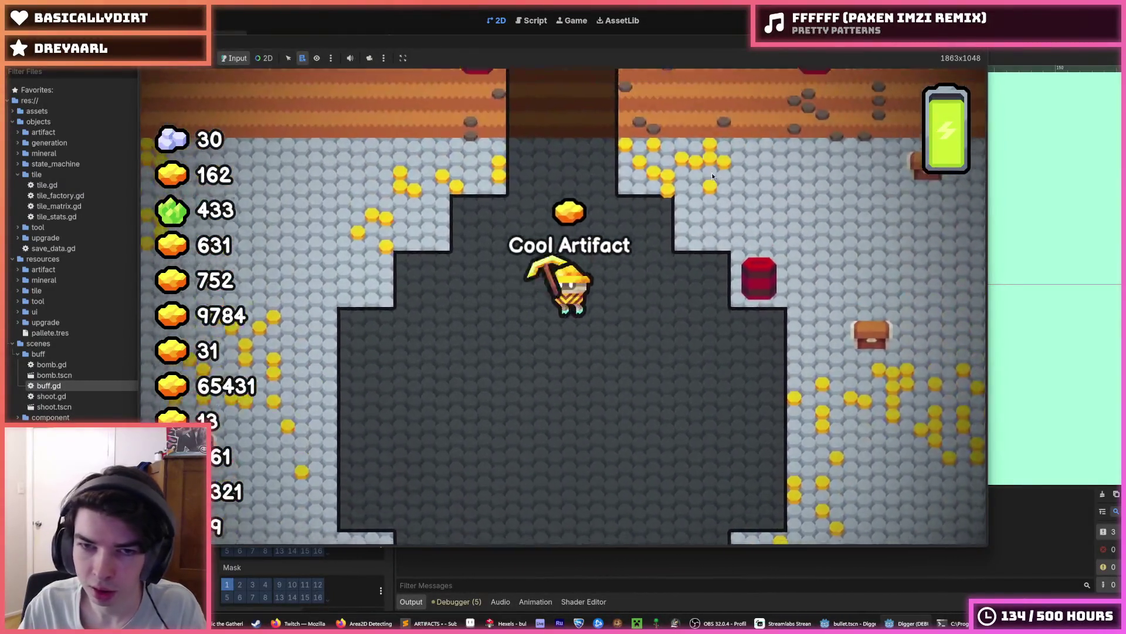
key(F8)
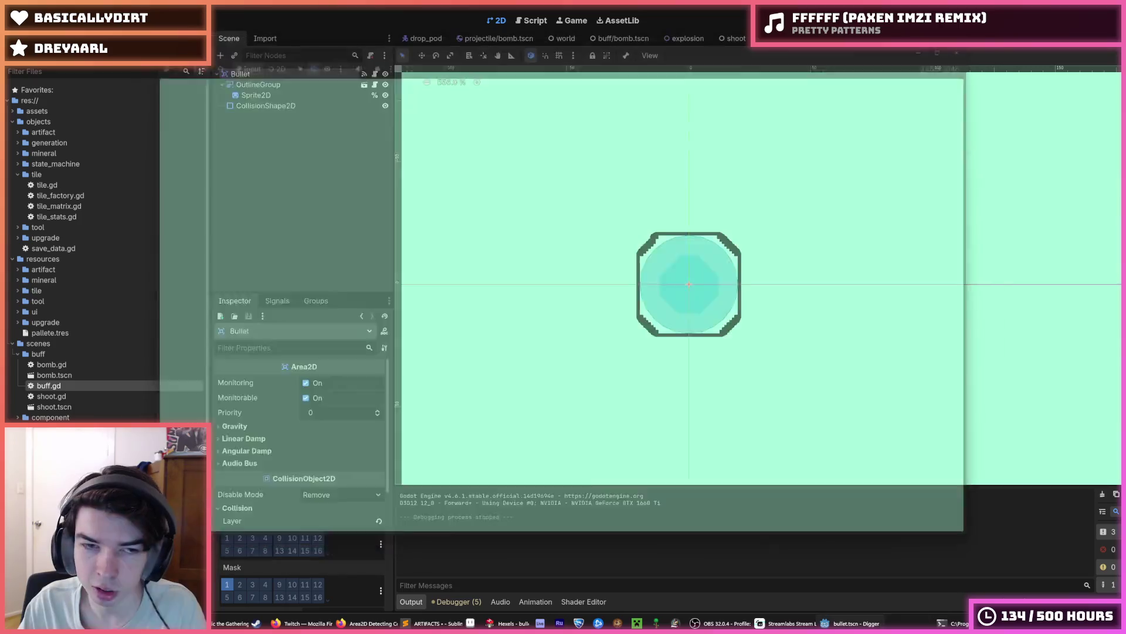
scroll(88, 264, down, 1)
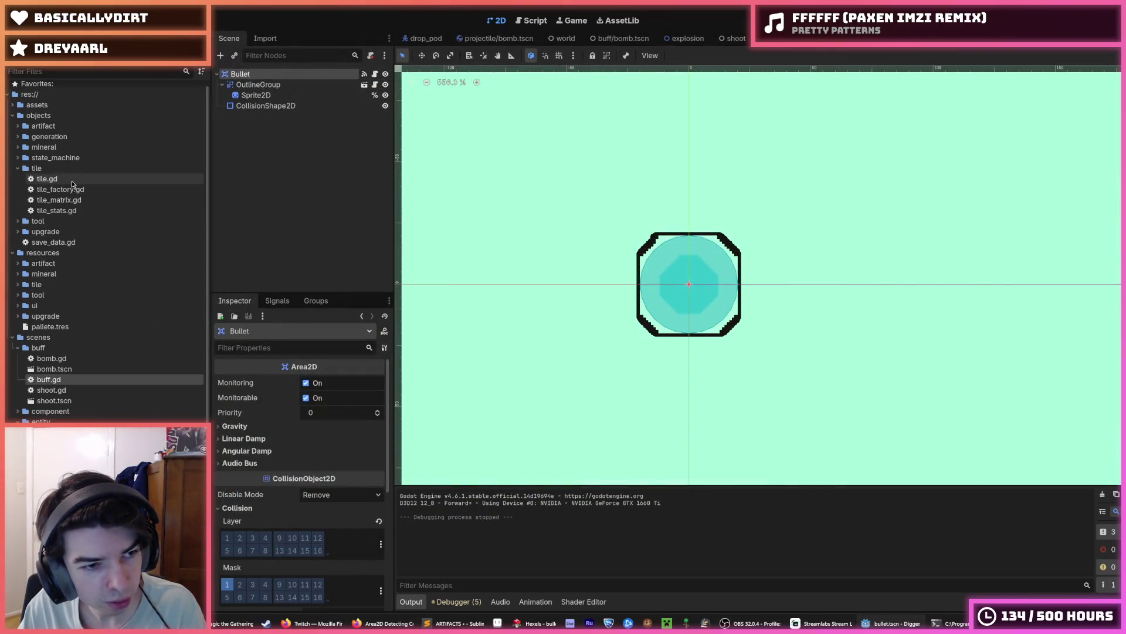
click(19, 285)
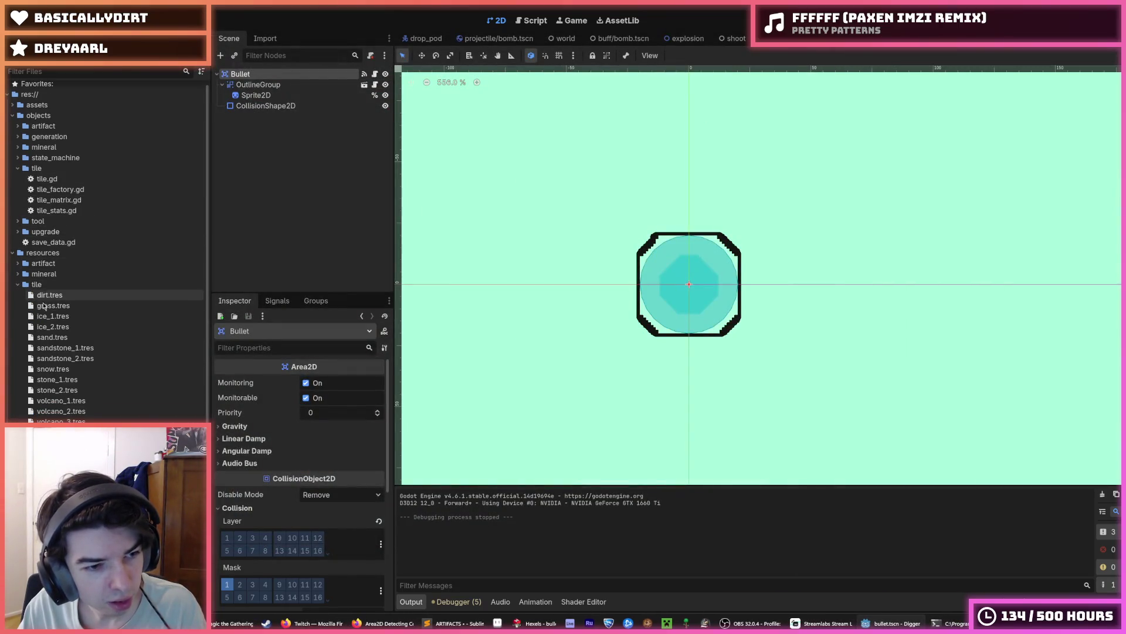
scroll(41, 301, down, 5)
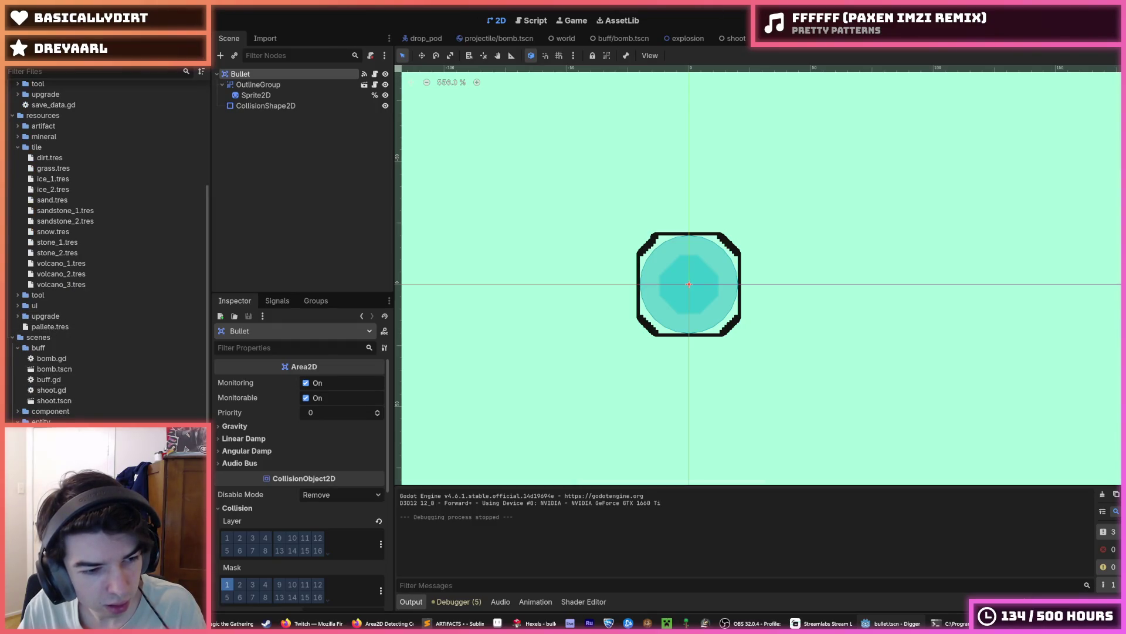
scroll(106, 247, up, 2)
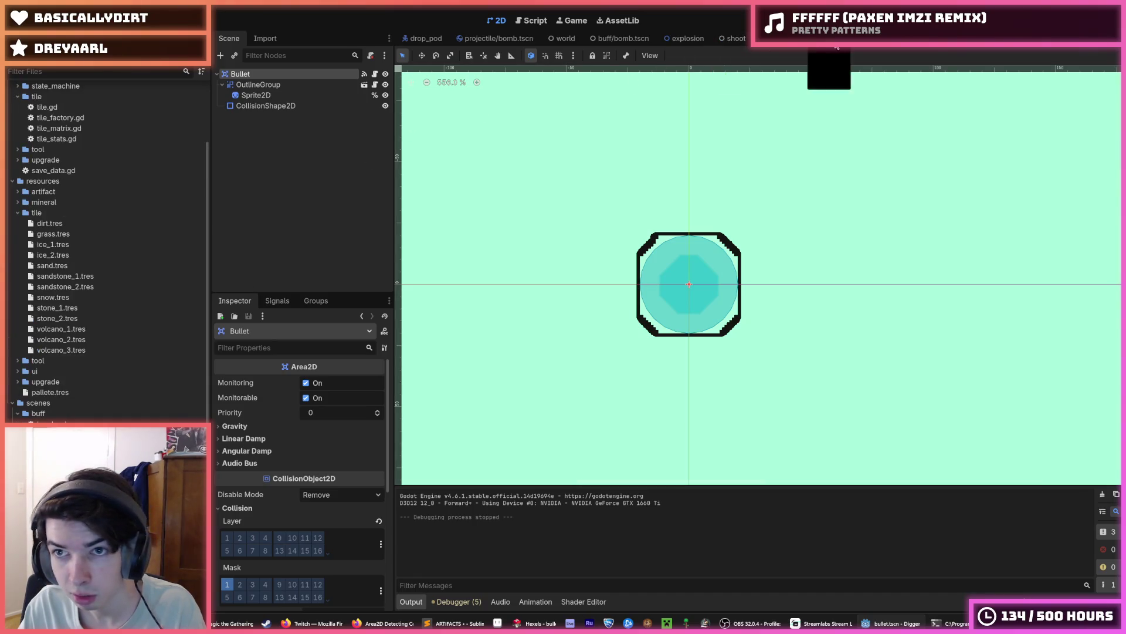
key(ctrl+Tab)
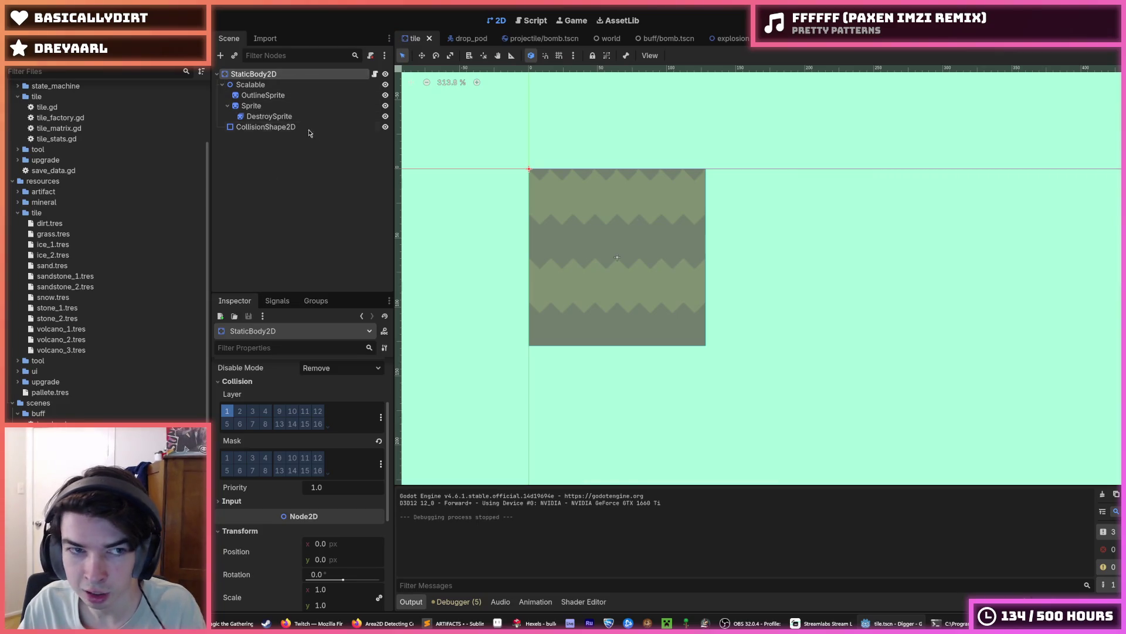
Inspect the tile's Sprite texture, then select the root StaticBody2D node
click(251, 106)
click(347, 392)
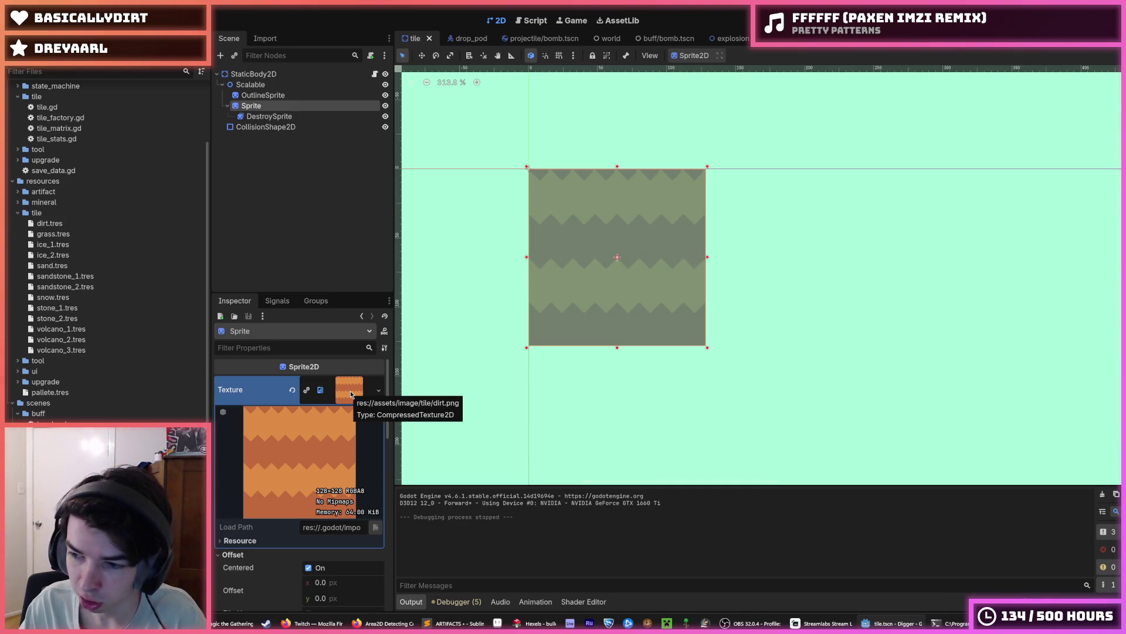
click(351, 393)
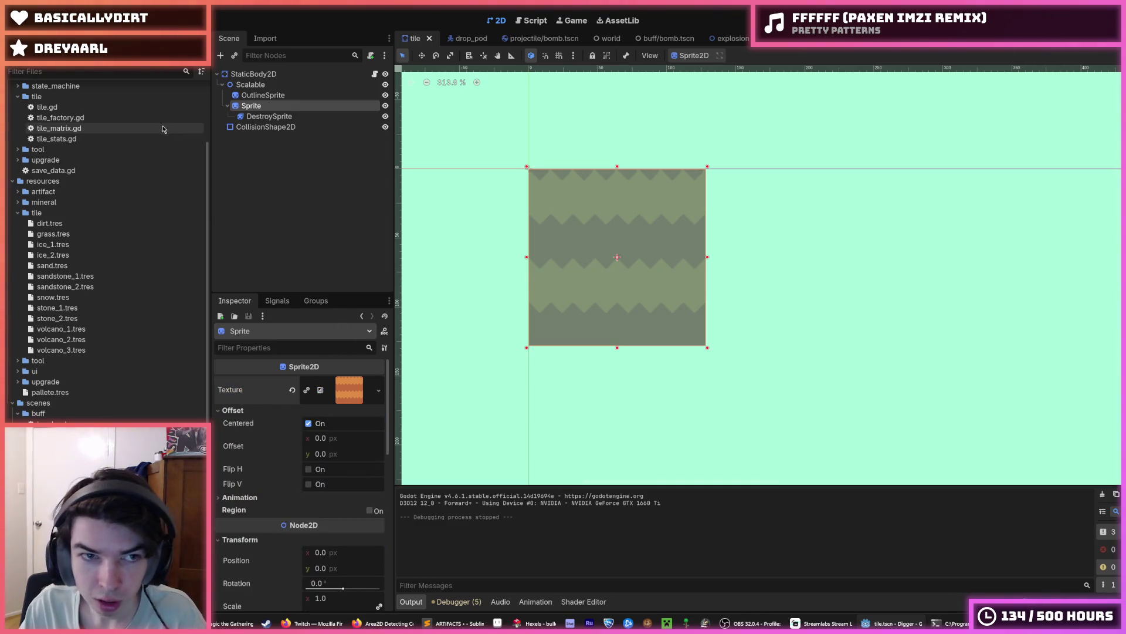
click(250, 73)
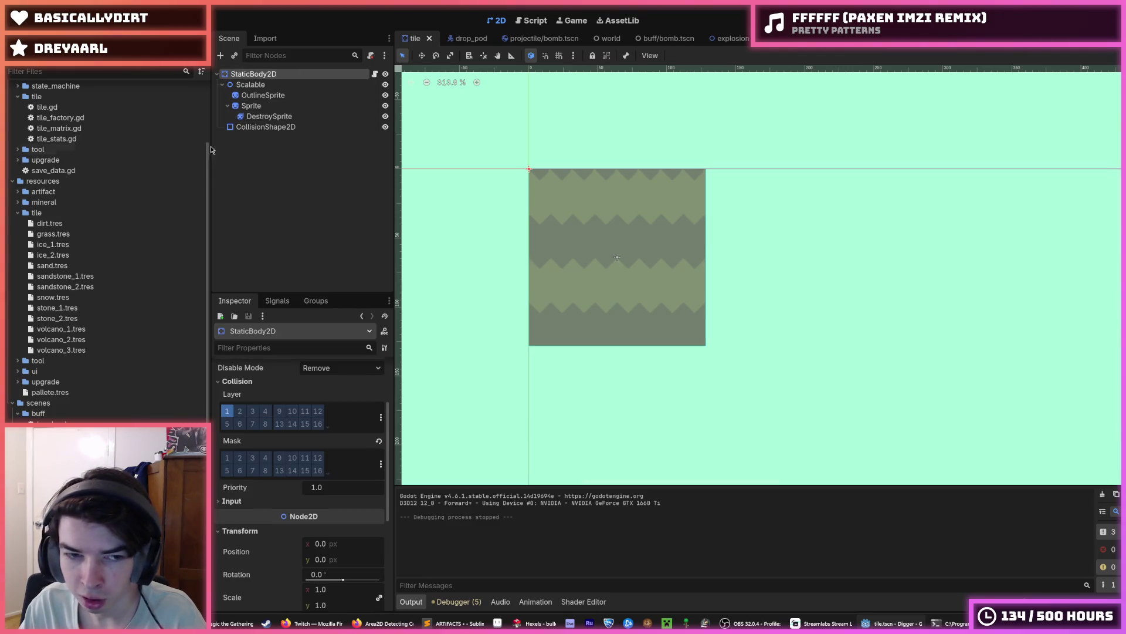
Collapse the resources tile folder and open tile_stats.gd, selecting its class_name and extends lines
scroll(59, 247, up, 3)
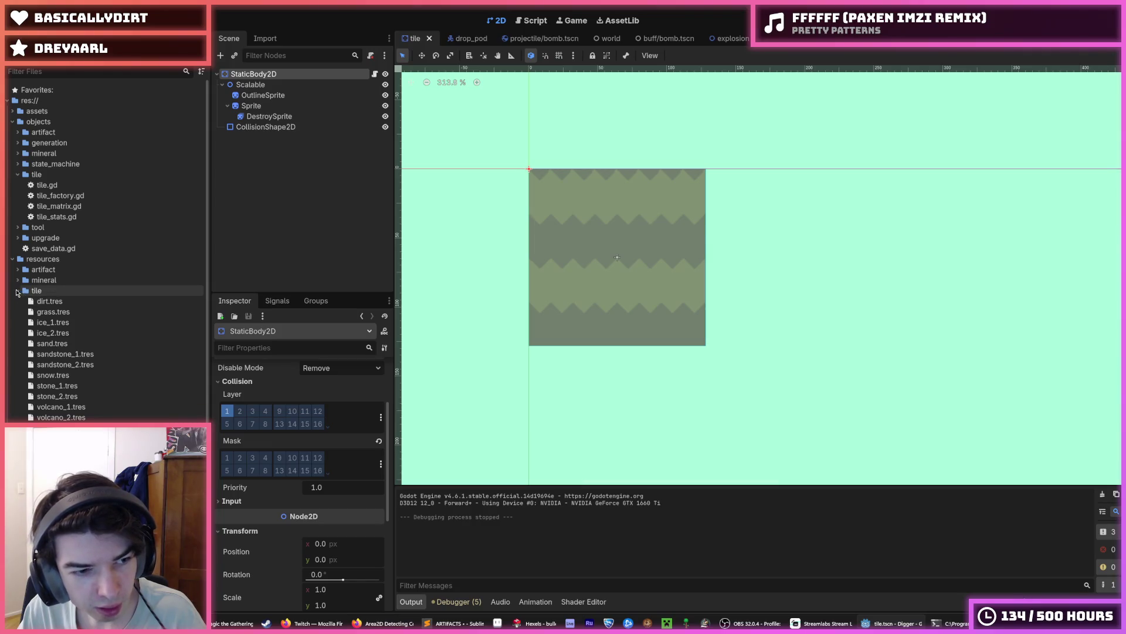
click(18, 291)
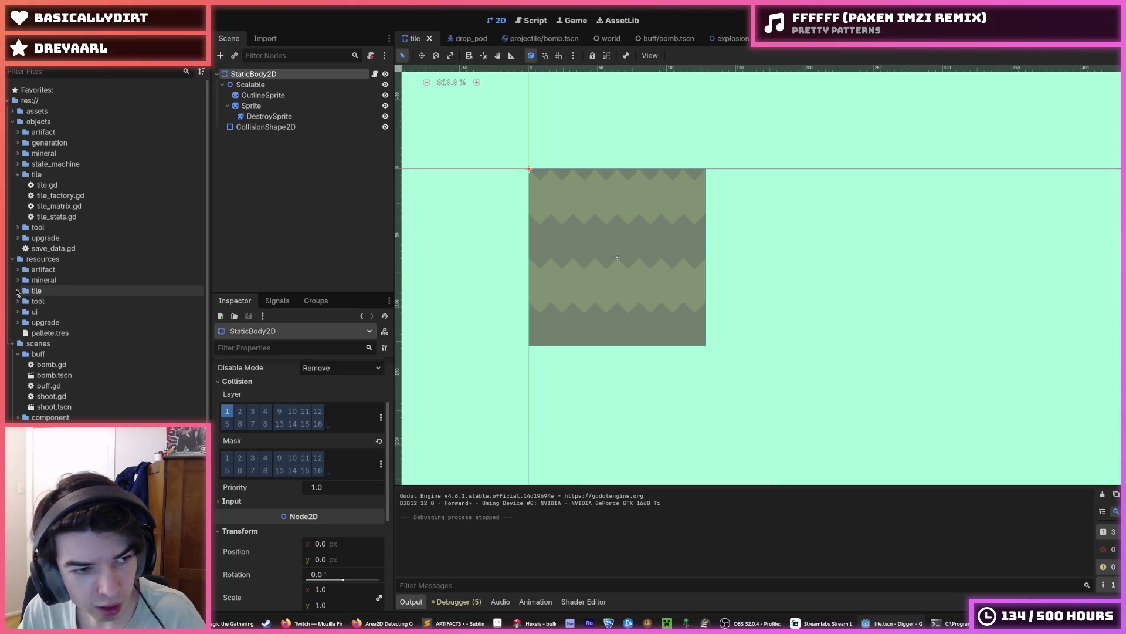
double_click(81, 217)
drag(663, 90, 552, 74)
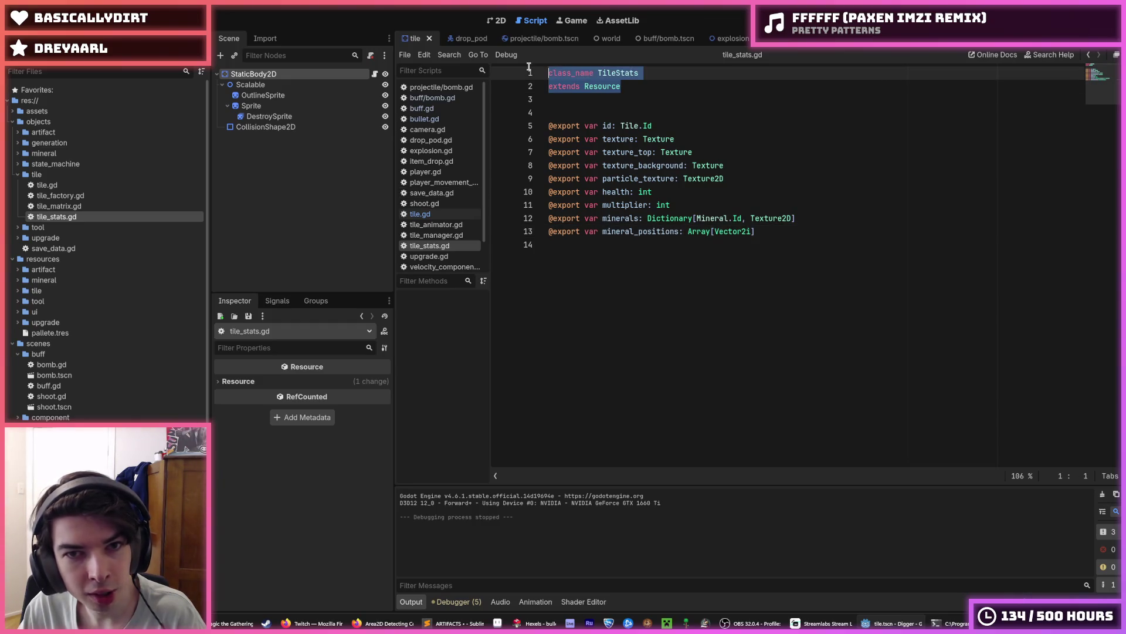
click(680, 99)
mouse_move(757, 231)
mouse_down()
mouse_move(484, 152)
mouse_move(453, 125)
mouse_up()
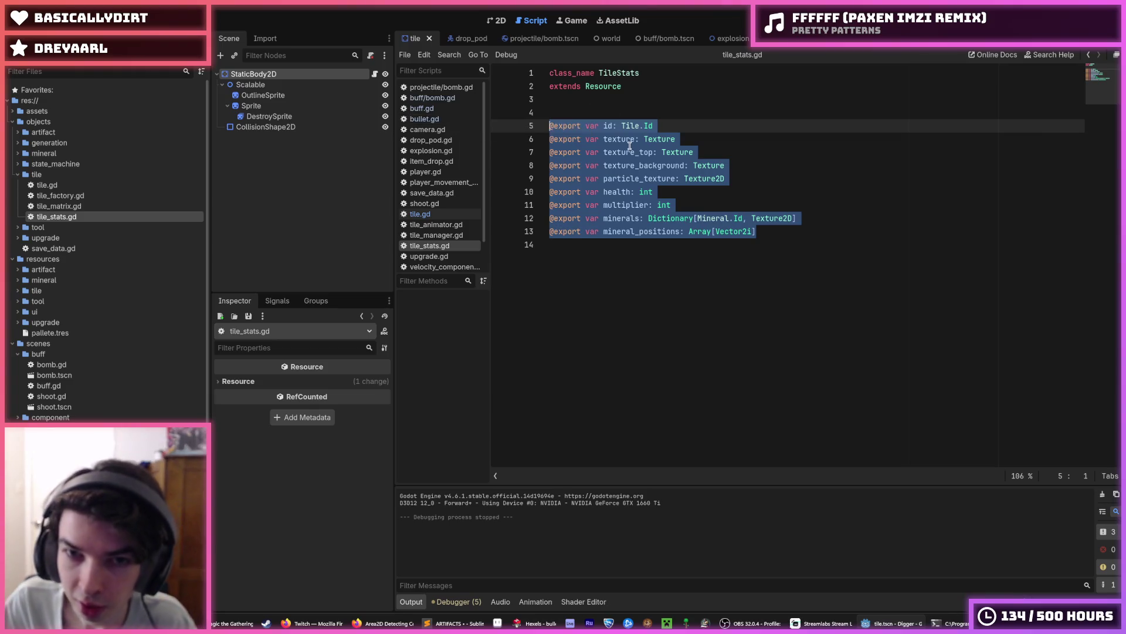
click(614, 134)
double_click(613, 135)
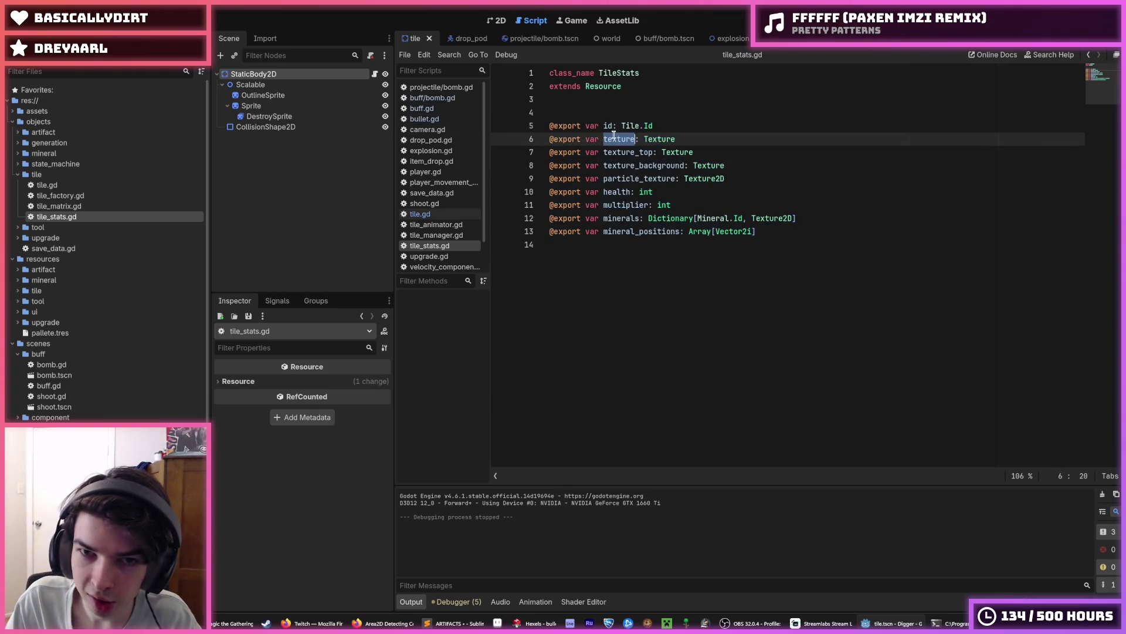
double_click(620, 190)
double_click(616, 217)
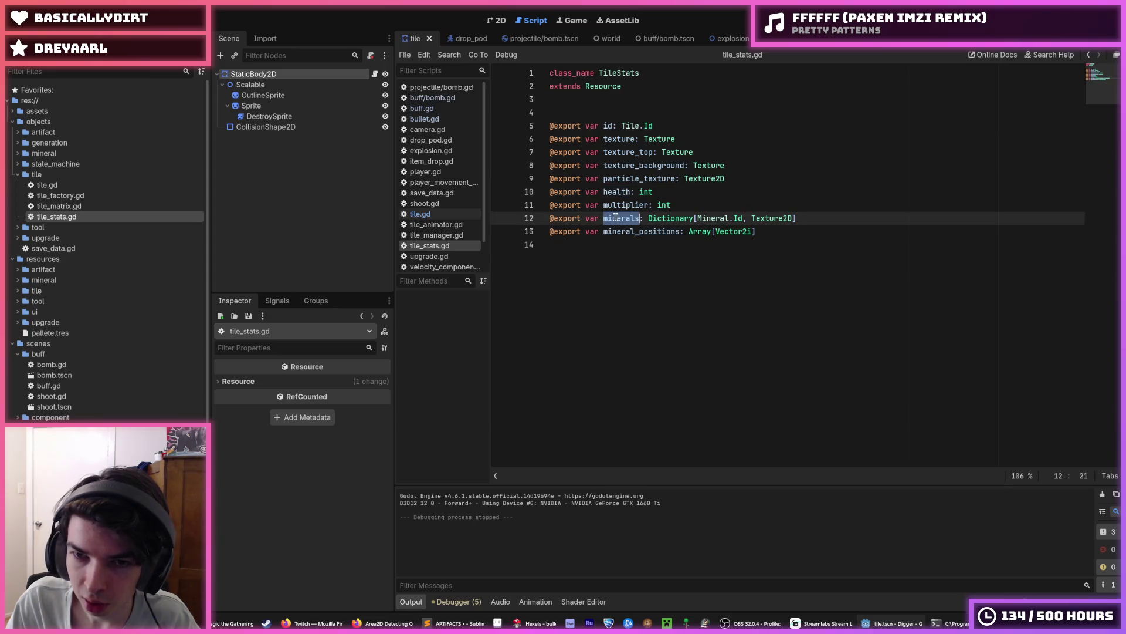
click(816, 219)
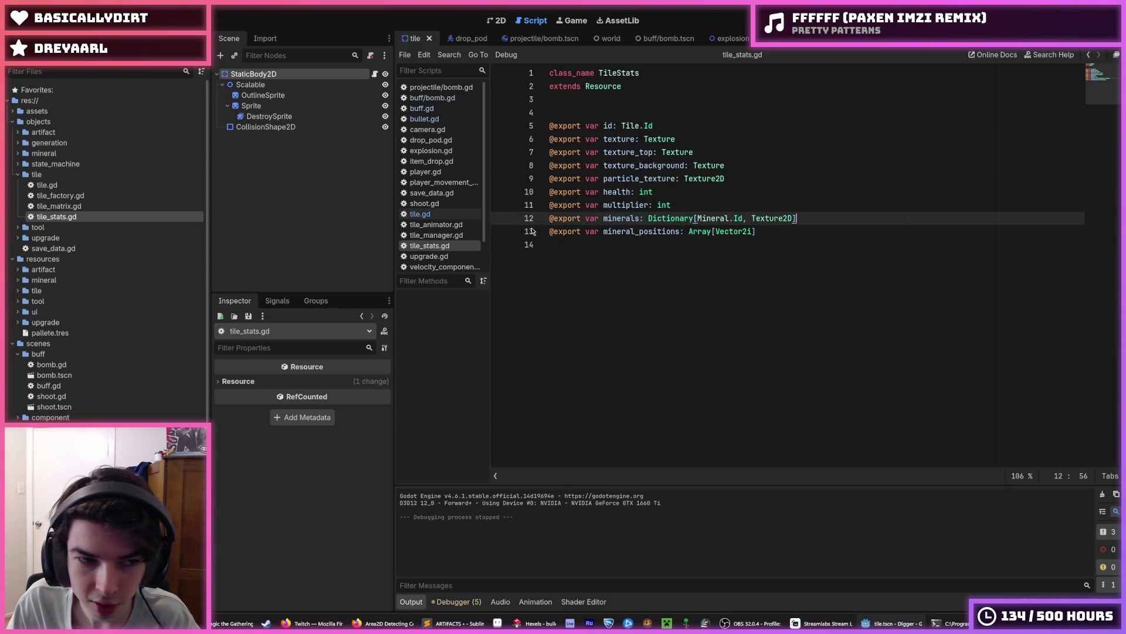
scroll(166, 234, down, 1)
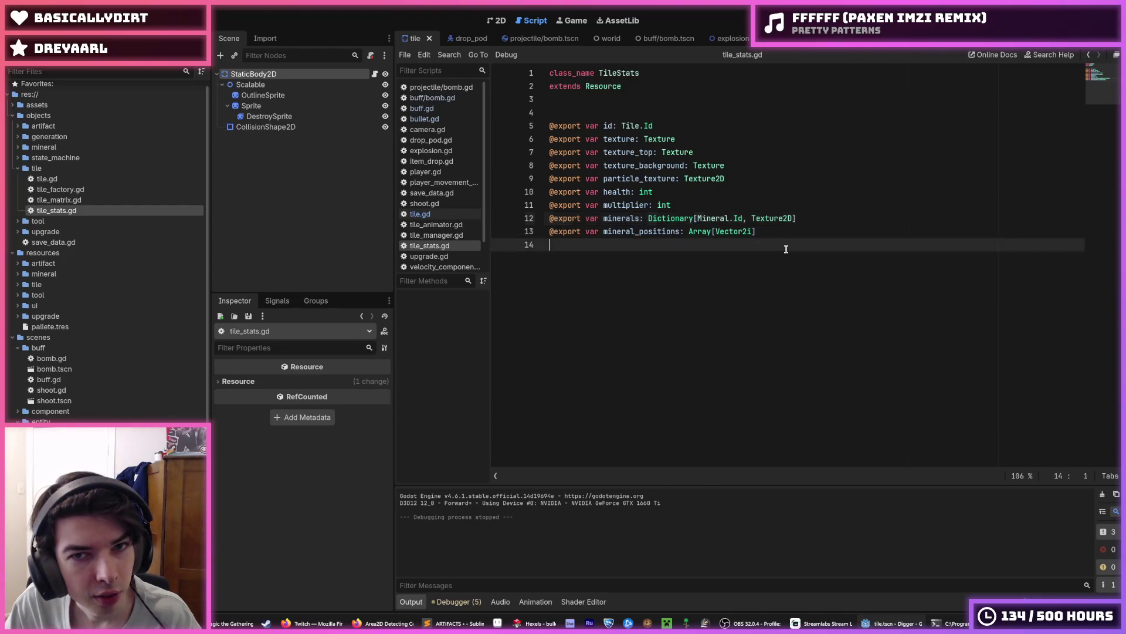
drag(786, 248, 521, 66)
click(681, 166)
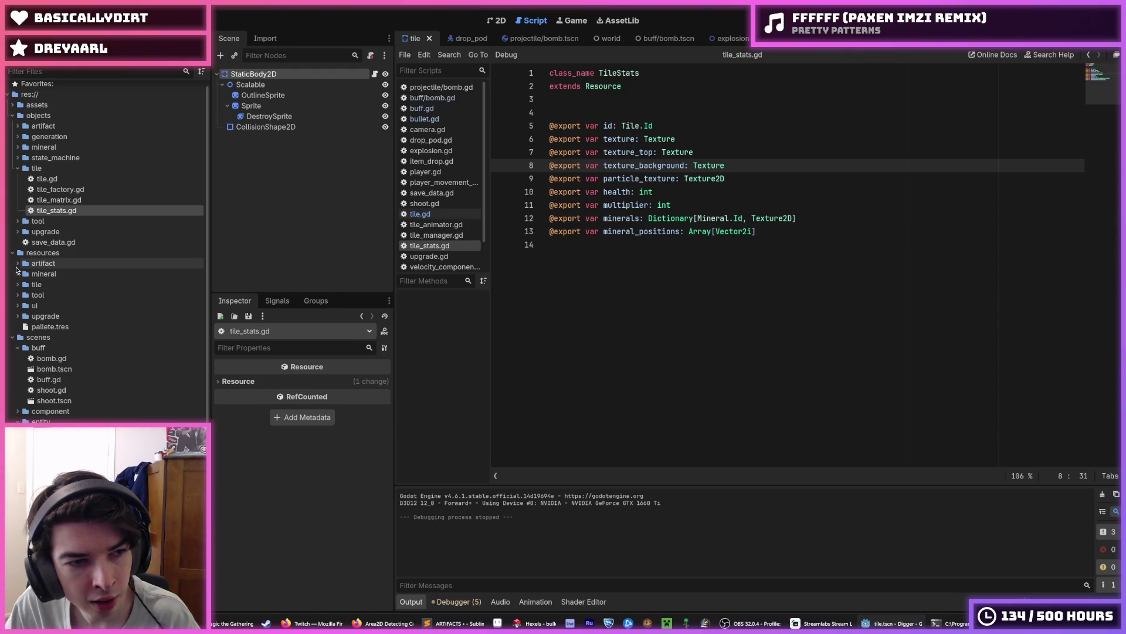
click(33, 296)
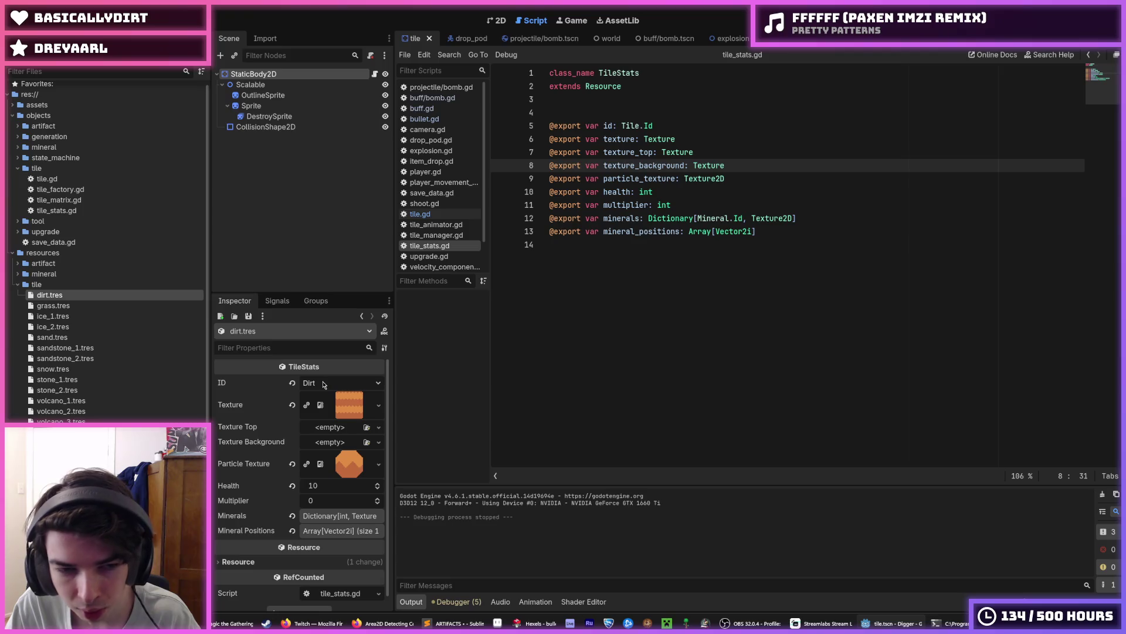
Review the tile ID dropdown options, leaving the ID set to Dirt
click(324, 385)
click(317, 385)
click(318, 385)
click(317, 384)
click(327, 385)
click(327, 386)
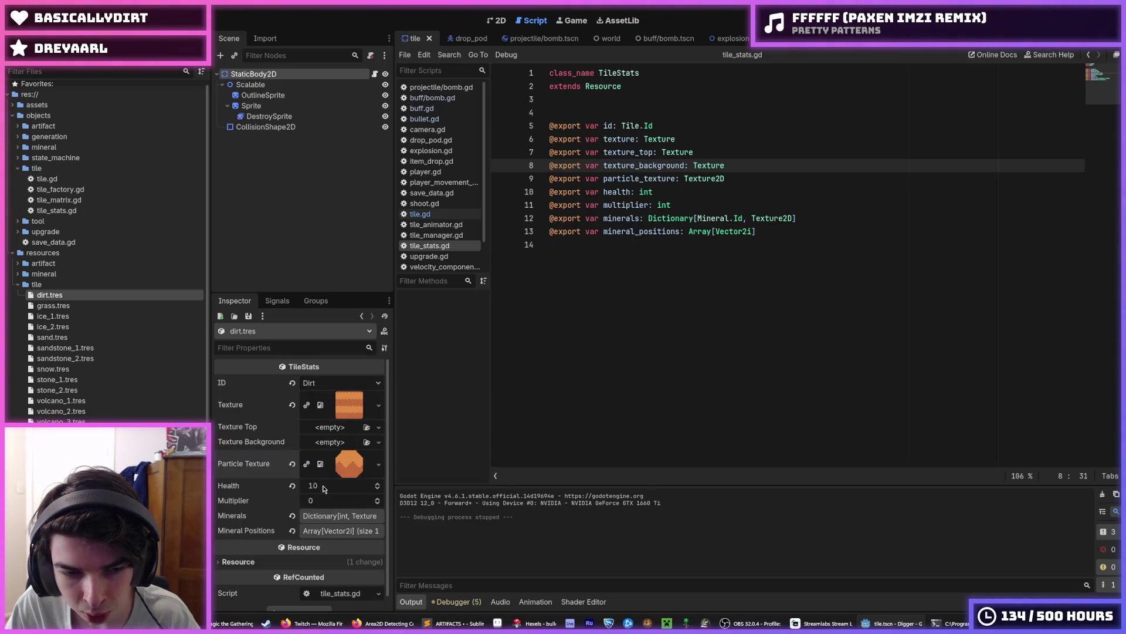
Inspect the grass, ice, sand, sandstone, snow, stone and volcano tile resources in turn
click(77, 306)
click(81, 317)
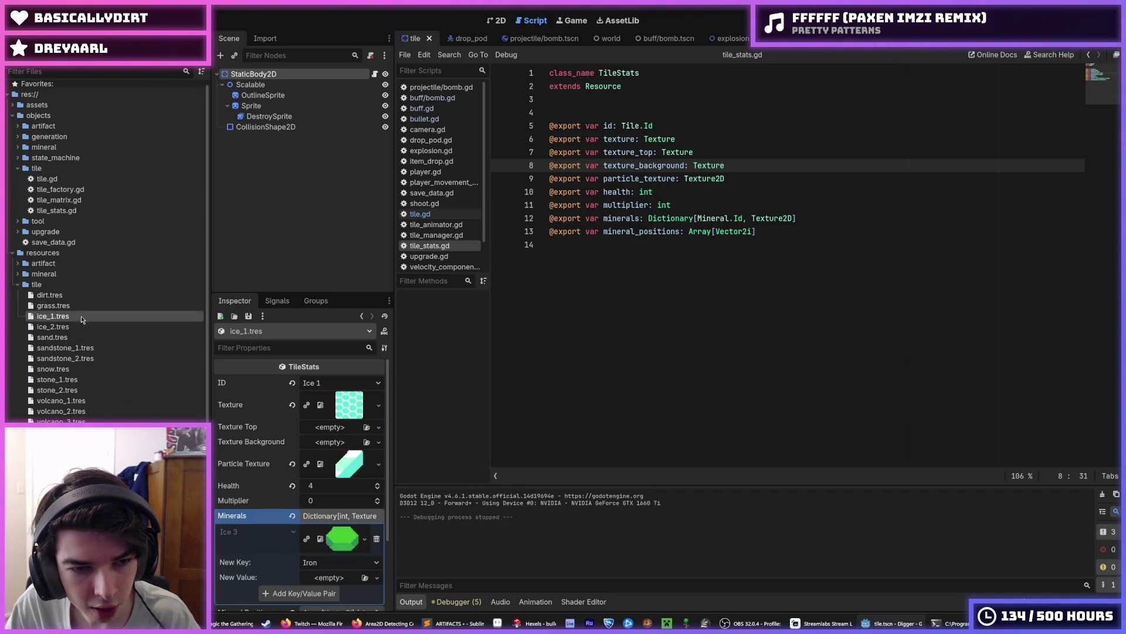
click(83, 325)
click(84, 336)
click(87, 348)
click(89, 357)
click(92, 369)
click(94, 379)
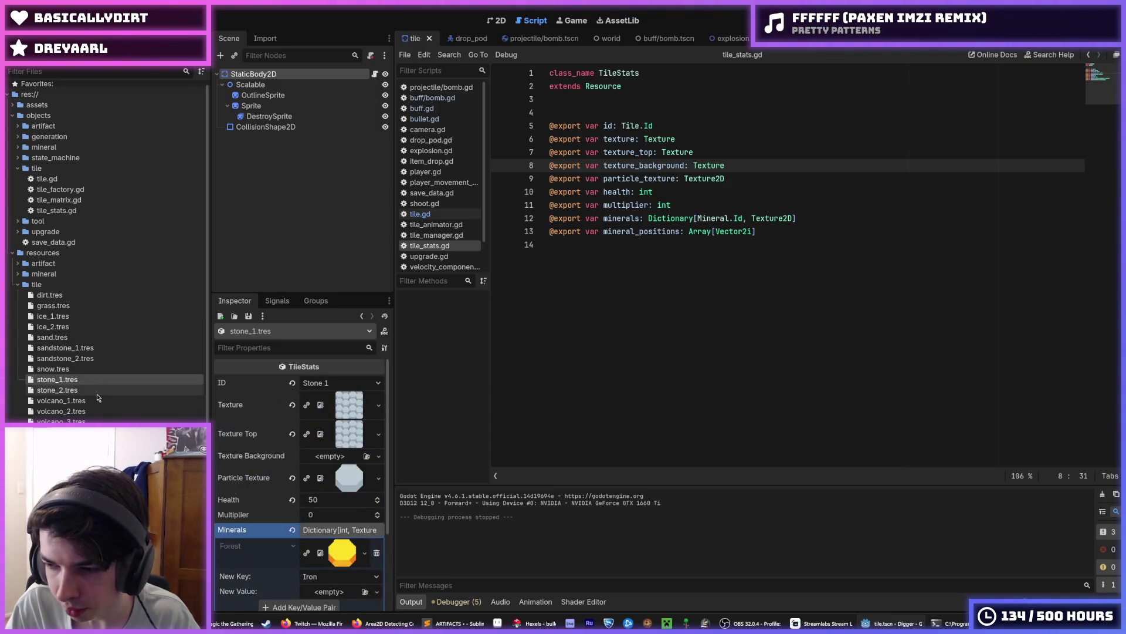
click(95, 389)
click(97, 406)
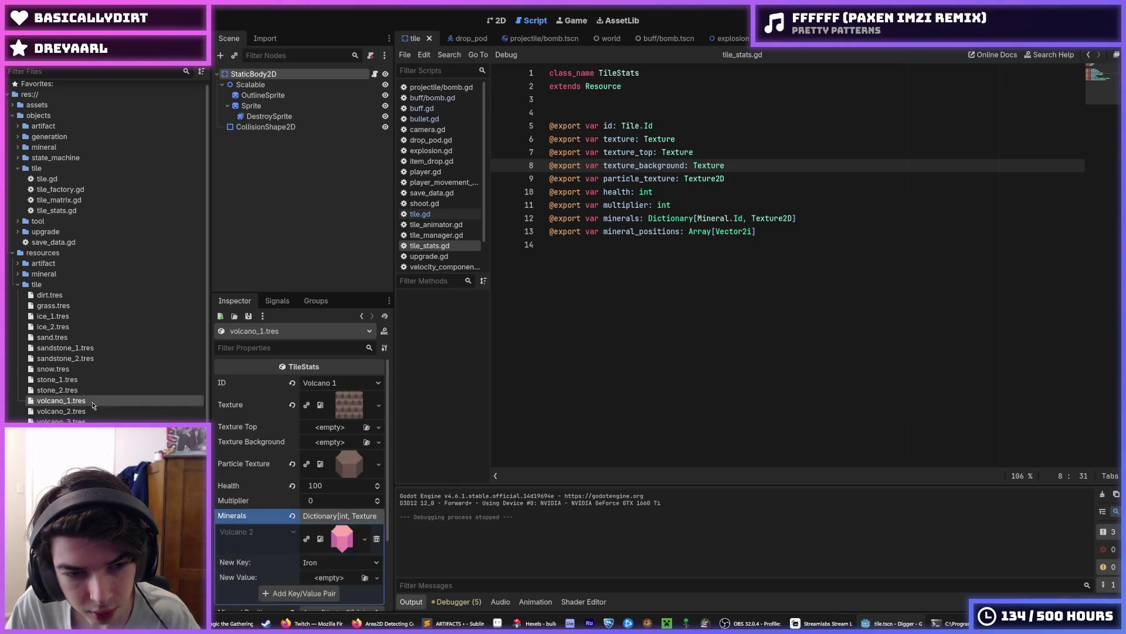
click(96, 418)
click(91, 410)
Step back through the tile resources in reverse order, ending on dirt.tres
click(89, 400)
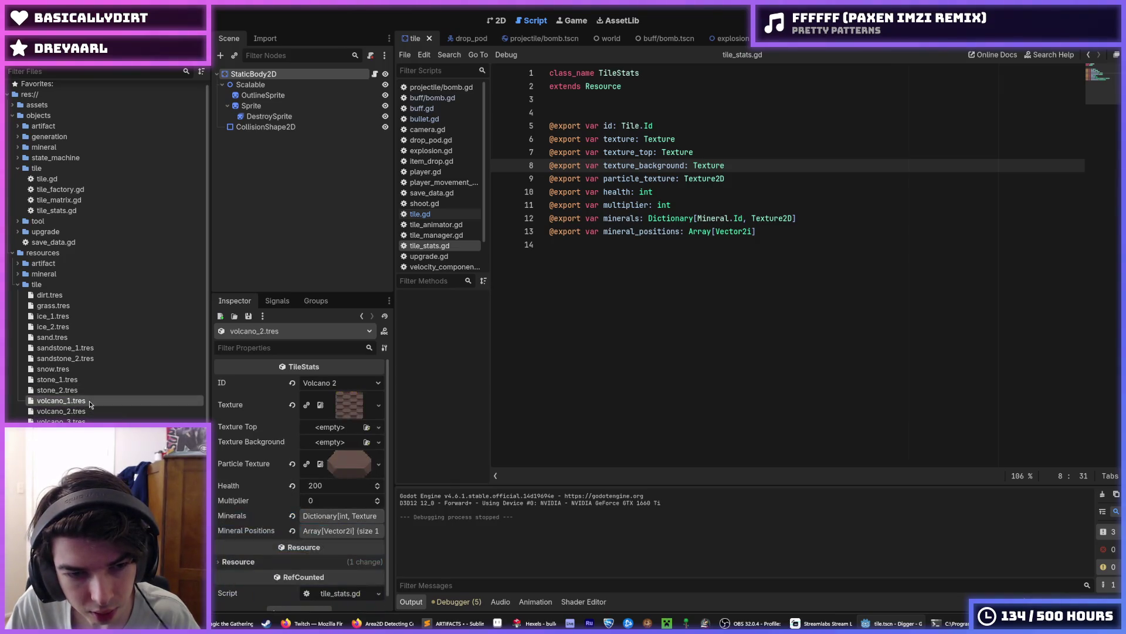
click(84, 390)
click(82, 379)
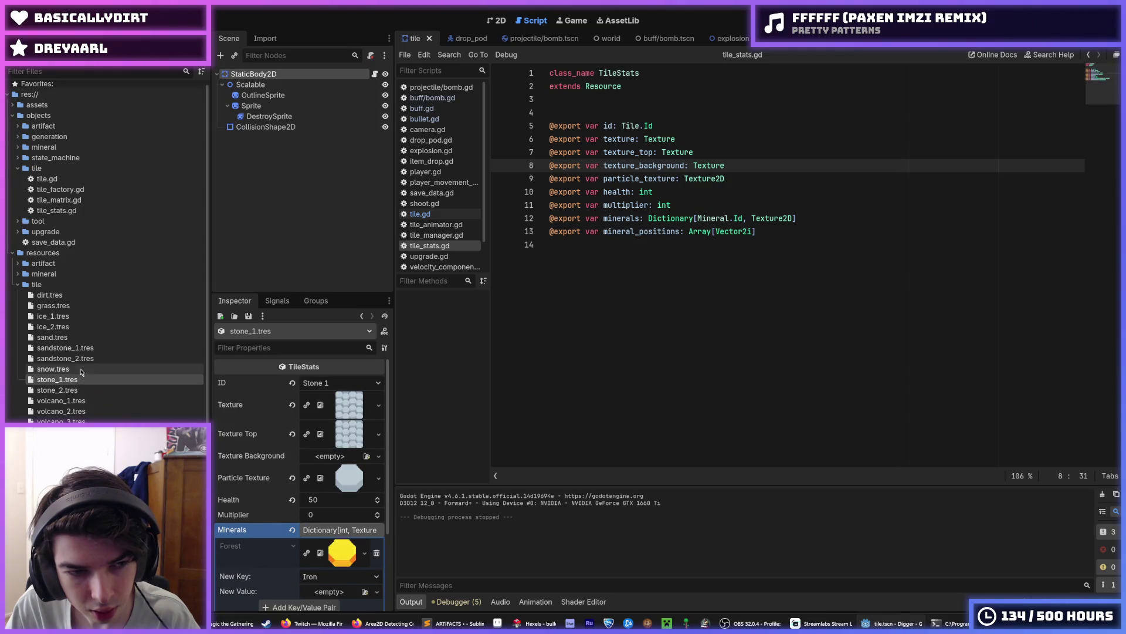
click(80, 368)
click(82, 357)
click(84, 347)
click(77, 327)
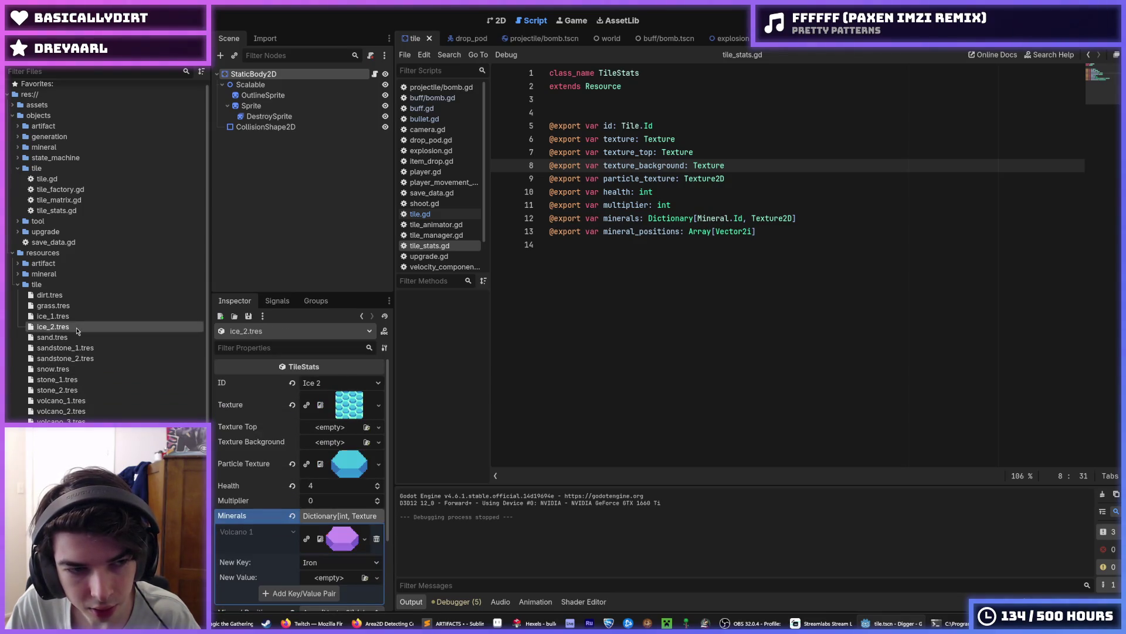
click(74, 317)
click(70, 305)
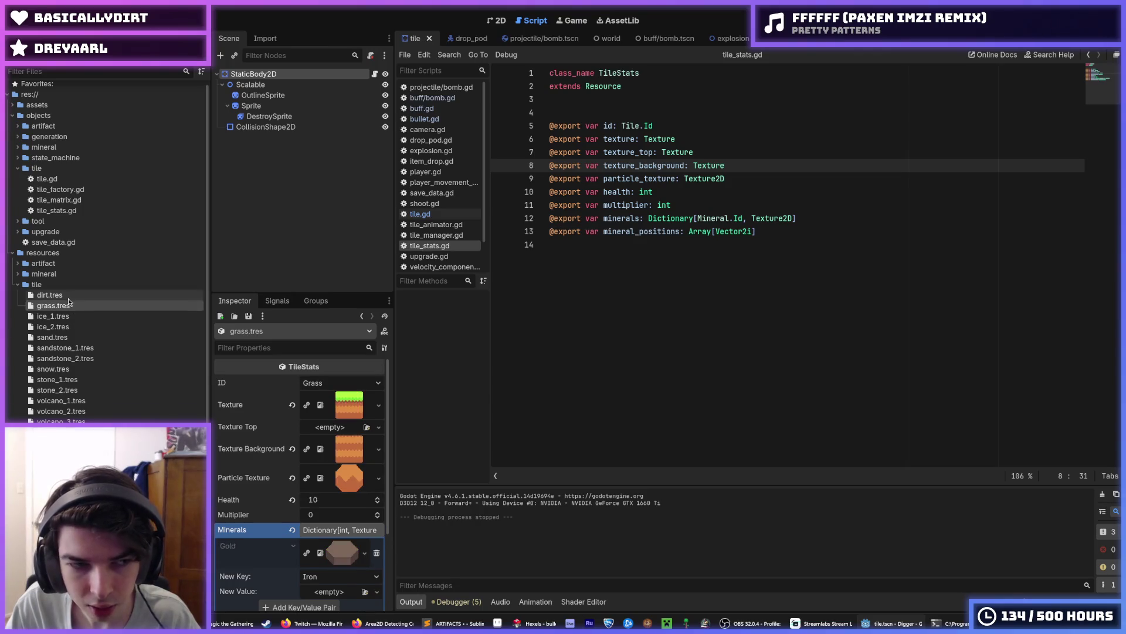
click(69, 297)
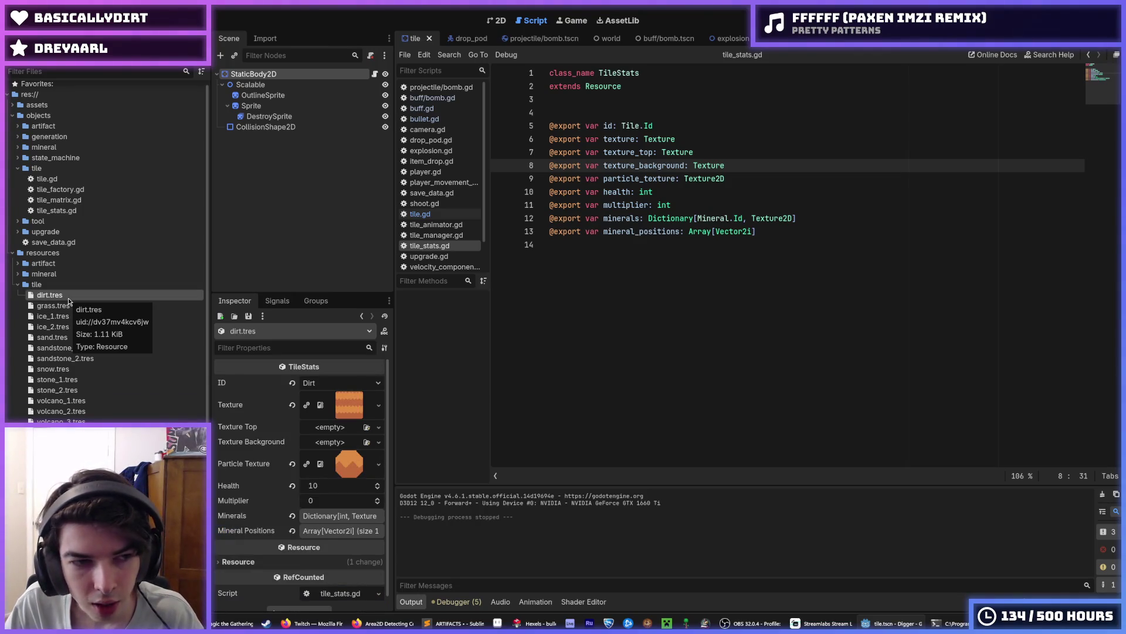
Select grass.tres and open the tile.gd script
click(76, 304)
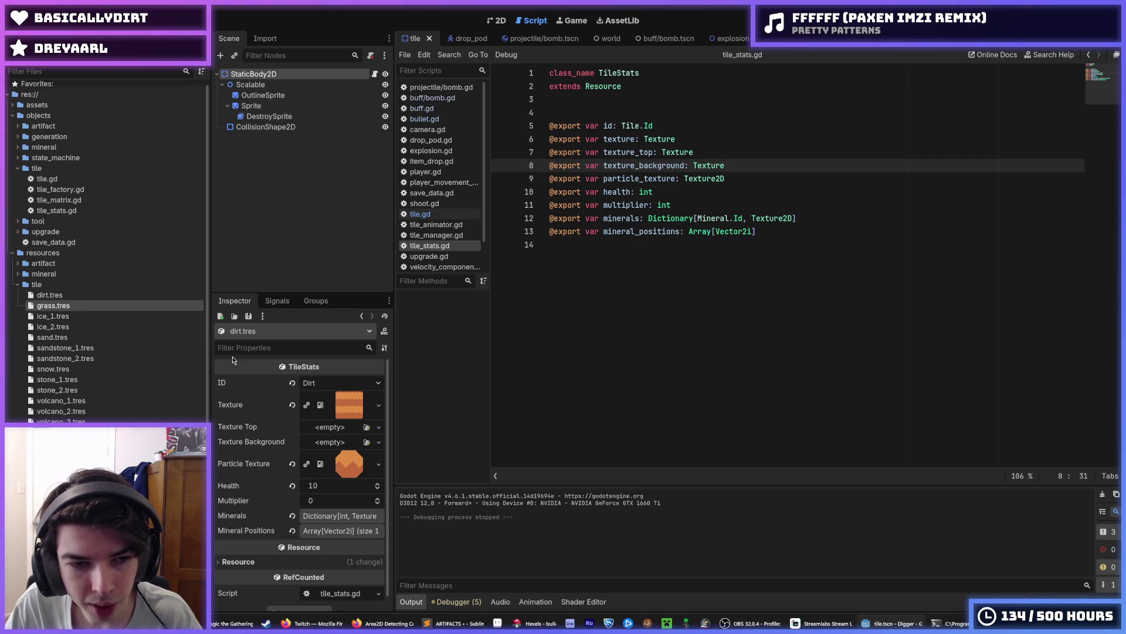
click(633, 291)
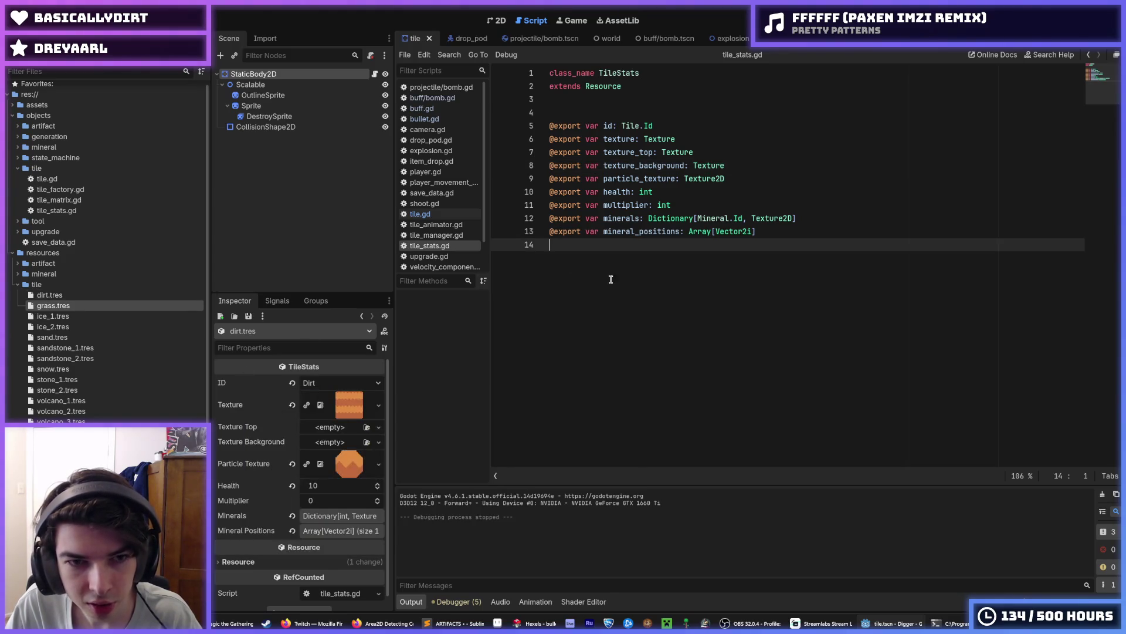
click(476, 213)
scroll(642, 274, up, 15)
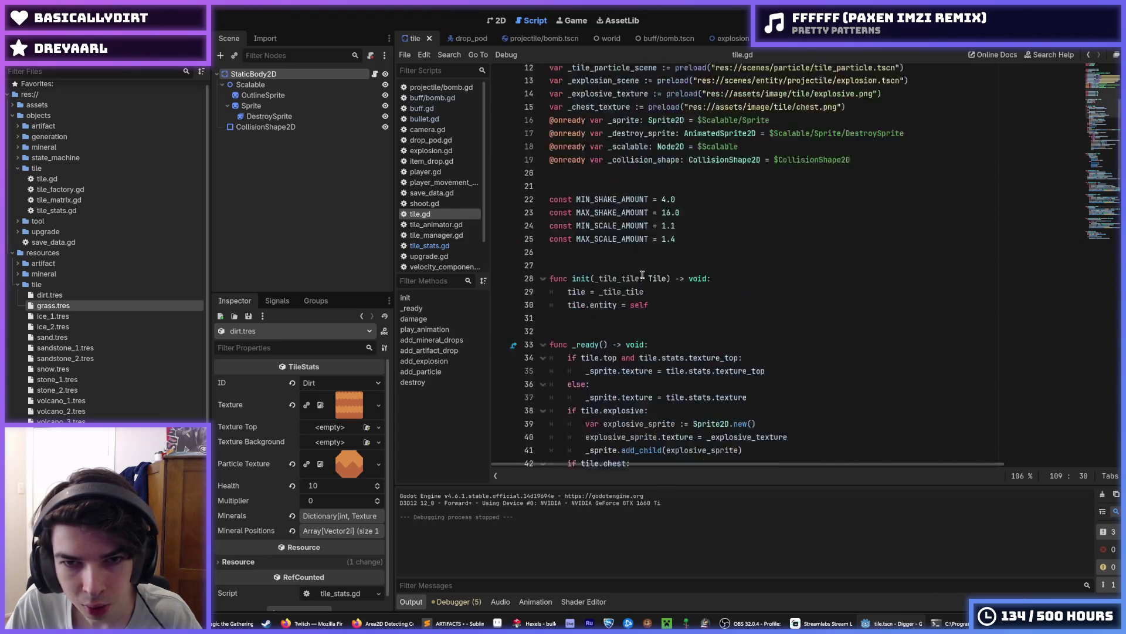
Read through tile.gd, checking the _tile_tile parameter, the Tile type on line 28, and line 36's else
scroll(643, 274, up, 4)
scroll(642, 274, down, 4)
scroll(673, 263, up, 2)
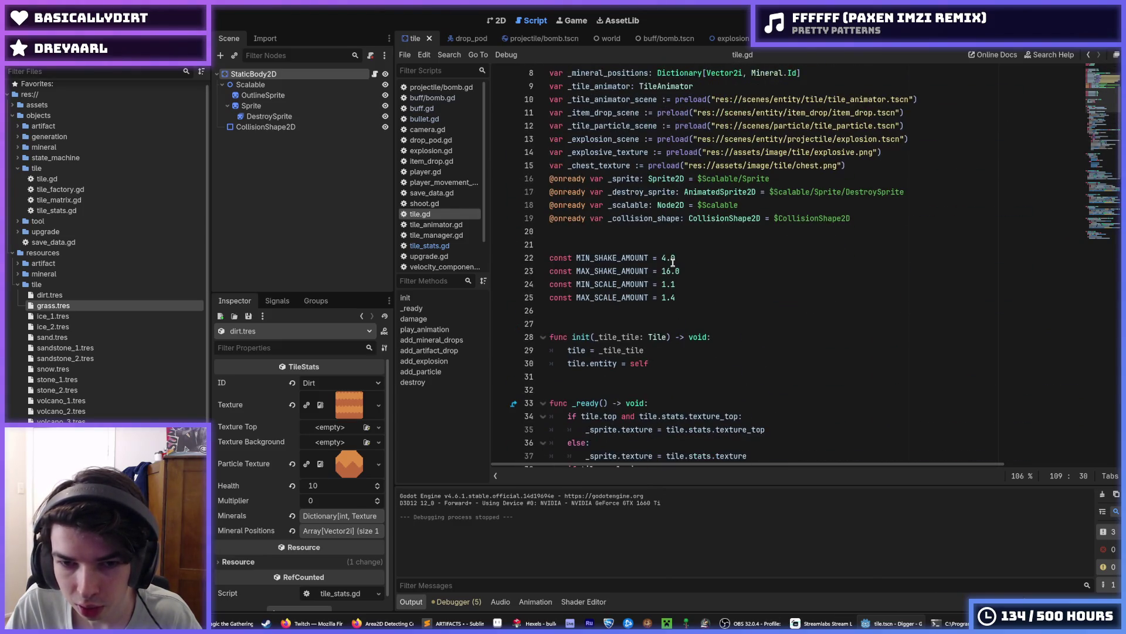
scroll(626, 254, down, 3)
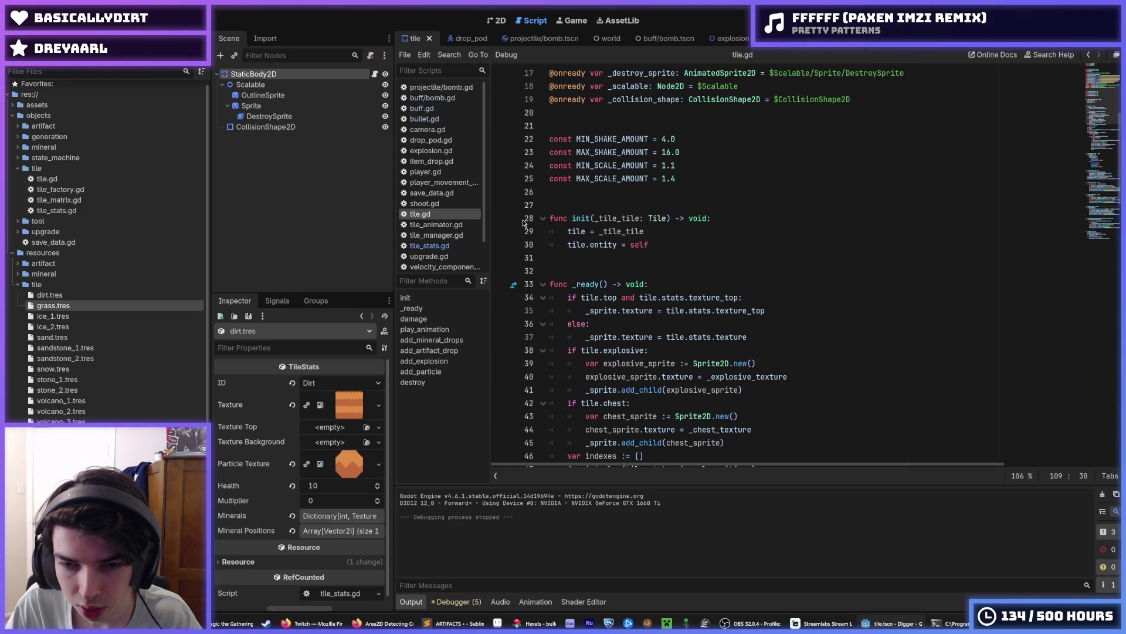
double_click(614, 218)
scroll(616, 223, up, 3)
click(655, 336)
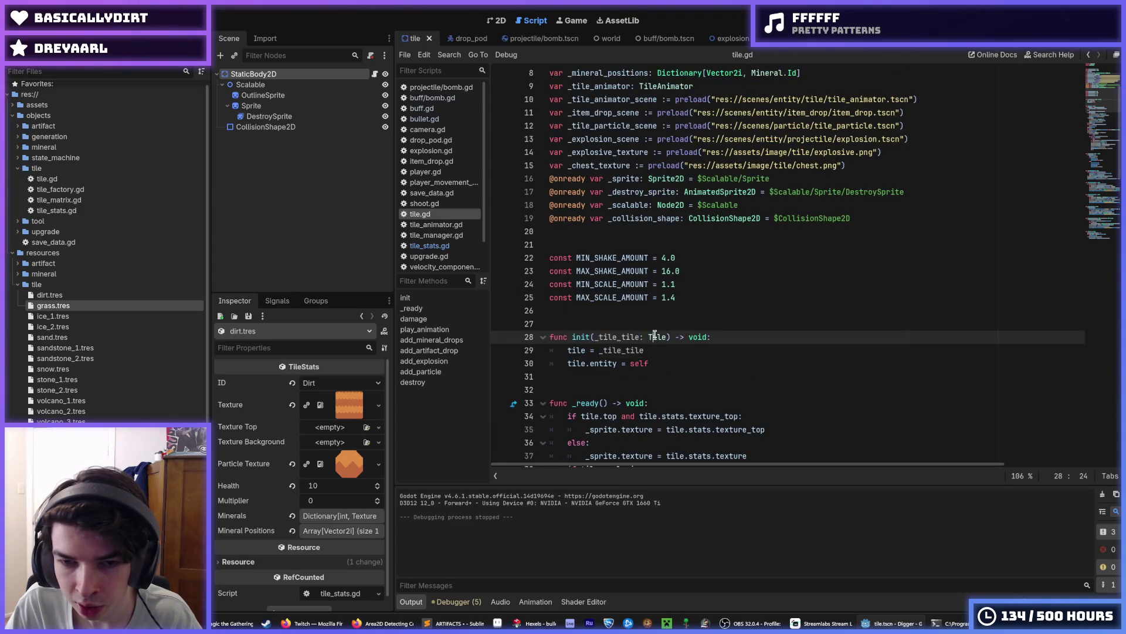
scroll(656, 336, down, 16)
click(588, 261)
scroll(611, 270, up, 11)
click(761, 246)
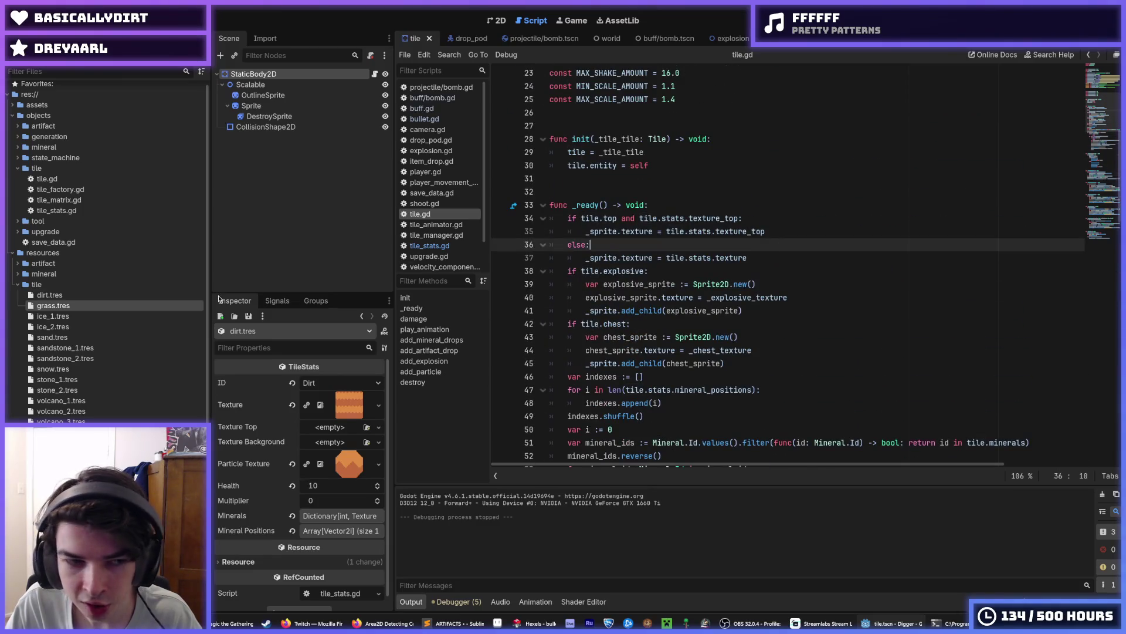
Inspect the grass, ice_1 and dirt tile stats, then return to tile_stats.gd
click(51, 306)
click(51, 316)
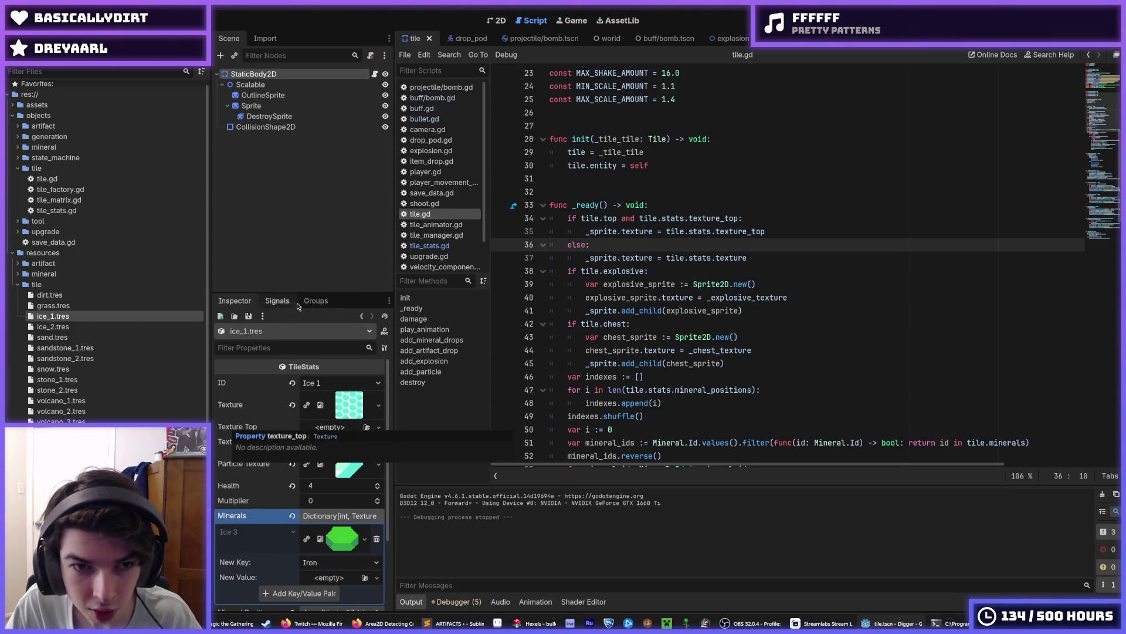
scroll(587, 264, down, 3)
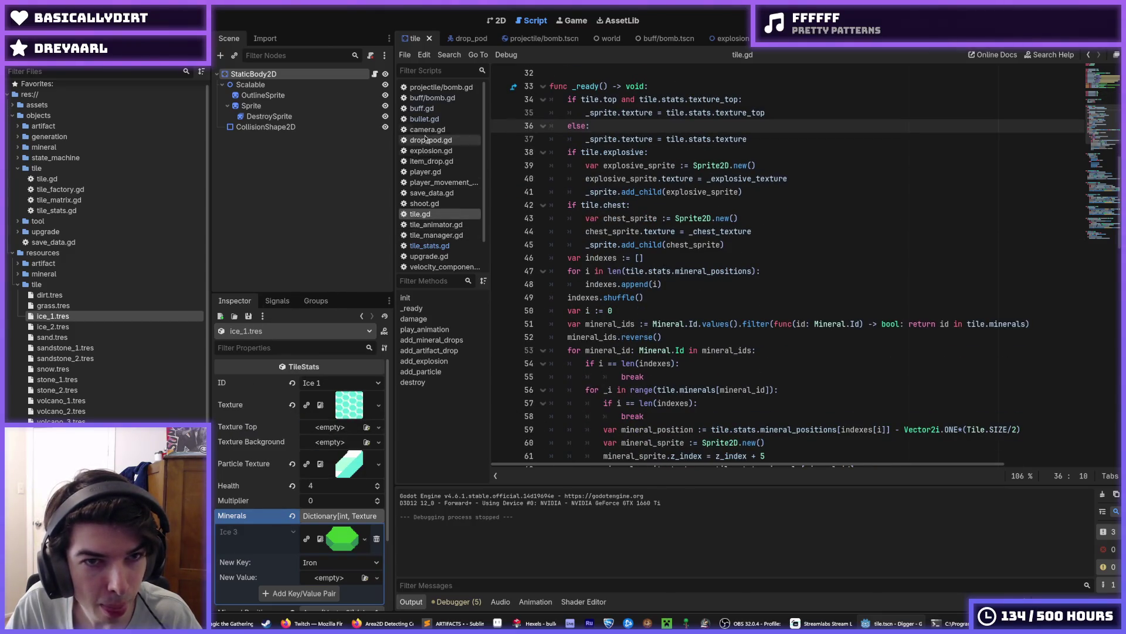
click(50, 295)
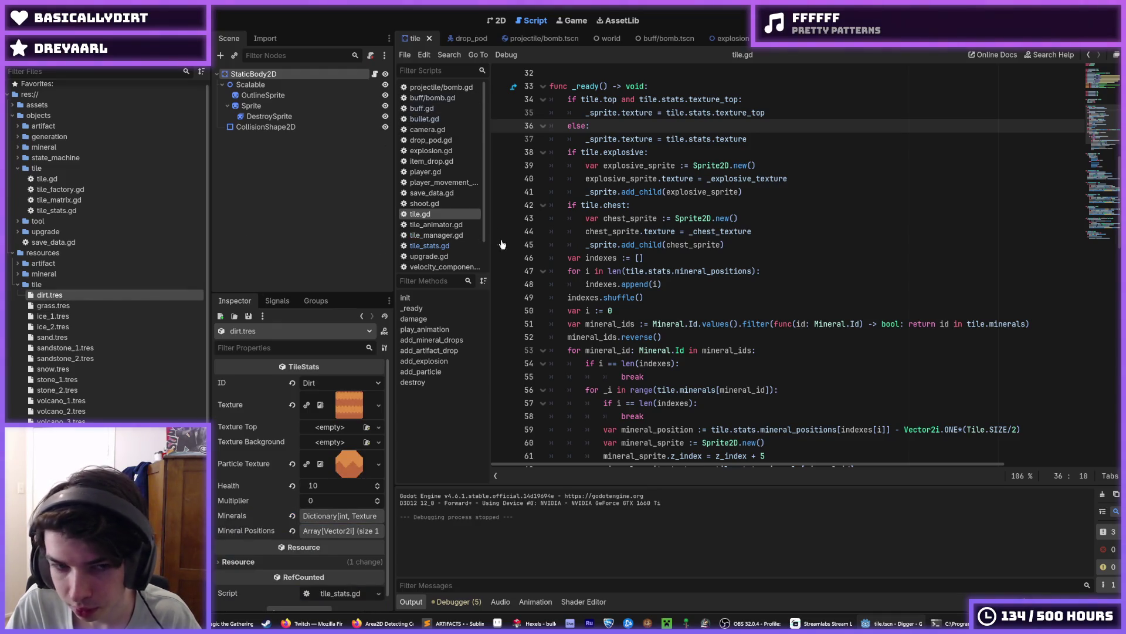
click(426, 249)
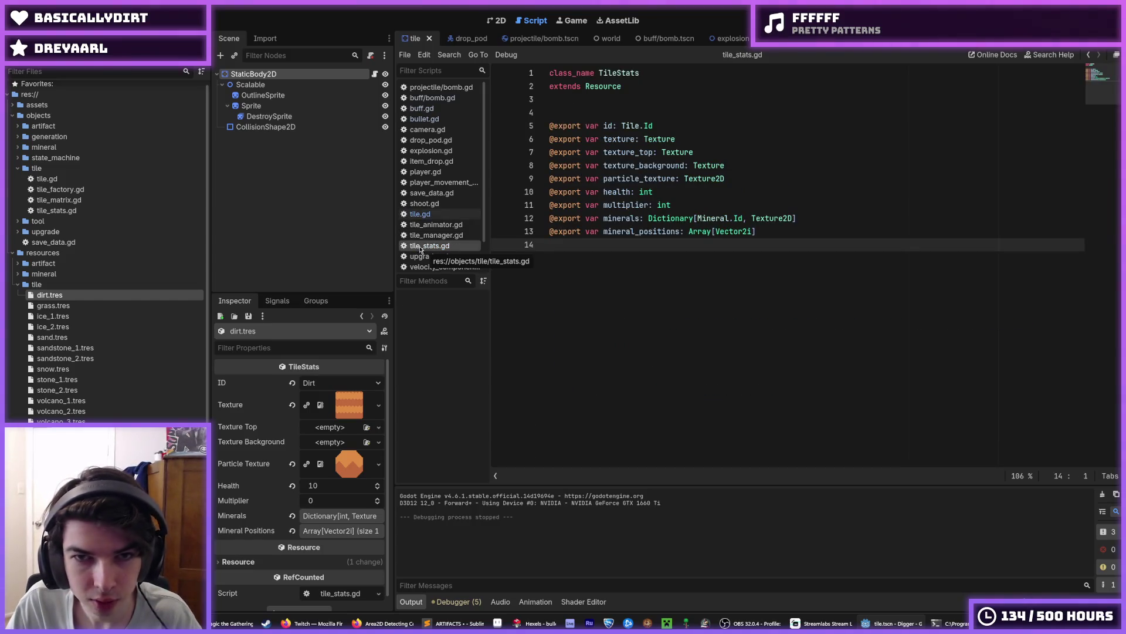
Inspect grass.tres, ice_1.tres and ice_2.tres, reviewing Ice 2's health 4 and mineral entry
click(71, 307)
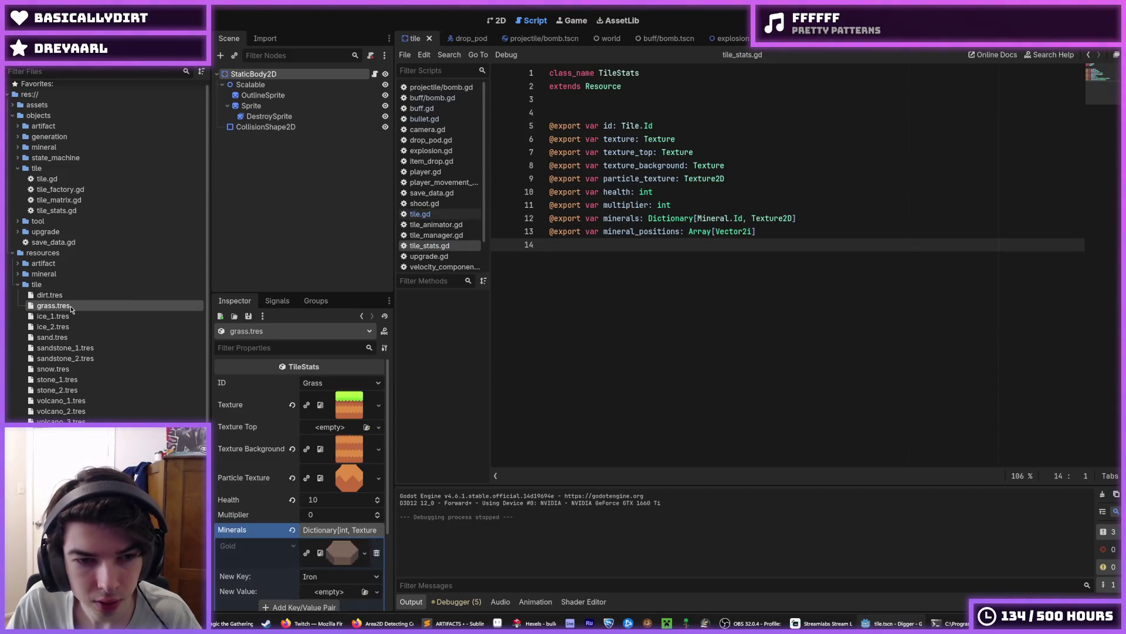
click(73, 317)
click(78, 327)
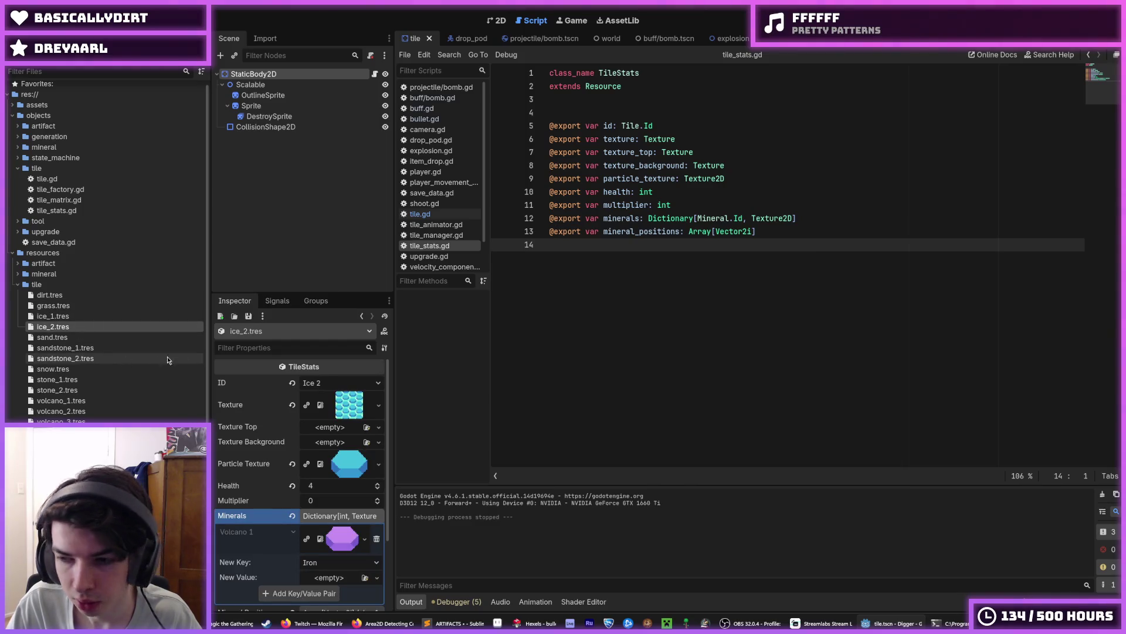
scroll(208, 405, down, 3)
scroll(234, 410, down, 1)
scroll(235, 410, up, 1)
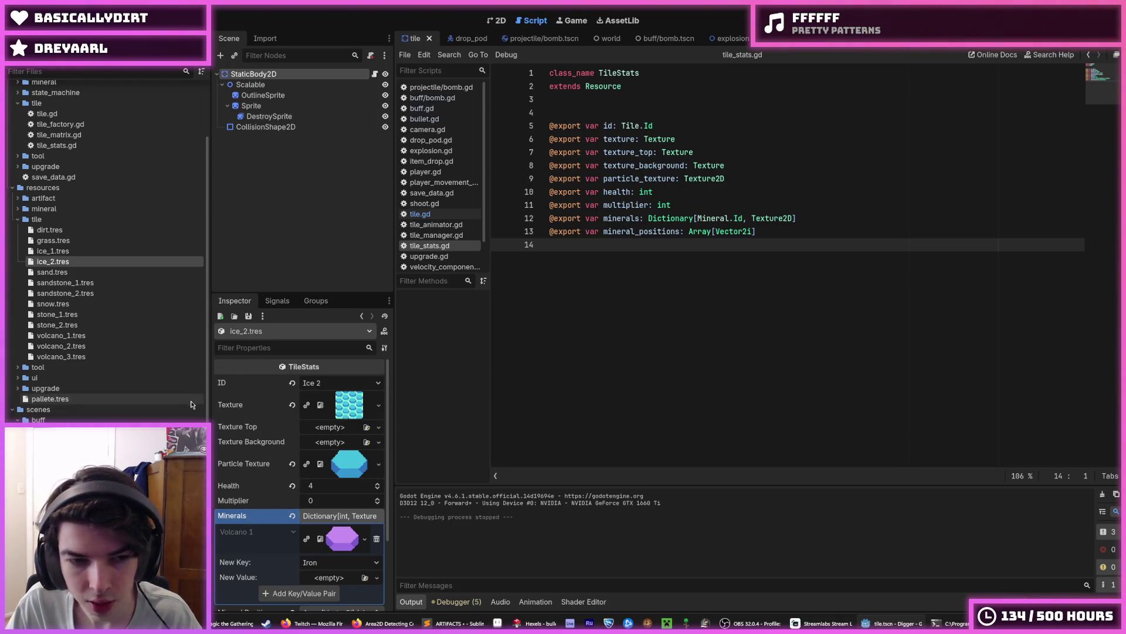
scroll(80, 272, up, 3)
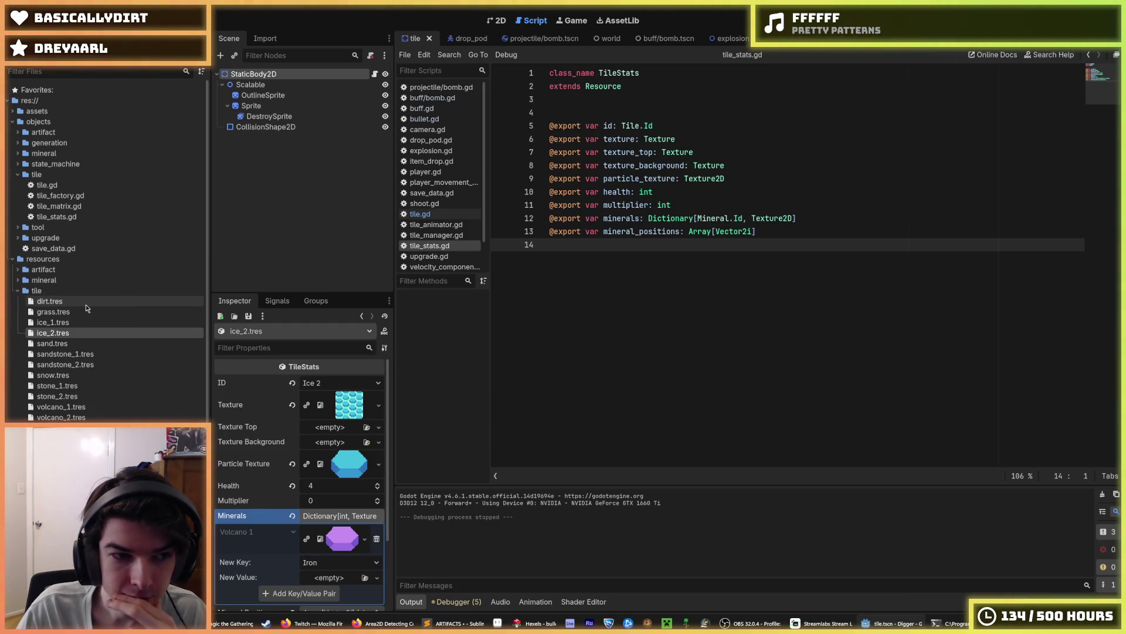
scroll(87, 308, down, 5)
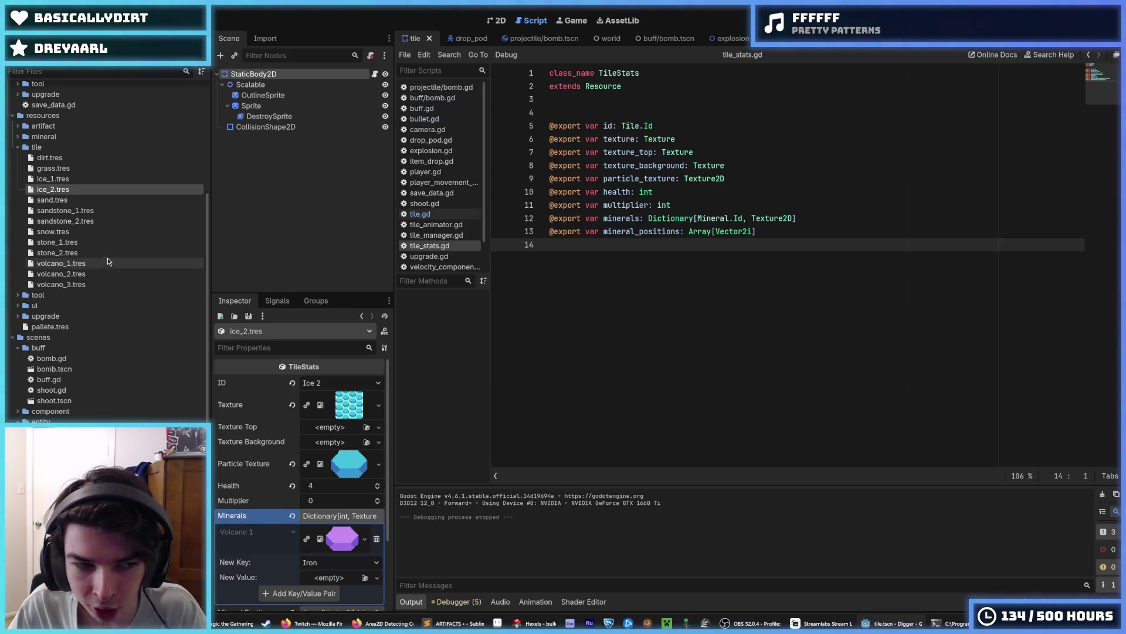
scroll(81, 279, up, 5)
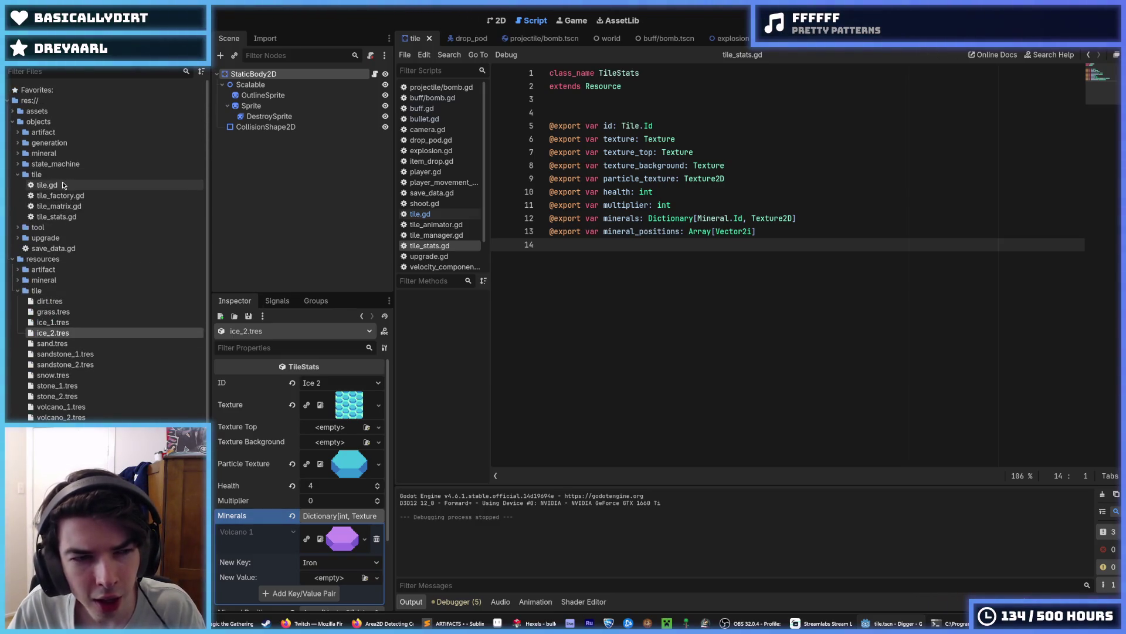
right_click(257, 75)
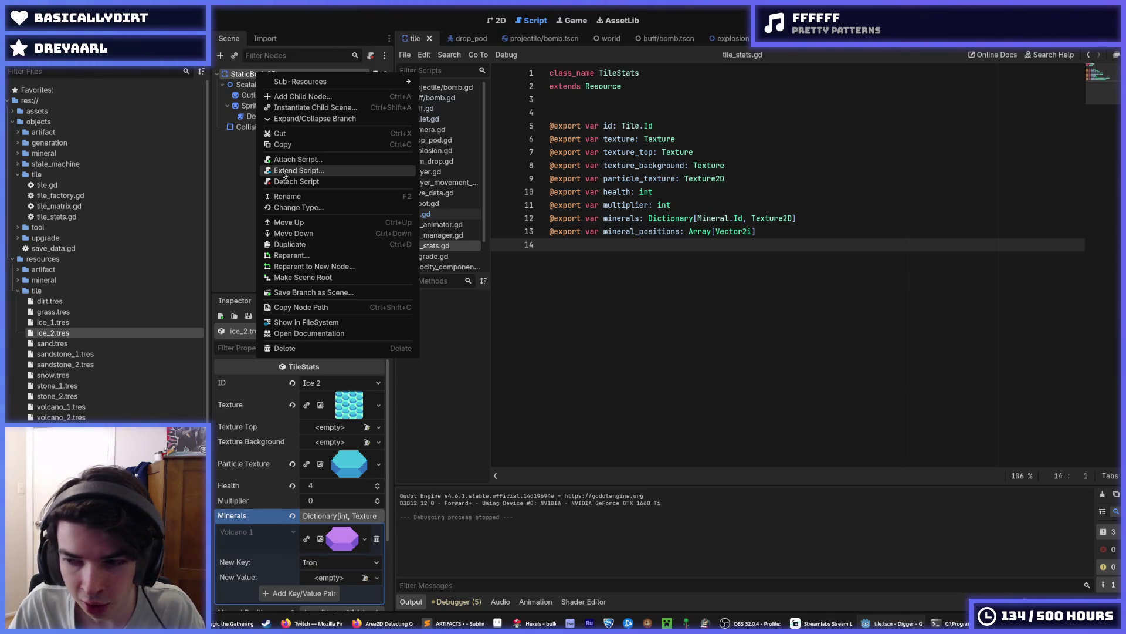
click(659, 304)
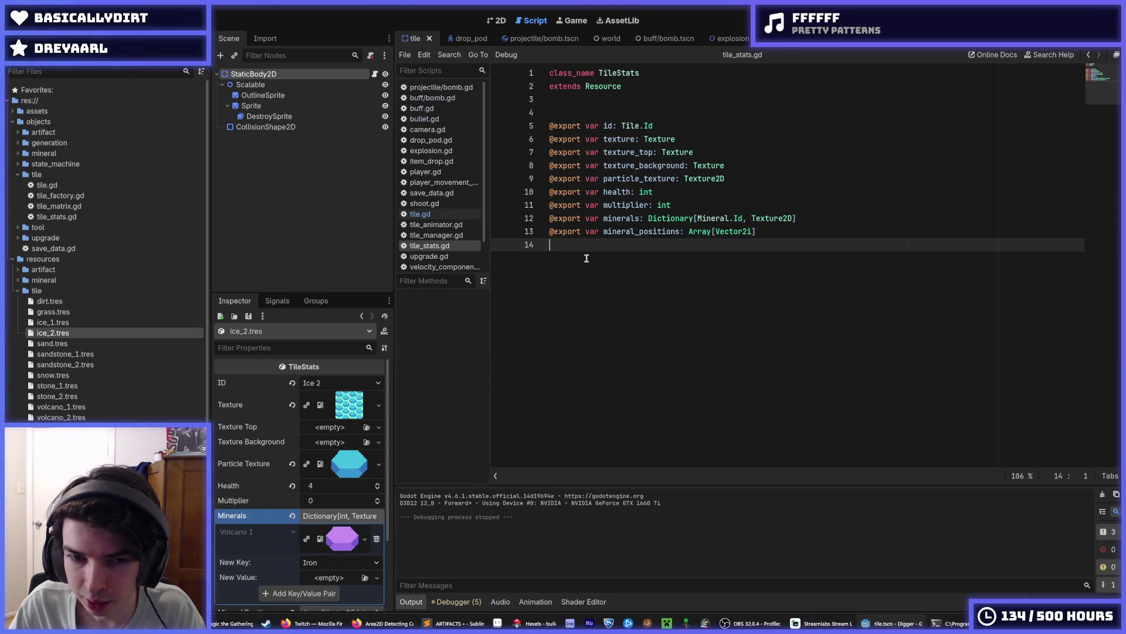
right_click(257, 75)
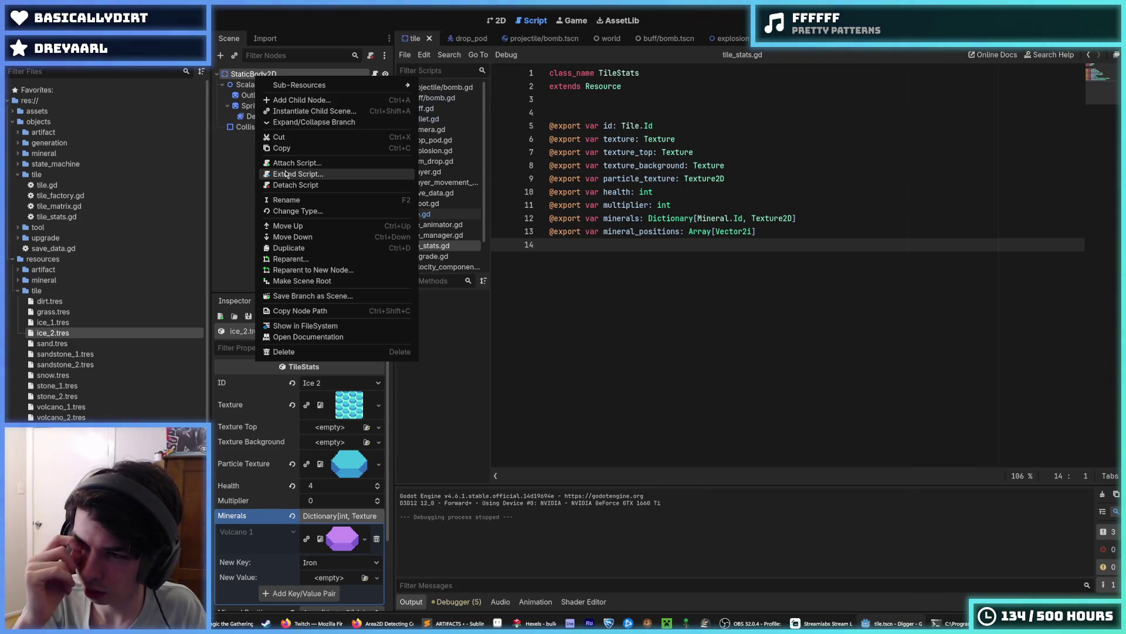
click(573, 289)
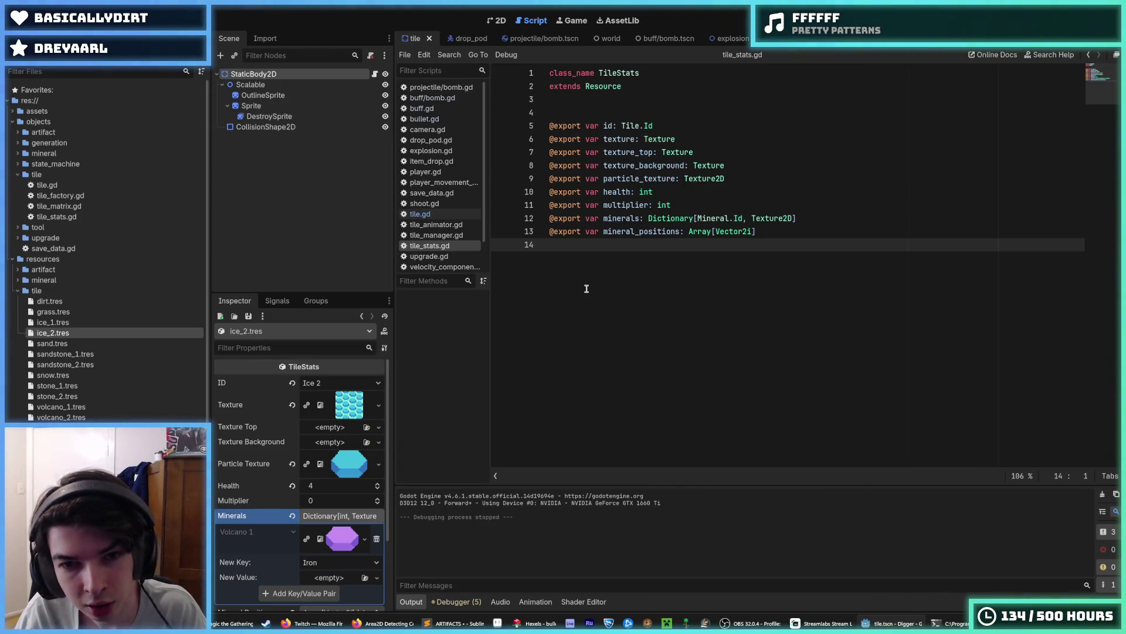
drag(615, 282, 499, 125)
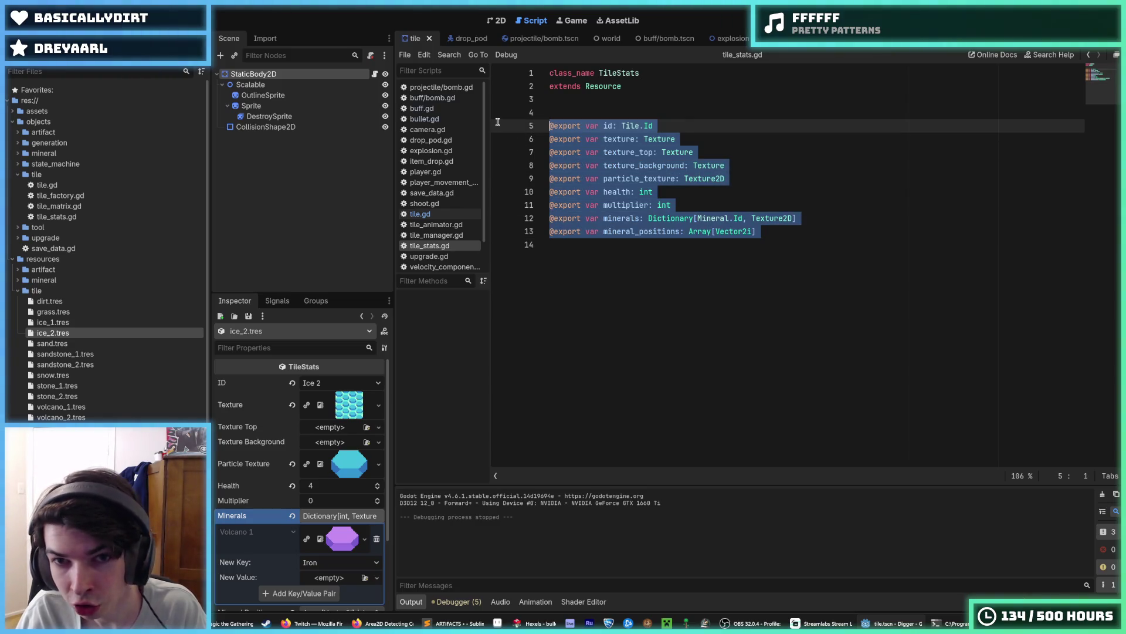
click(653, 295)
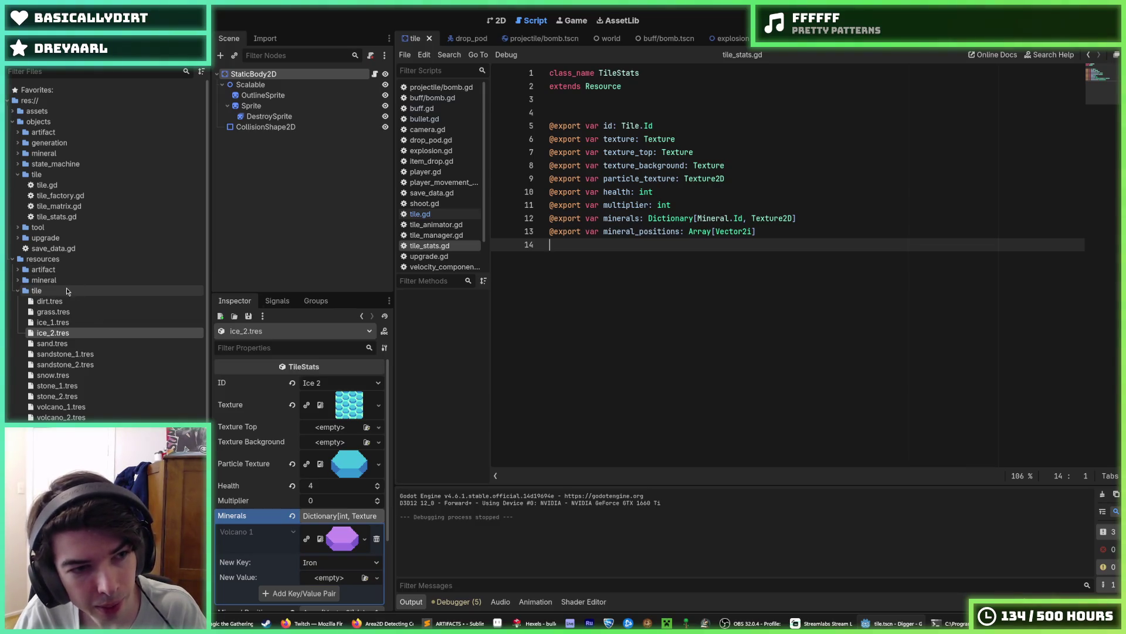
click(56, 216)
Change the texture, texture_top and texture_background types on lines 6–8 to Texture2D
mouse_move(728, 178)
mouse_down()
mouse_move(693, 167)
mouse_move(725, 178)
mouse_move(682, 179)
mouse_up()
double_click(711, 178)
click(711, 178)
click(725, 178)
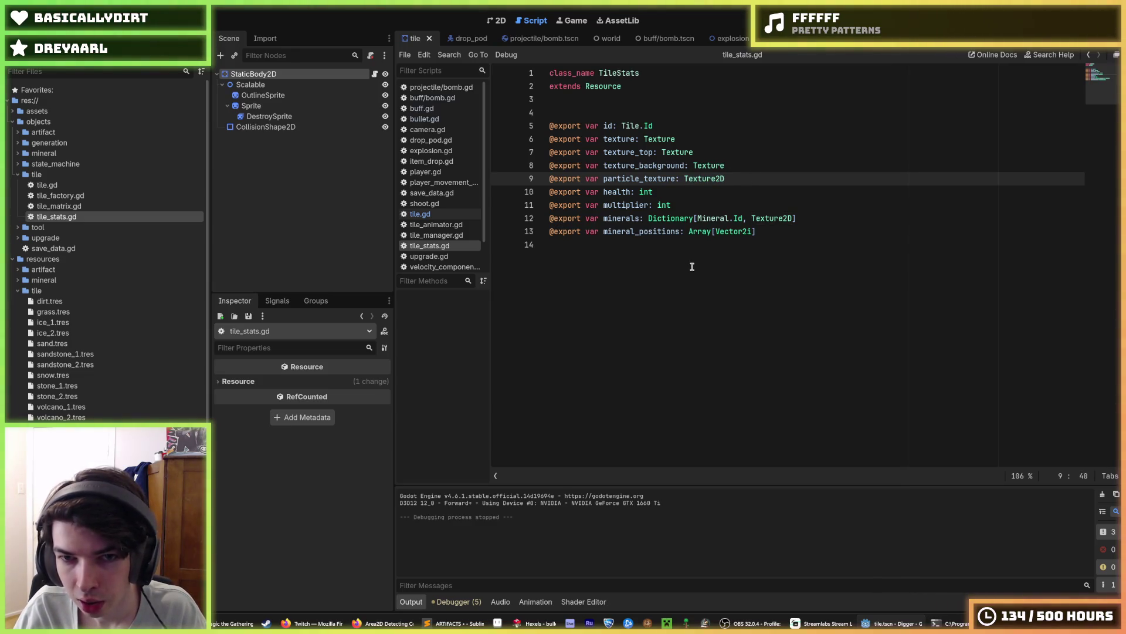
click(733, 167)
click(733, 178)
click(731, 167)
text(2D)
click(722, 153)
text(2D)
click(712, 141)
text(2)
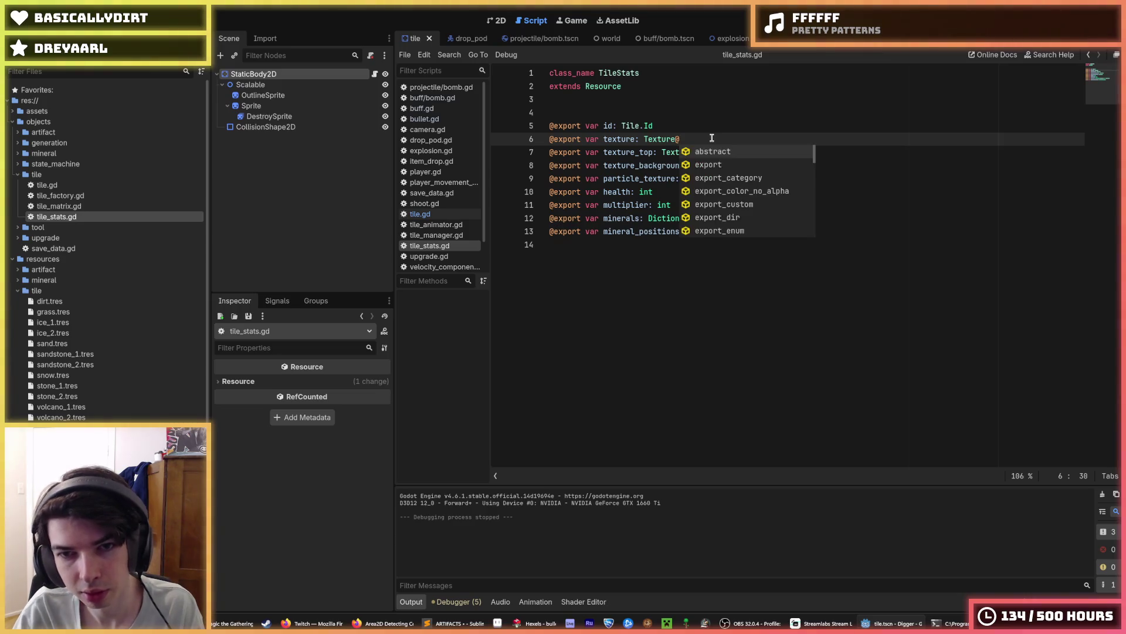
text(D)
Check the dirt tile's stats and the minerals and Array[Vector2i] types, then save tile_stats.gd
click(50, 301)
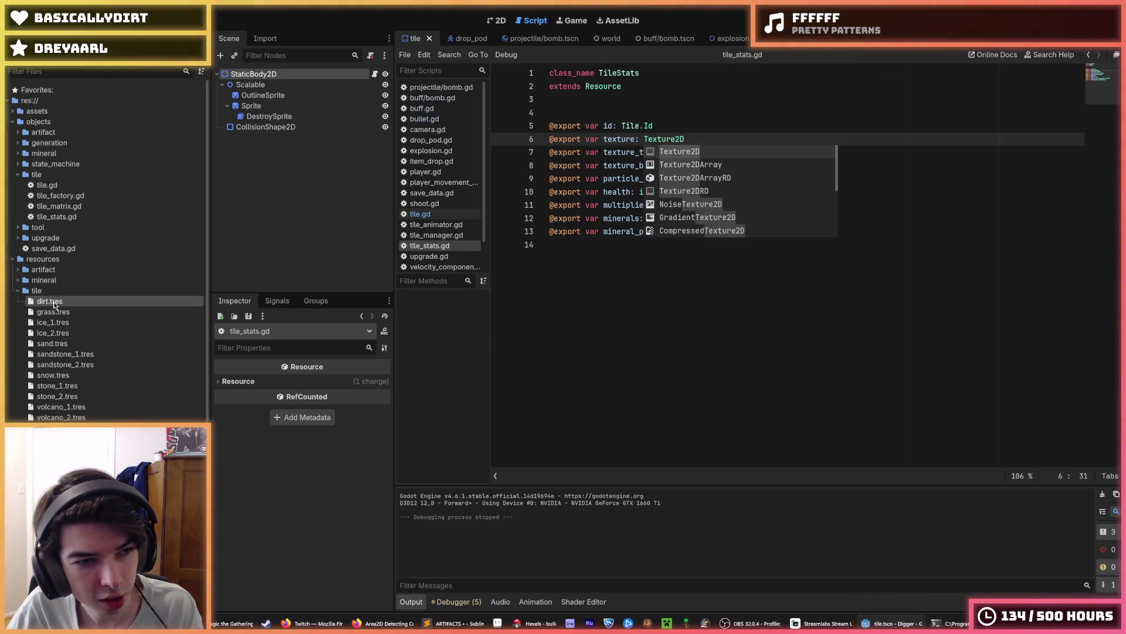
click(542, 323)
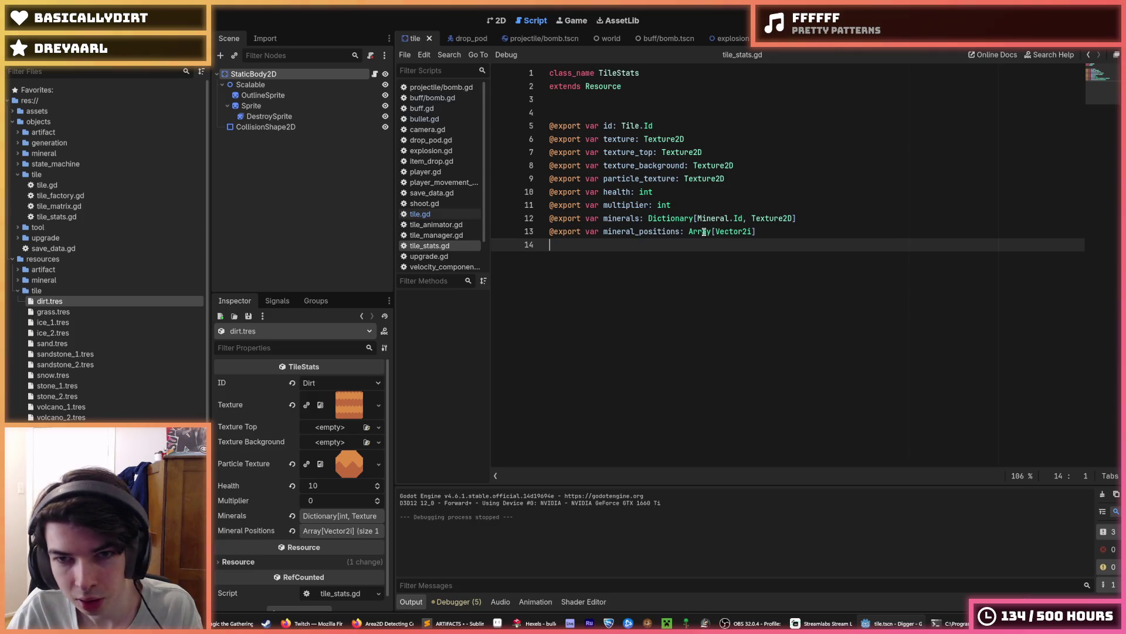
click(742, 179)
key(ctrl+shift+Left)
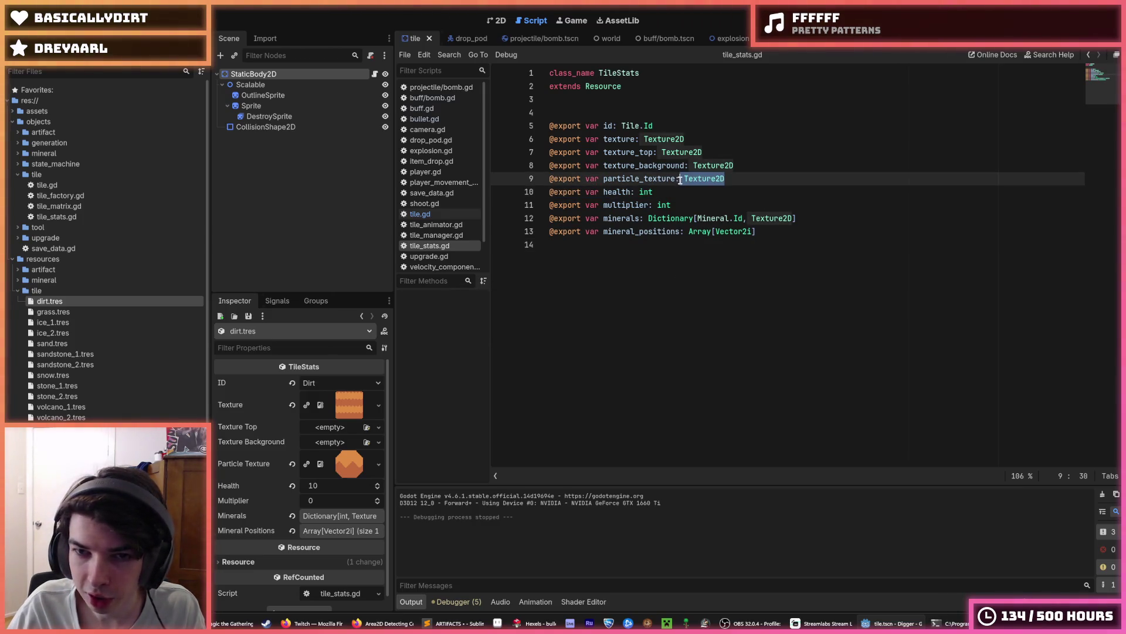
key(Left)
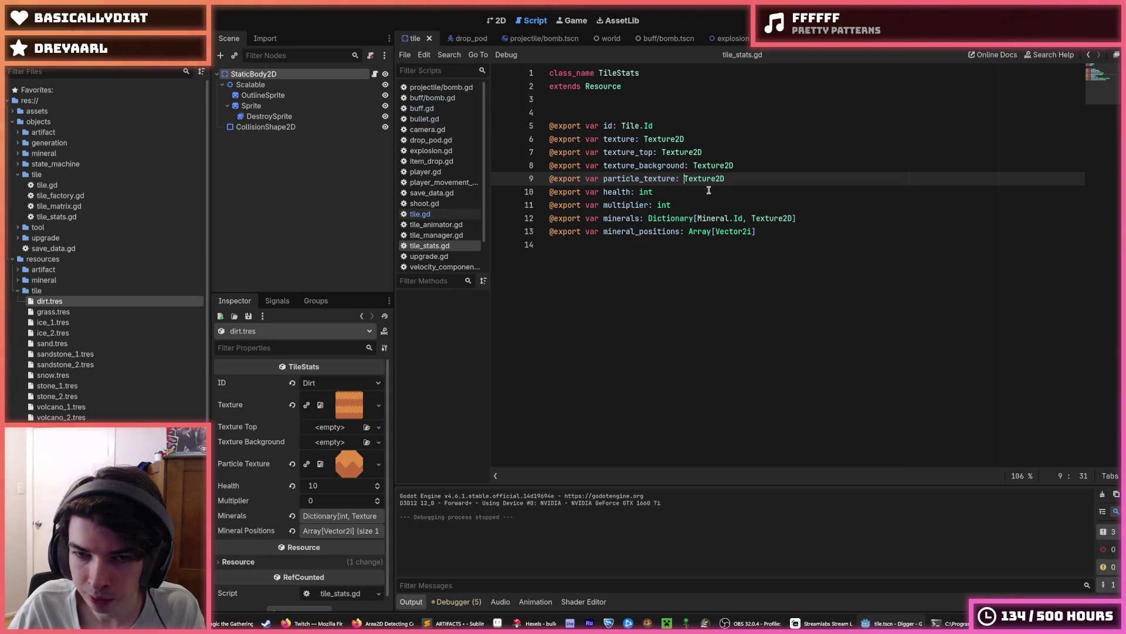
click(811, 217)
drag(811, 217, 644, 218)
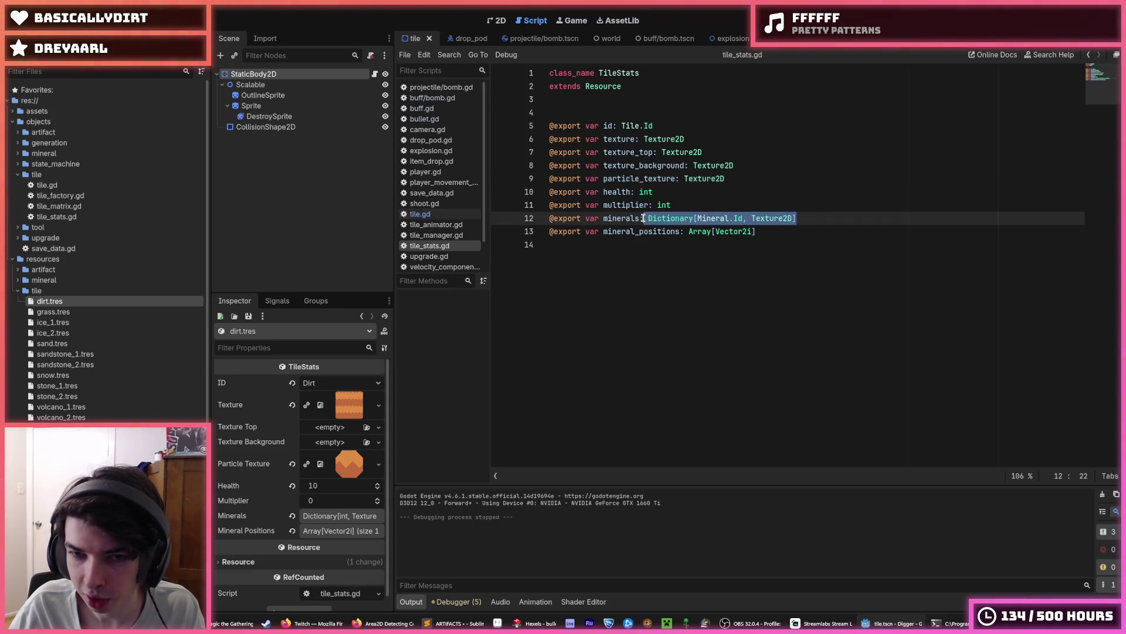
click(754, 234)
key(ctrl+shift+Left)
key(ctrl+shift+Left)
key(ctrl+shift+Left)
key(Left)
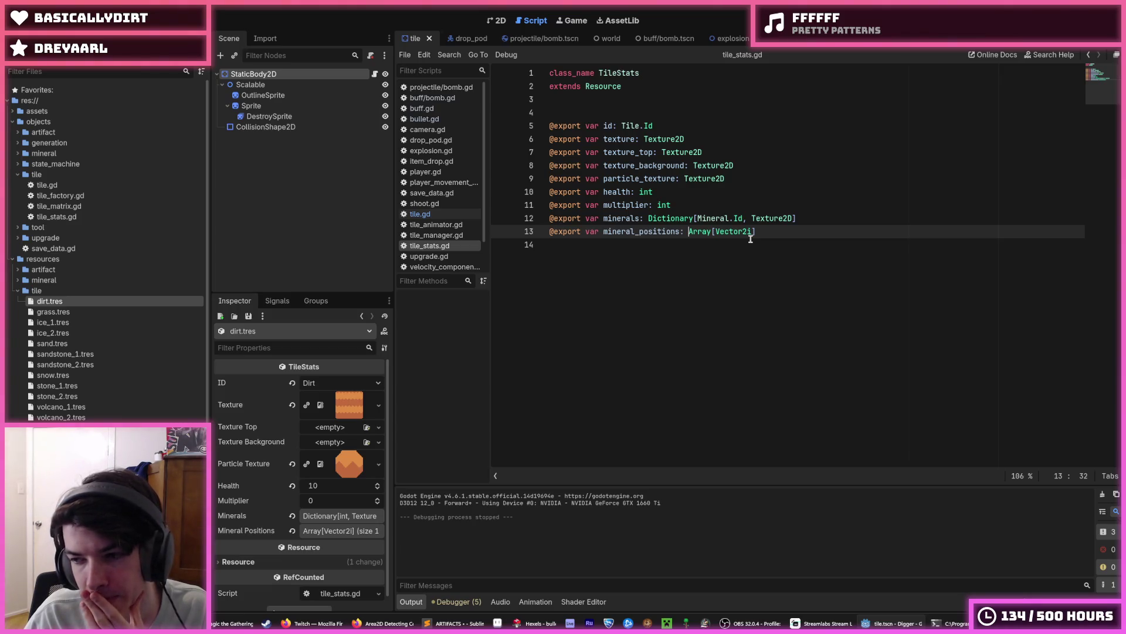
key(ctrl+s)
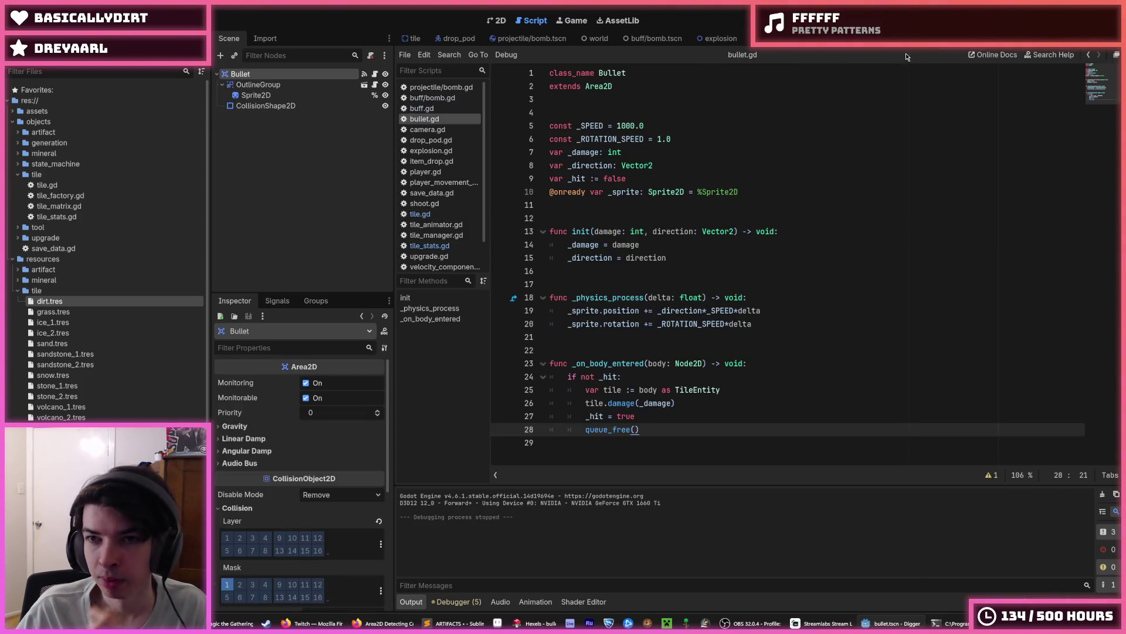
Browse StaticBody2D and CharacterBody2D as Bullet children, cancel without adding, then switch to the explosion scene
click(498, 22)
scroll(603, 138, up, 3)
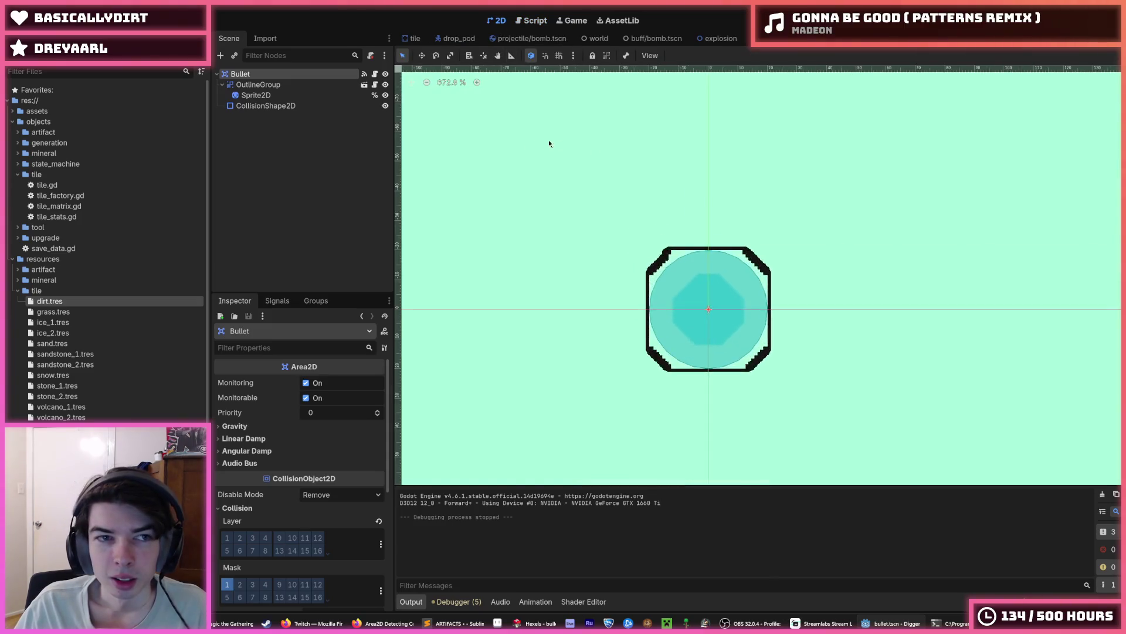
right_click(254, 76)
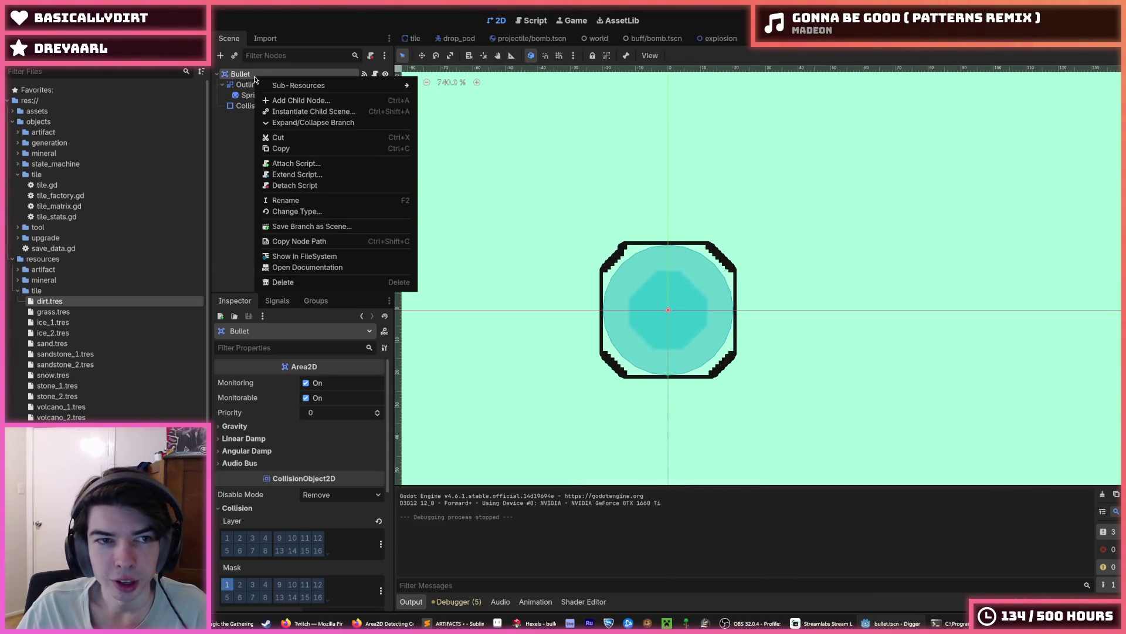
click(288, 99)
text(static)
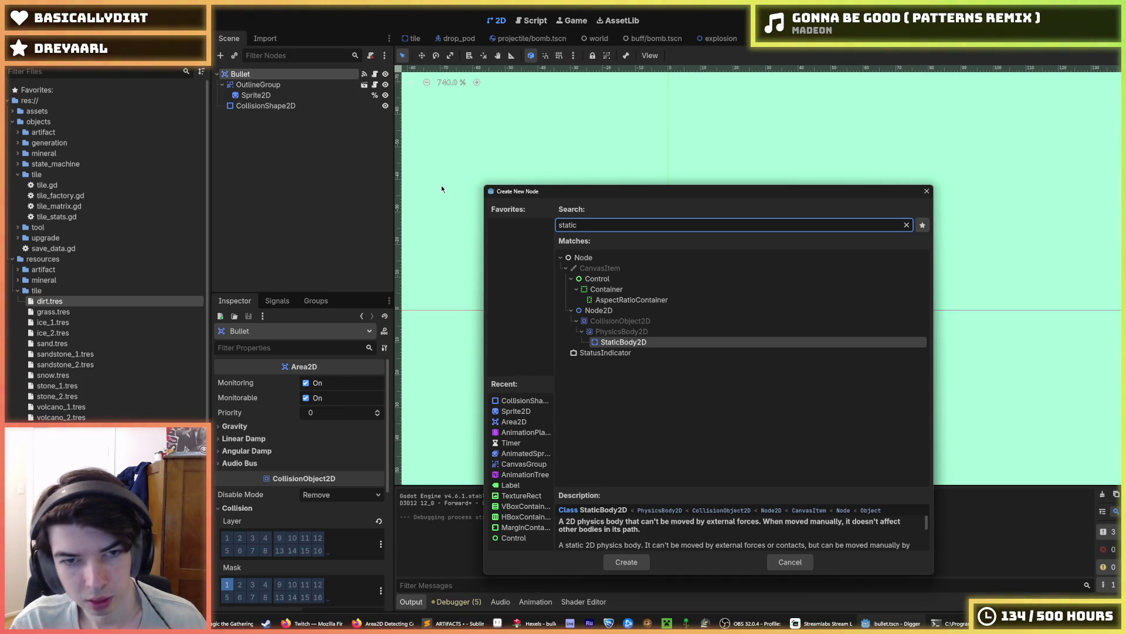
key(BackSpace)
key(BackSpace)
key(BackSpace)
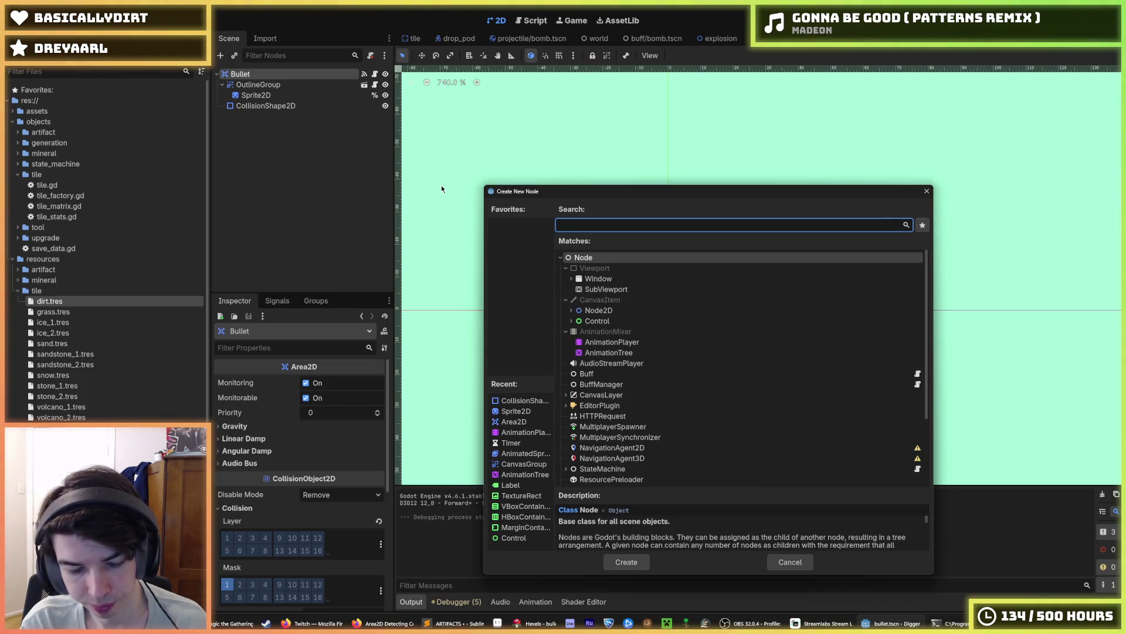
text(body)
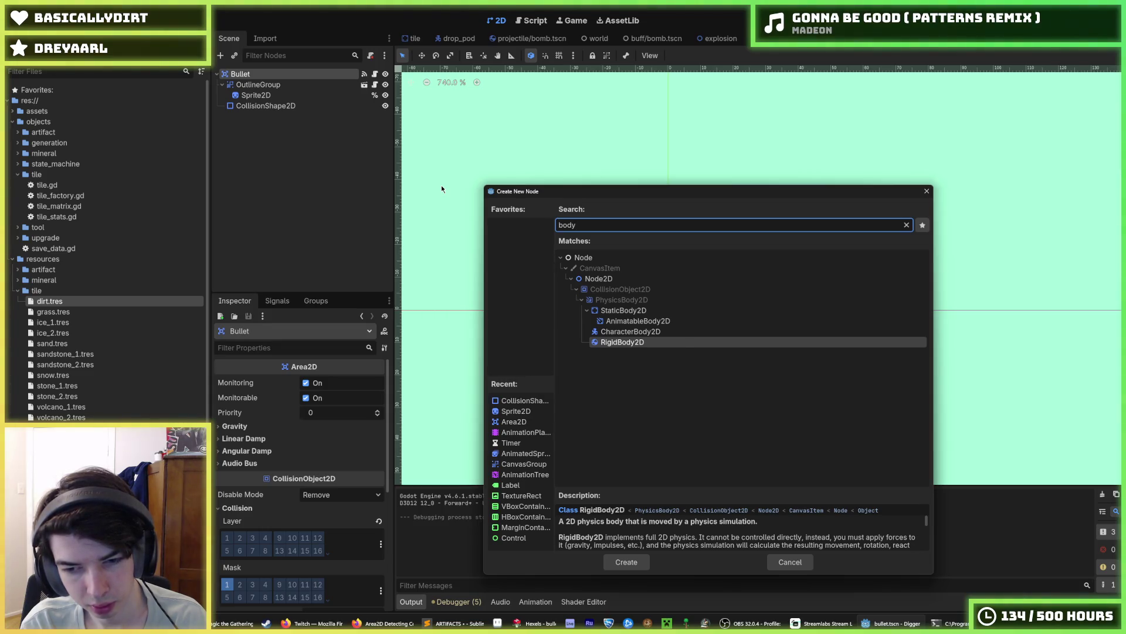
key(Up)
key(Up)
key(Up)
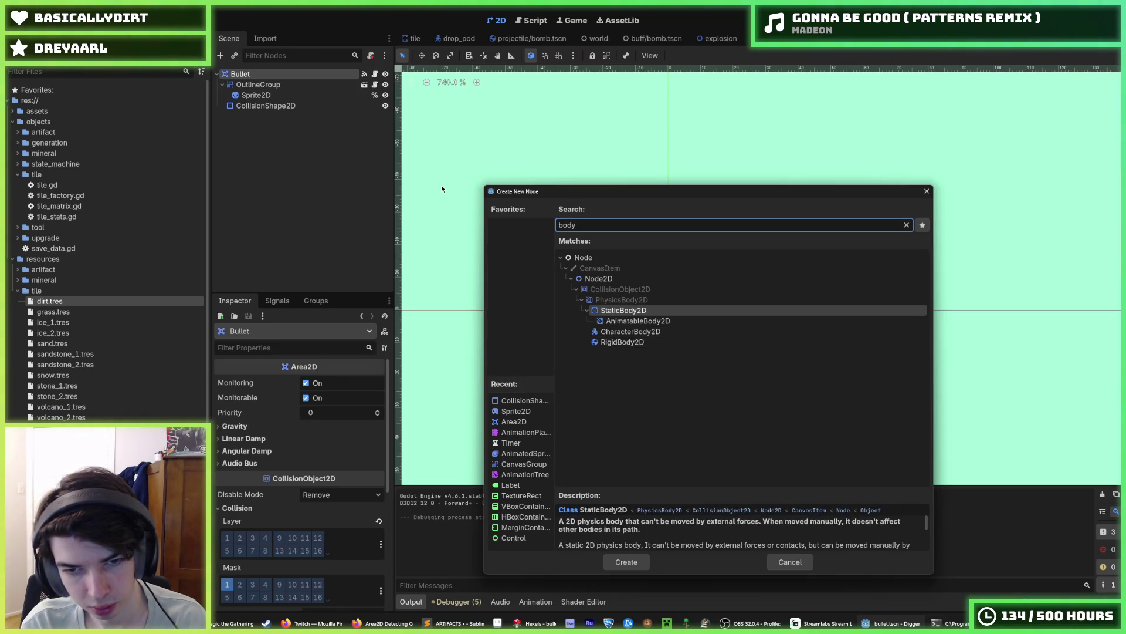
key(Down)
key(Down)
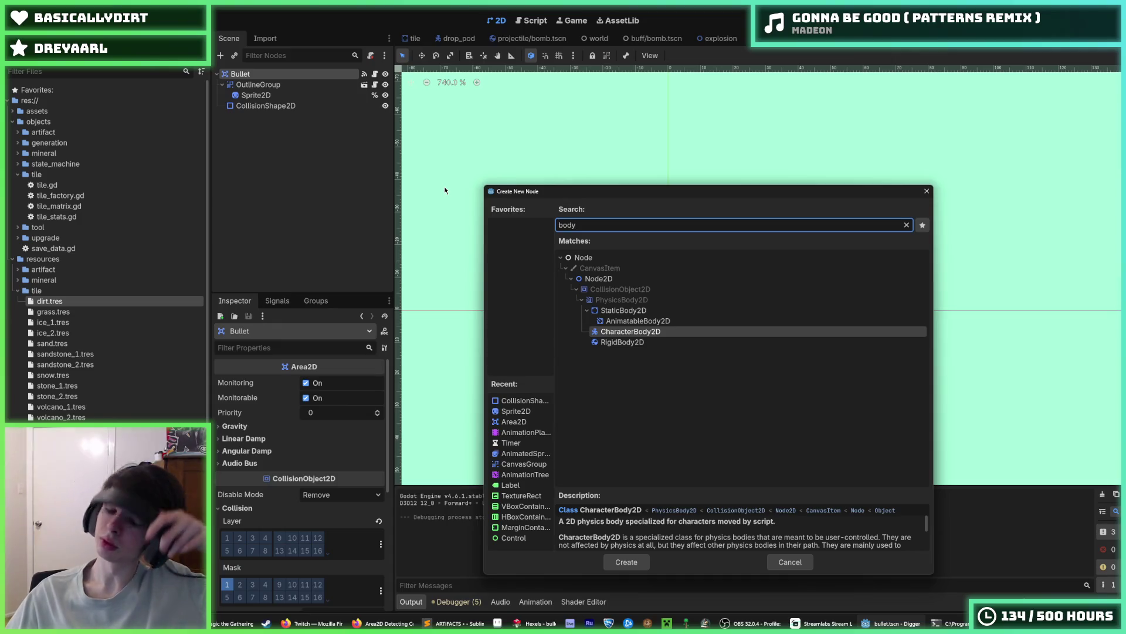
click(789, 562)
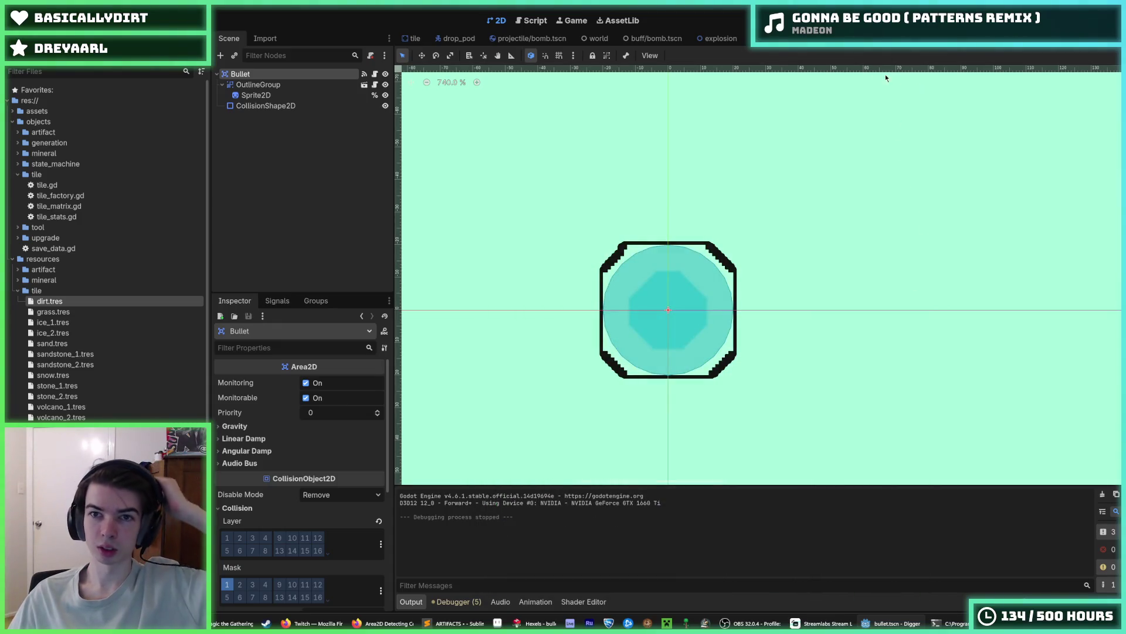
click(724, 39)
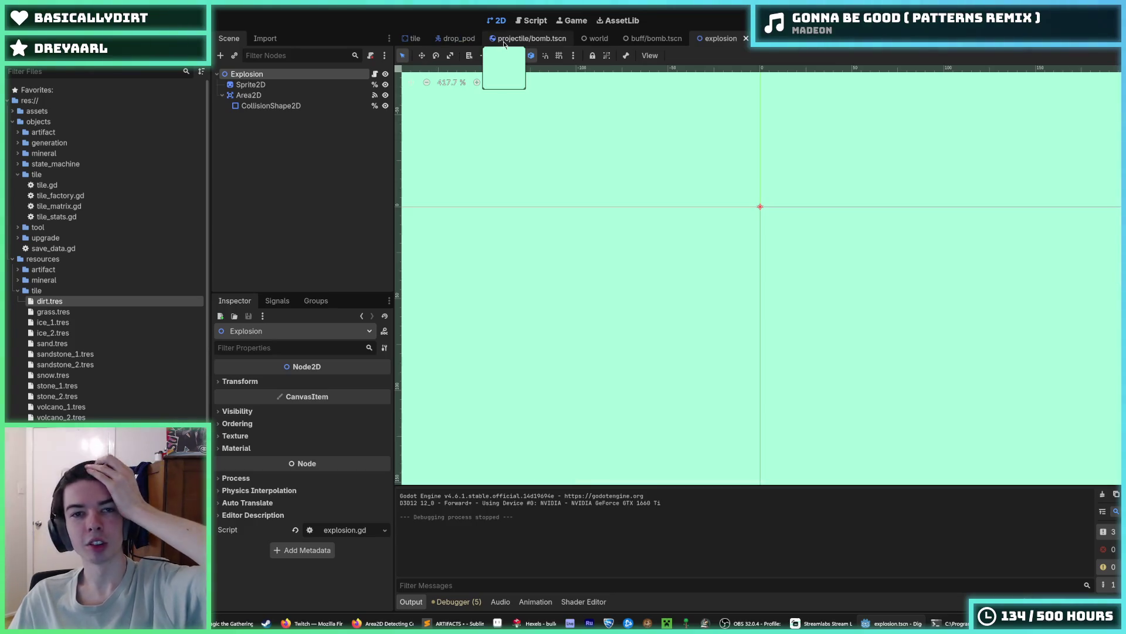
Add an Area2D child under StaticBody2D in the tile scene
click(418, 40)
right_click(284, 75)
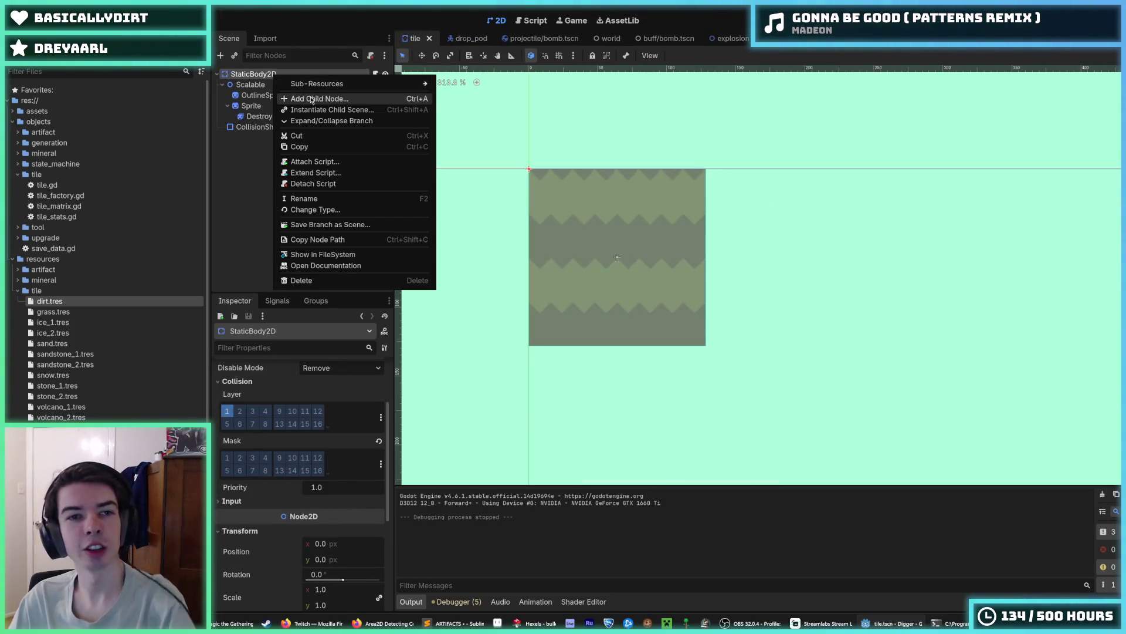
click(312, 99)
text(area2d)
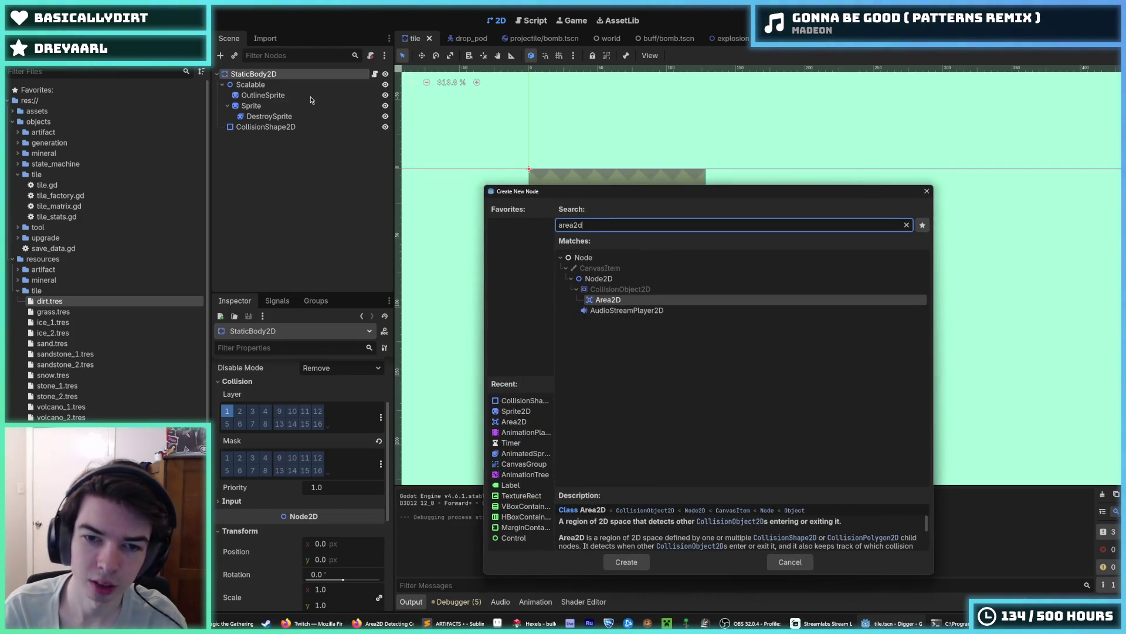
key(Return)
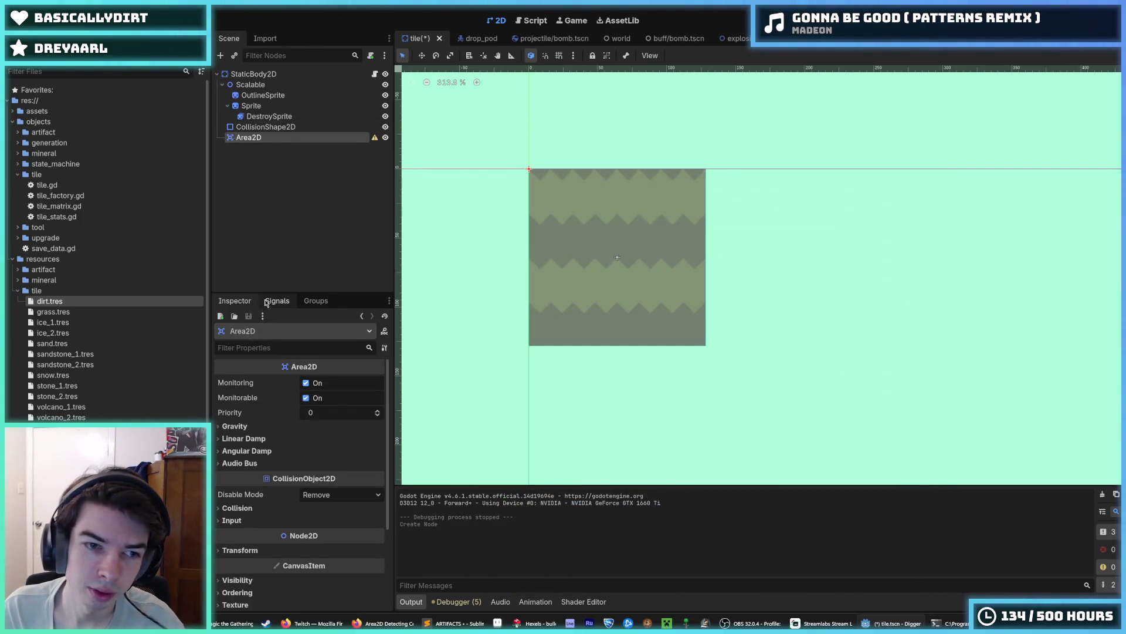
Clear collision mask bit 1 on the Area2D and save the tile scene
click(276, 300)
click(245, 305)
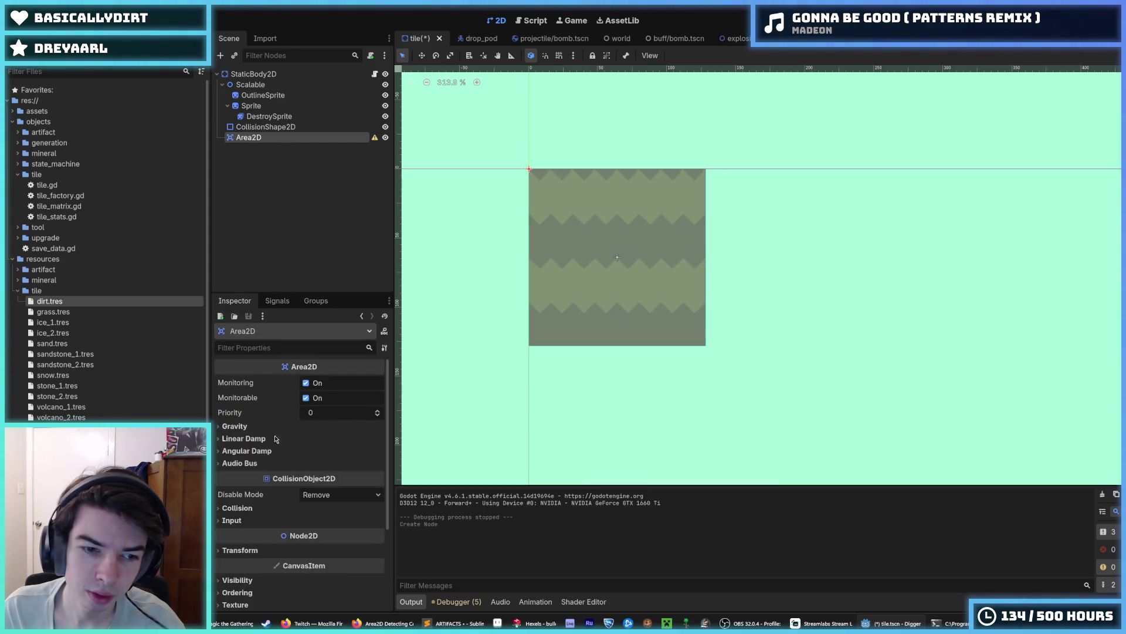
scroll(256, 476, down, 1)
click(253, 478)
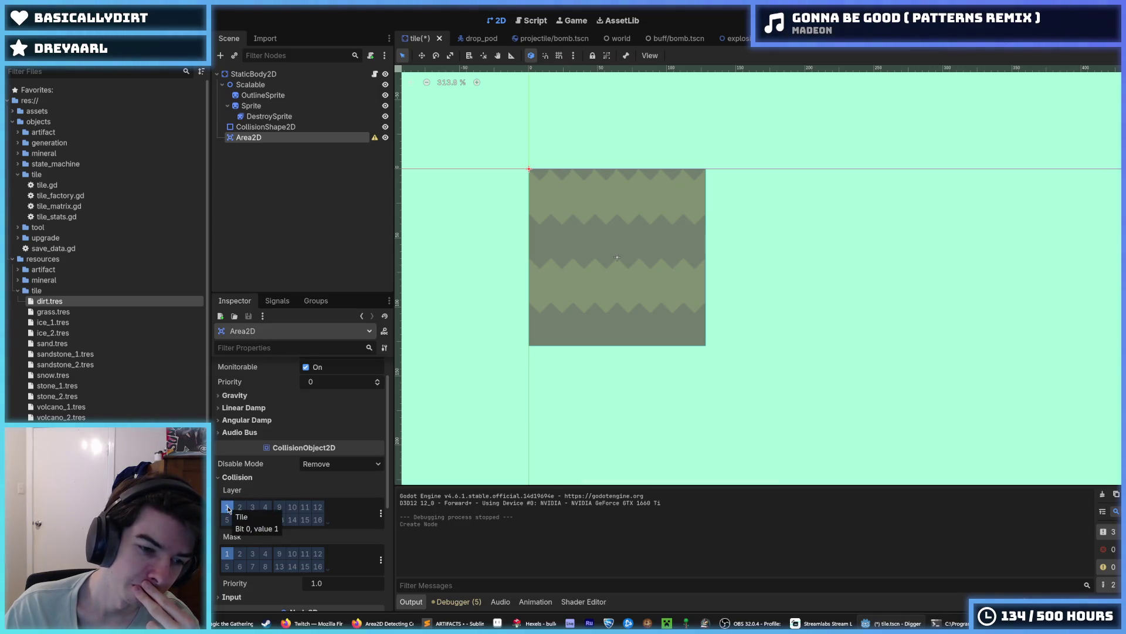
click(228, 553)
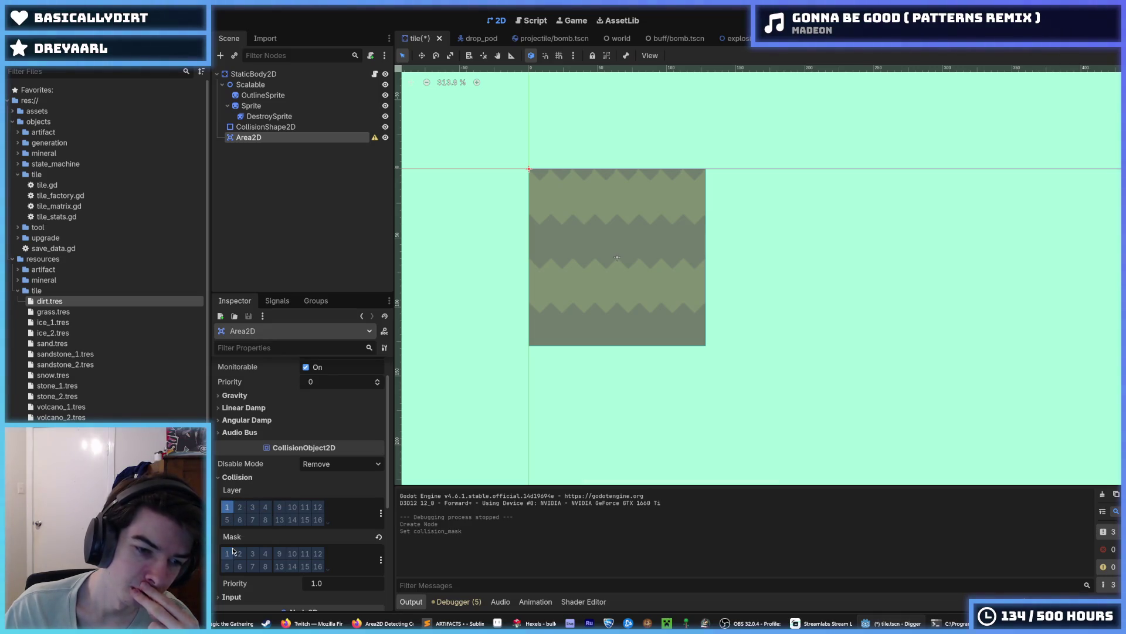
key(ctrl+s)
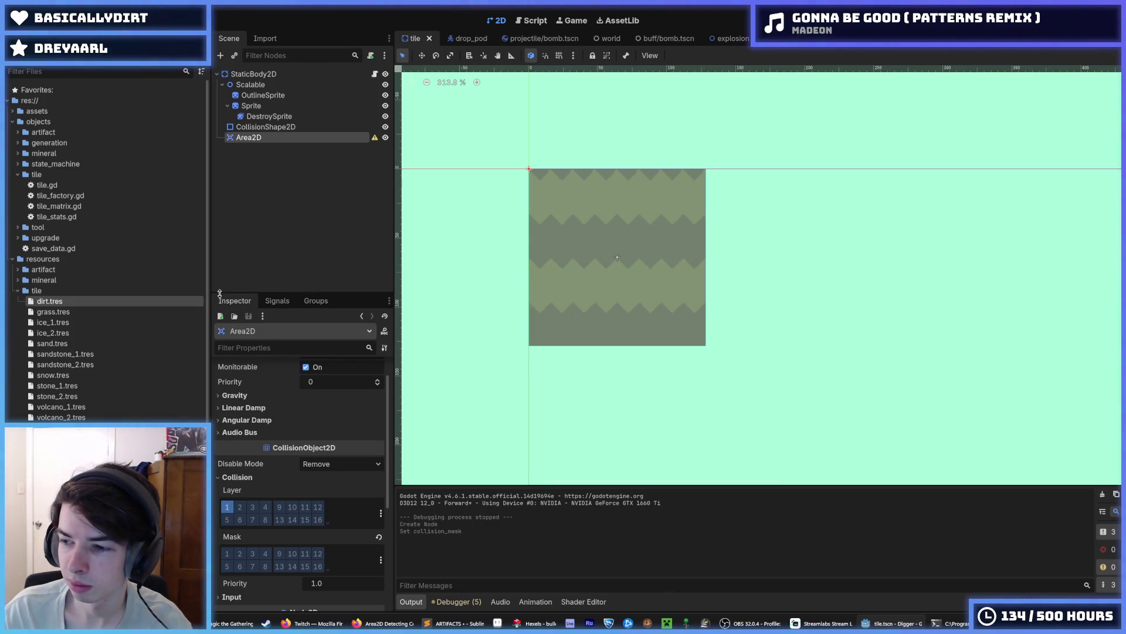
key(ctrl+s)
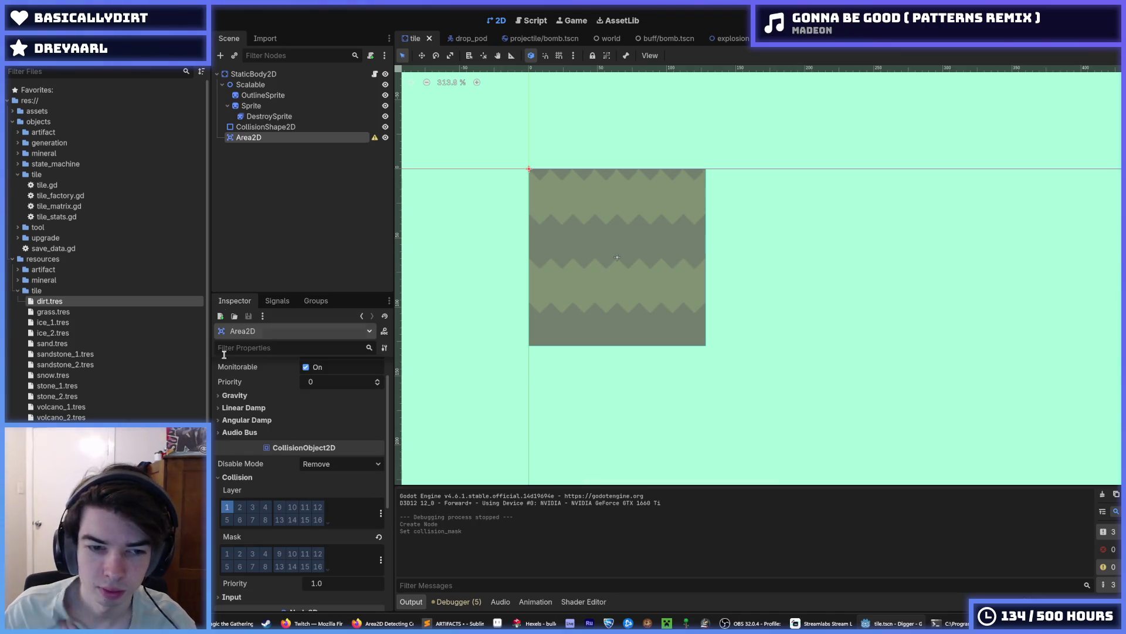
Paste a copy of the tile's CollisionShape2D under the Area2D
scroll(275, 417, up, 2)
right_click(319, 144)
key(Escape)
click(288, 128)
click(291, 140)
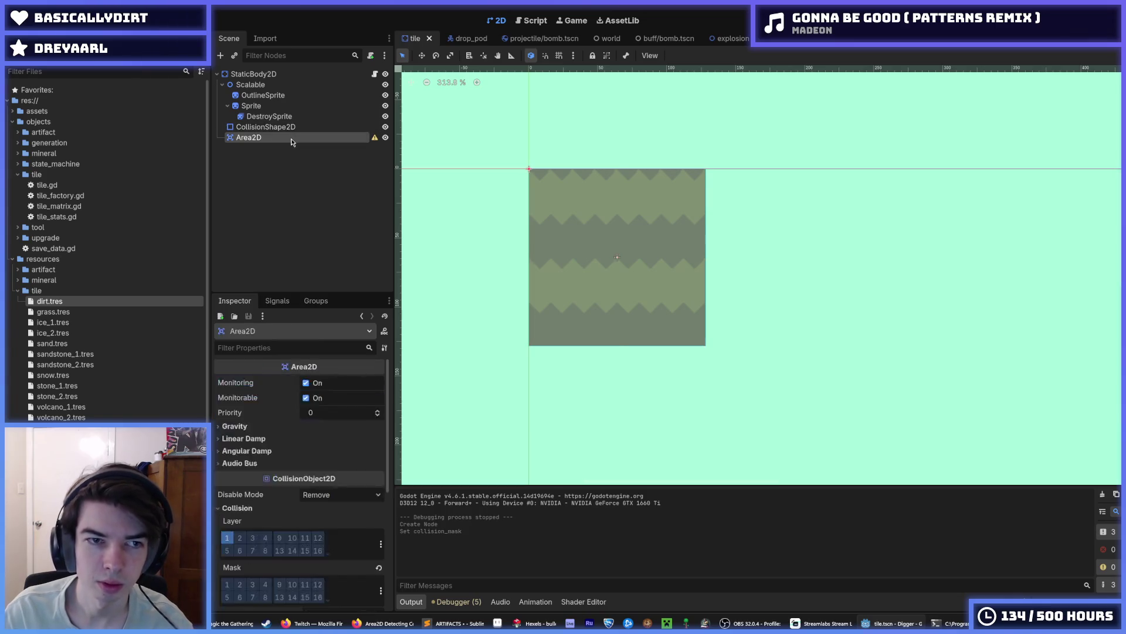
key(ctrl+v)
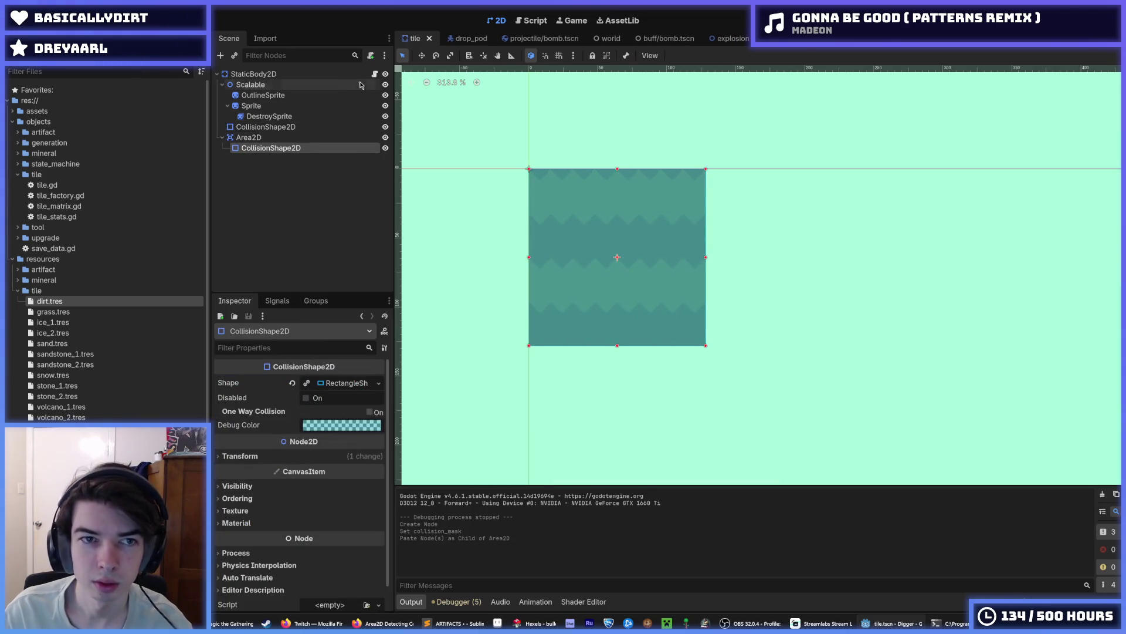
click(374, 74)
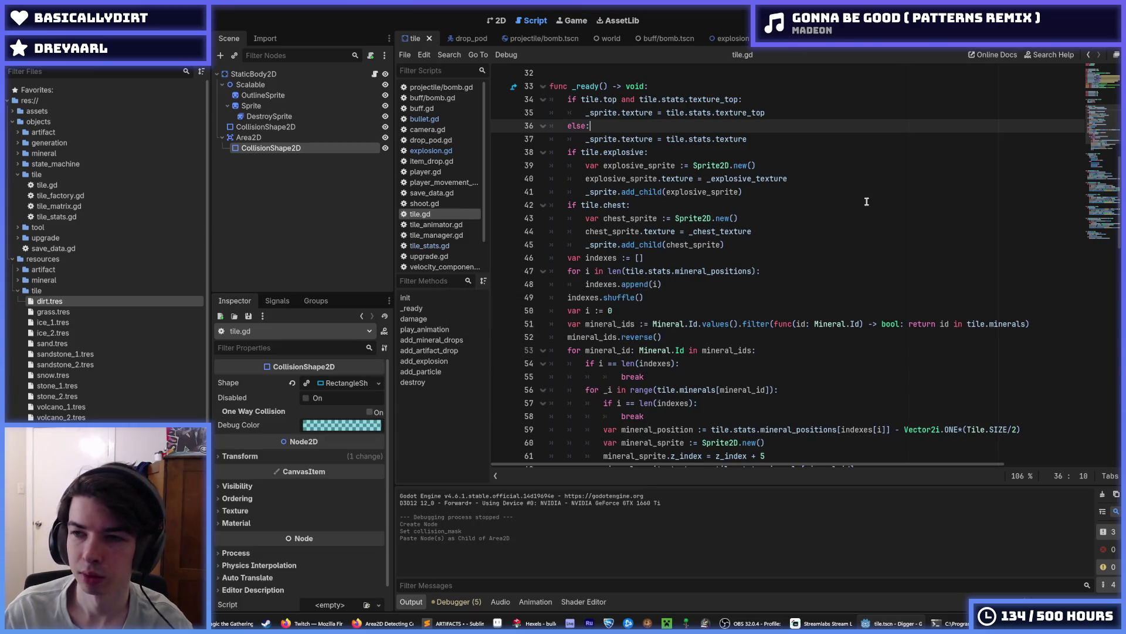
Review the explosive sprite lines in tile.gd, then switch to the Bullet scene in the 2D view
click(888, 184)
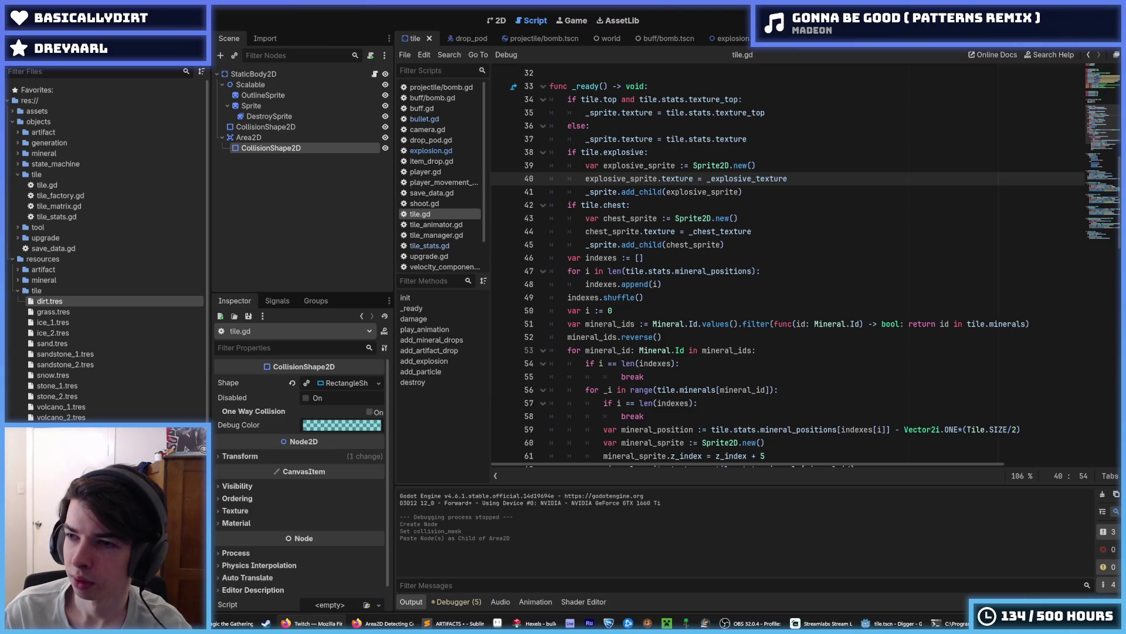
click(882, 160)
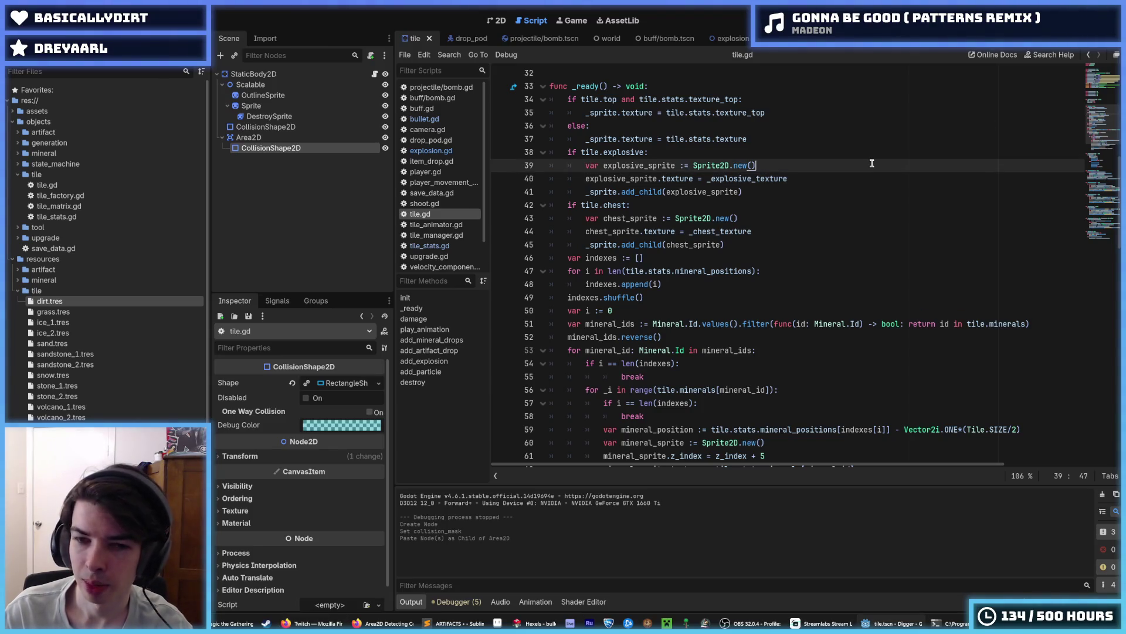
click(788, 190)
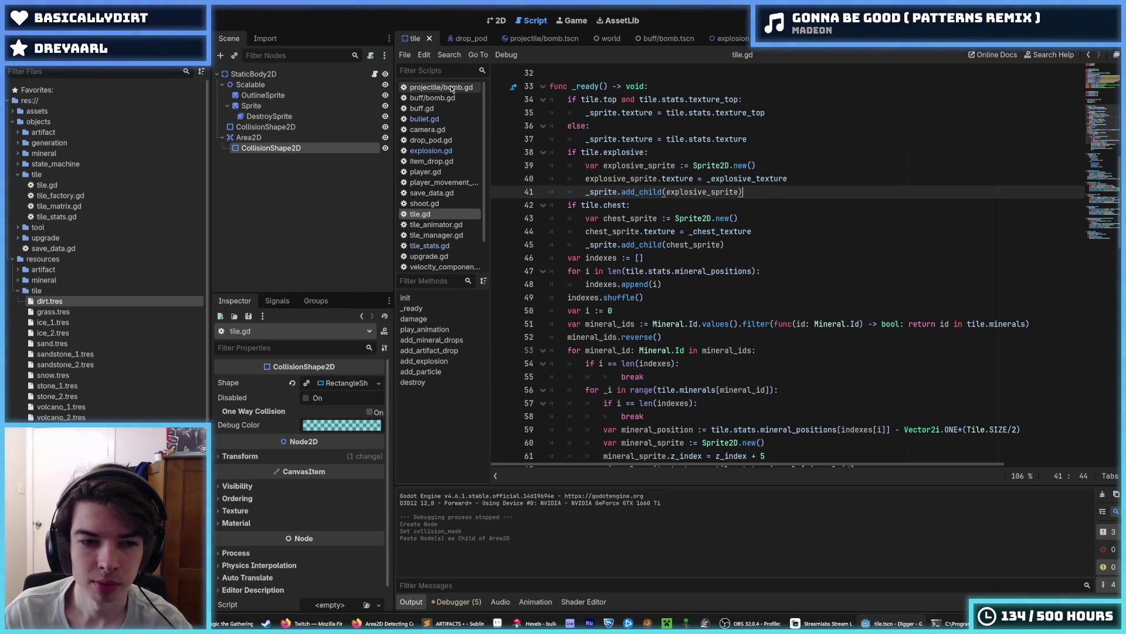
click(496, 21)
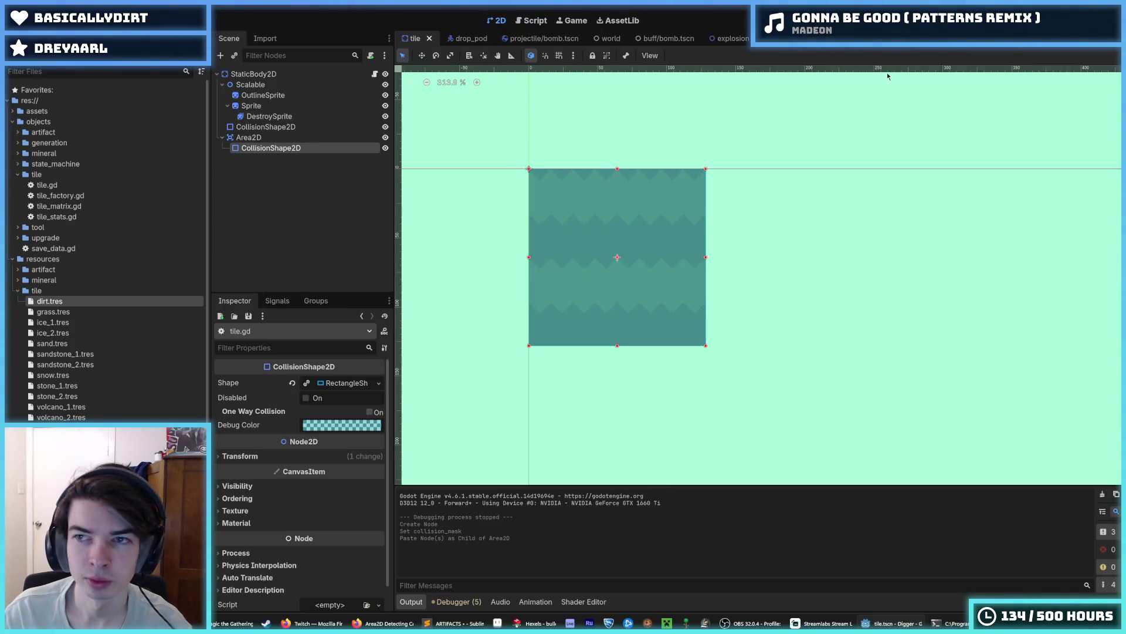
click(775, 38)
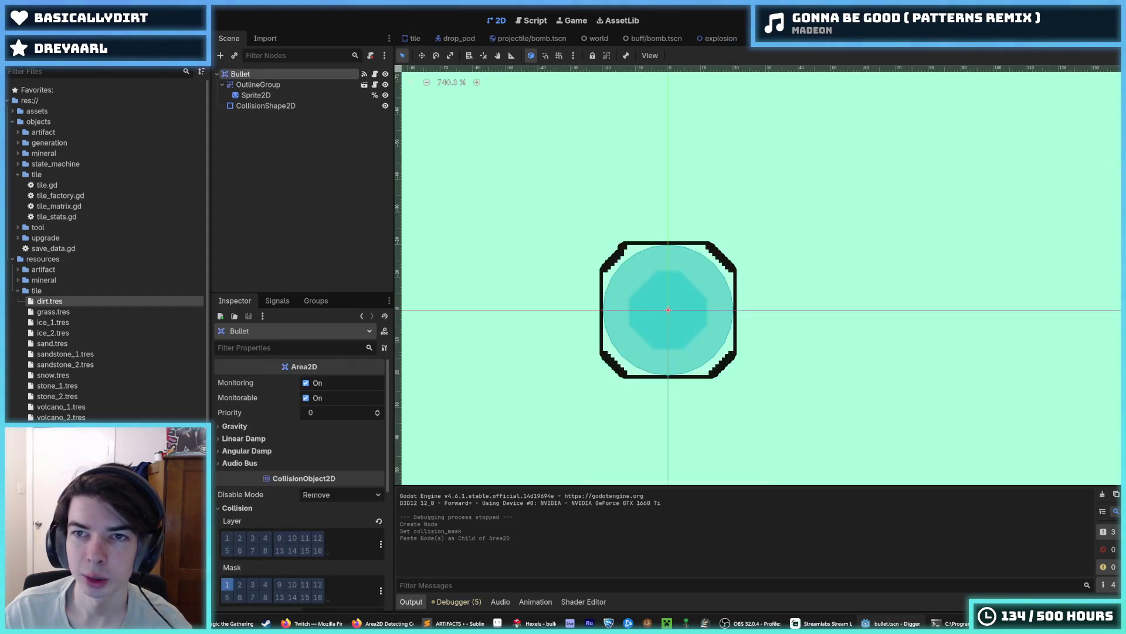
Connect the Bullet's area_entered signal to a handler in bullet.gd
click(374, 74)
key(ctrl+s)
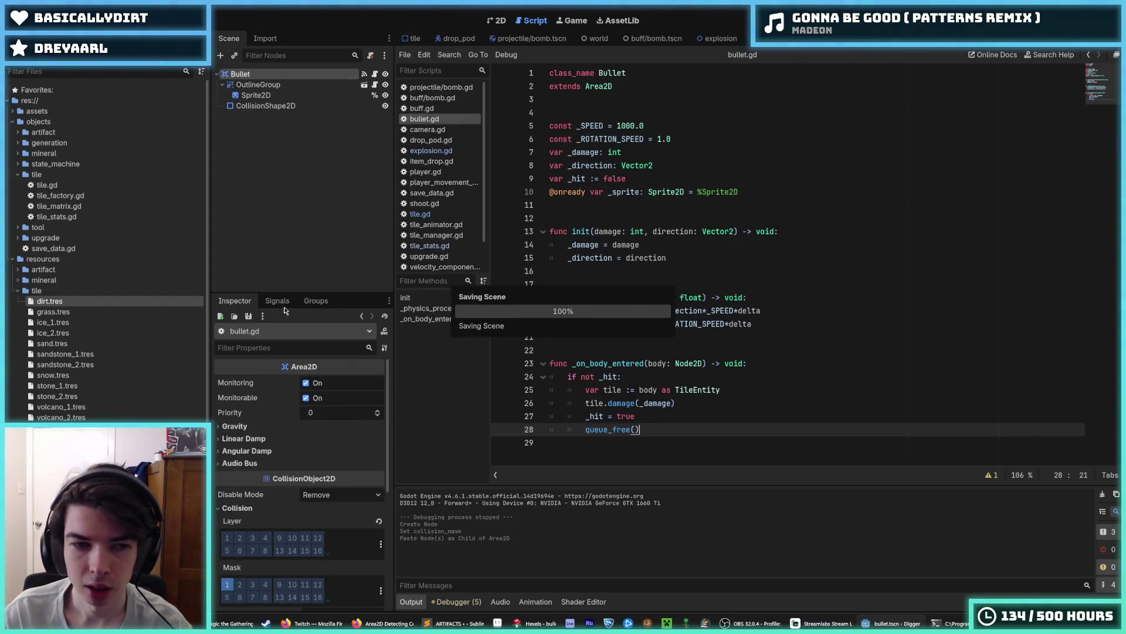
click(278, 301)
click(262, 379)
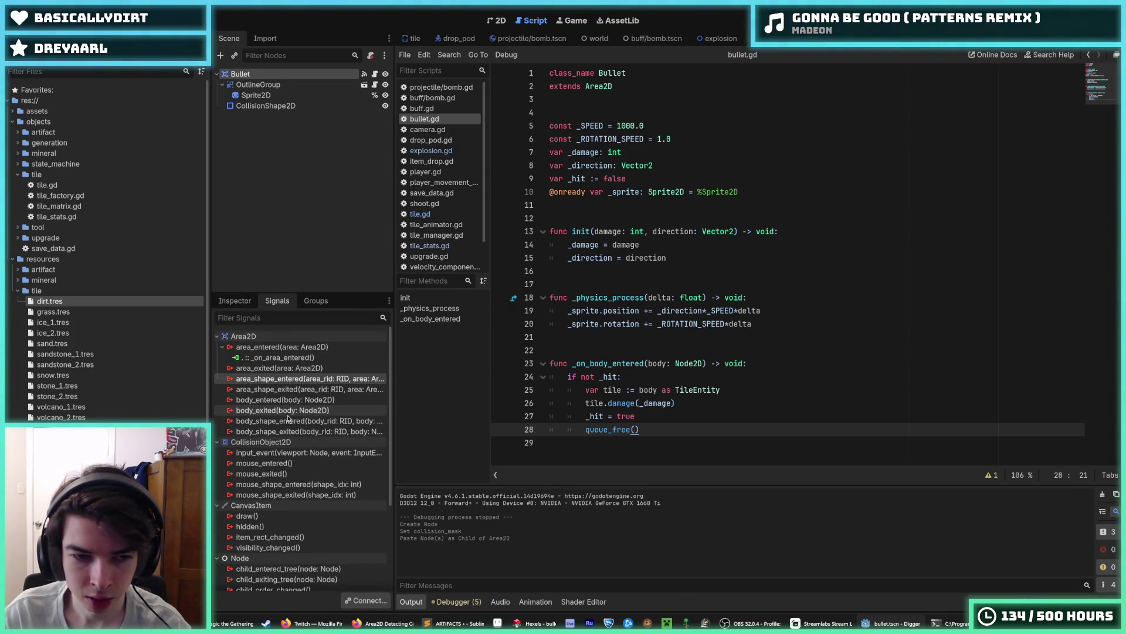
right_click(267, 349)
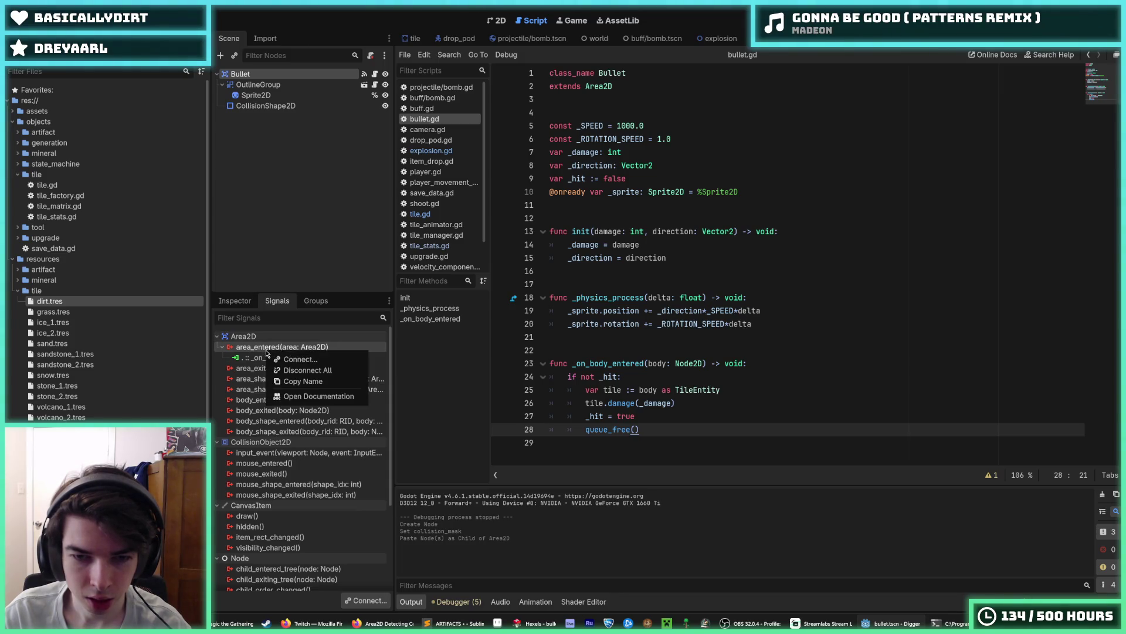
click(285, 360)
click(529, 416)
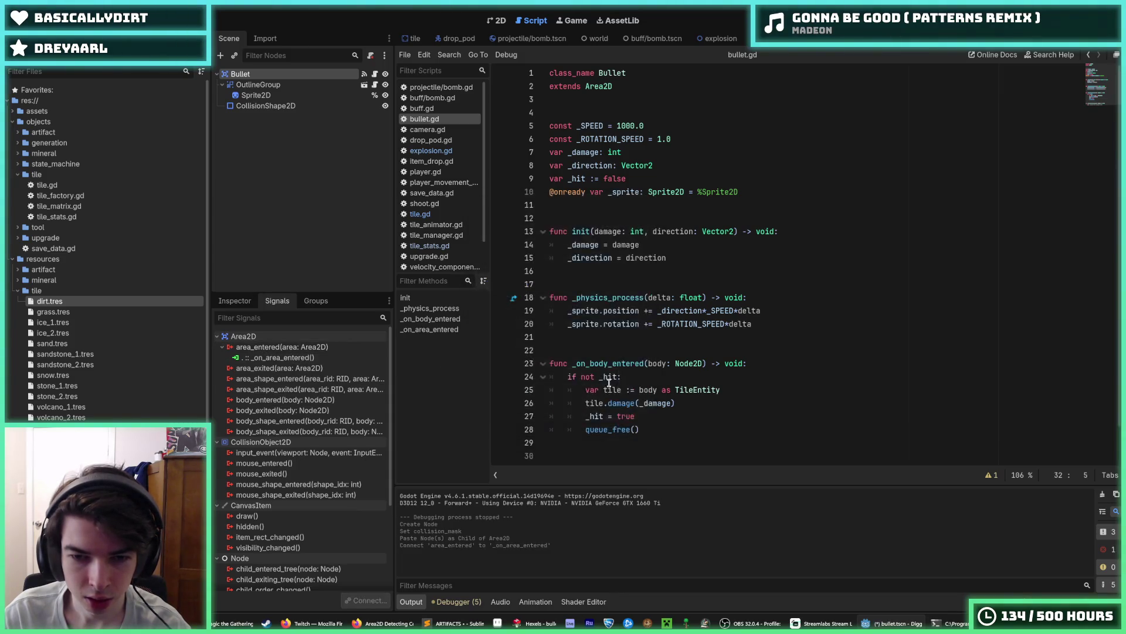
Move the hit block into _on_area_entered, use area.owner as the tile, and delete _on_body_entered
mouse_move(670, 389)
mouse_down()
mouse_move(581, 364)
mouse_move(565, 340)
mouse_up()
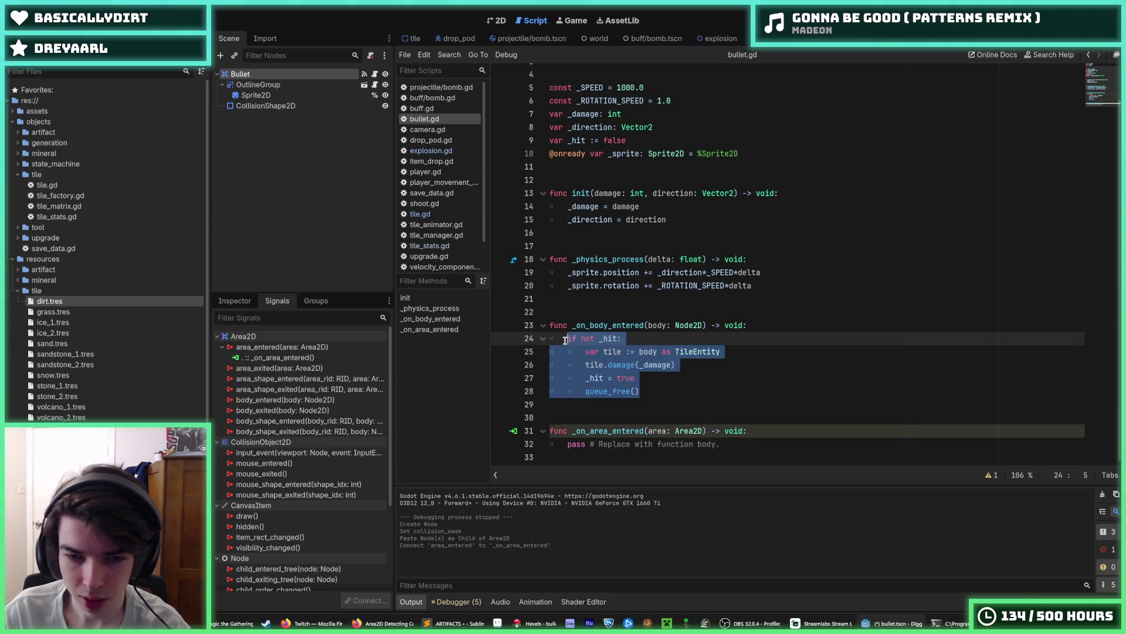
key(alt+Down)
key(alt+Down)
key(alt+Down)
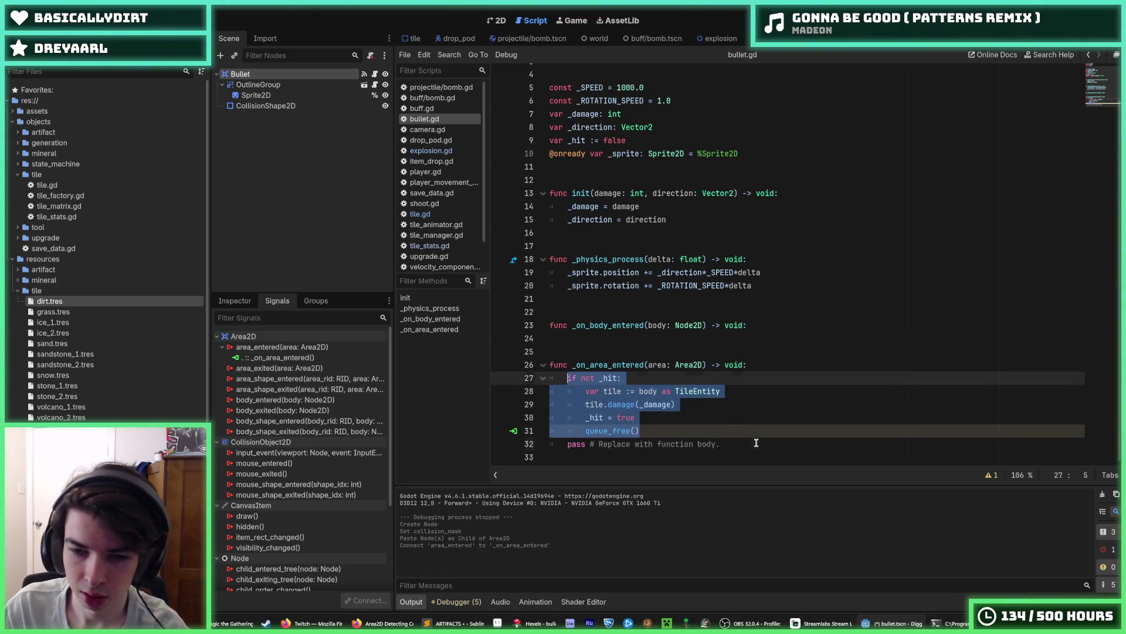
triple_click(757, 443)
key(BackSpace)
click(654, 391)
double_click(654, 391)
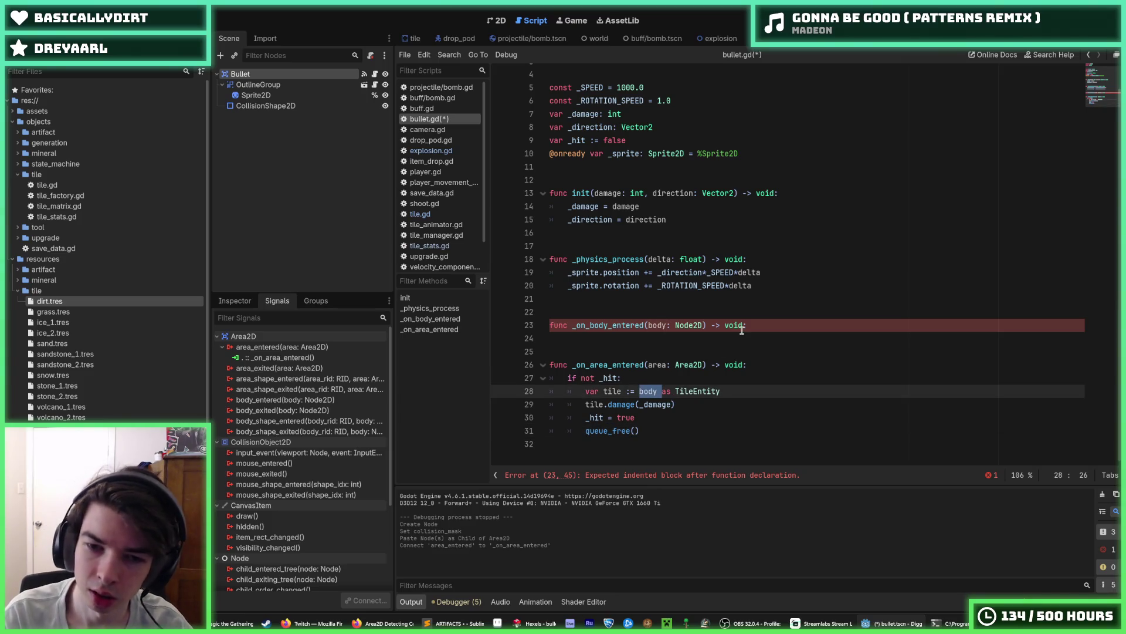
key(Left)
key(BackSpace)
key(BackSpace)
key(BackSpace)
text(area.owner)
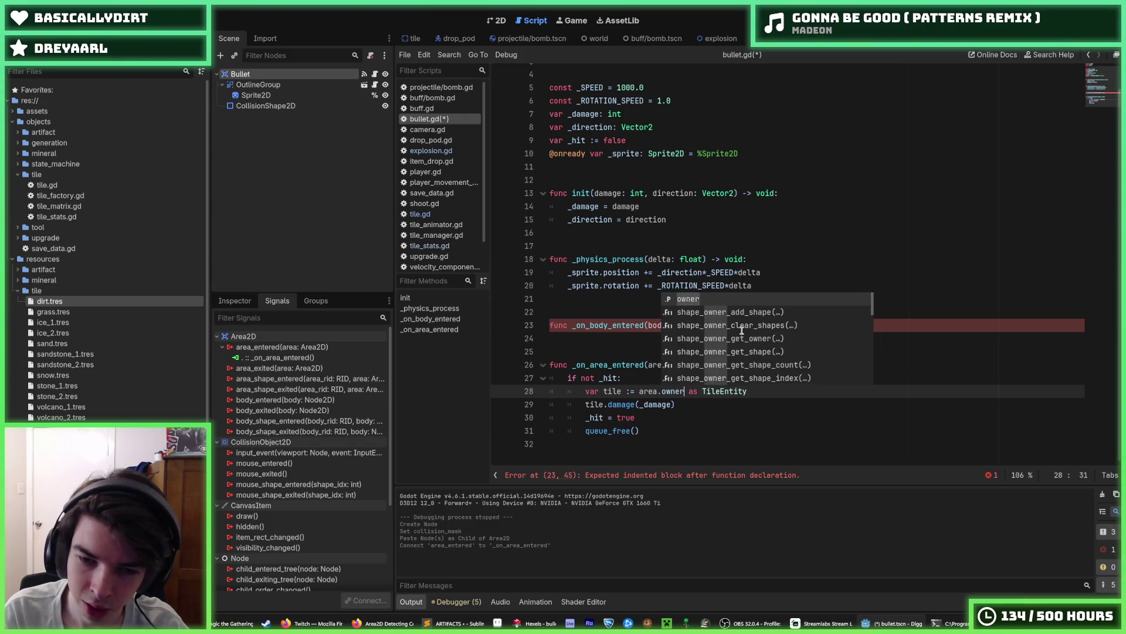
key(Escape)
key(Up)
key(Up)
key(Up)
key(shift+Up)
key(shift+Up)
key(shift+Up)
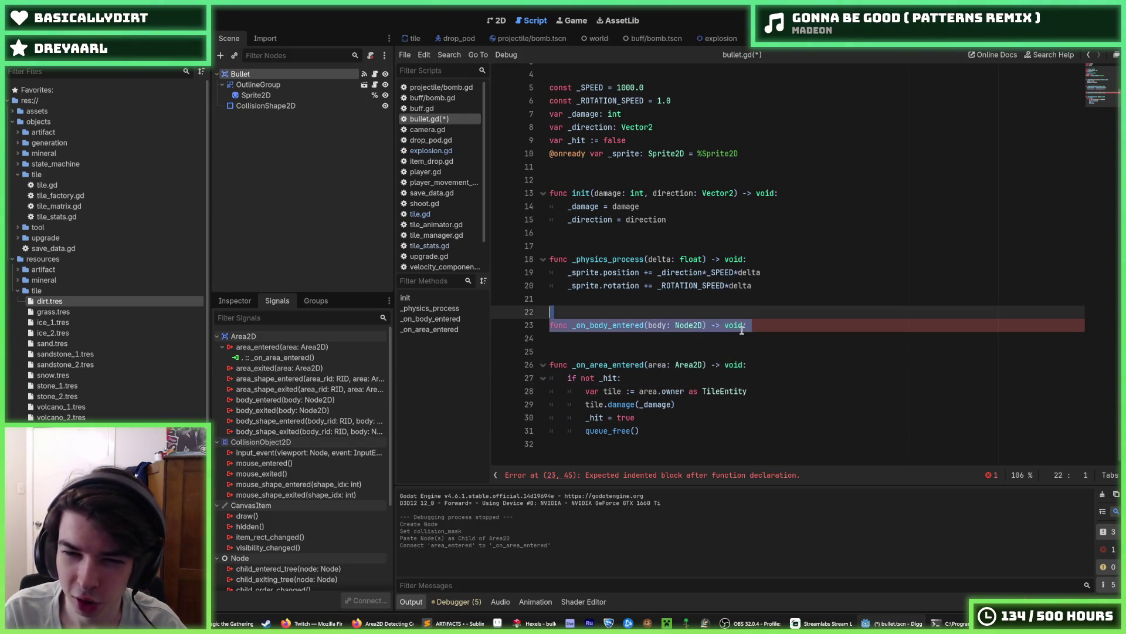
key(BackSpace)
key(BackSpace)
Save bullet.gd and run the game with F5 to test bullet hits
key(Return)
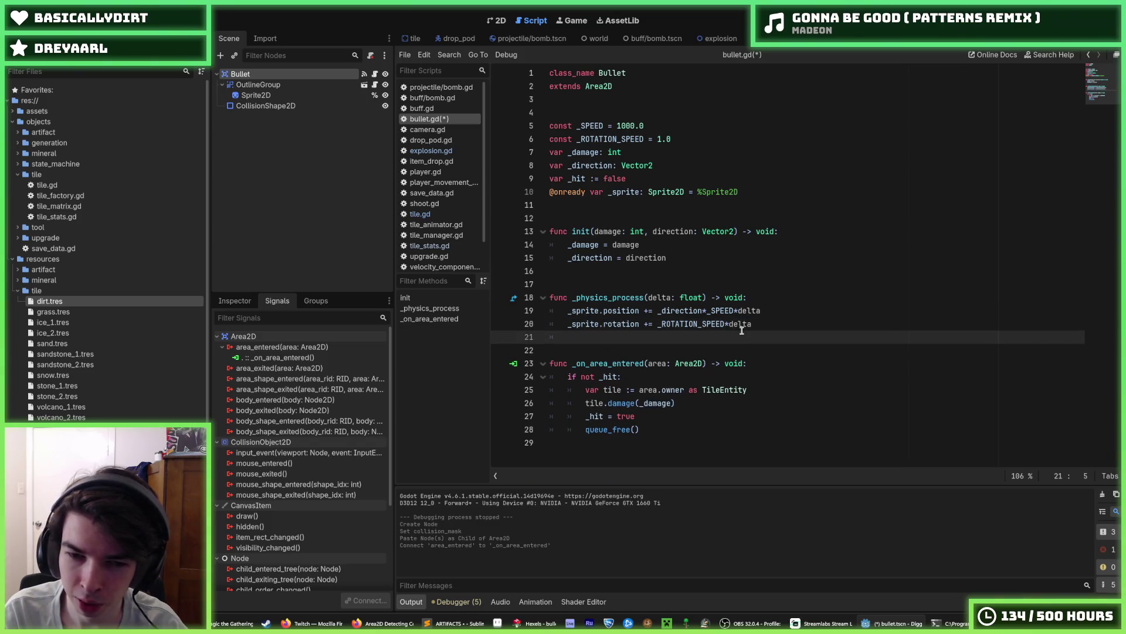
key(Down)
key(Down)
key(Down)
key(ctrl+Right)
key(ctrl+Right)
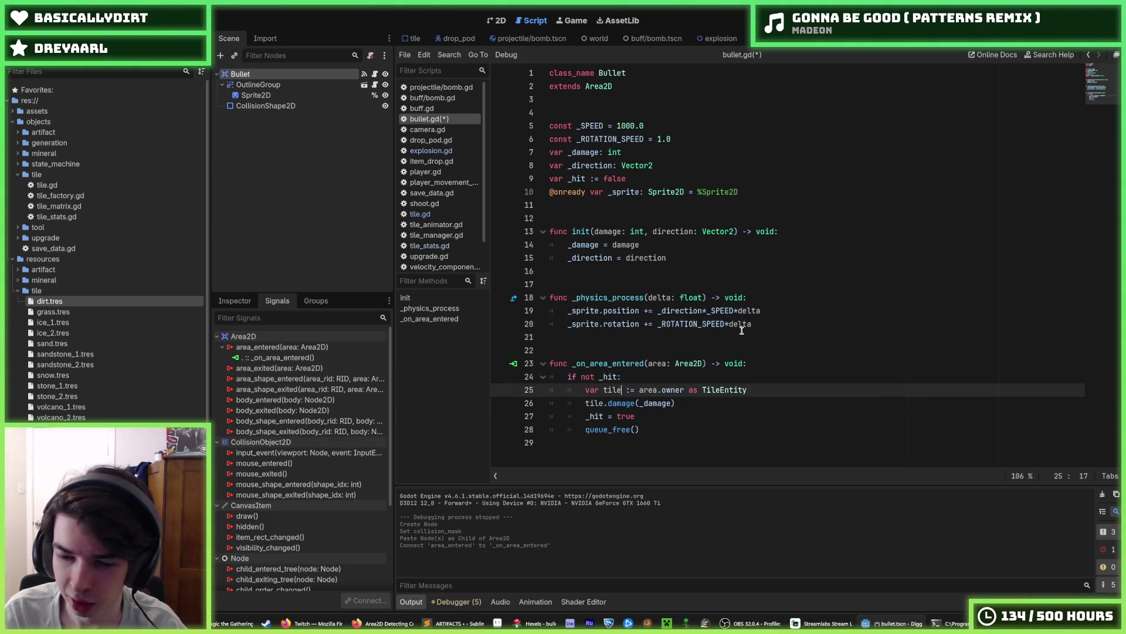
key(Down)
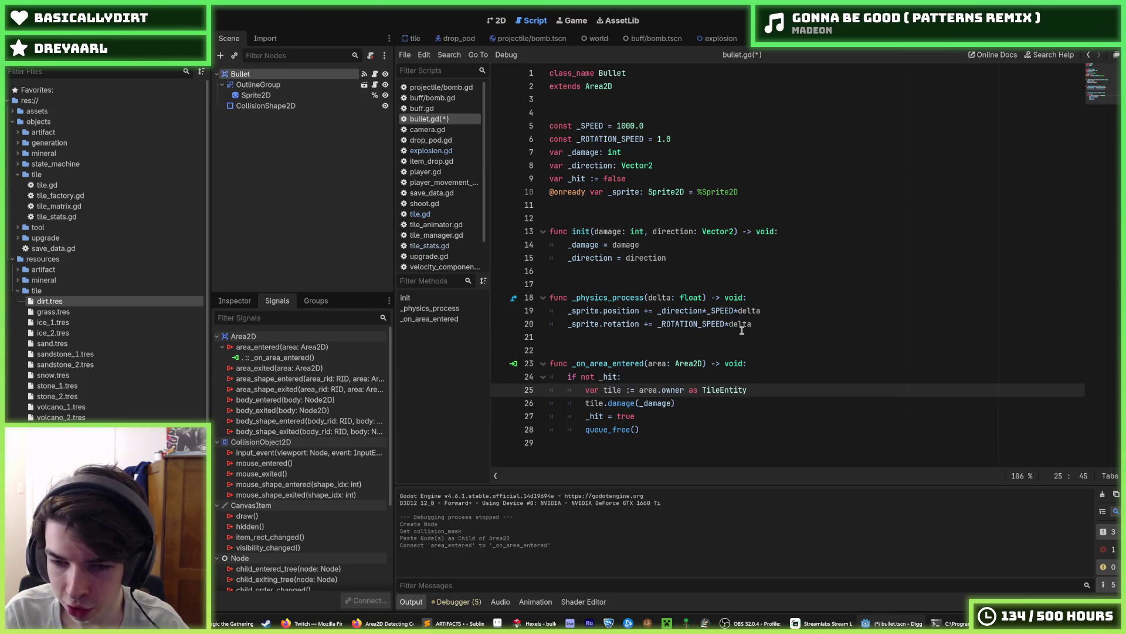
key(Up)
key(Up)
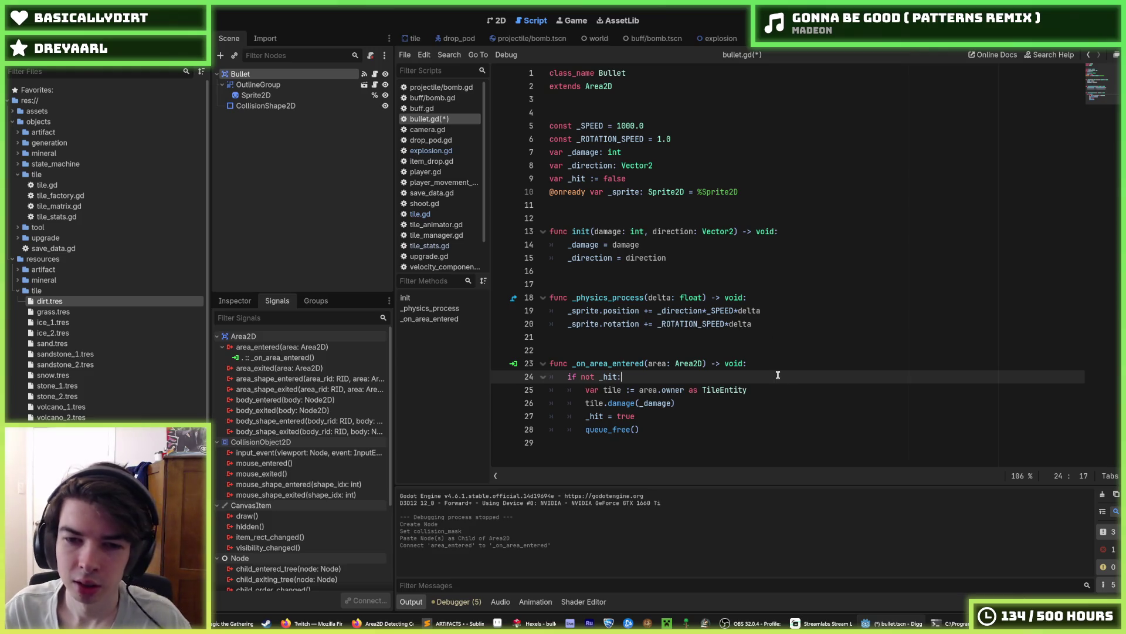
key(ctrl+s)
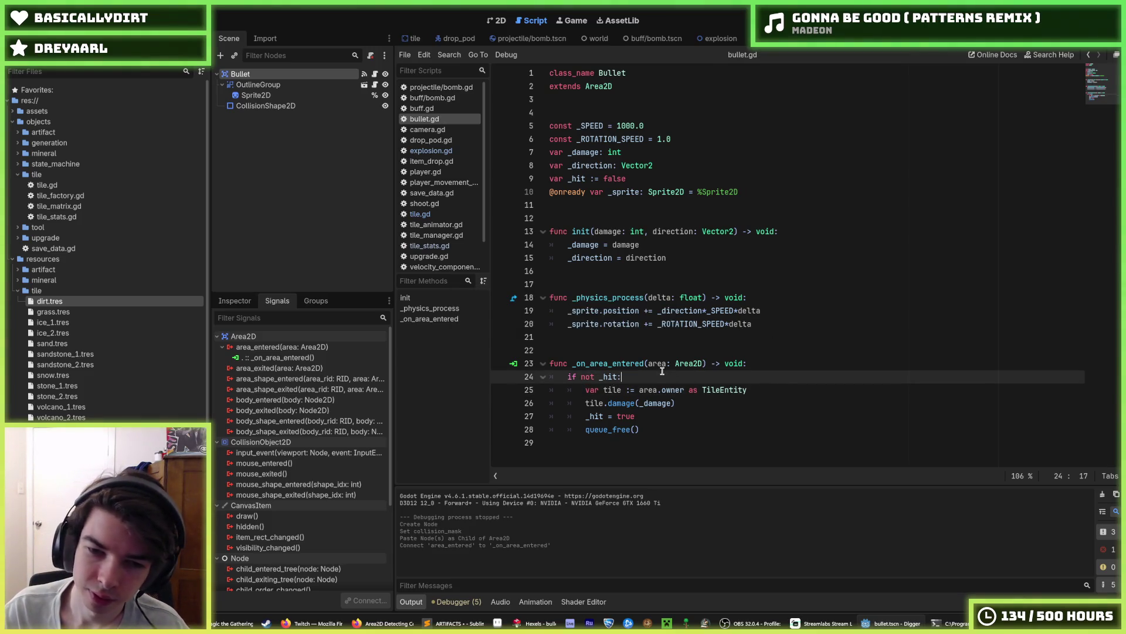
click(703, 401)
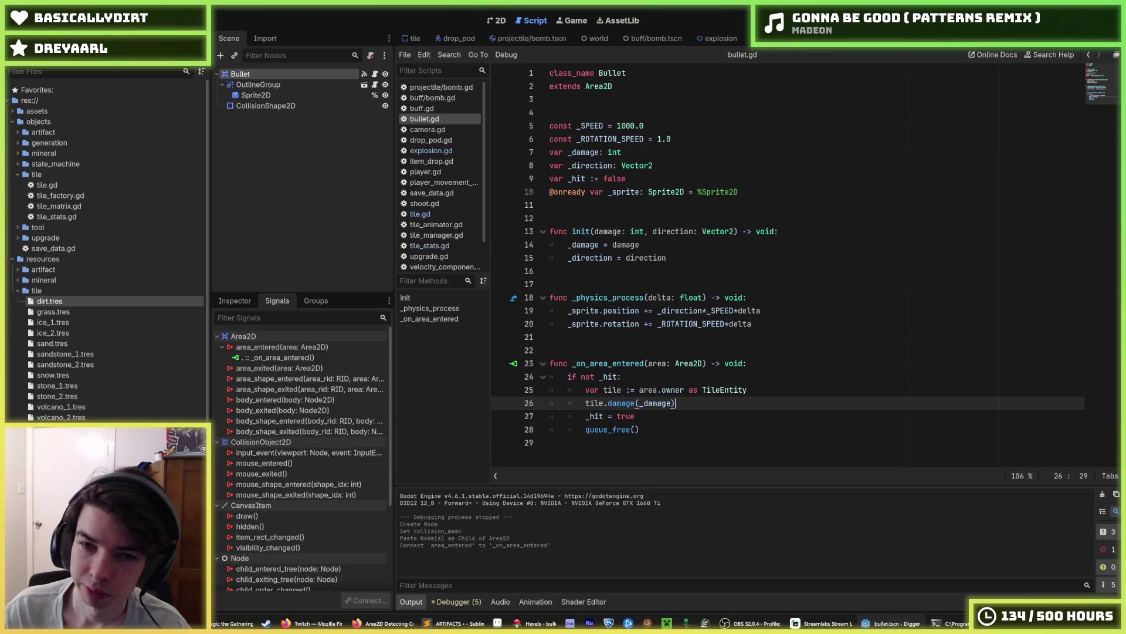
key(F5)
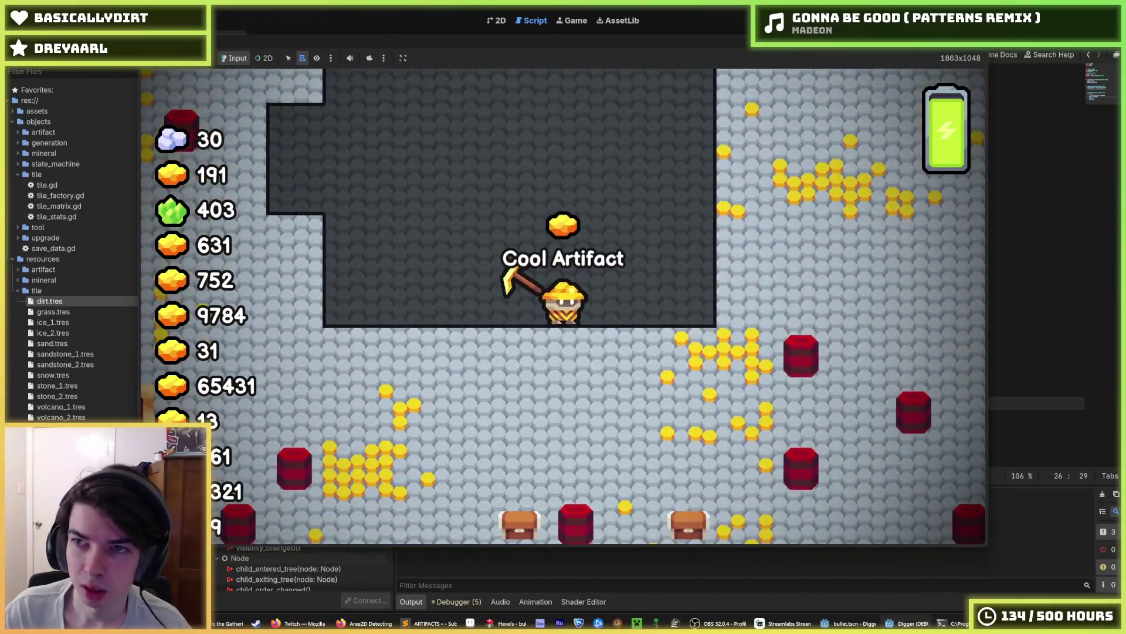
Stop the test run, glance at item_drop.gd and velocity_component.gd, and open the shoot scene
key(F8)
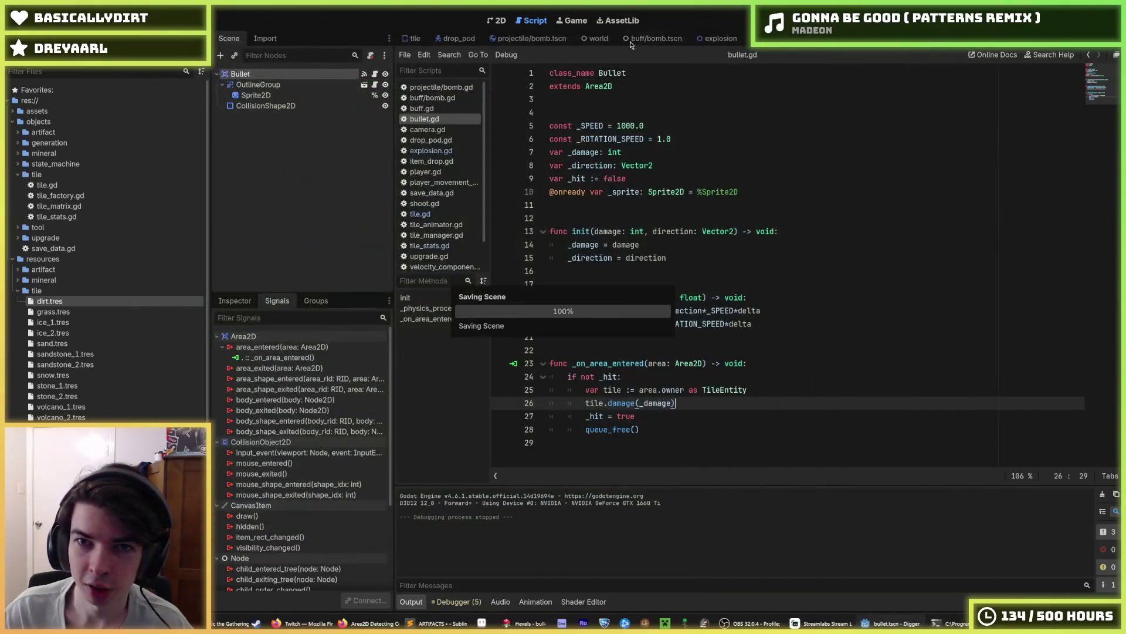
key(ctrl+Tab)
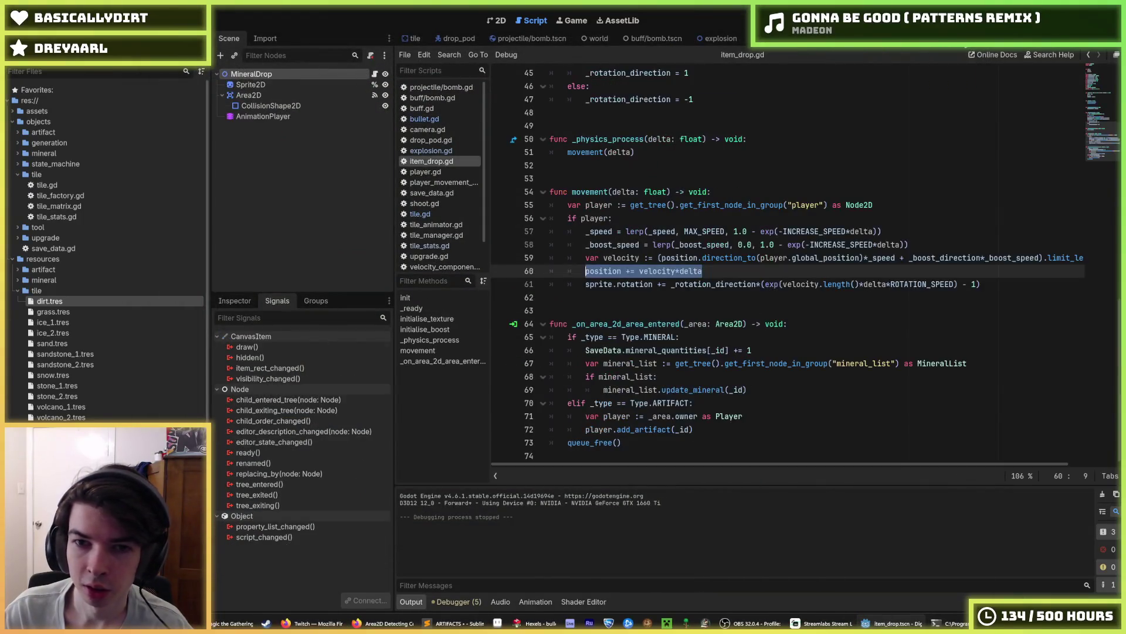
key(ctrl+Tab)
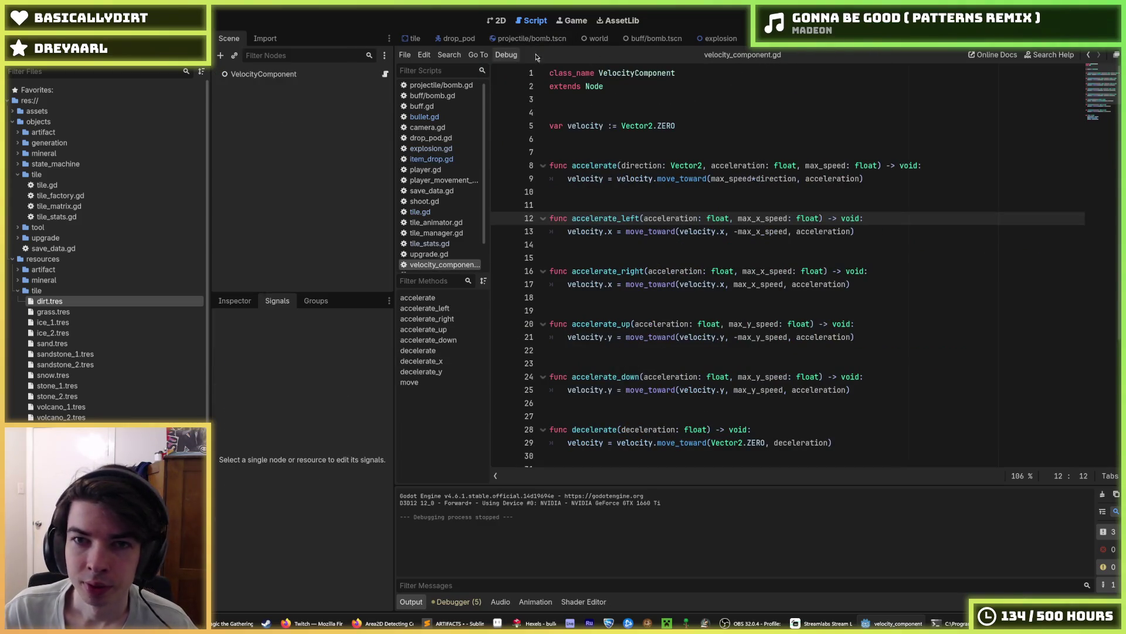
mouse_move(522, 40)
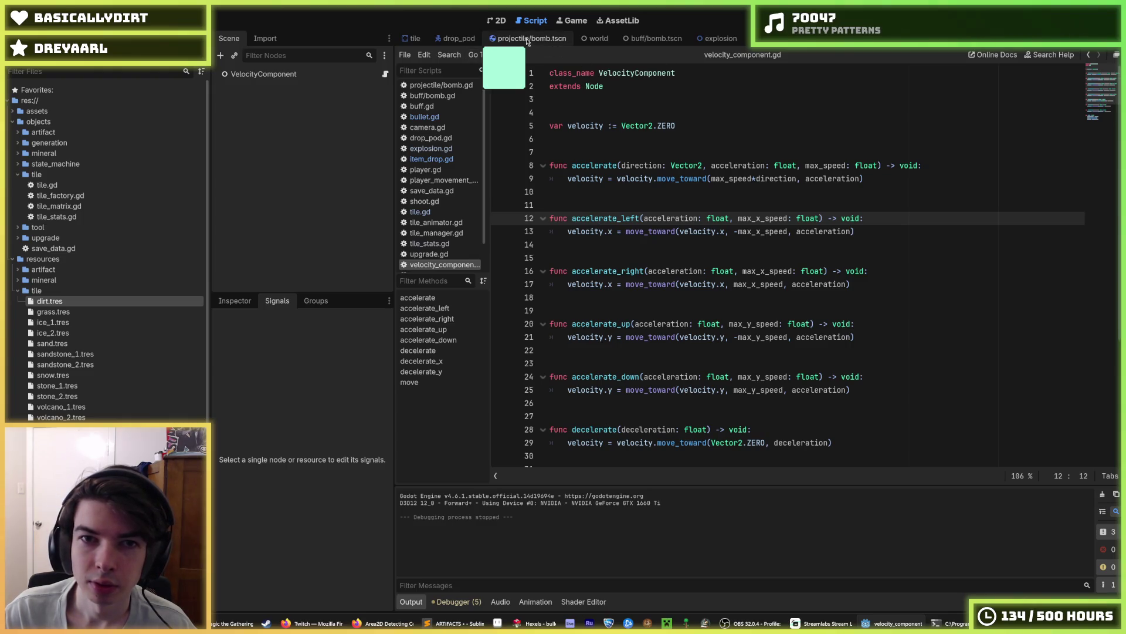
click(763, 38)
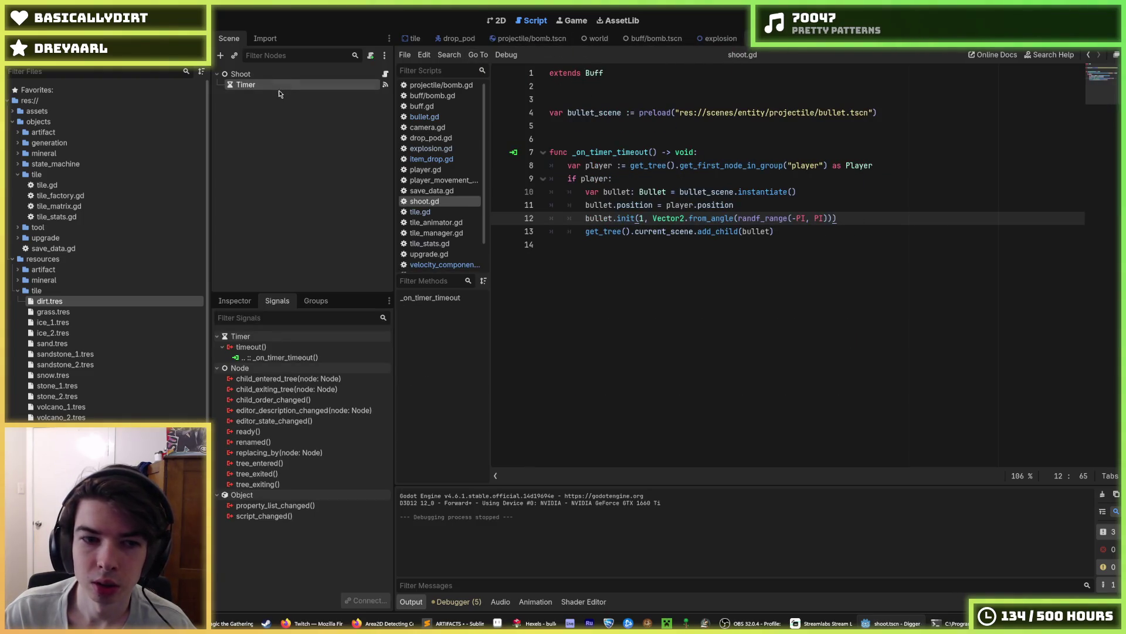
Turn on the Timer's Autostart, then save, run and stop the game
click(230, 304)
click(308, 428)
key(F5)
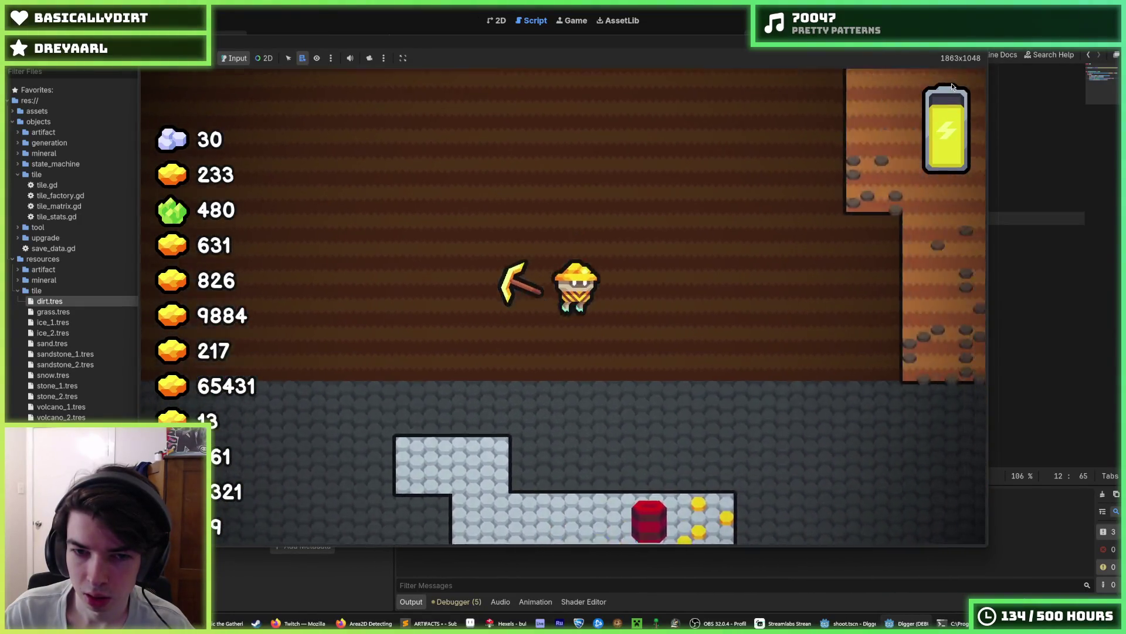
key(F8)
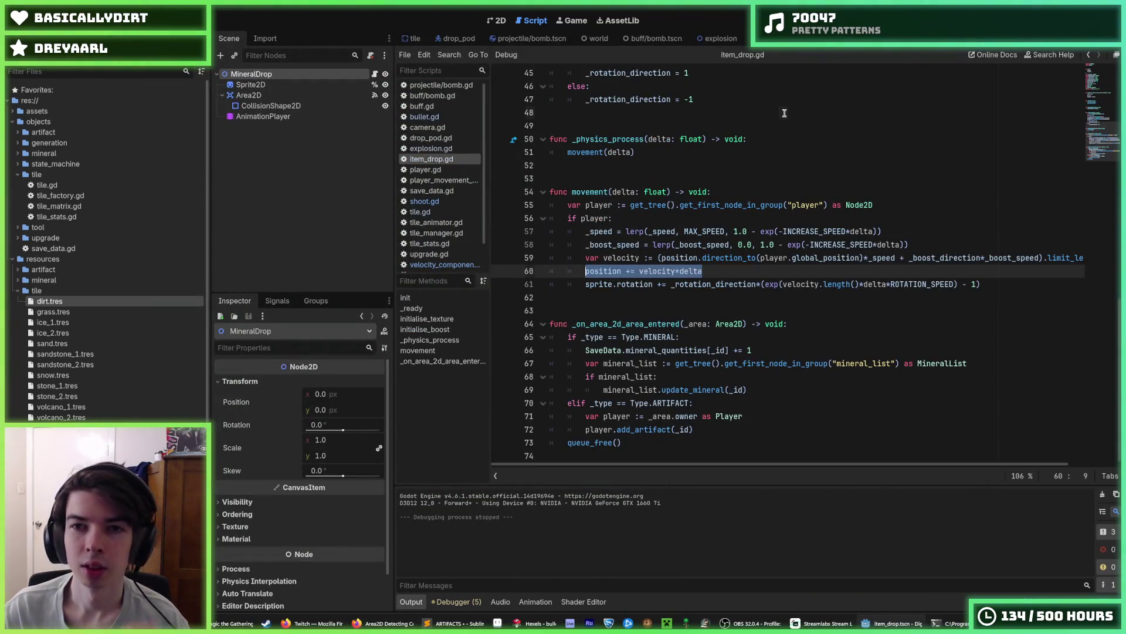
Review line 48 of item_drop.gd and velocity_component.gd, then open the tile scene
click(785, 113)
key(alt+Left)
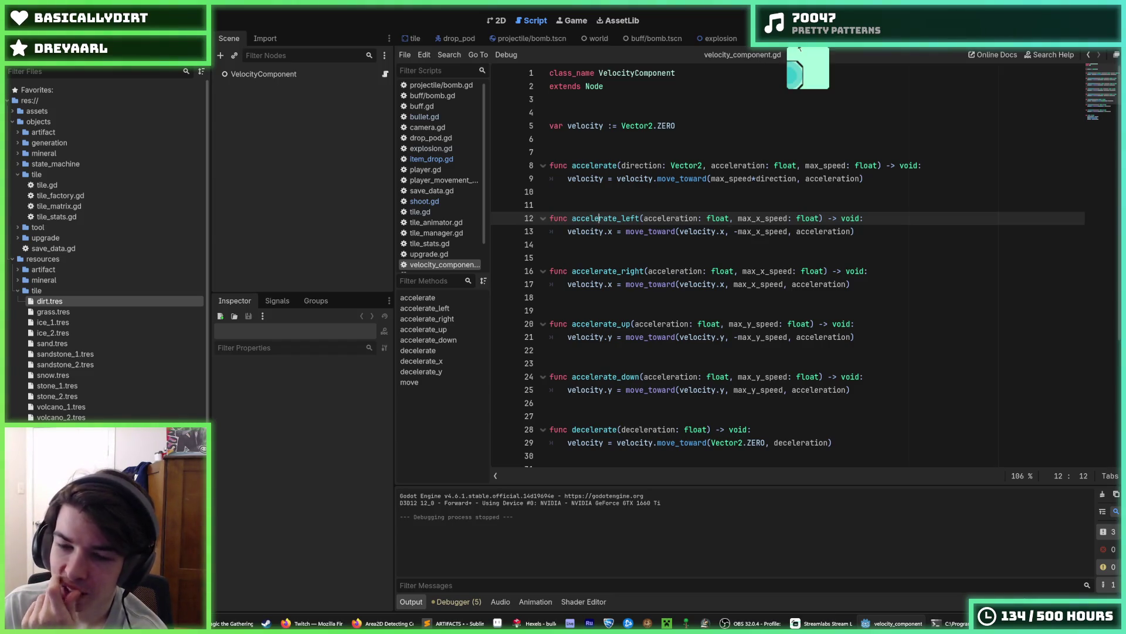
key(alt+Right)
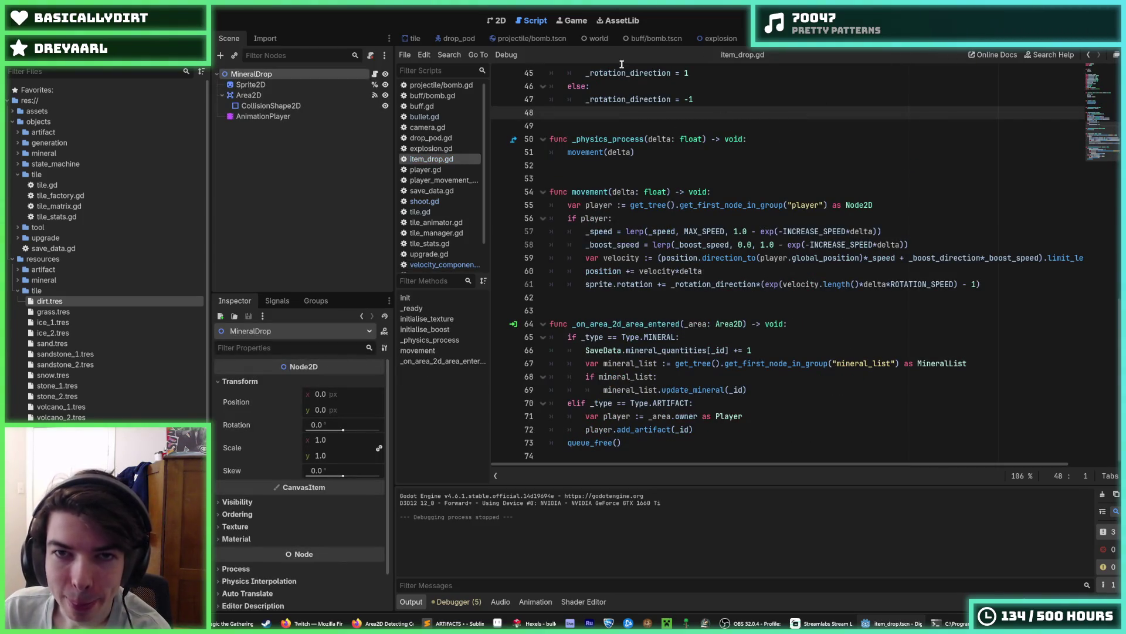
click(413, 38)
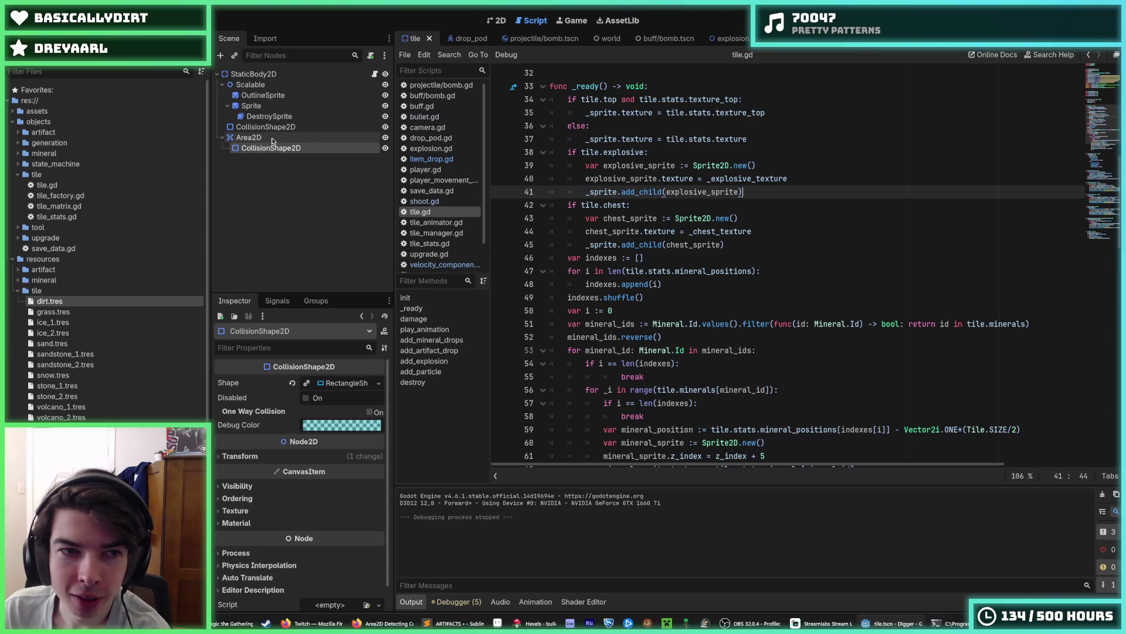
Check tile.gd's destroy function, test-run and stop the game, then return to bullet.gd
scroll(689, 265, down, 20)
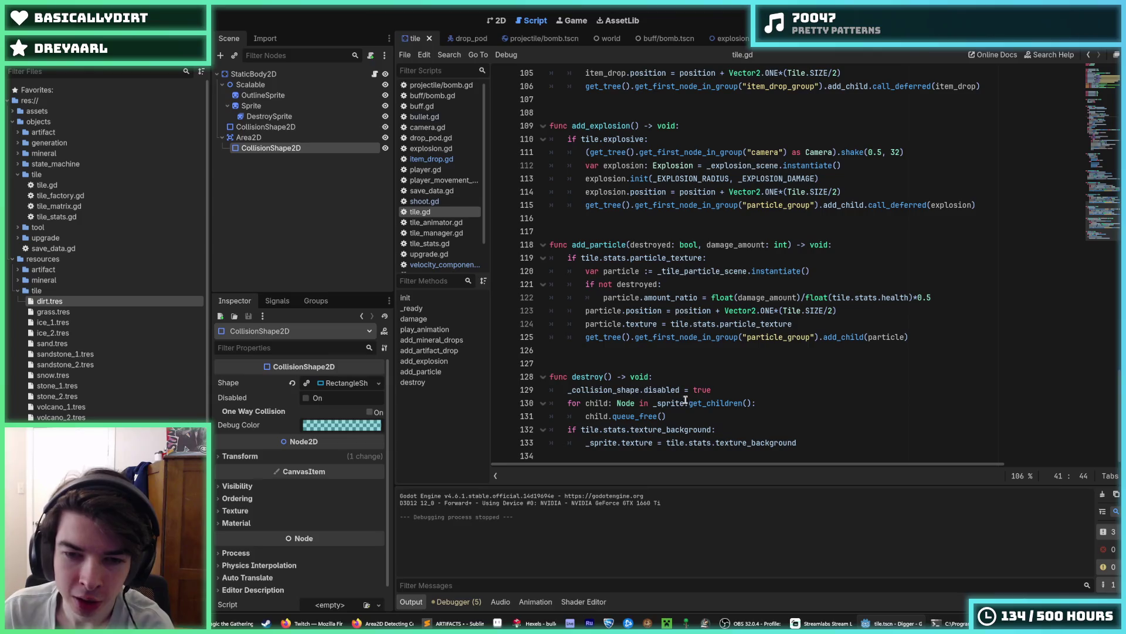
click(689, 418)
click(775, 392)
key(F5)
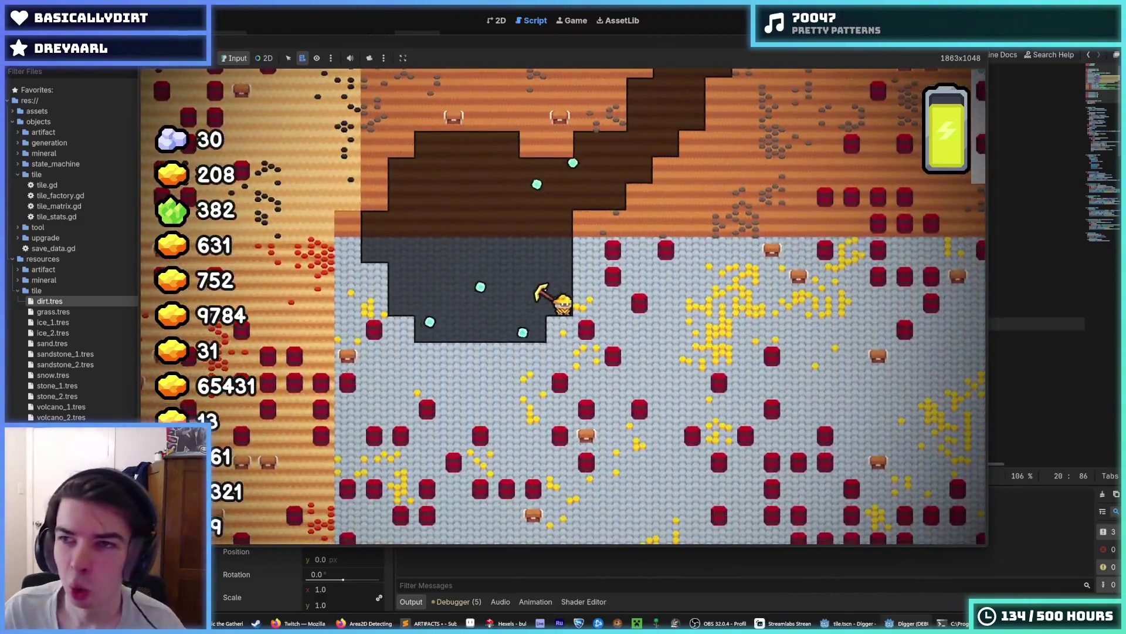
key(F8)
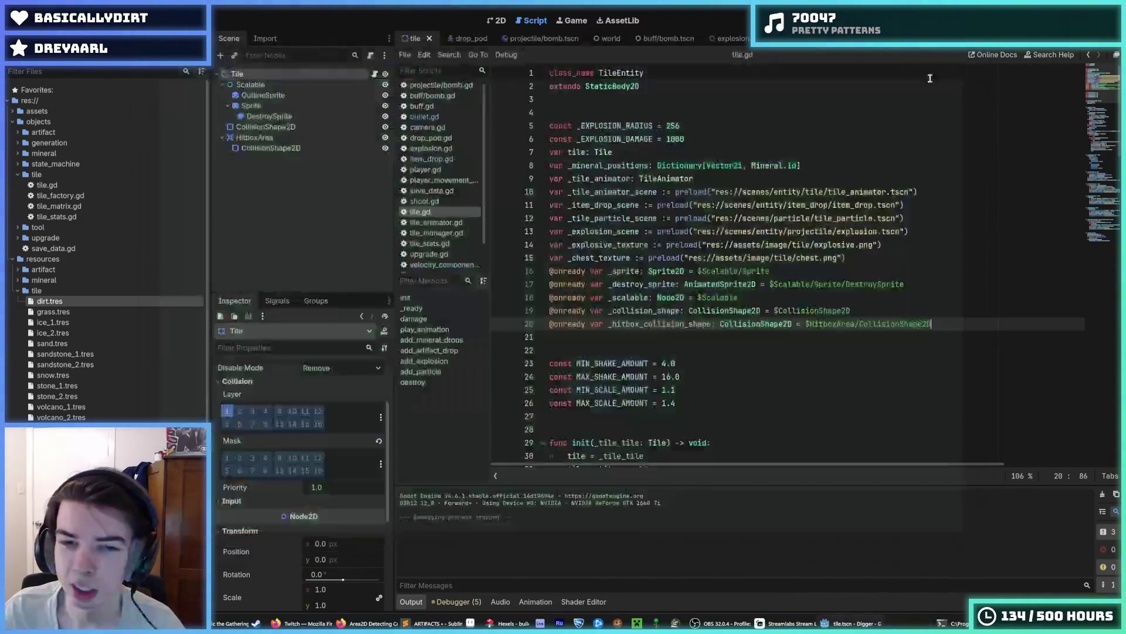
key(ctrl+shift+Tab)
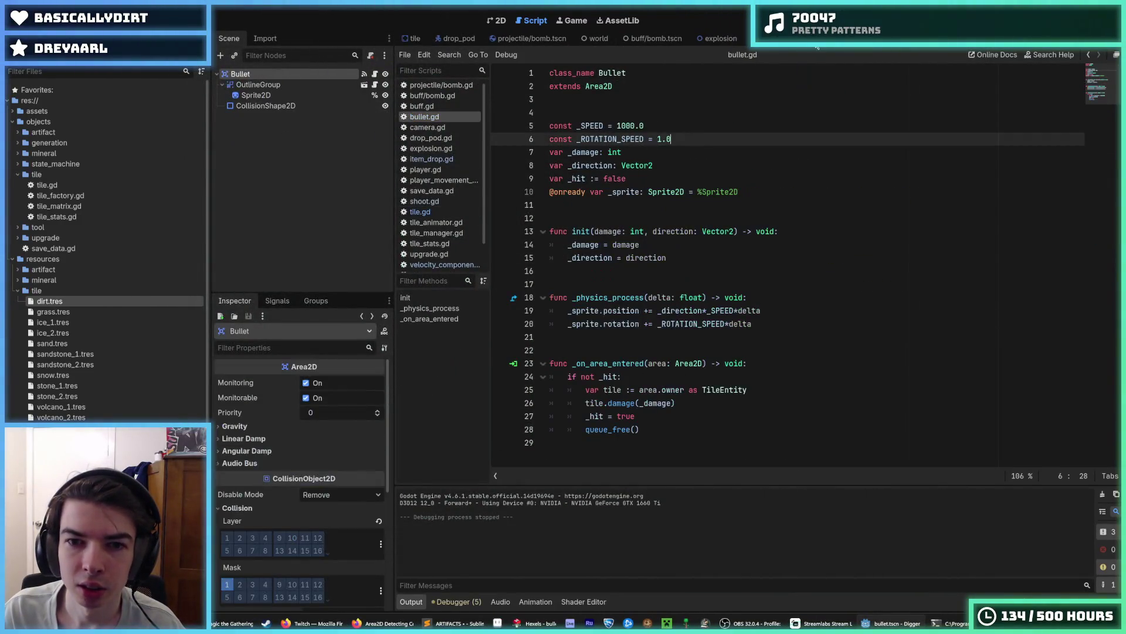
Add print(area) above 'if not _hit:' in _on_area_entered, then save and run the game
click(636, 374)
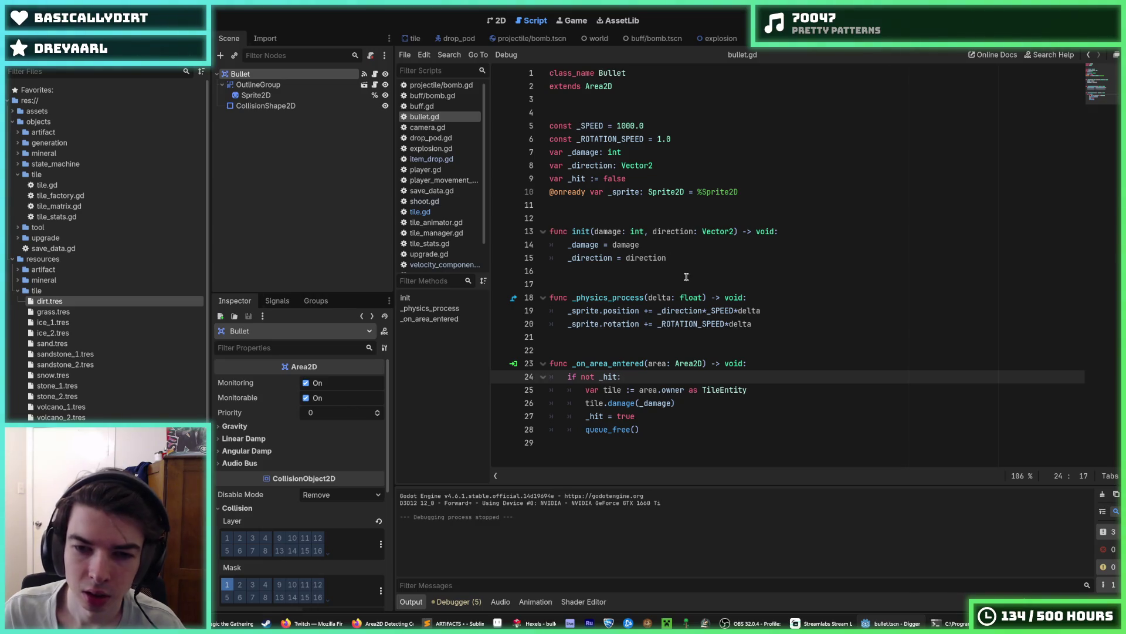
key(ctrl+k)
key(ctrl+shift+Return)
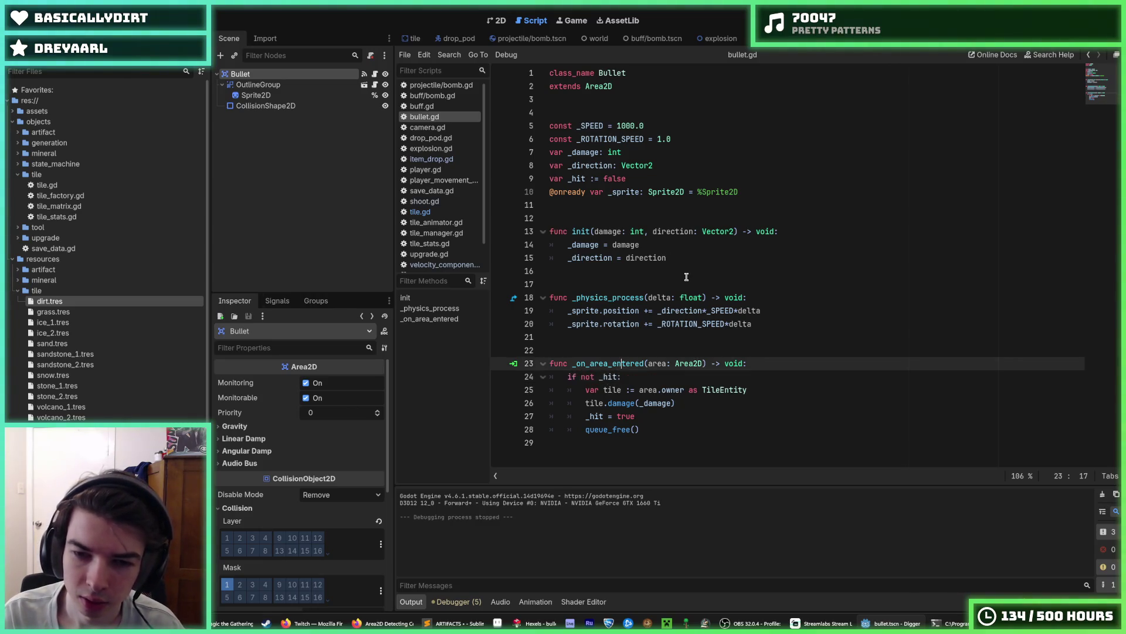
text(p)
text((ar)
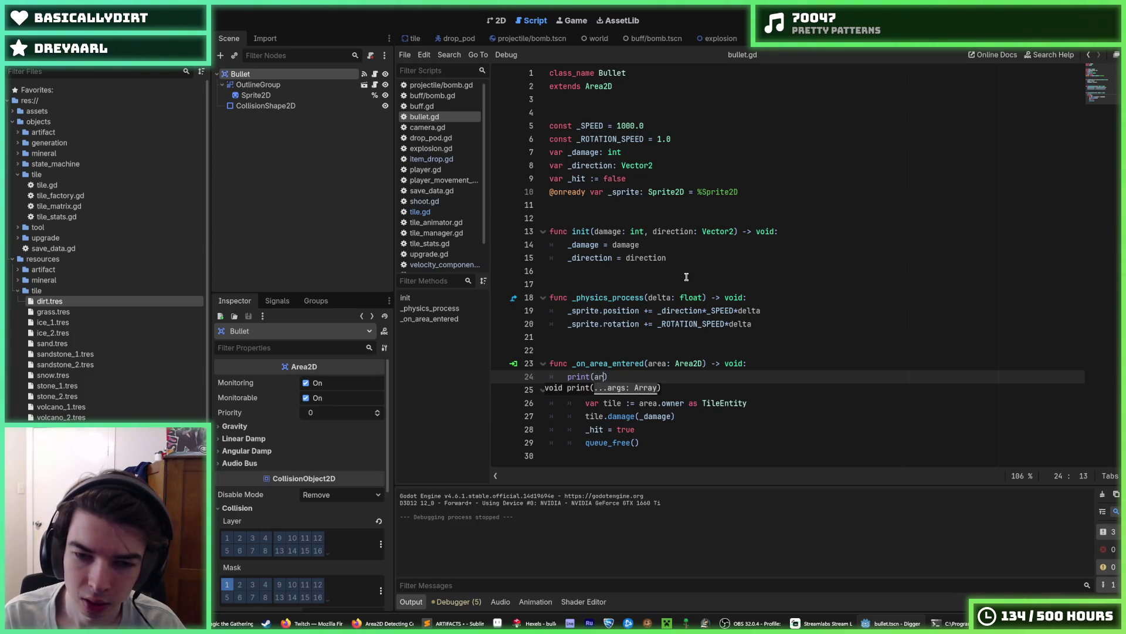
text(ea)
key(F5)
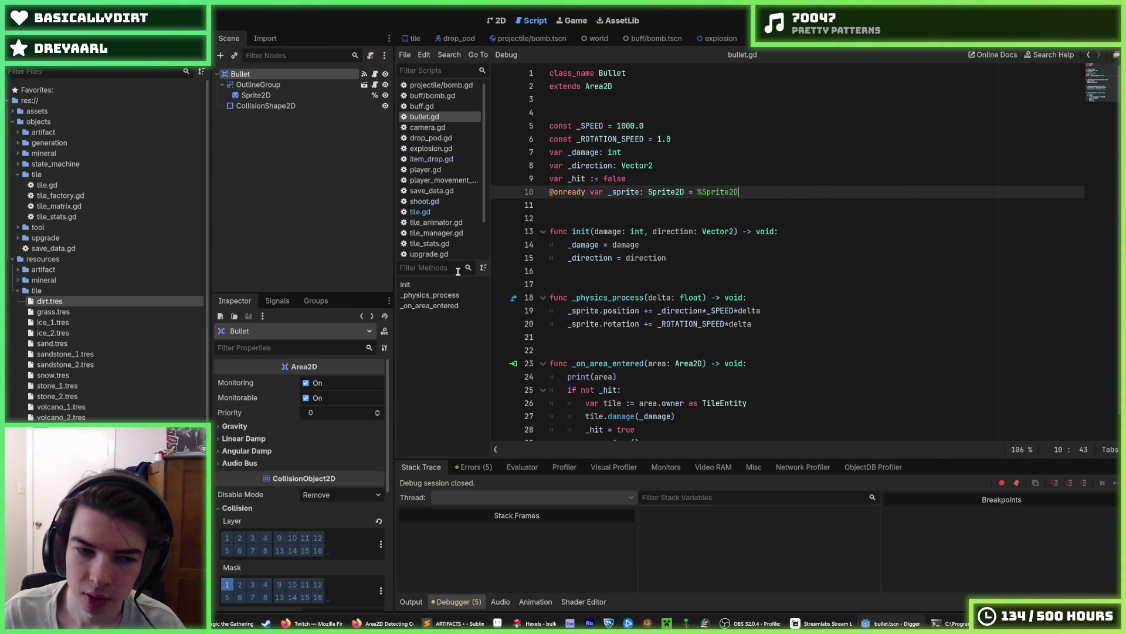
scroll(273, 470, down, 5)
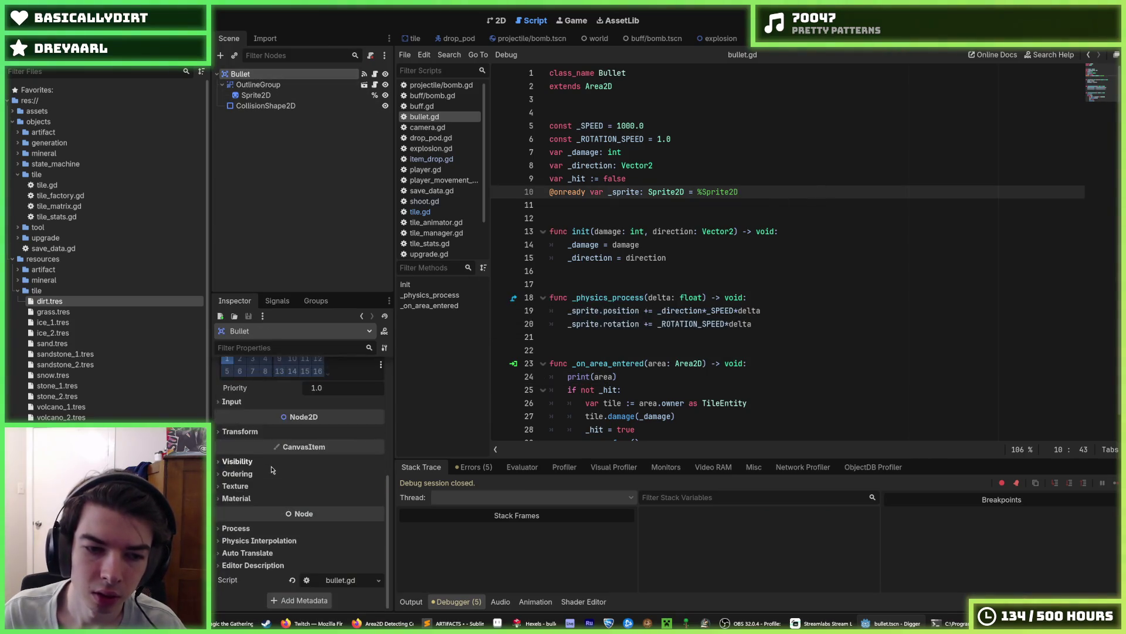
scroll(261, 446, up, 2)
key(F5)
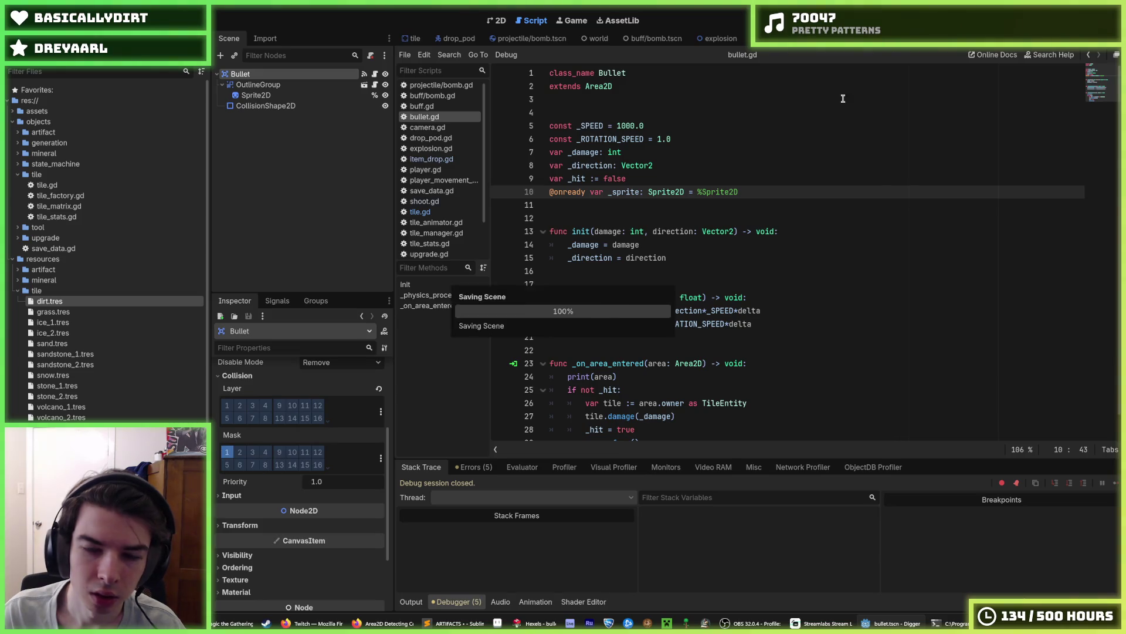
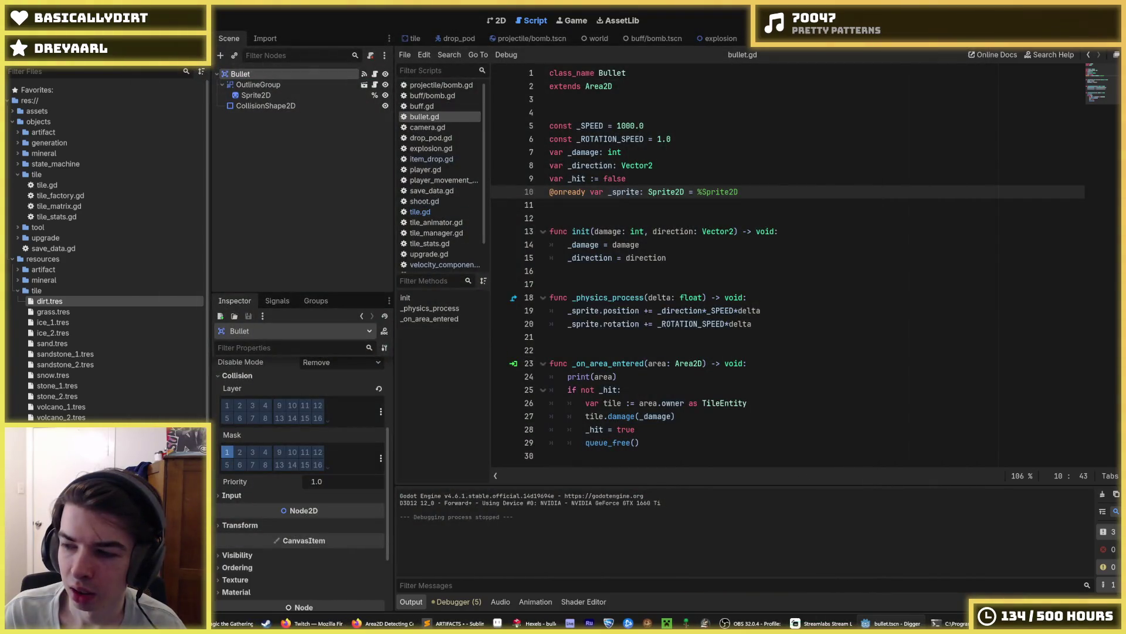
Save, show the Bullet scene in 2D, then test-run the project with F5 and stop it
key(ctrl+s)
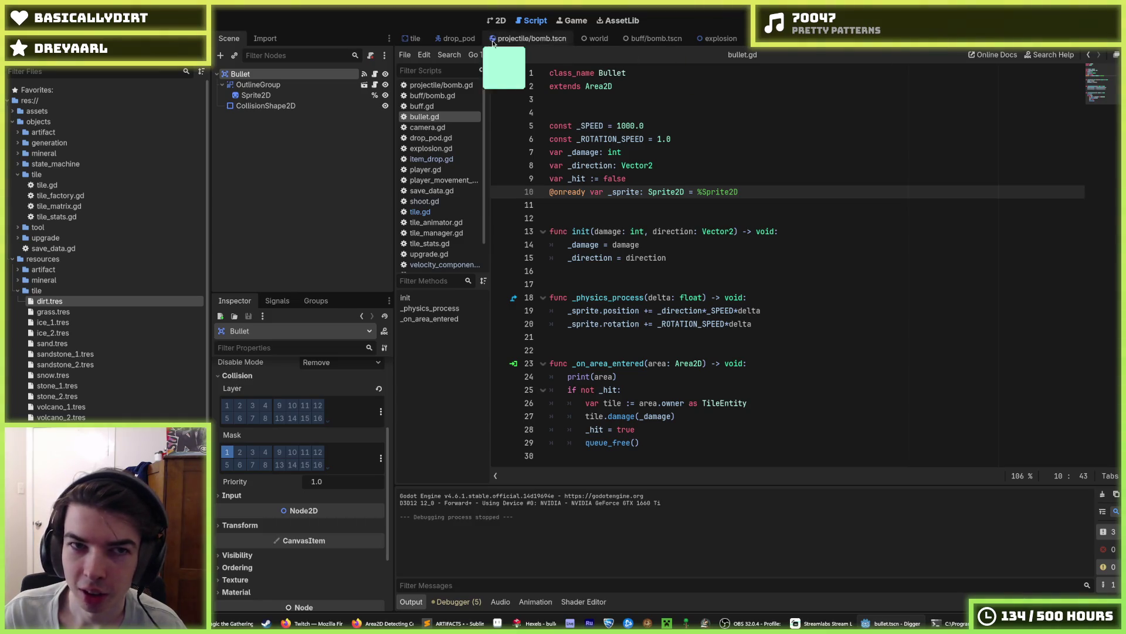
click(497, 20)
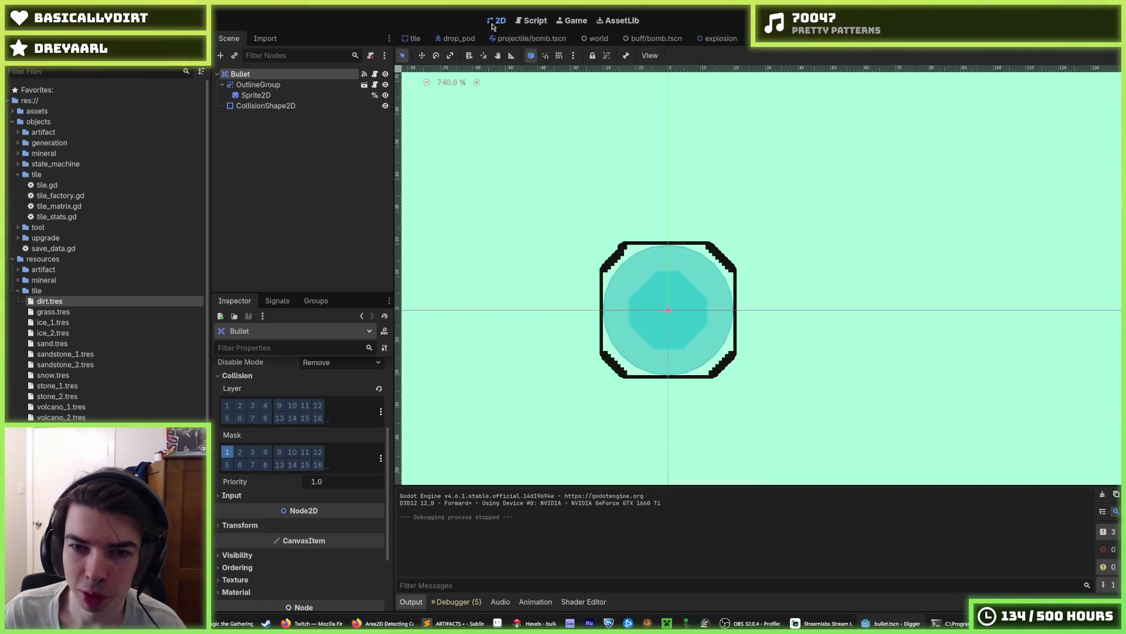
key(F5)
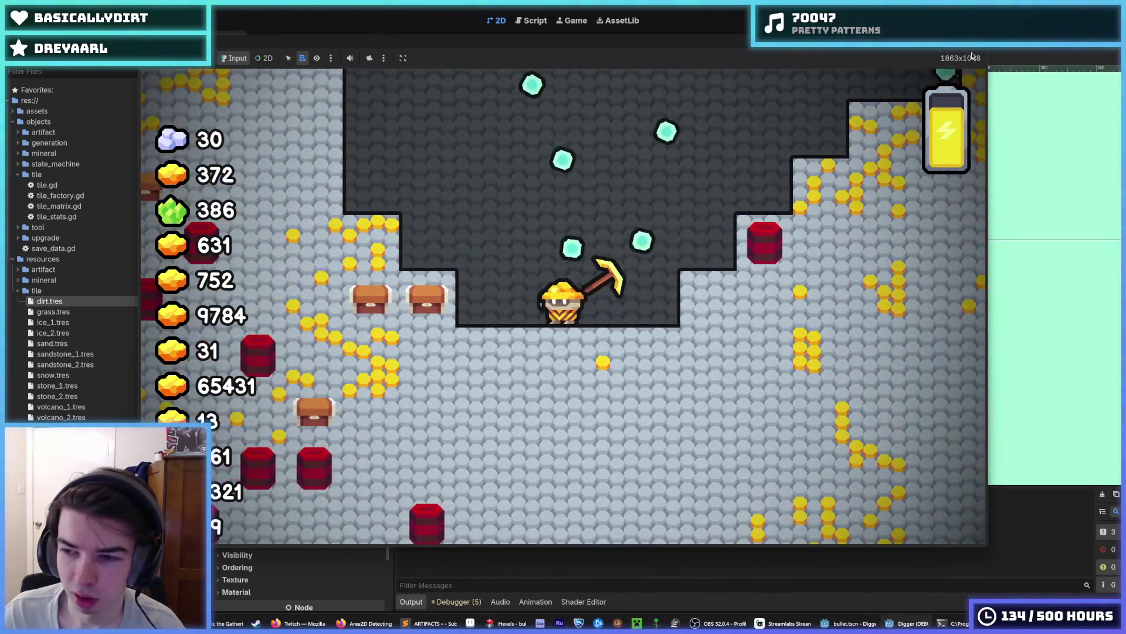
key(F8)
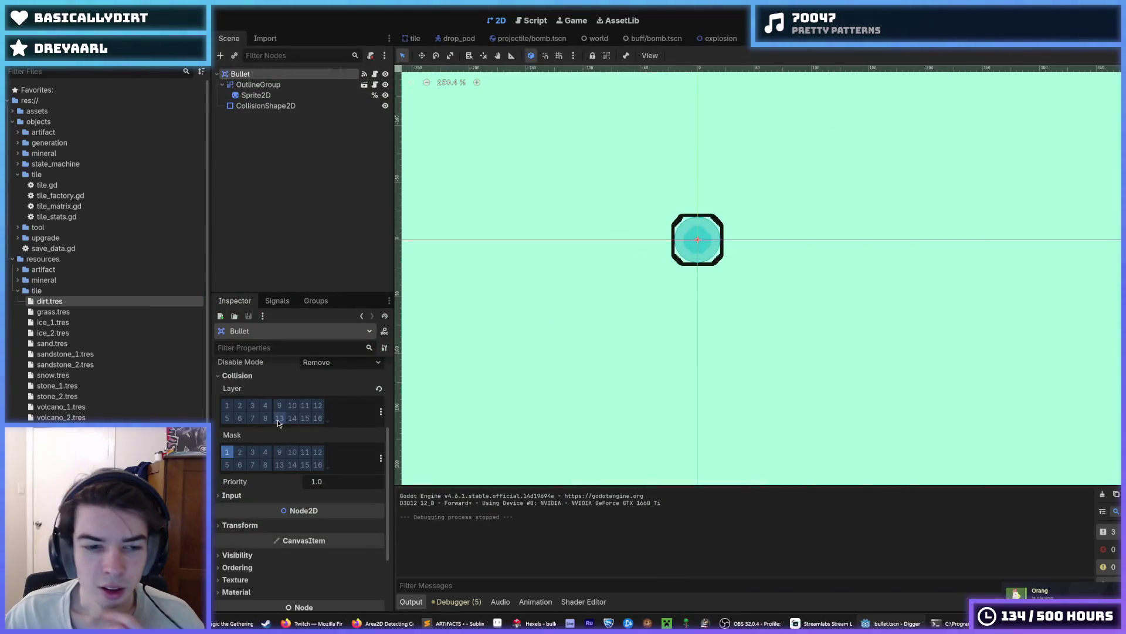
Open bullet.gd and inspect the _on_area_entered handler
click(376, 75)
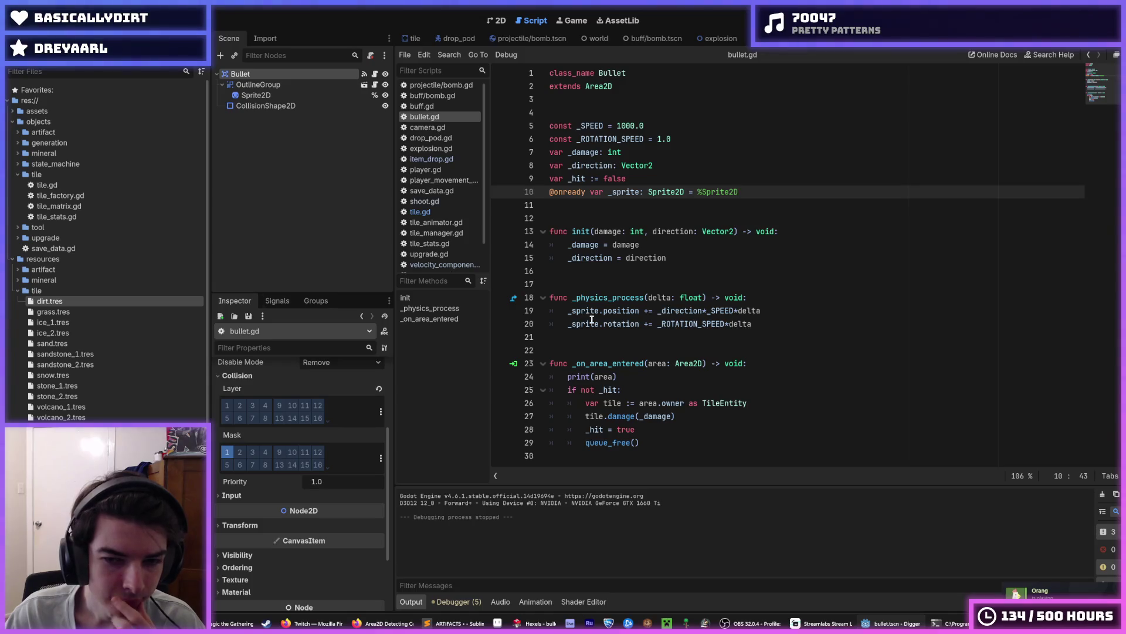
mouse_move(586, 323)
click(574, 364)
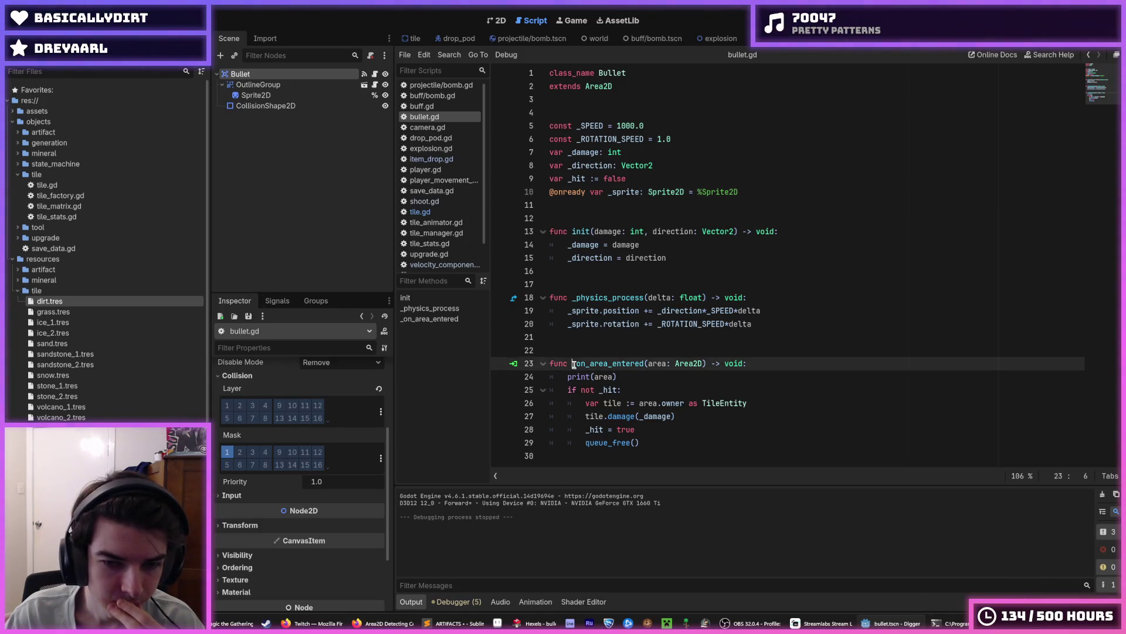
click(613, 364)
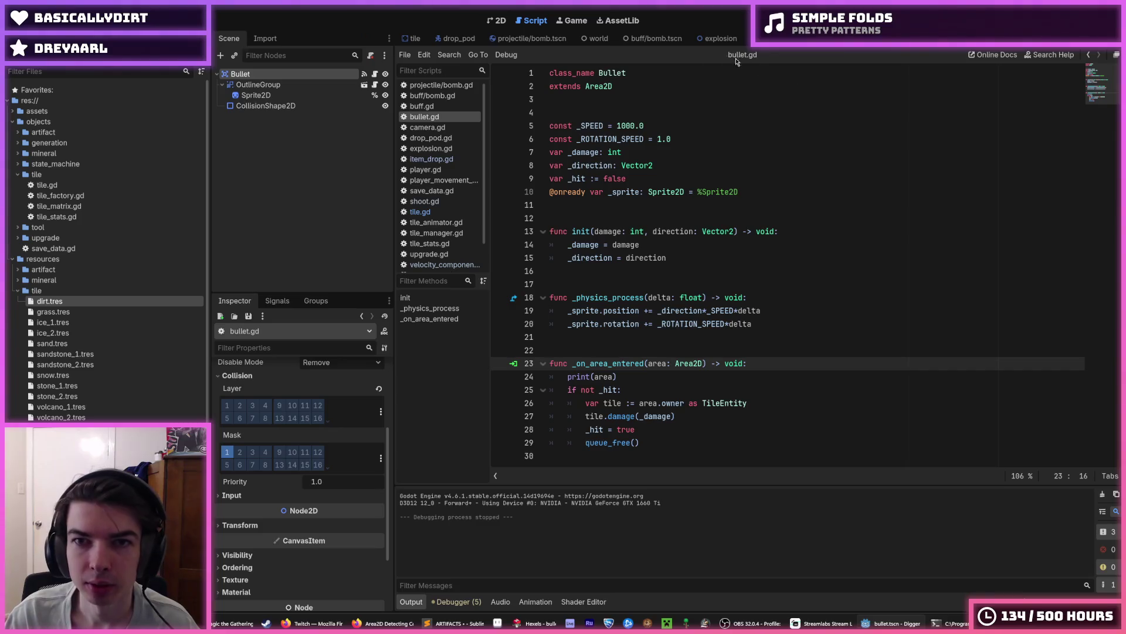
scroll(259, 457, up, 3)
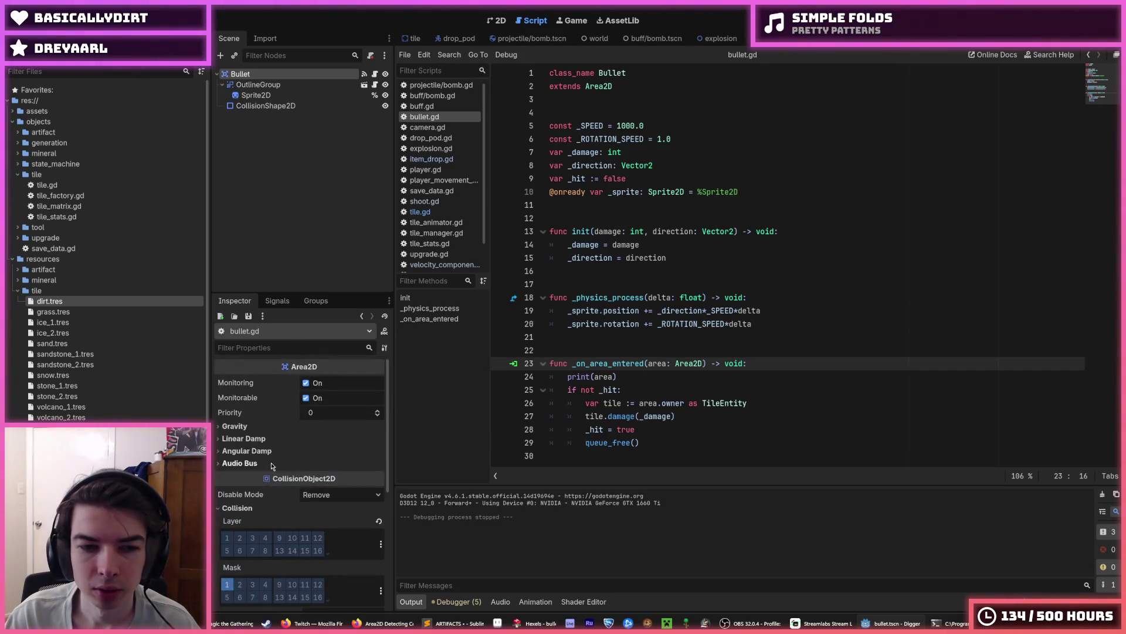
Enable collision mask bit 1 on the tile's HitboxArea and save the tile scene
click(415, 38)
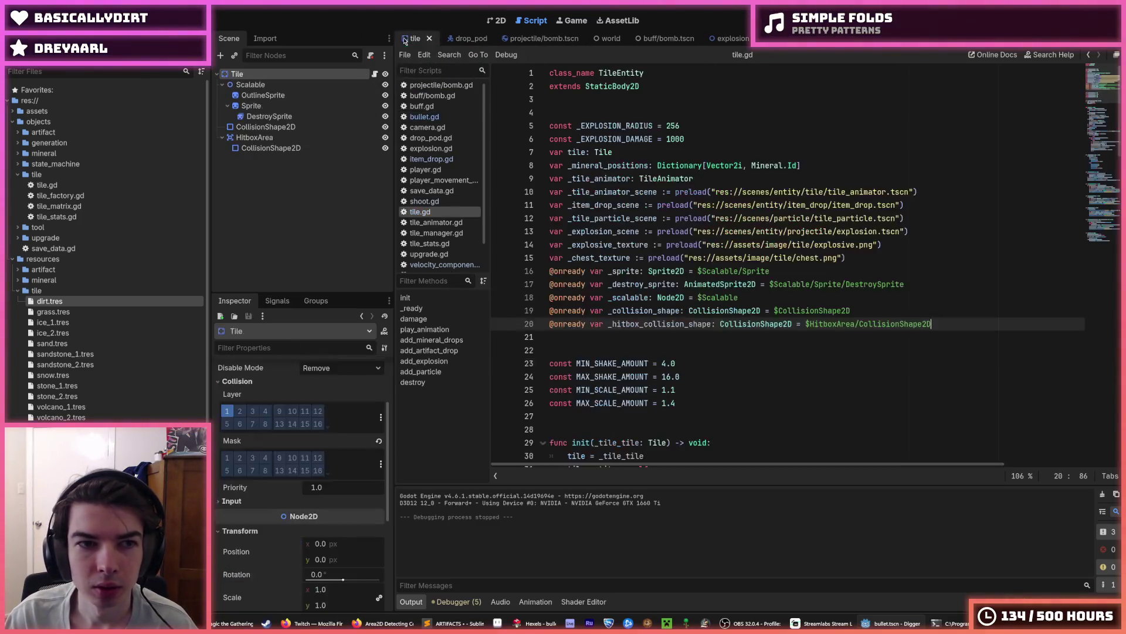
click(262, 141)
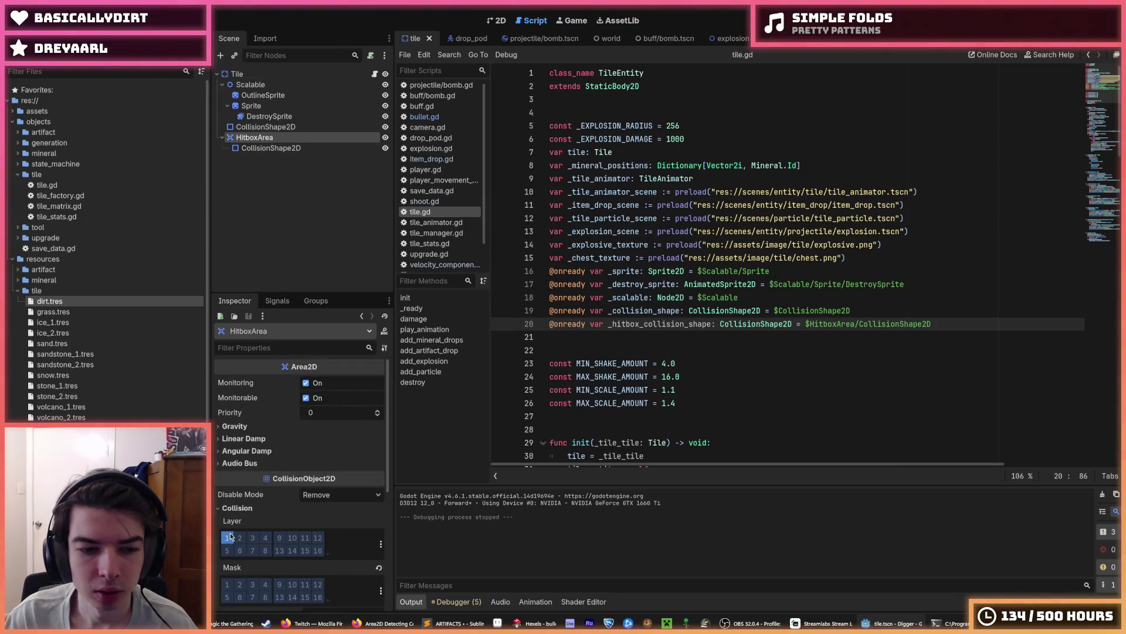
click(226, 585)
key(ctrl+s)
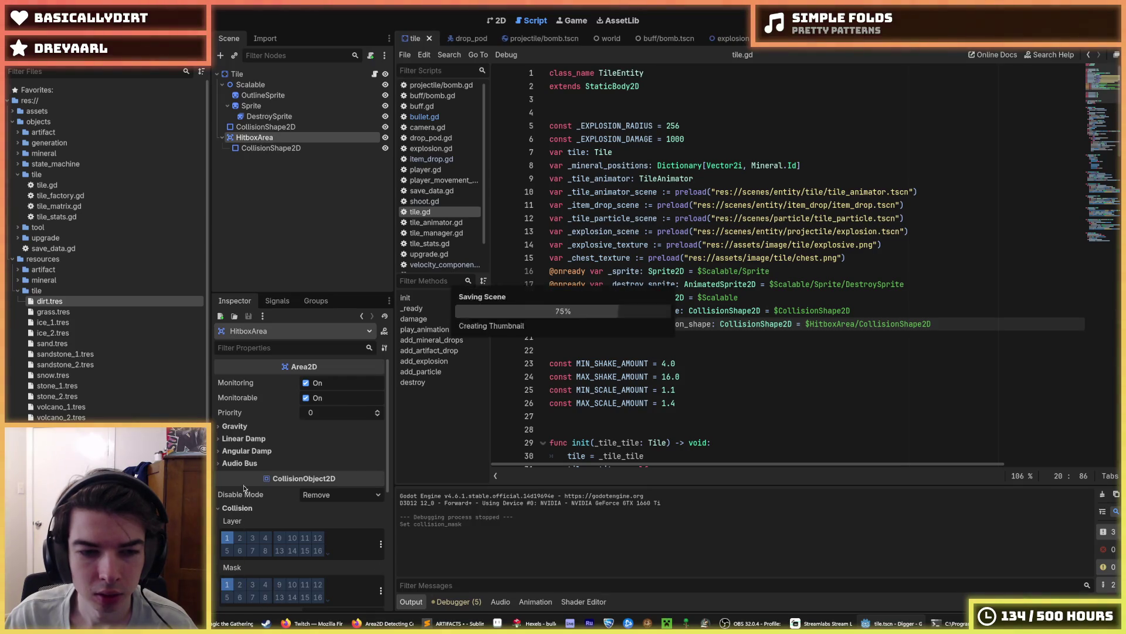
Check the MineralDrop's Area2D, then return to the Bullet scene and run the game
key(ctrl+shift+Tab)
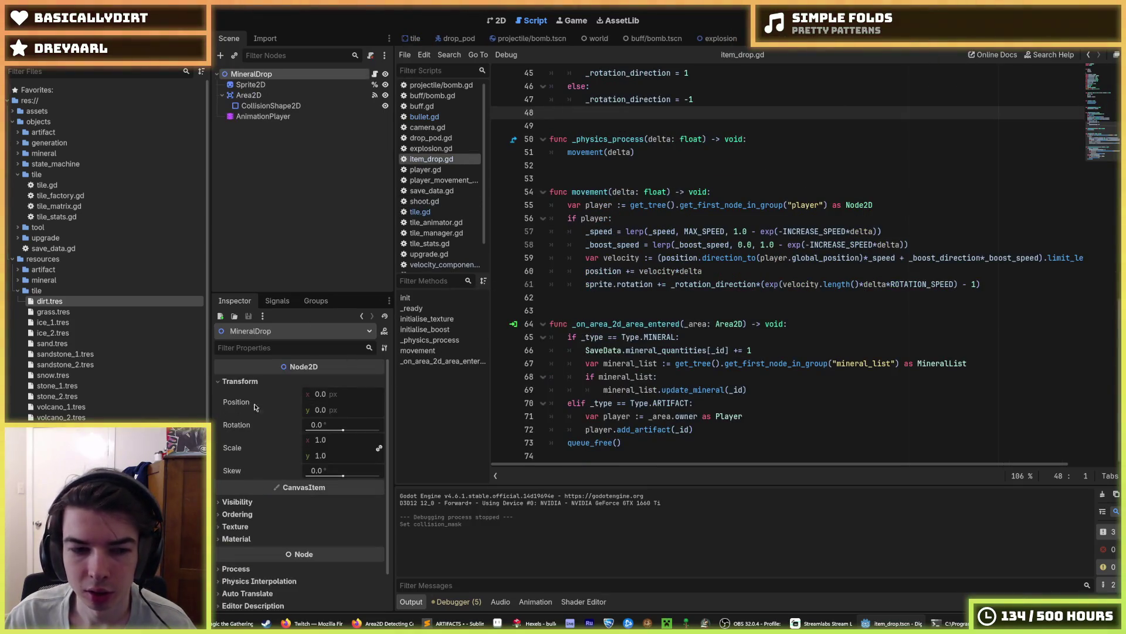
click(263, 95)
scroll(240, 496, down, 3)
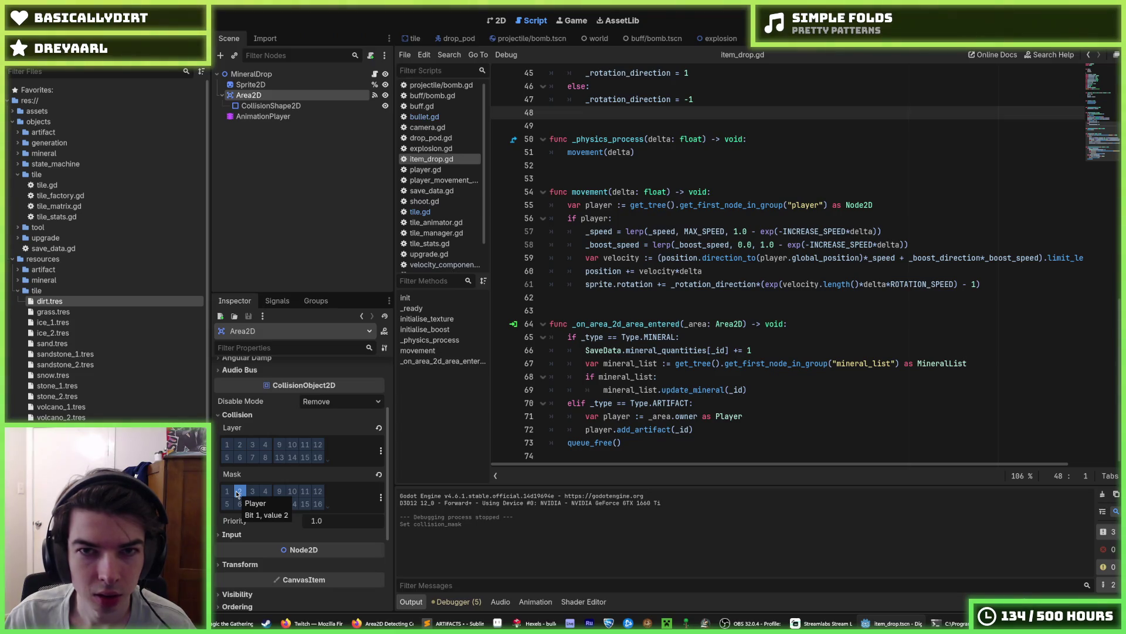
mouse_move(453, 45)
click(424, 116)
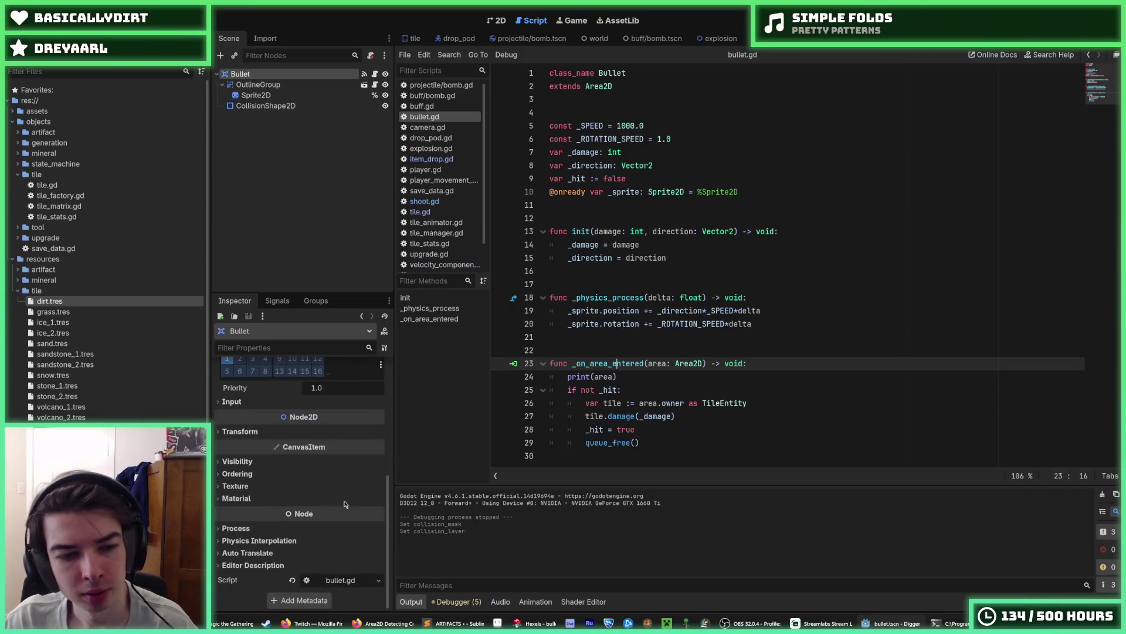
key(F5)
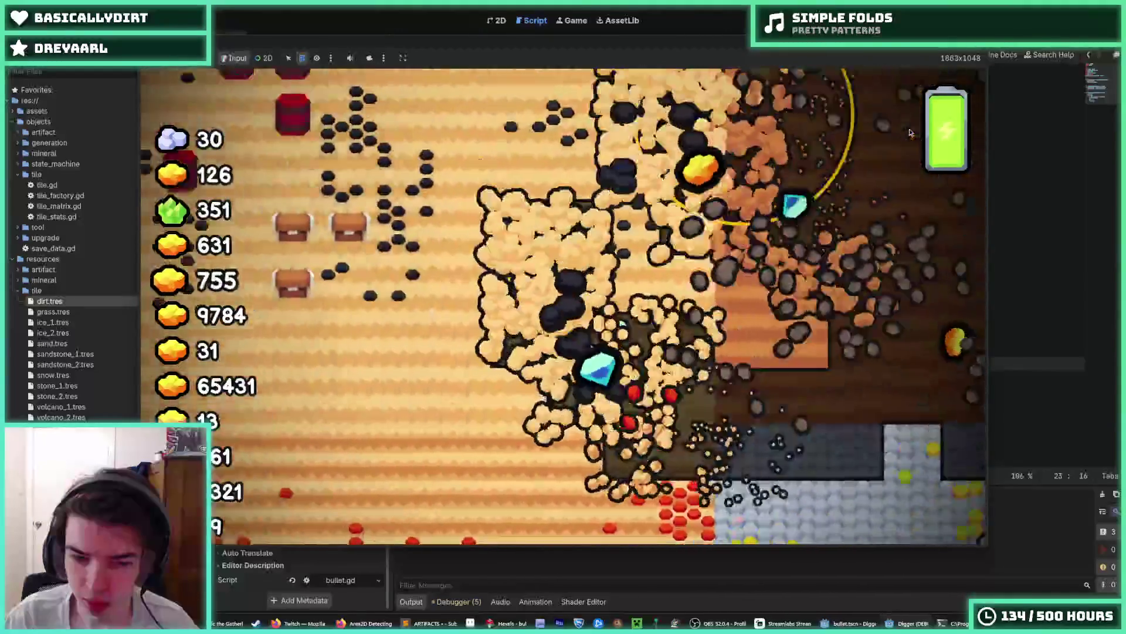
Undo the stray 'ddddddddddd' on line 27, review lines 25–27, and show the Output log
text(ddddddddddd)
key(ctrl+z)
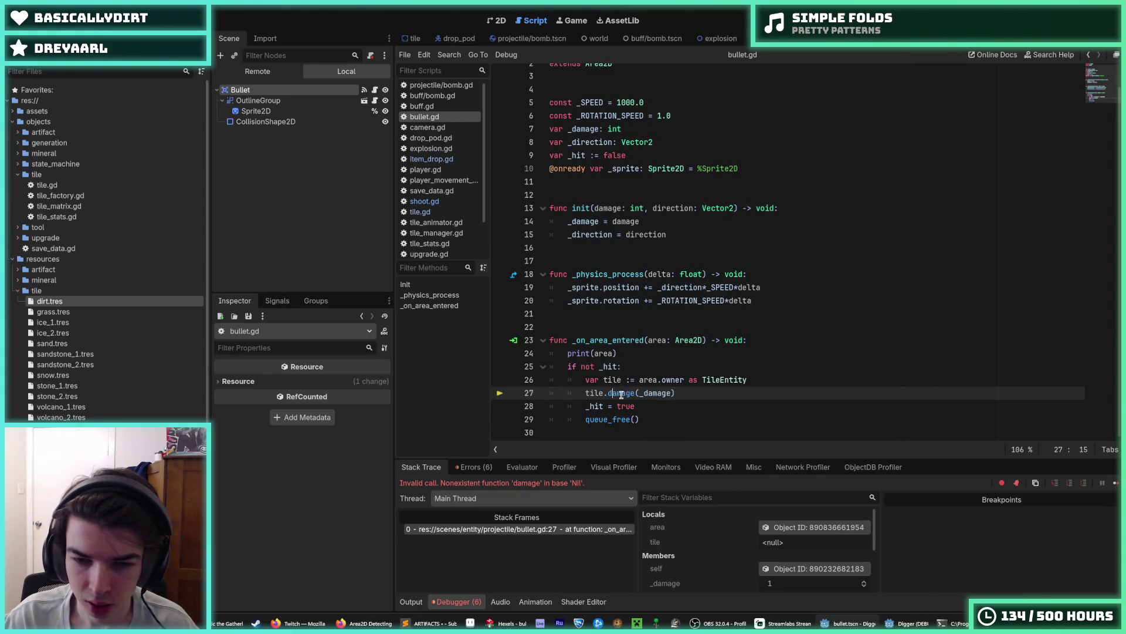
double_click(651, 391)
click(748, 380)
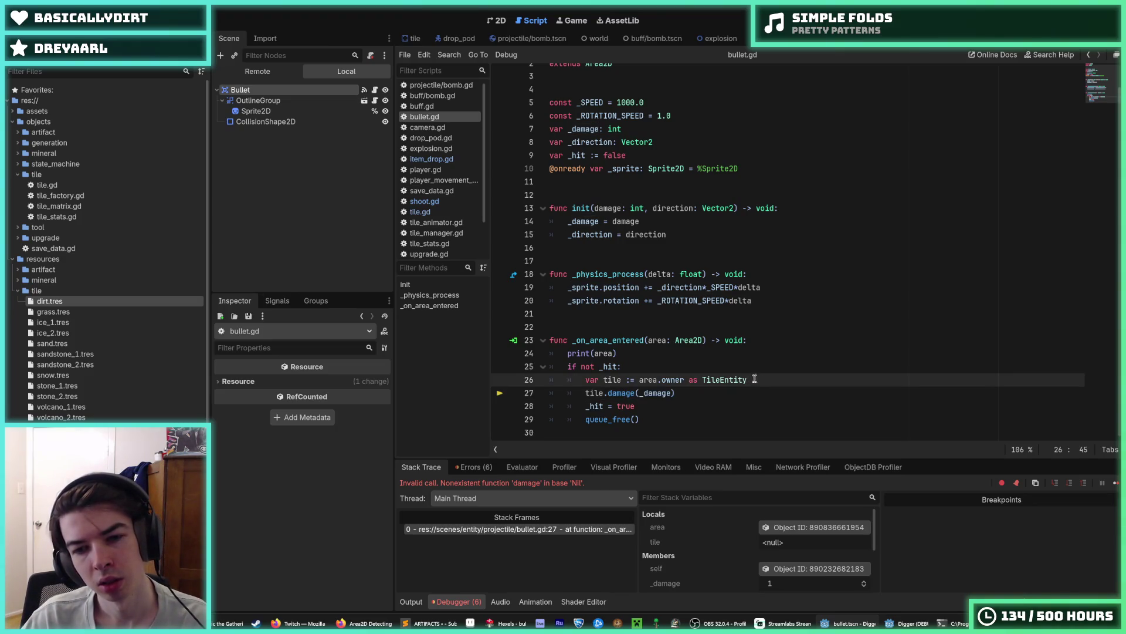
click(735, 367)
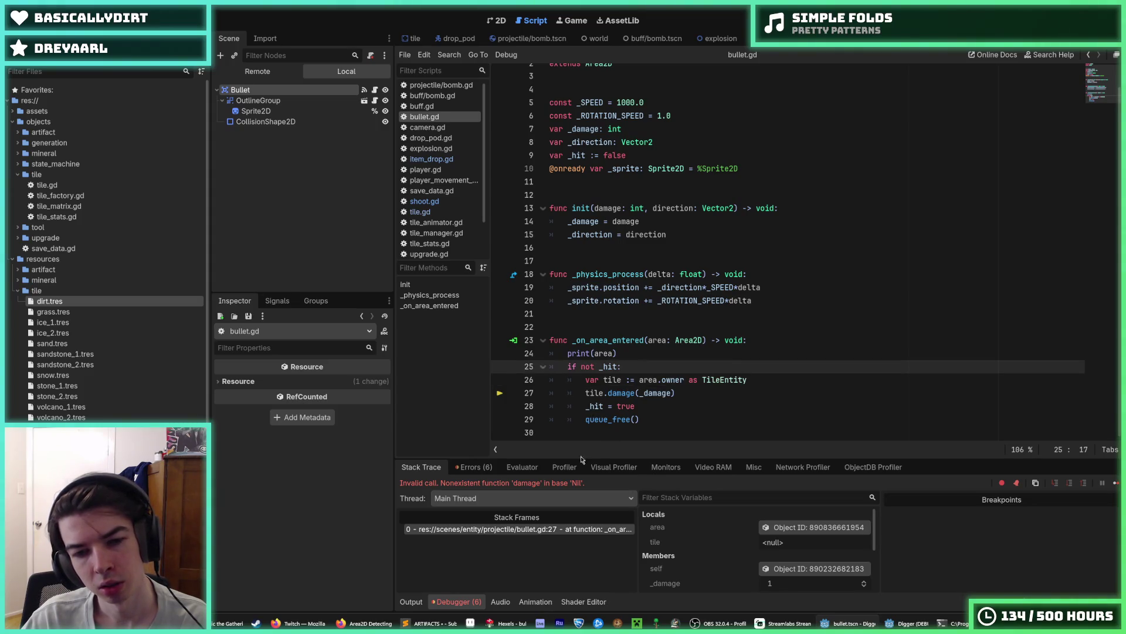
click(416, 602)
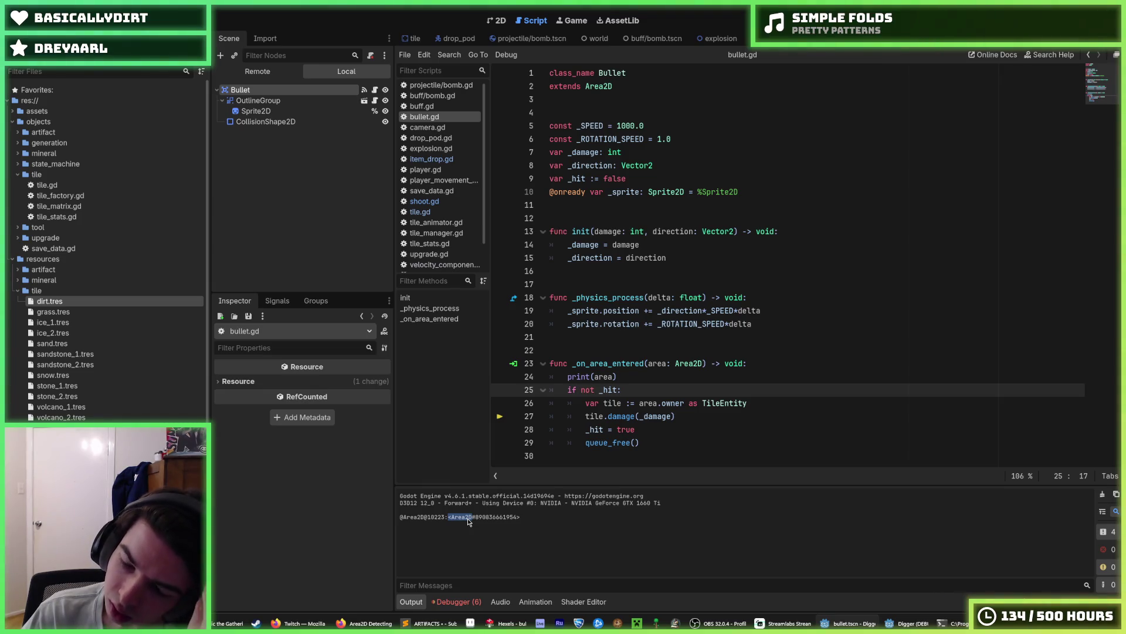
Glance at the signals list after print(area), then stop the debugging session
click(633, 376)
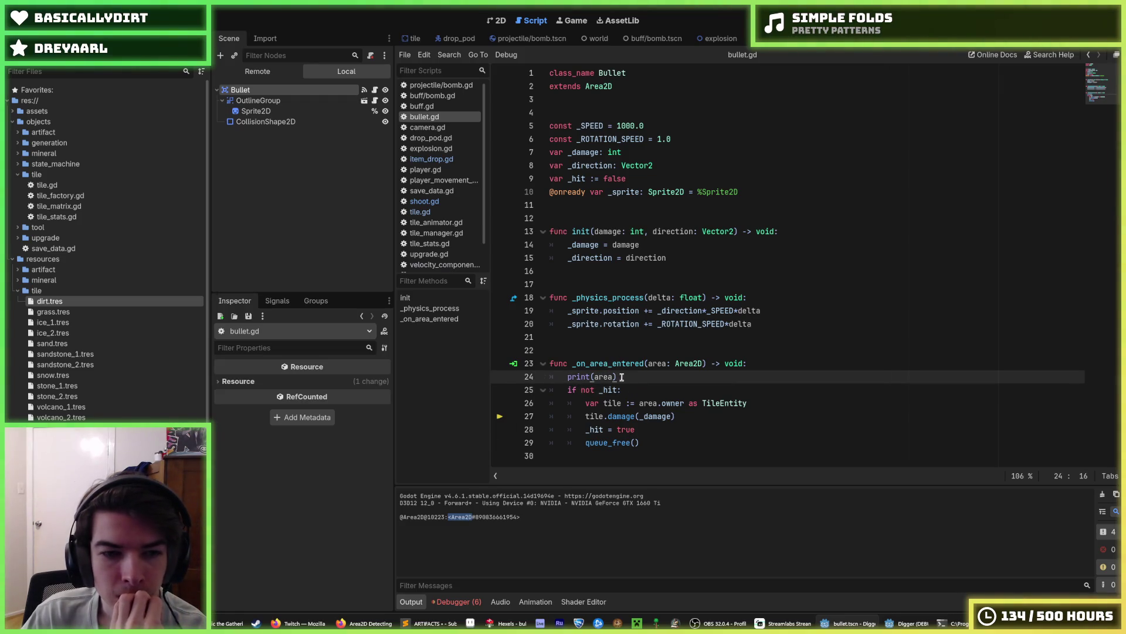
click(279, 300)
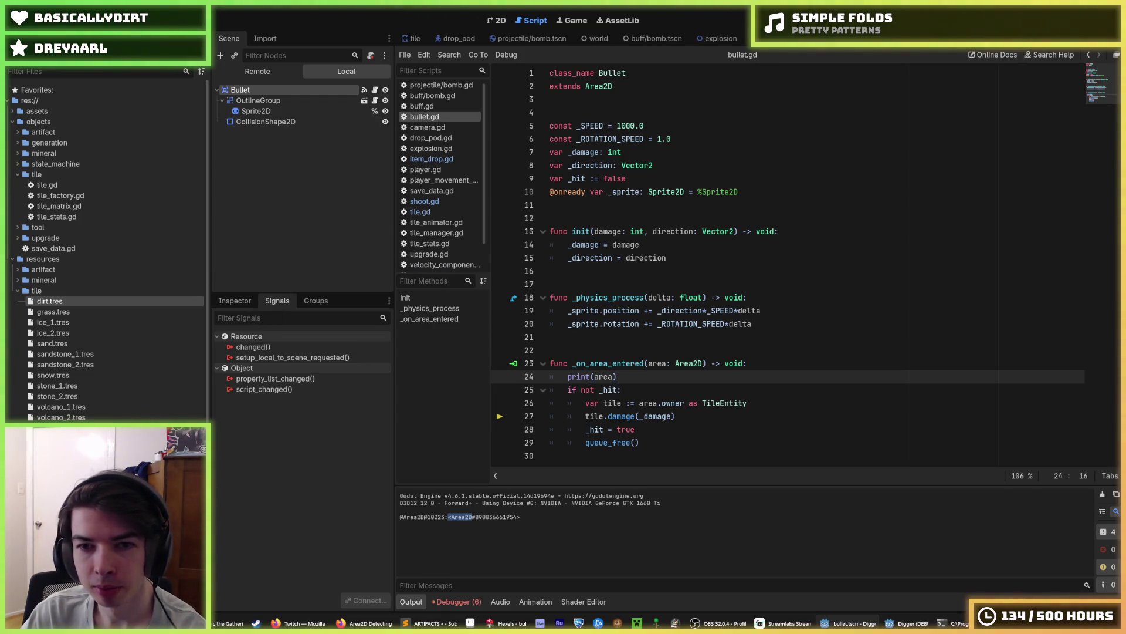
key(F8)
Select the Bullet root node and review its collision properties and Area2D signals like body_entered
click(240, 74)
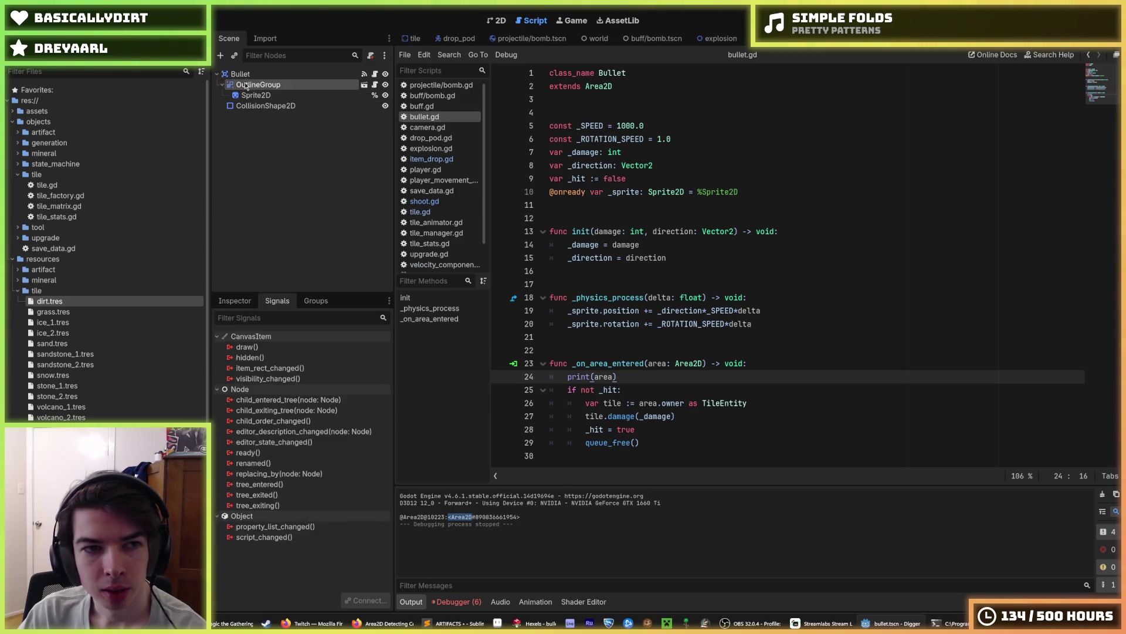
click(236, 301)
scroll(235, 418, up, 3)
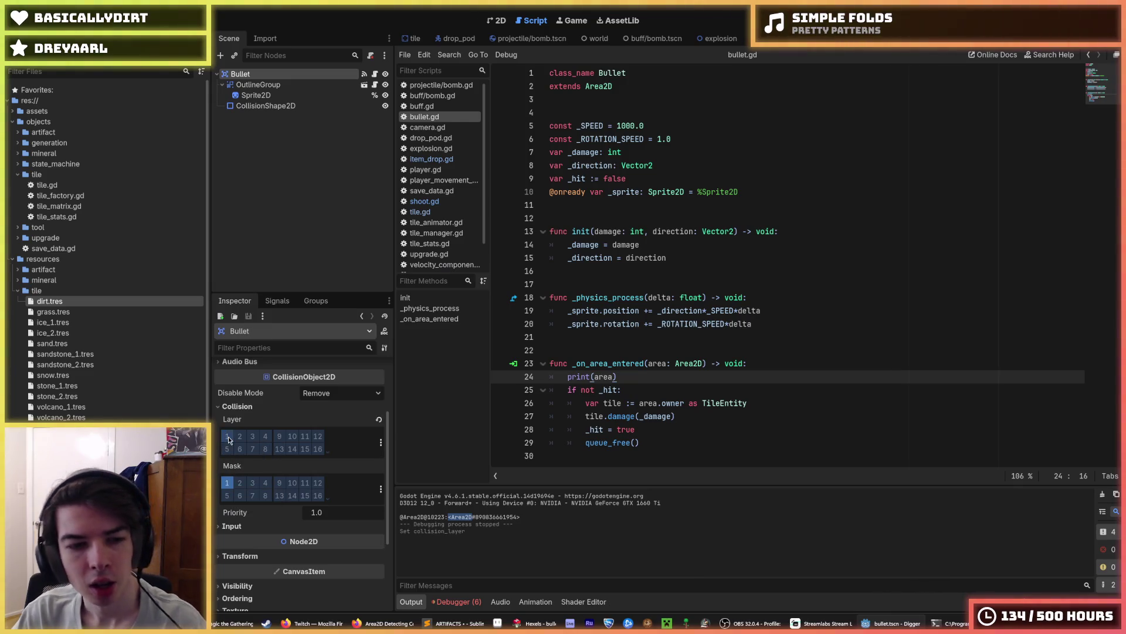
click(277, 300)
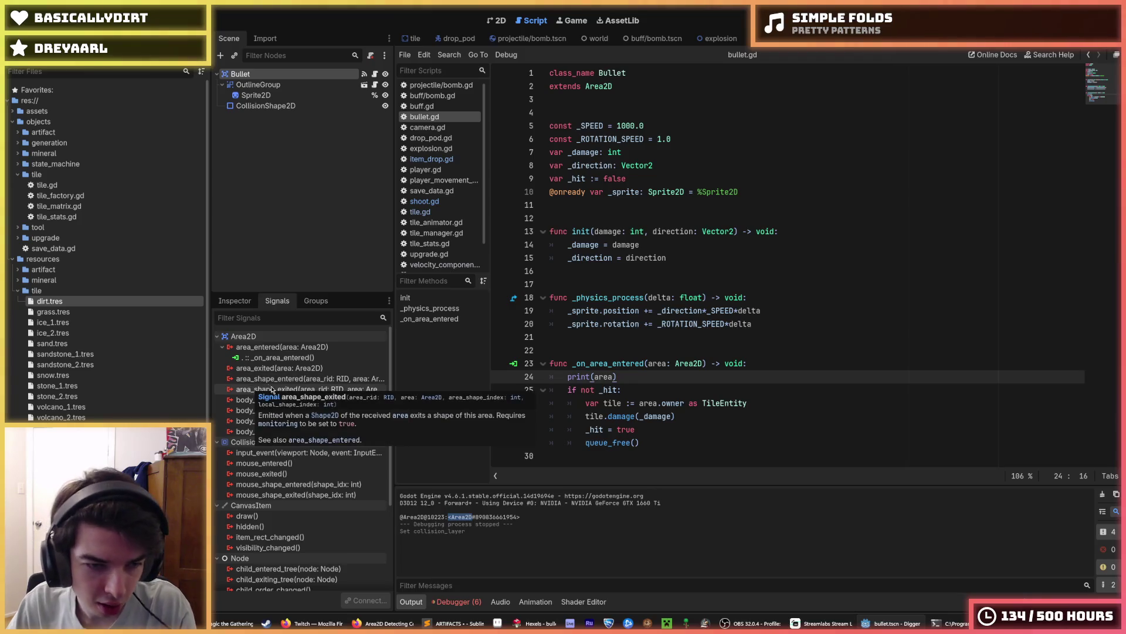
right_click(276, 404)
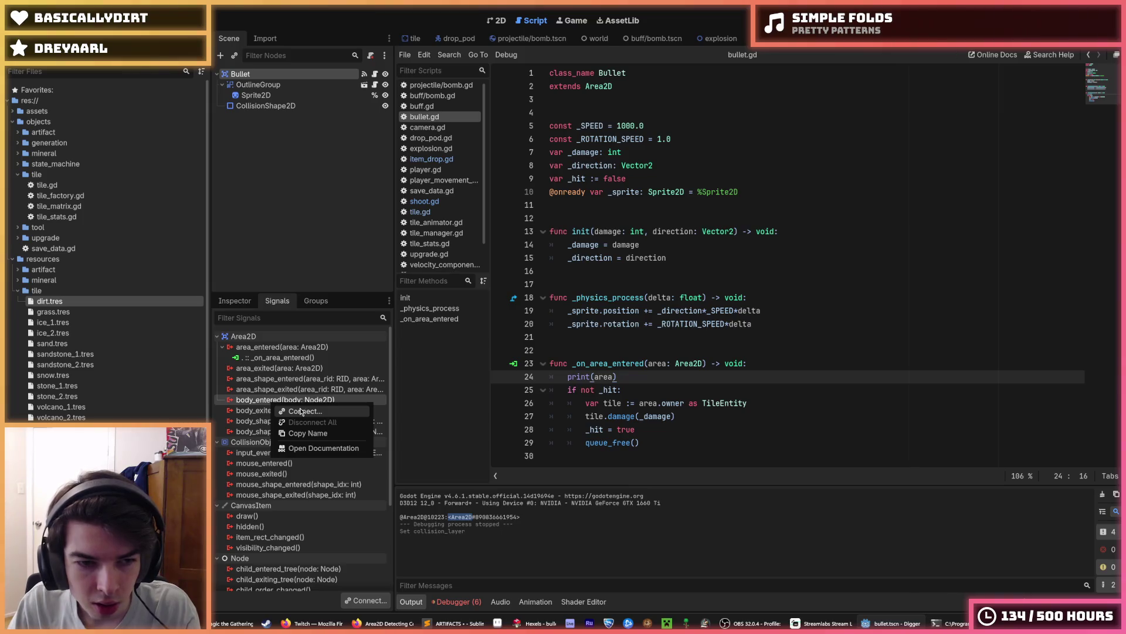
click(269, 405)
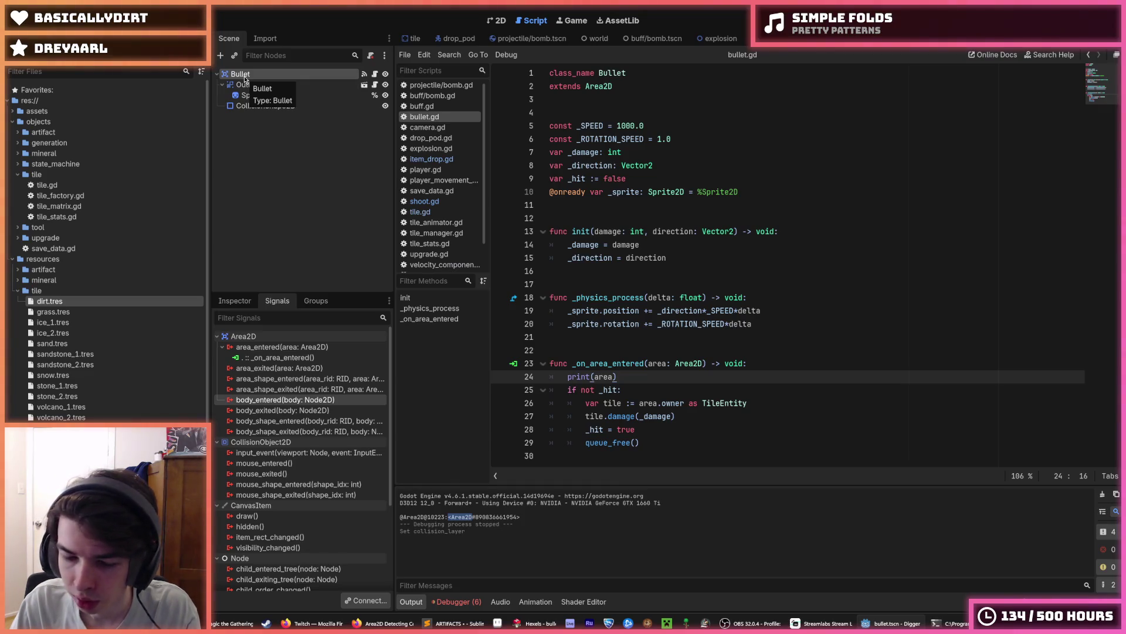
Review the _on_area_entered signature and lines 24–26 in bullet.gd, then open the tile scene
drag(576, 363, 698, 363)
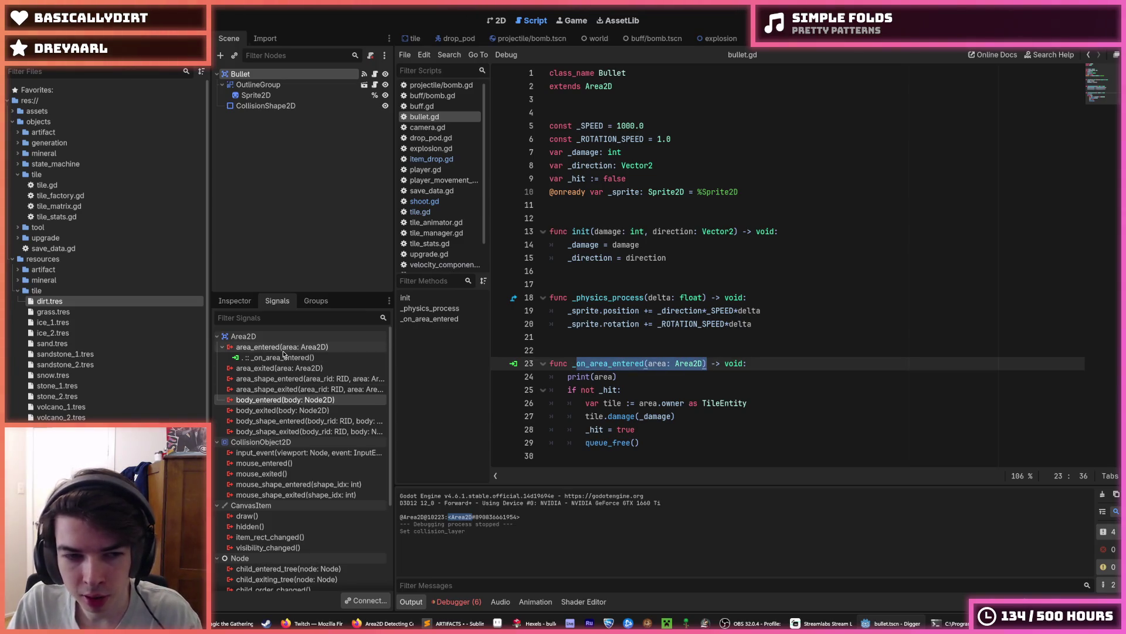
click(659, 377)
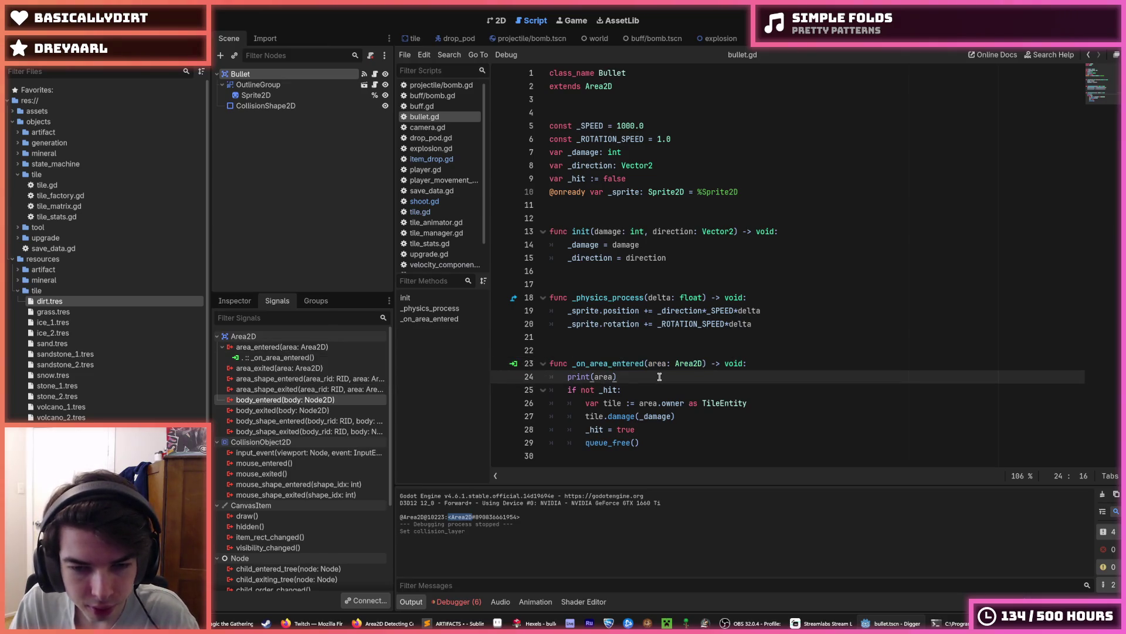
click(636, 390)
mouse_move(564, 360)
mouse_down()
mouse_move(751, 365)
mouse_move(683, 391)
mouse_up()
click(684, 391)
click(777, 403)
click(456, 601)
click(411, 602)
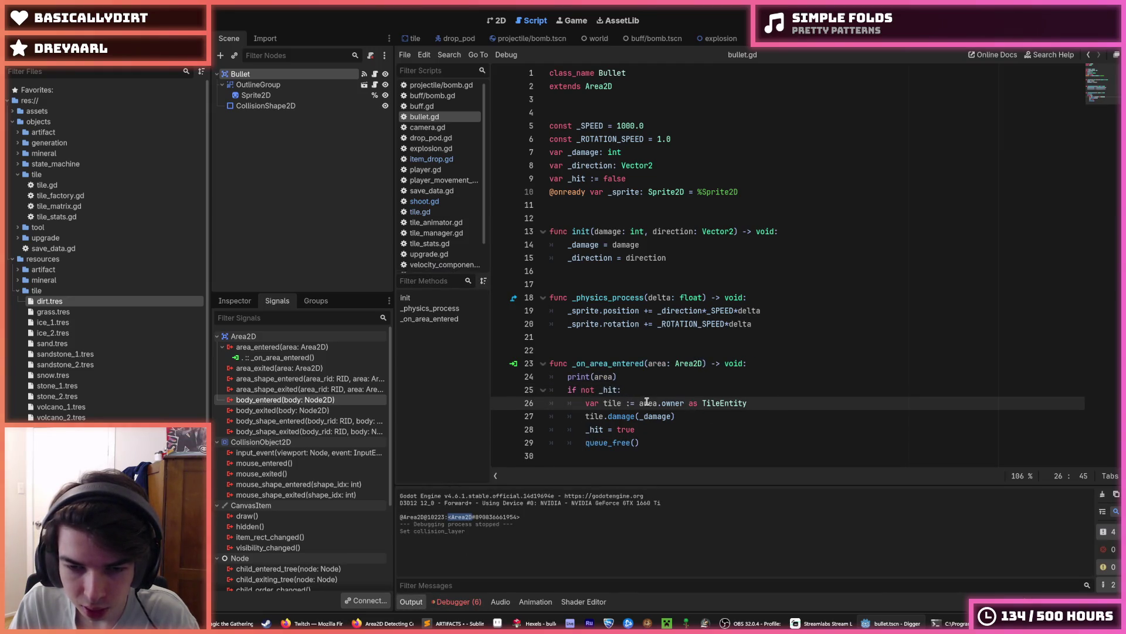
key(Up)
click(415, 38)
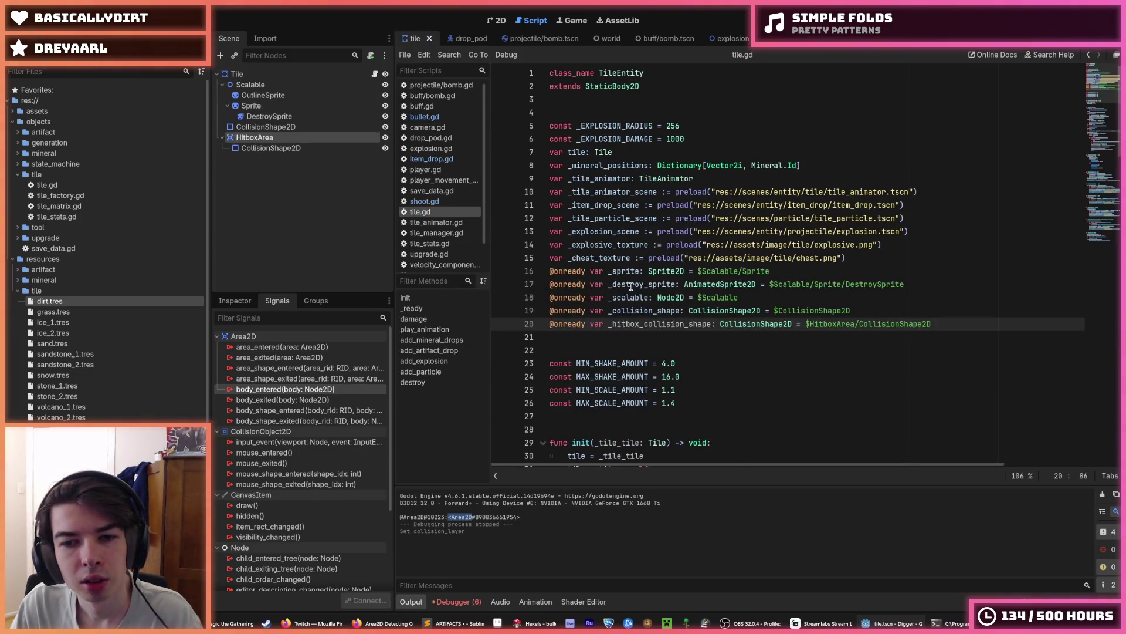
Scroll through tile.gd, check the Debug menu, and save the scene
scroll(631, 286, down, 15)
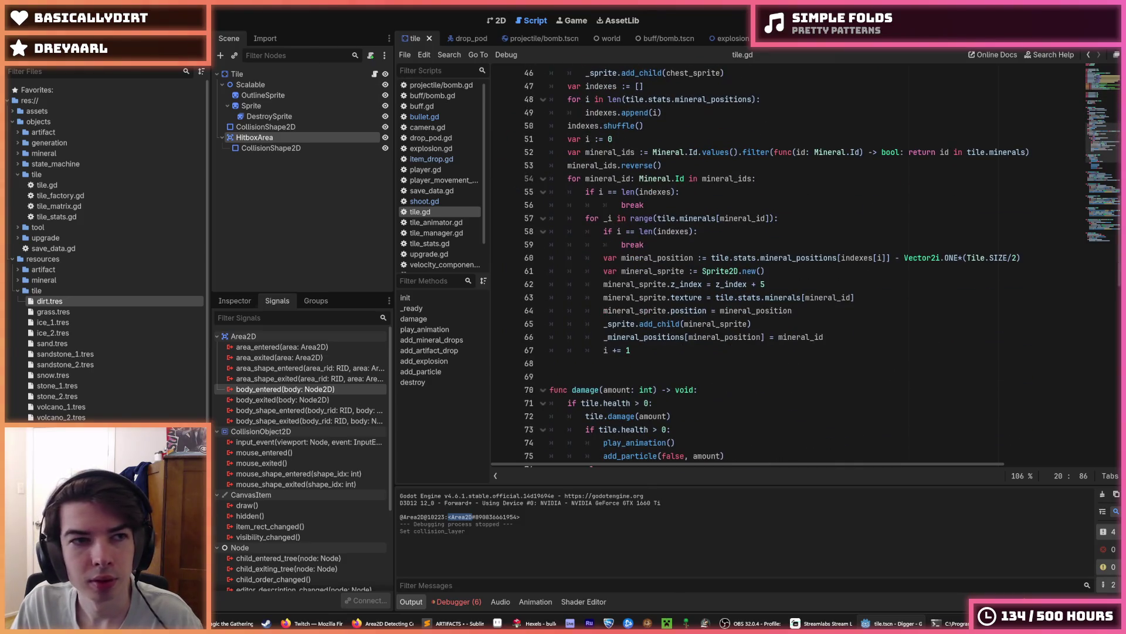
click(44, 21)
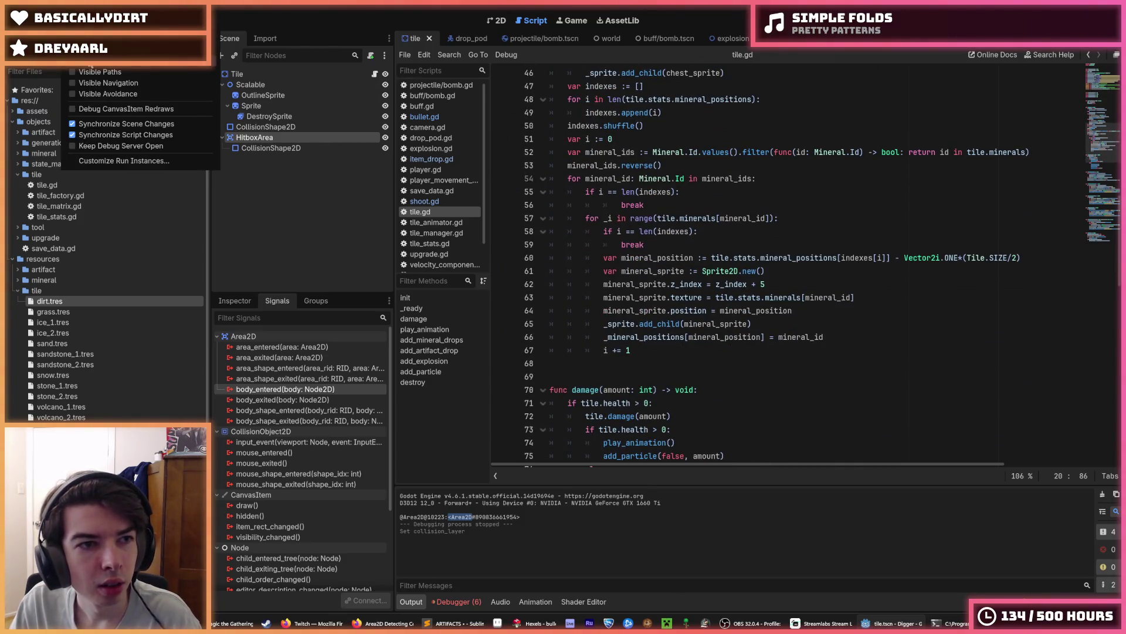
click(666, 108)
click(719, 112)
key(ctrl+s)
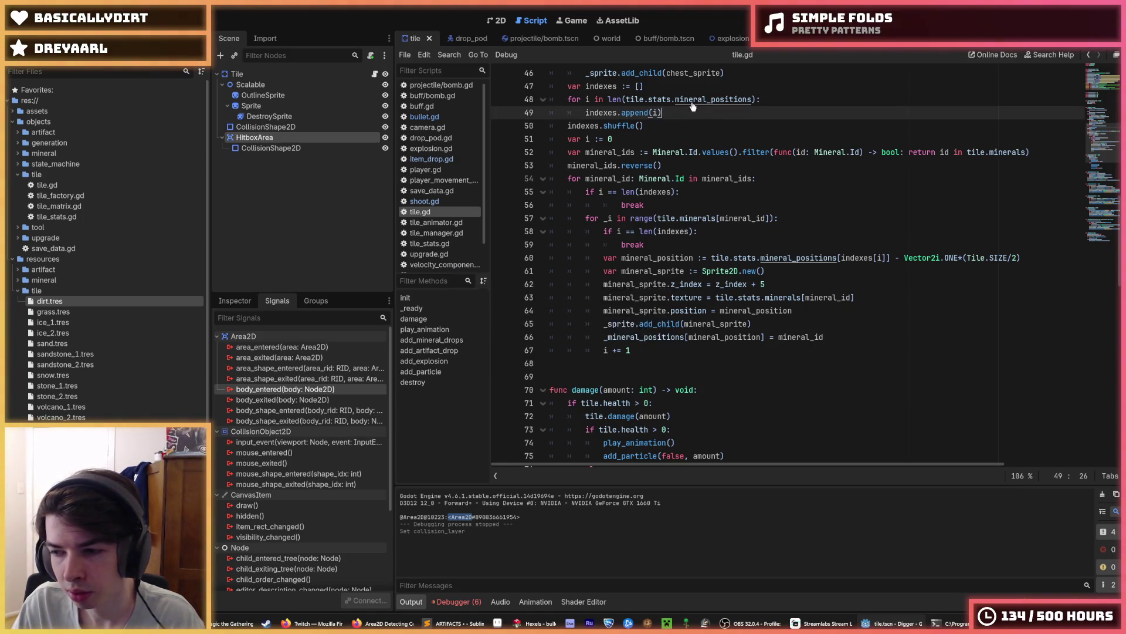
key(ctrl+s)
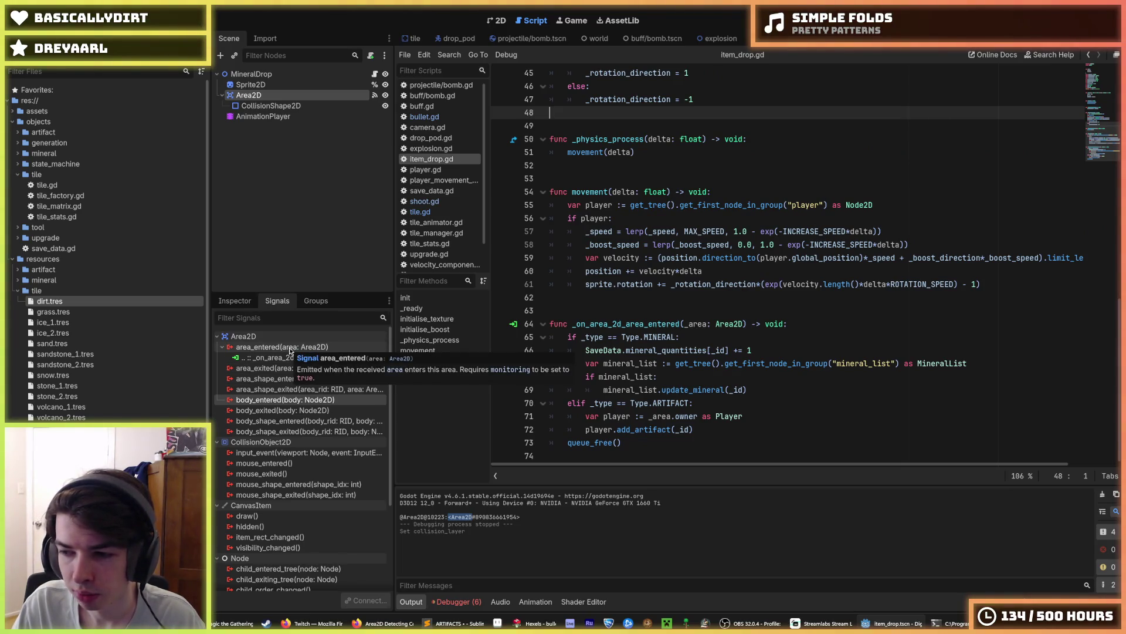
click(652, 310)
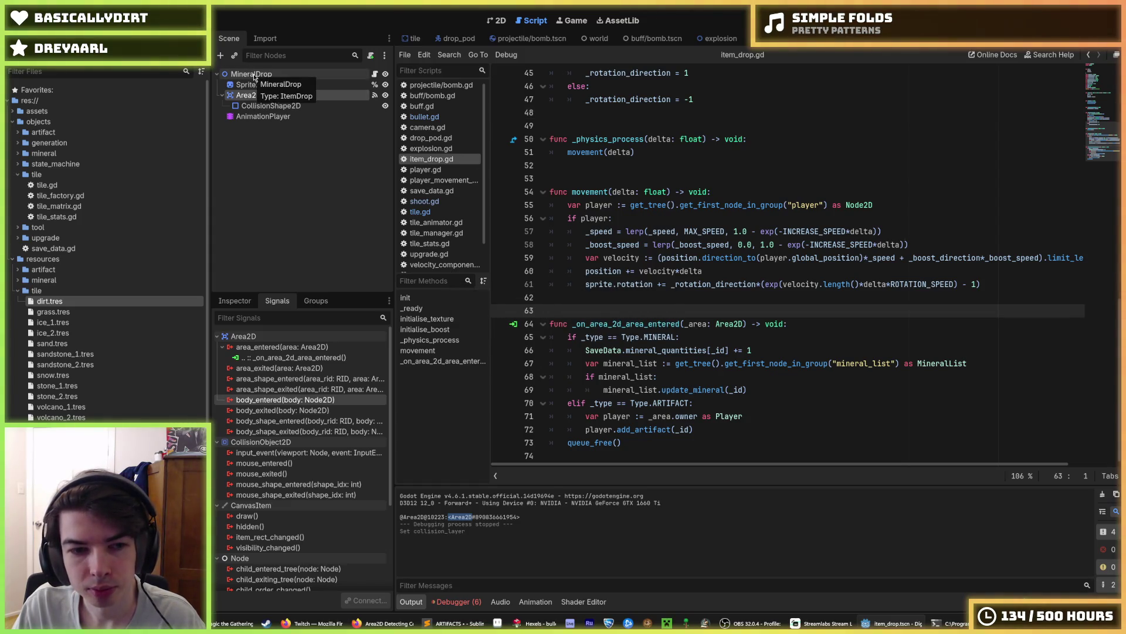
mouse_move(290, 350)
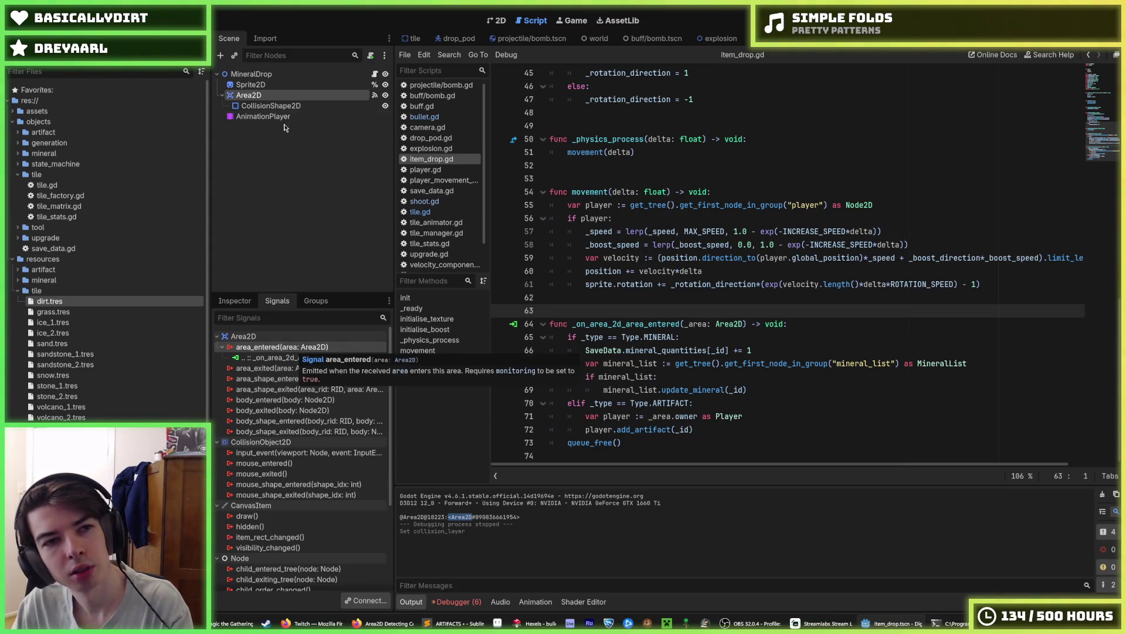
Review the MineralDrop Area2D's collision layers and mask, and save the item drop scene
click(415, 39)
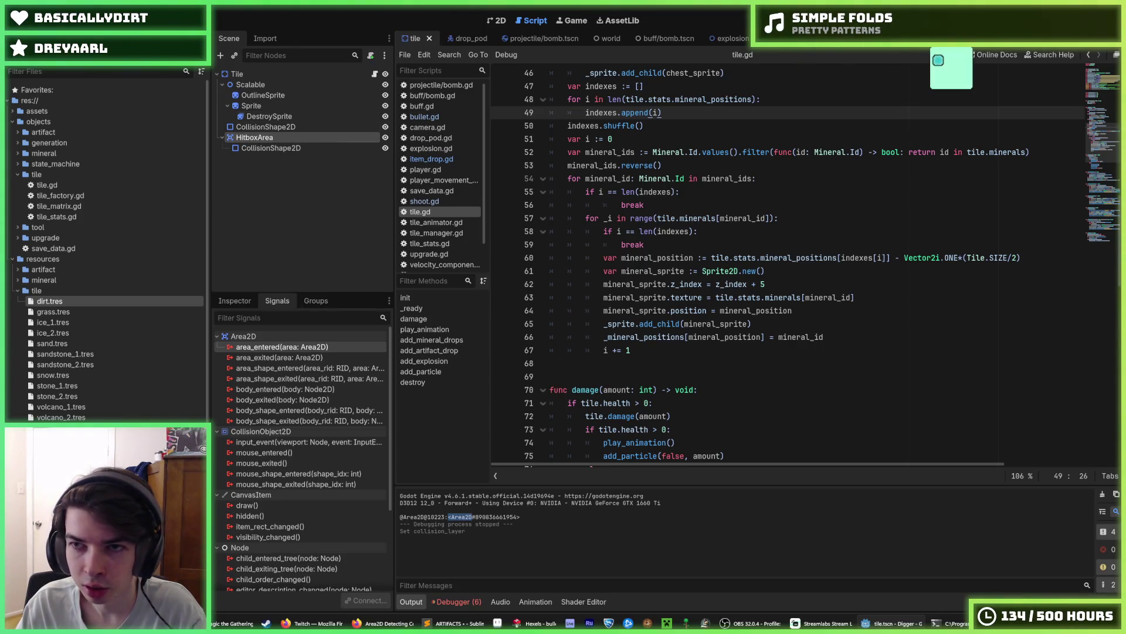
key(ctrl+shift+Tab)
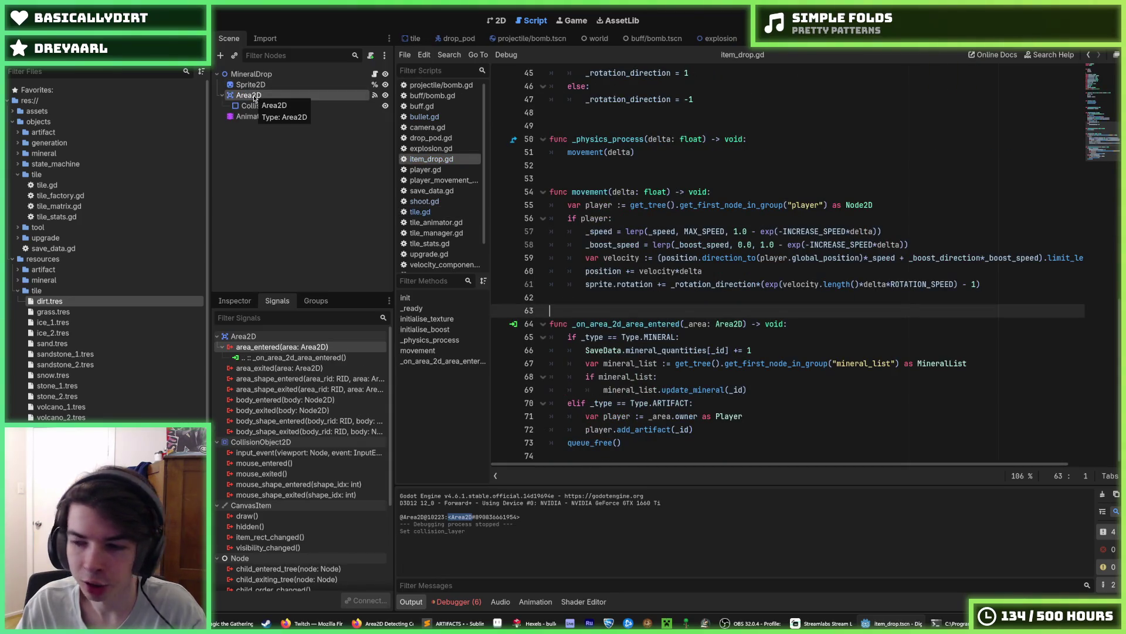
click(235, 301)
key(ctrl+s)
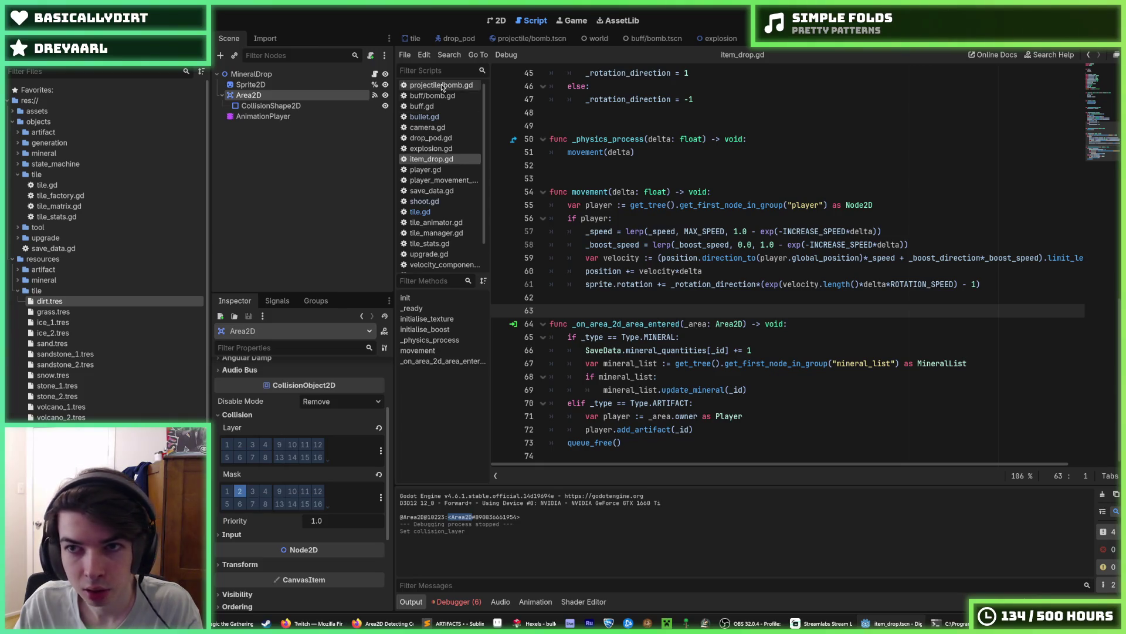
Select the Bullet root node and look at the print(area) line in _on_area_entered
key(ctrl+shift+Tab)
click(269, 98)
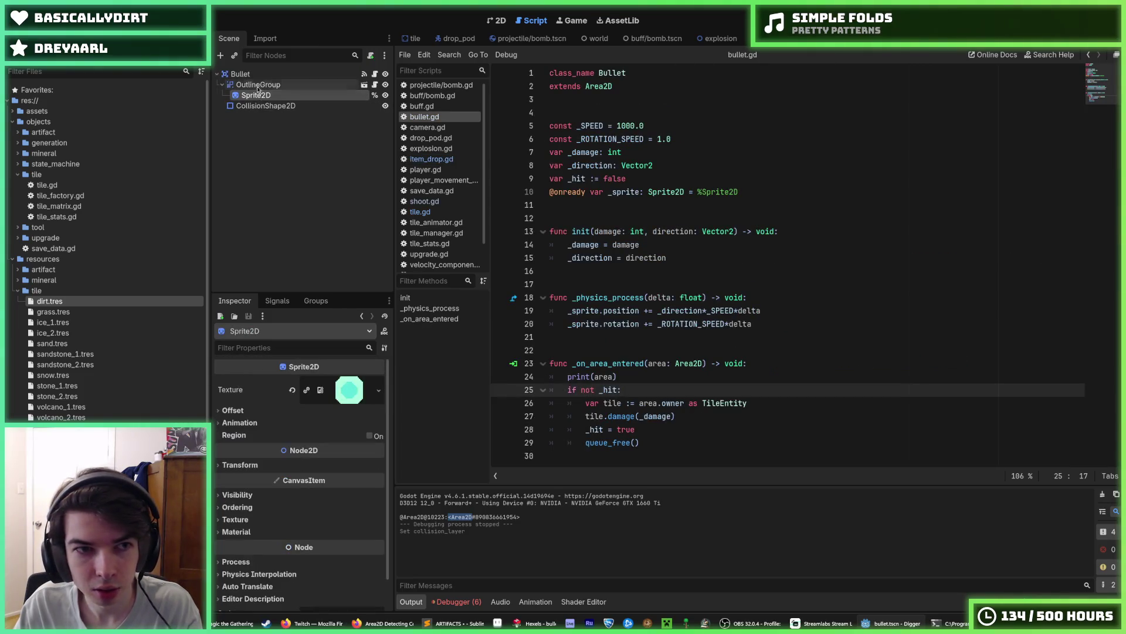
key(Up)
key(Up)
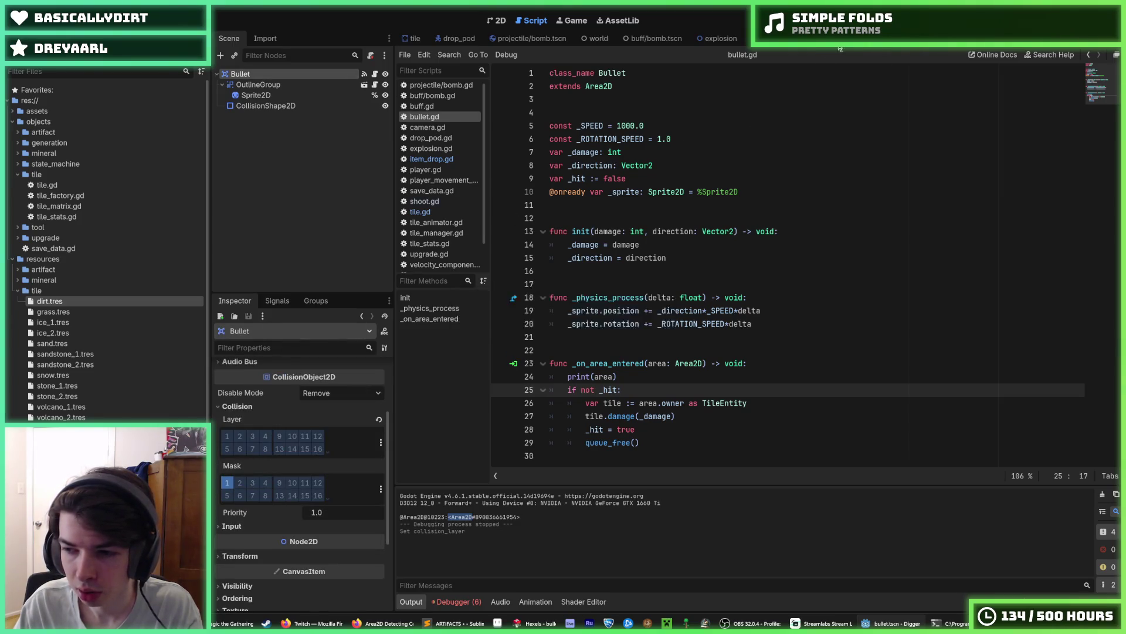
click(588, 365)
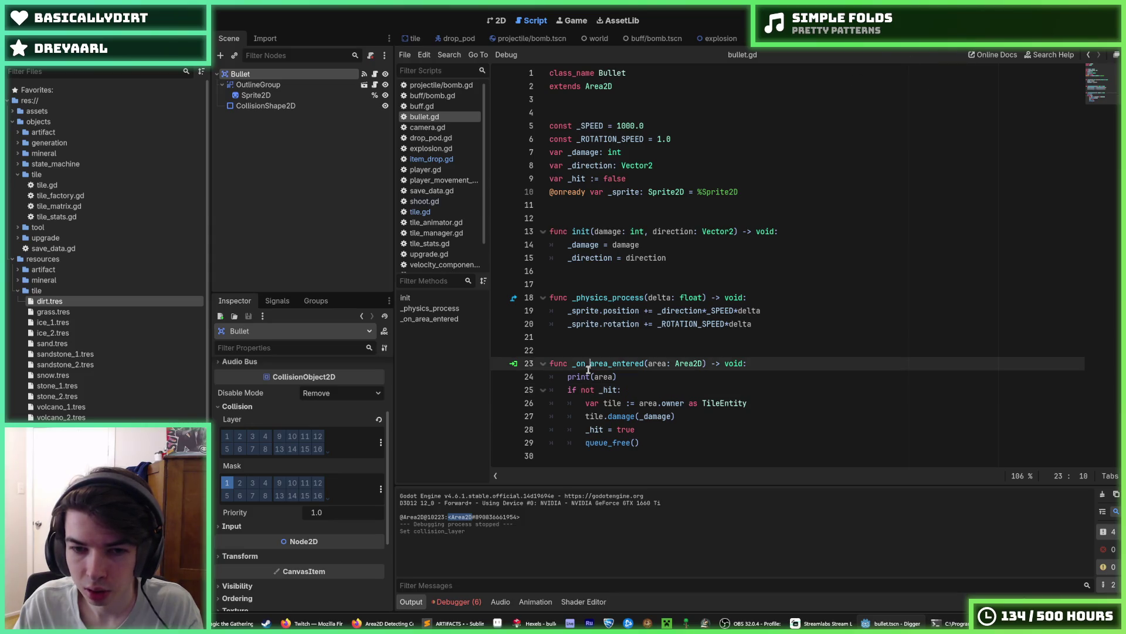
click(629, 375)
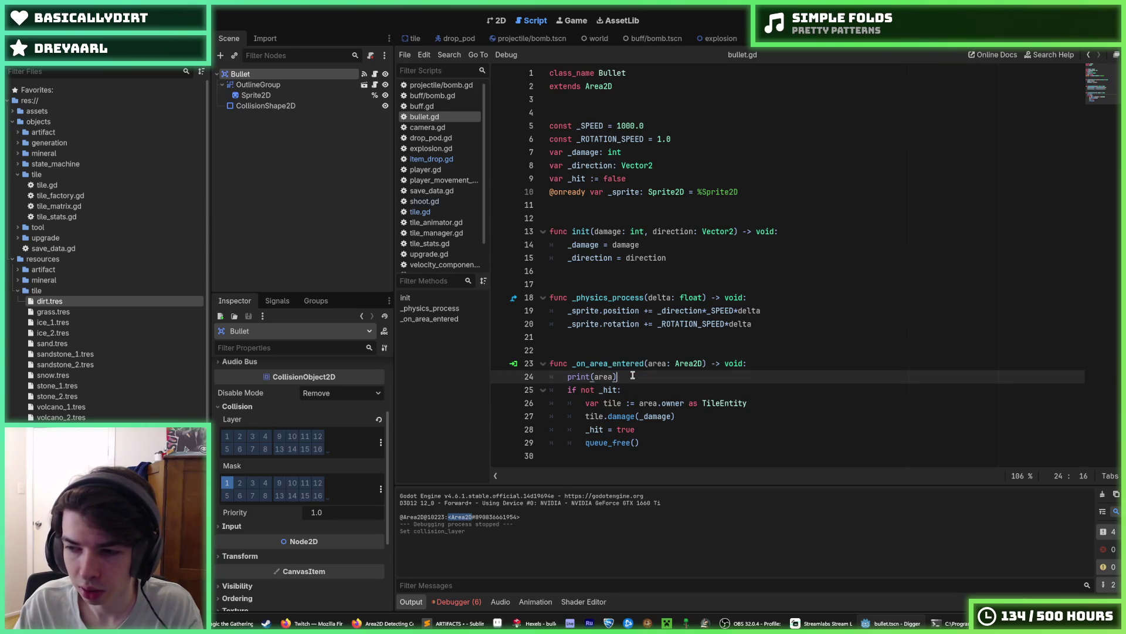
key(ctrl+s)
click(754, 361)
key(ctrl+s)
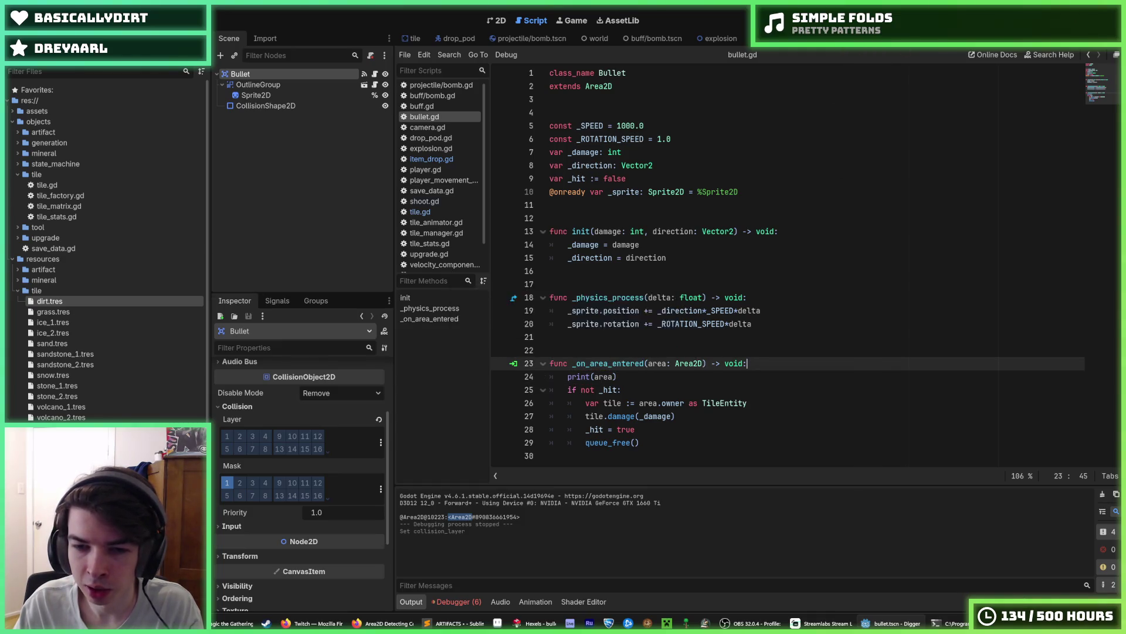
key(F5)
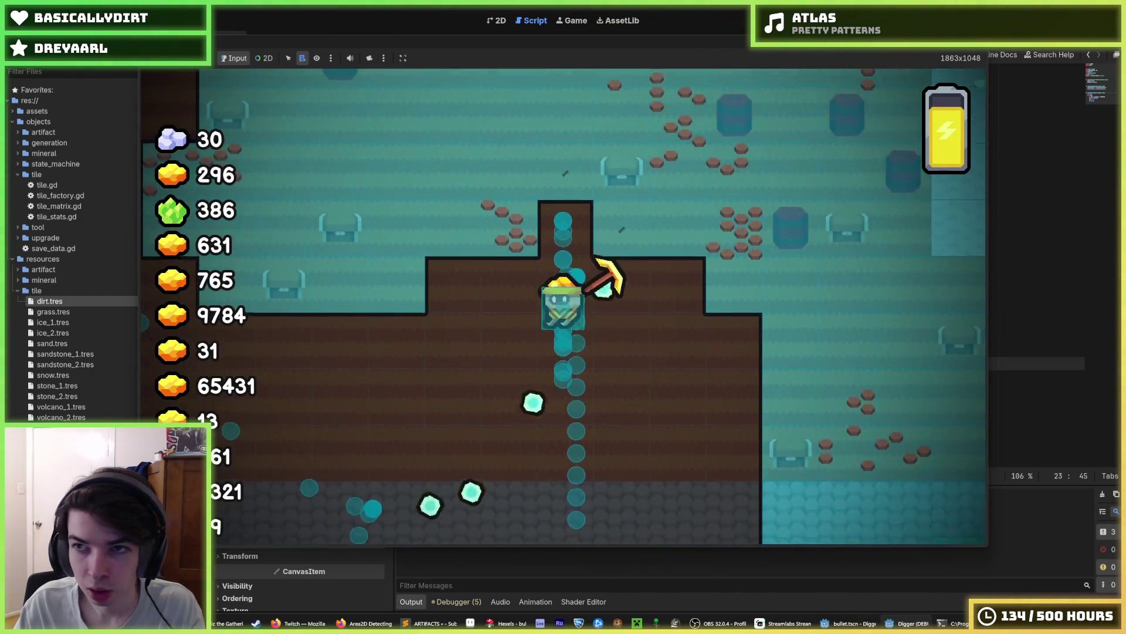
key(F5)
click(719, 38)
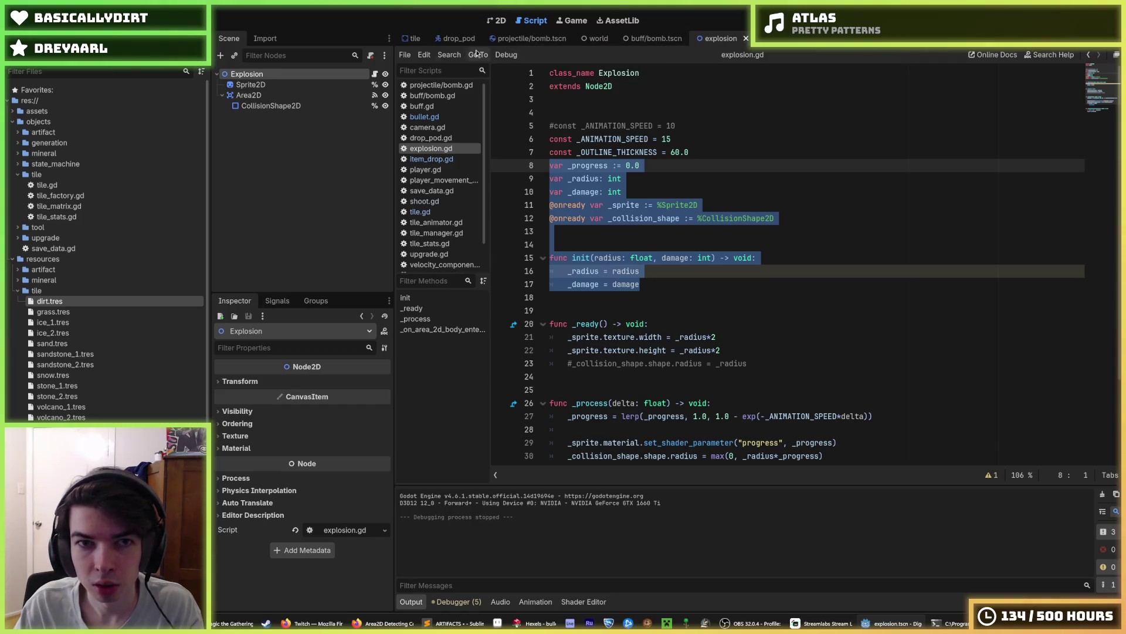
click(411, 39)
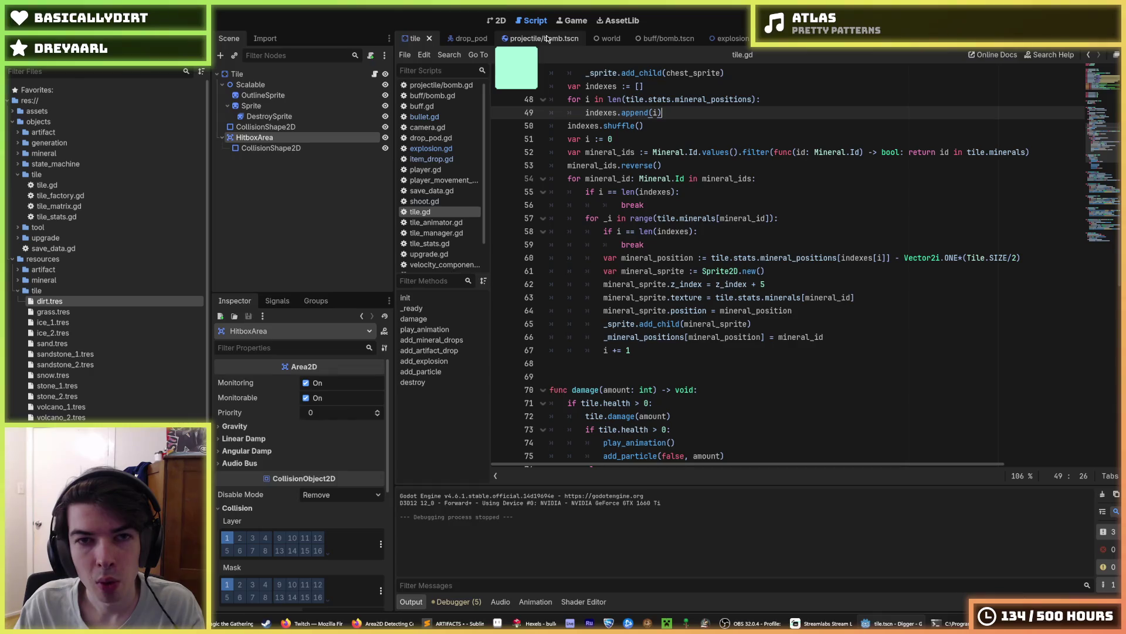
click(851, 39)
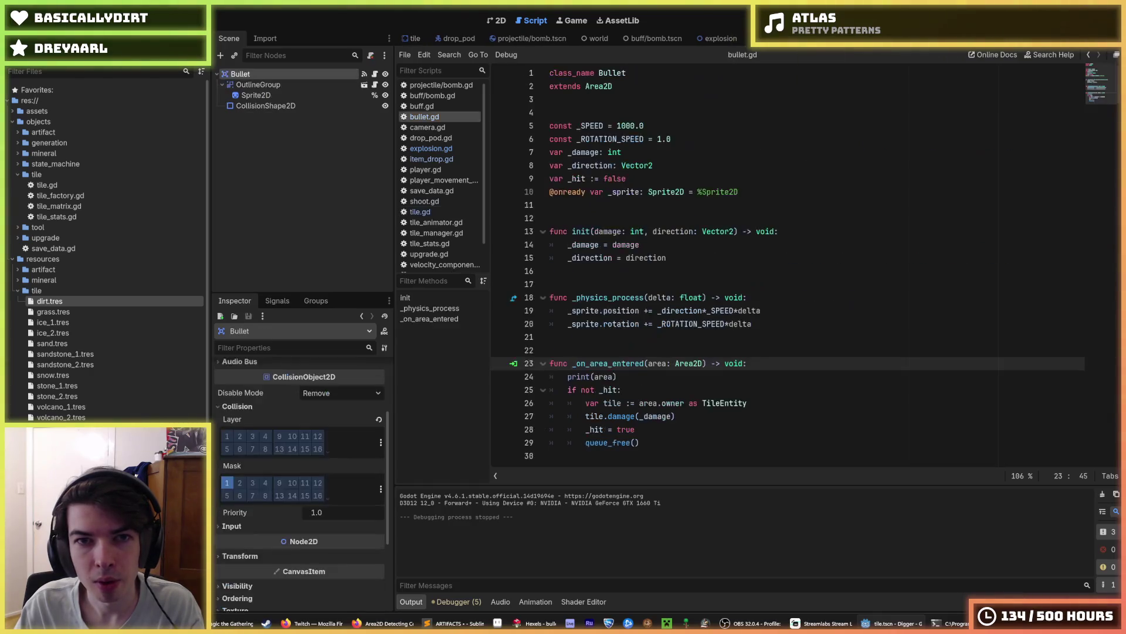
Enlarge the bullet's CollisionShape2D circle radius to 86.65 in the 2D view
click(498, 22)
click(269, 94)
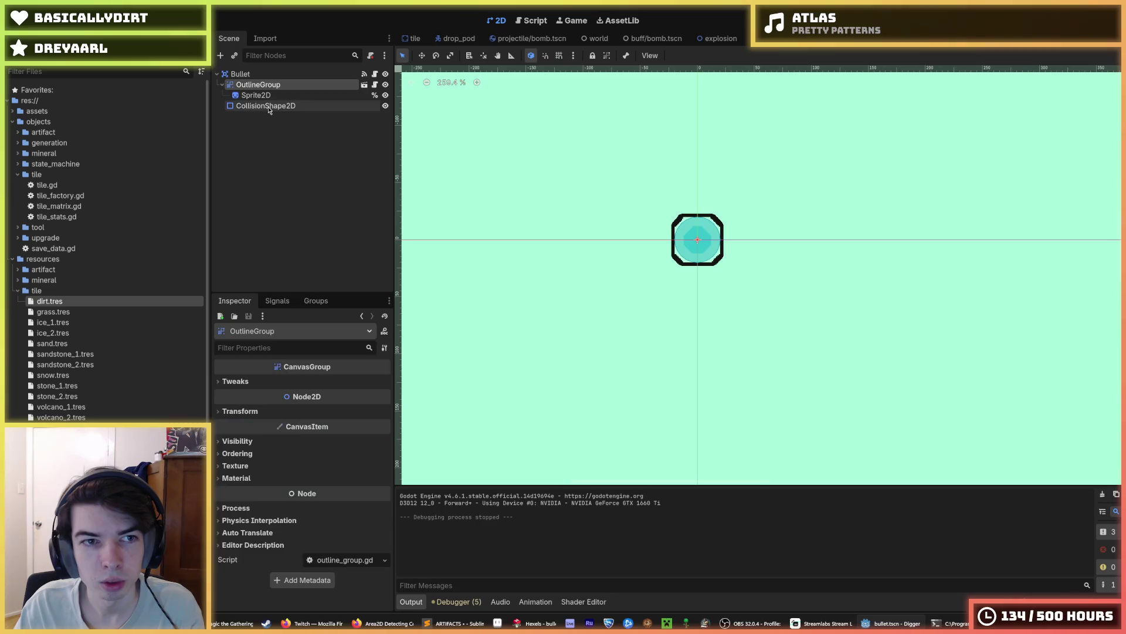
click(276, 108)
drag(303, 405, 310, 404)
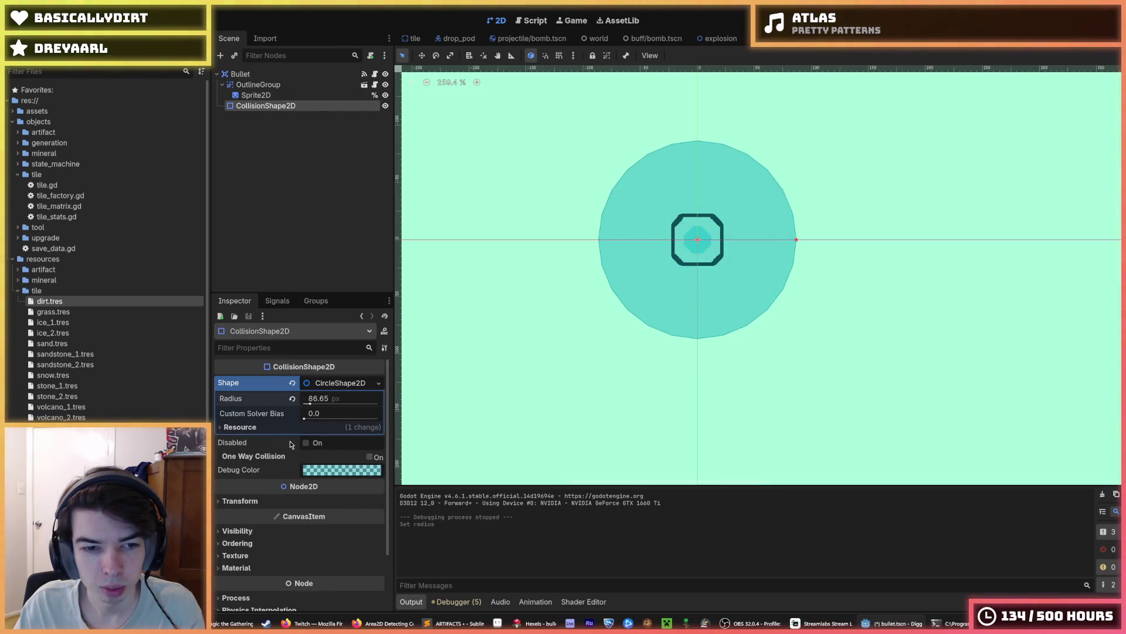
scroll(306, 447, down, 3)
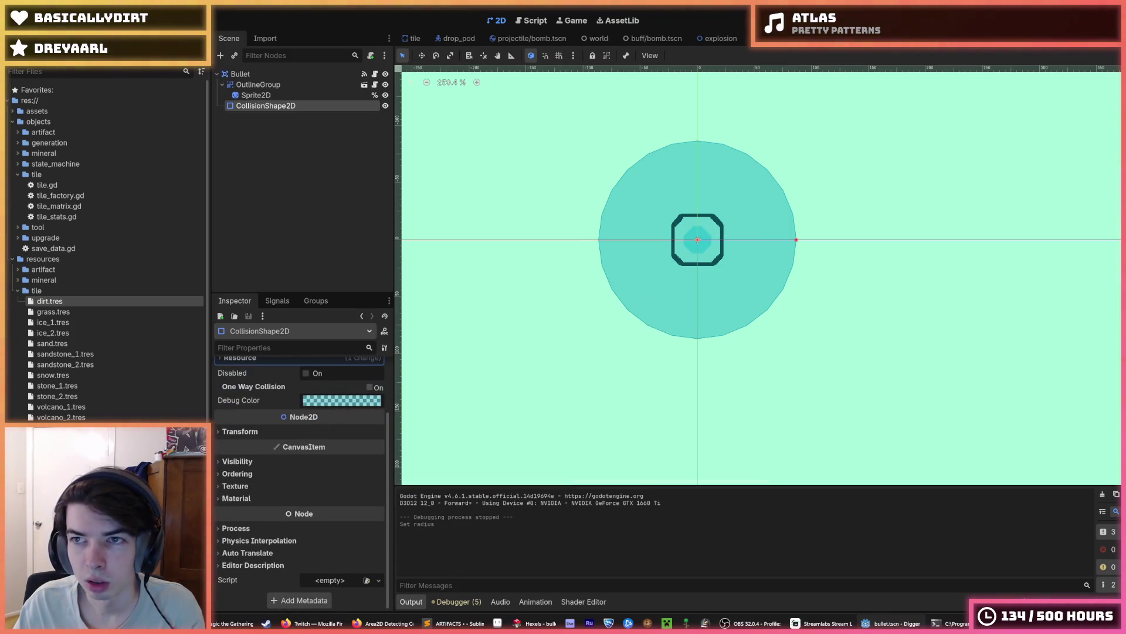
Test-run the game with the bigger hitbox, stop it, save, and return to bullet.gd
key(F5)
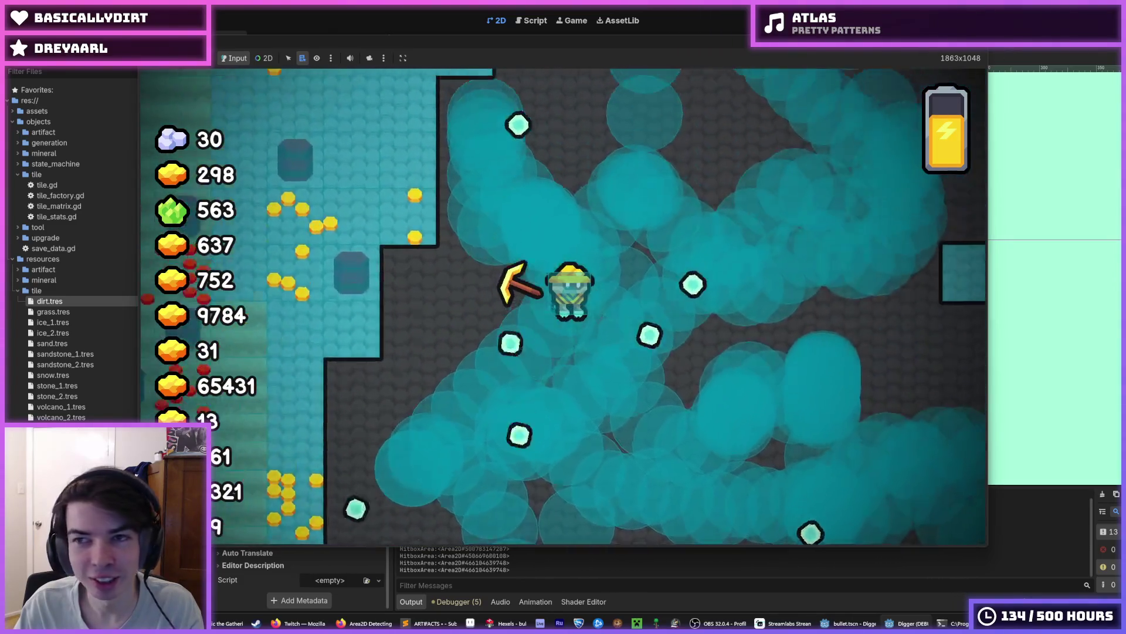
key(F8)
key(ctrl+s)
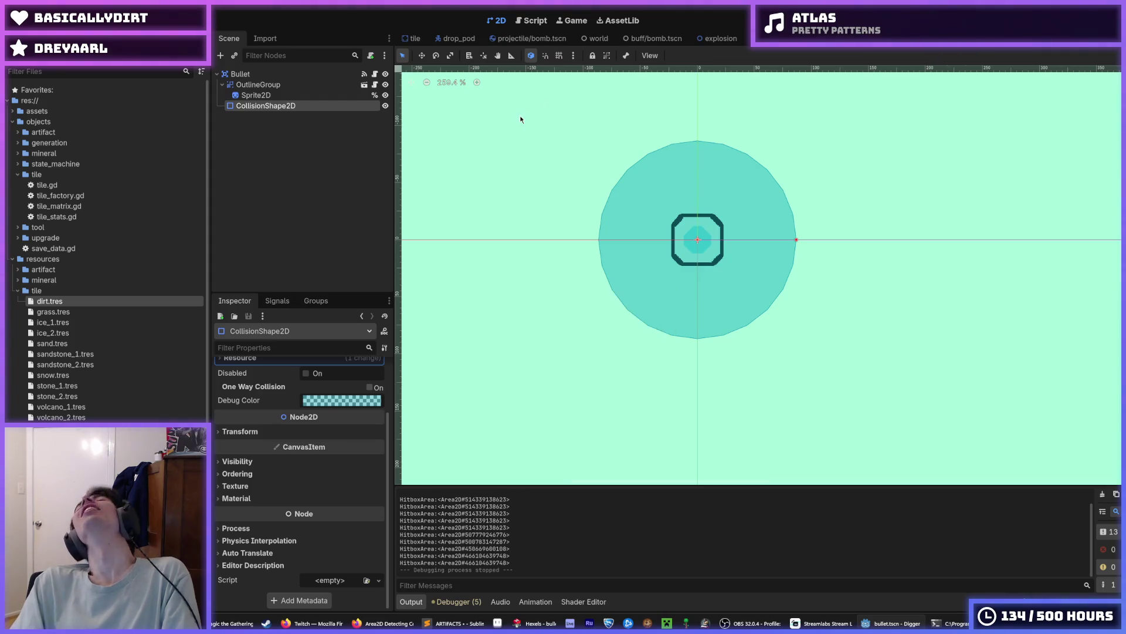
click(374, 74)
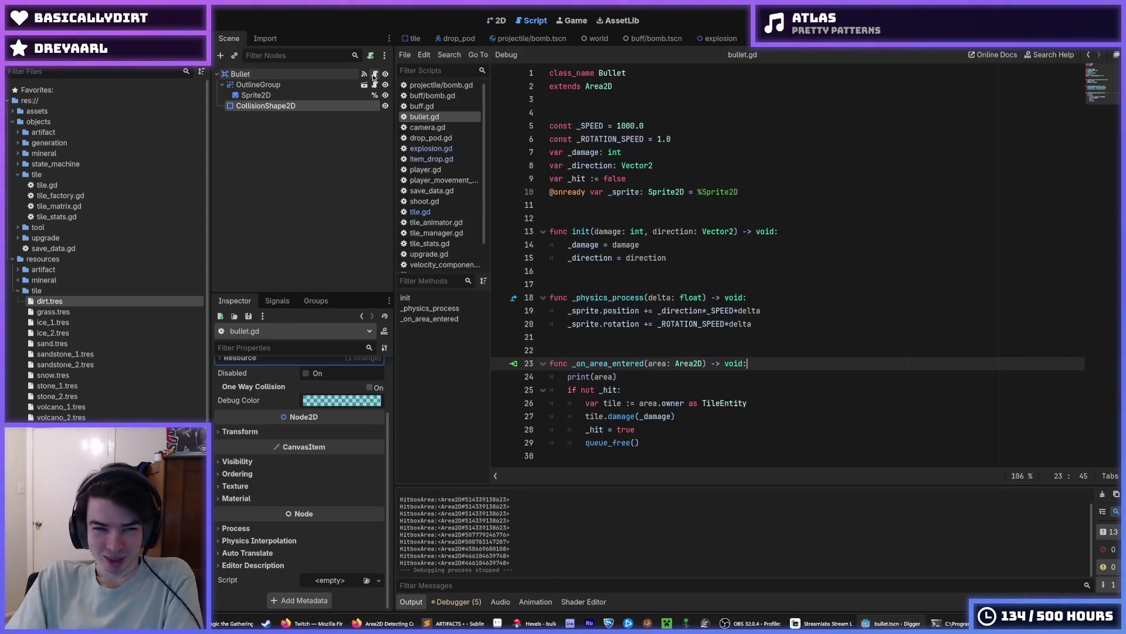
Delete _sprite from the position line 19 so the whole bullet moves
click(600, 323)
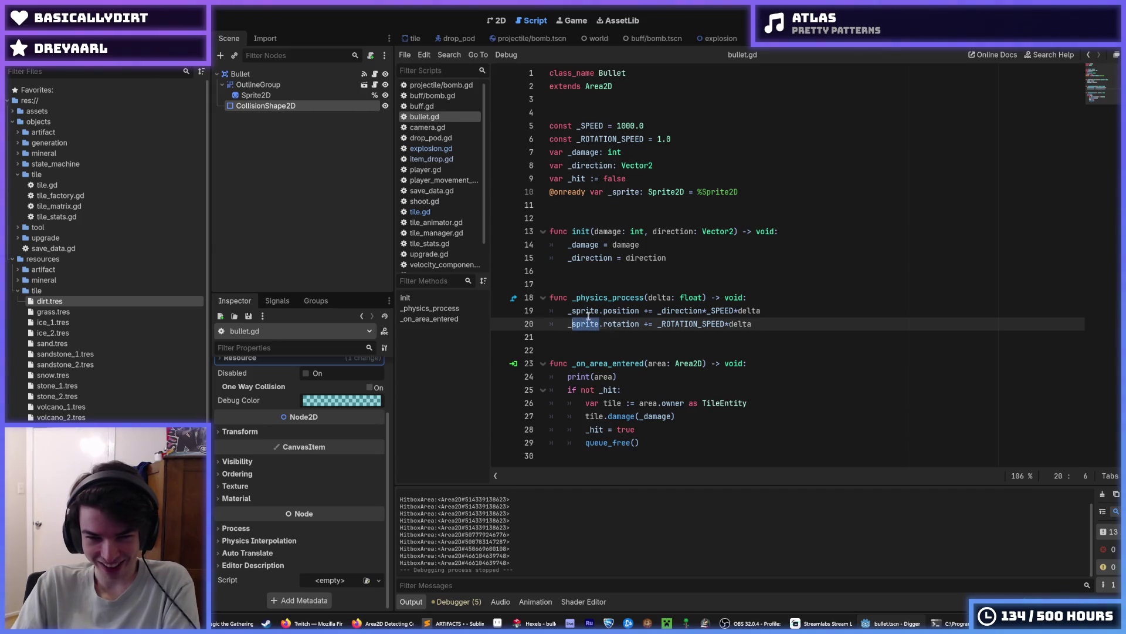
double_click(595, 311)
key(BackSpace)
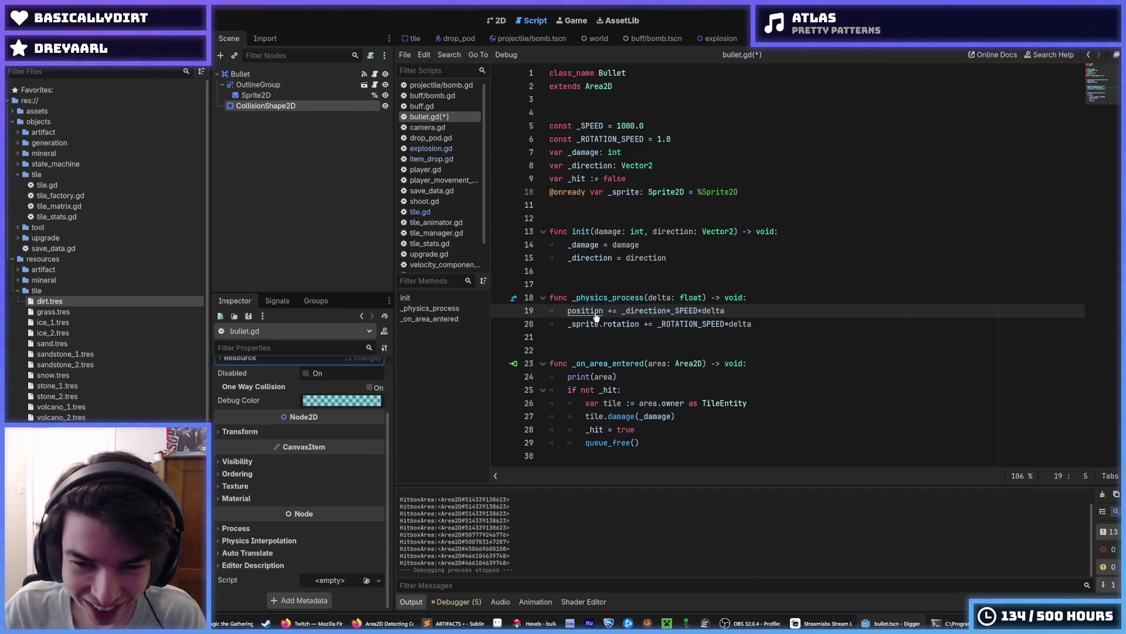
mouse_move(640, 324)
mouse_down()
mouse_move(751, 325)
mouse_move(568, 322)
mouse_move(617, 311)
mouse_move(639, 324)
mouse_up()
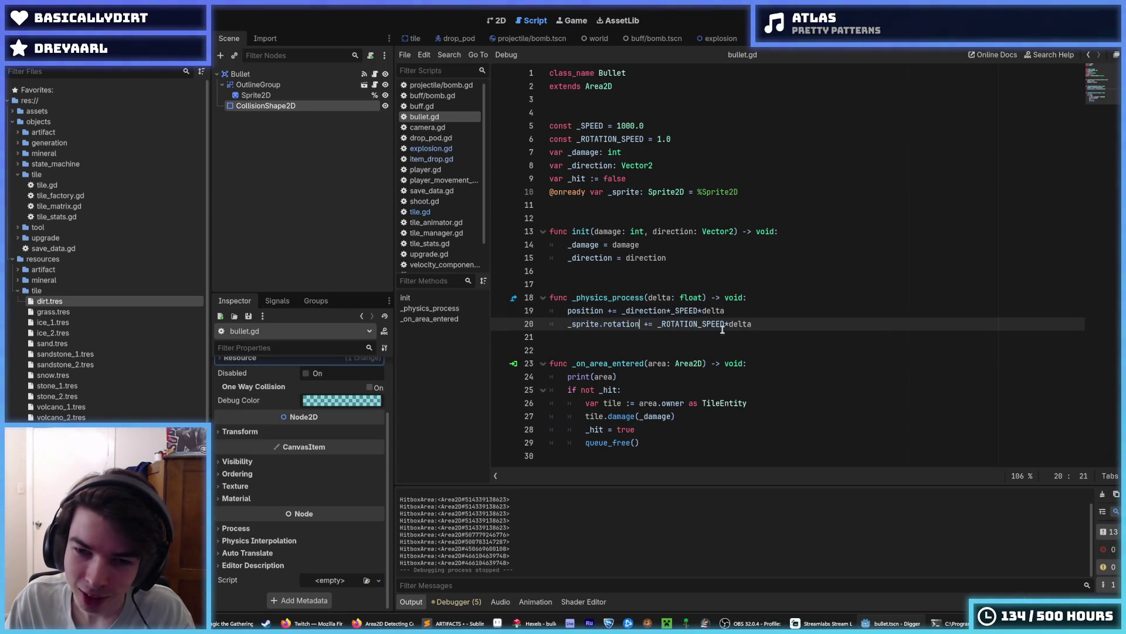
click(569, 325)
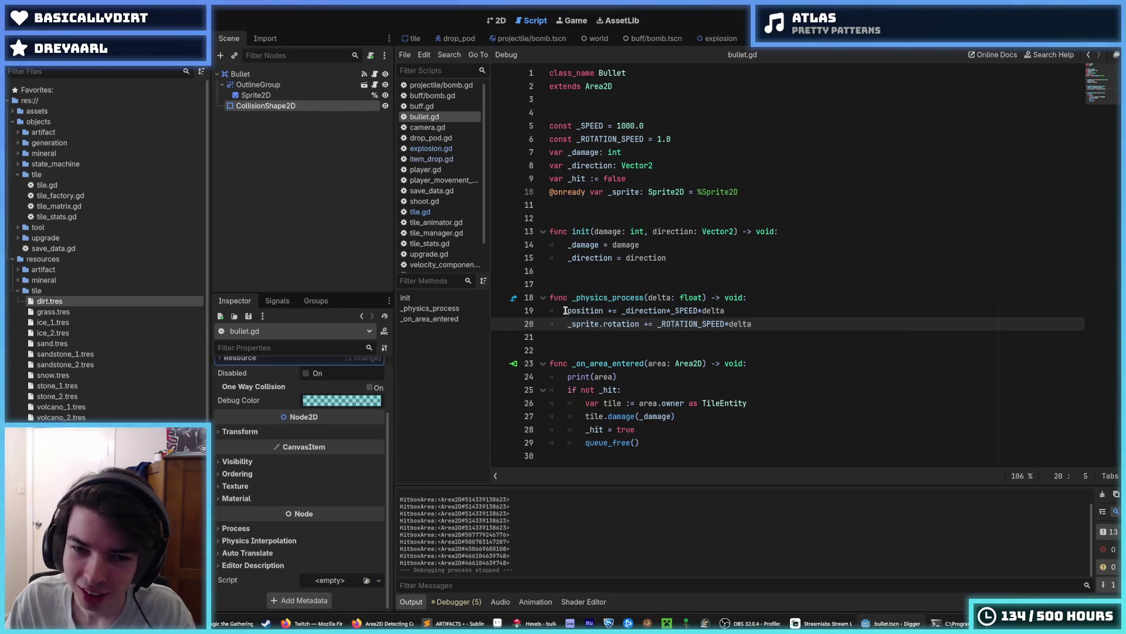
drag(566, 310, 744, 307)
click(744, 307)
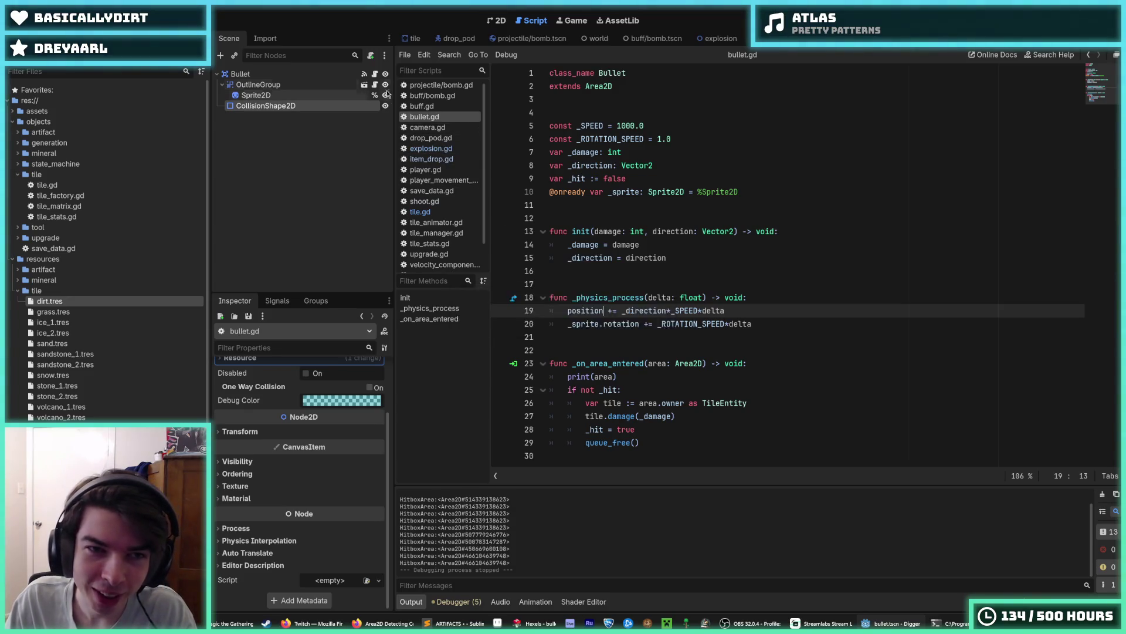
Start deleting the tile's HitboxArea, cancel, and save the tile scene
click(415, 39)
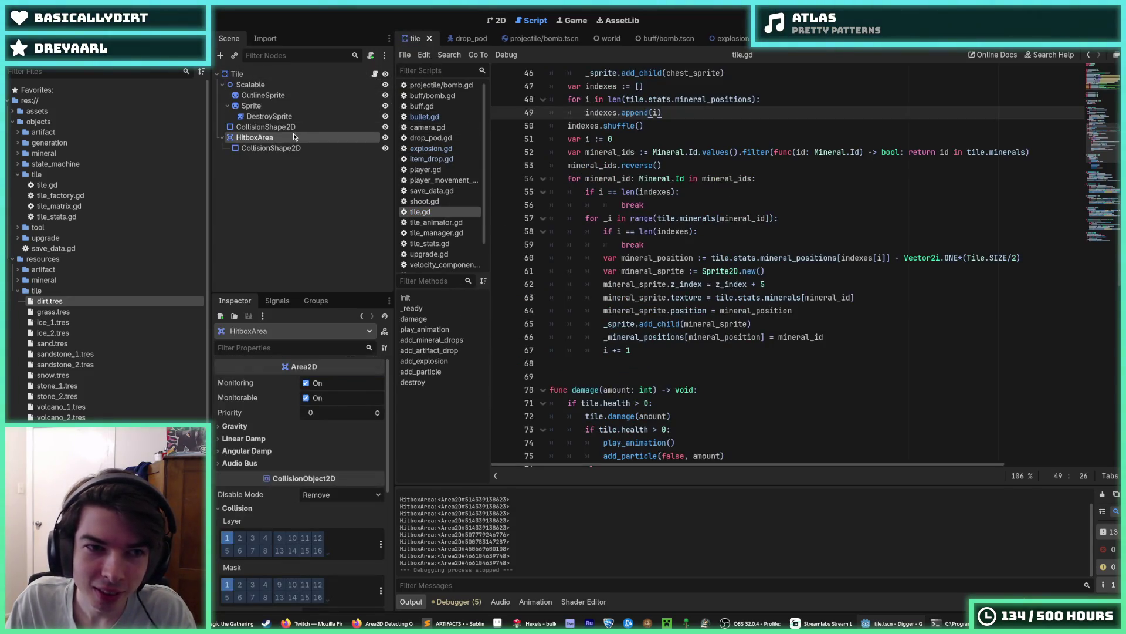
click(298, 136)
key(Delete)
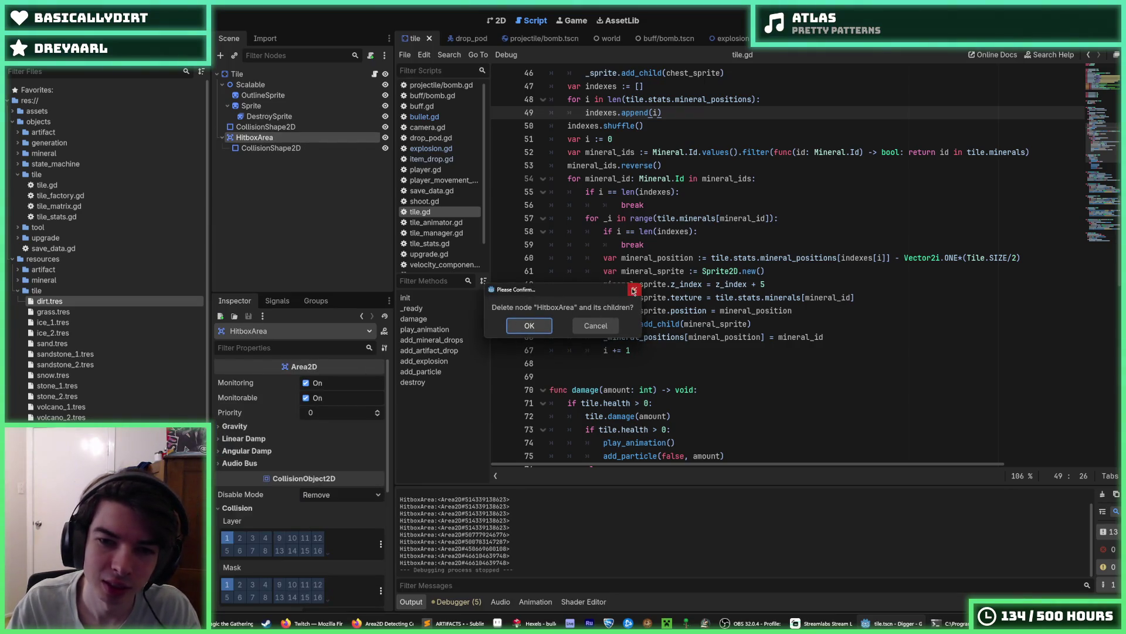
click(634, 290)
key(ctrl+s)
key(ctrl+s)
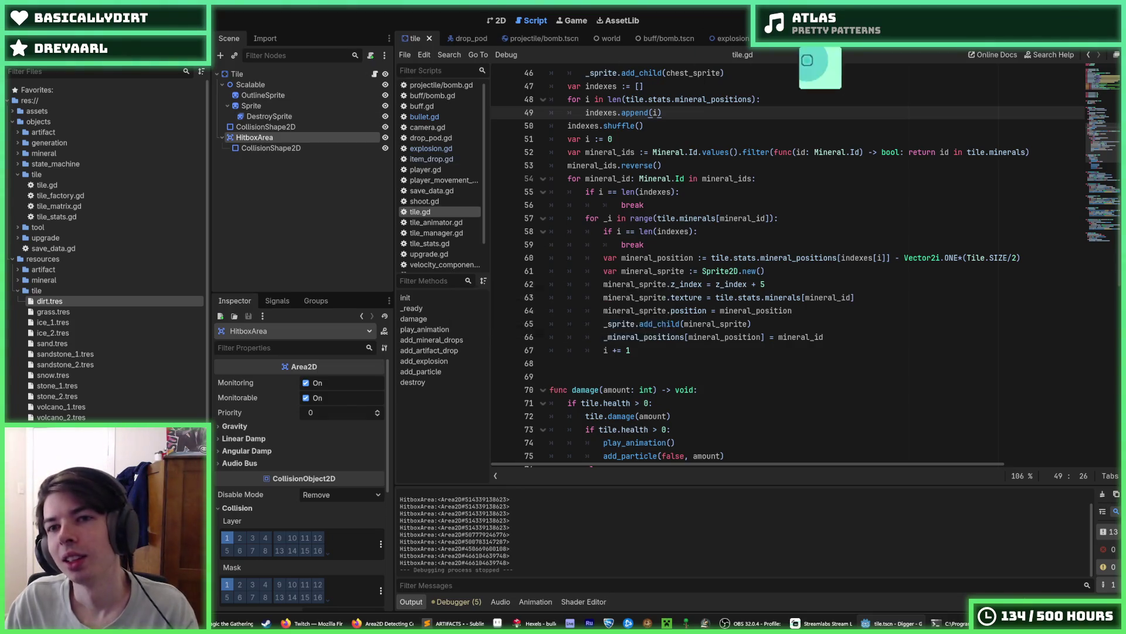
Check the Bullet's signals, then untick collision mask bit 1 on the tile's HitboxArea
key(ctrl+shift+Tab)
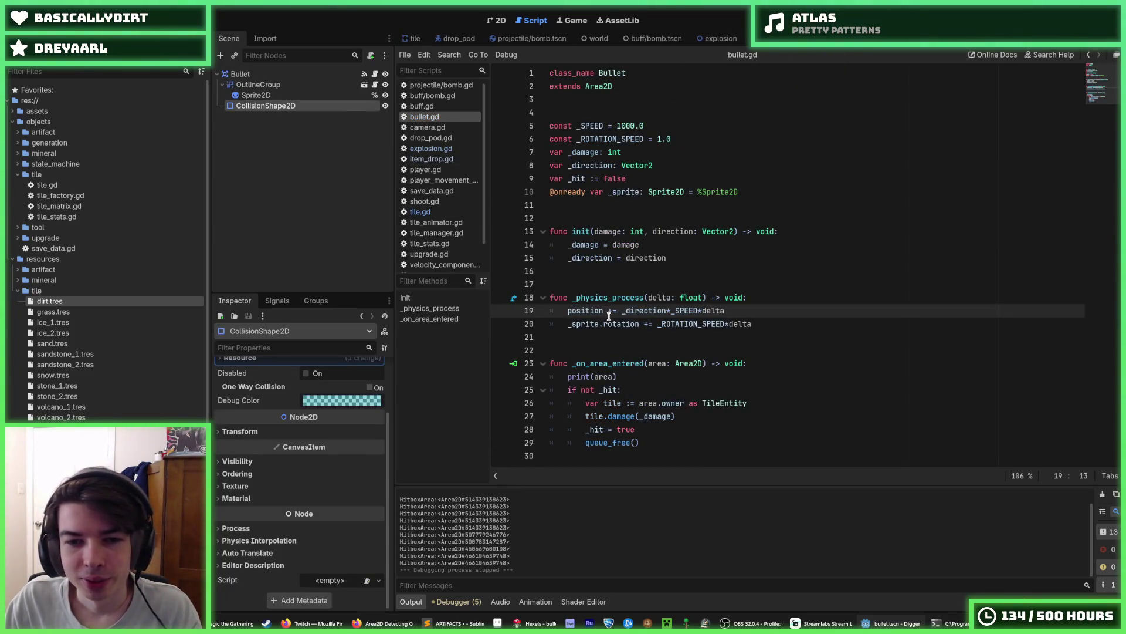
click(592, 338)
click(282, 301)
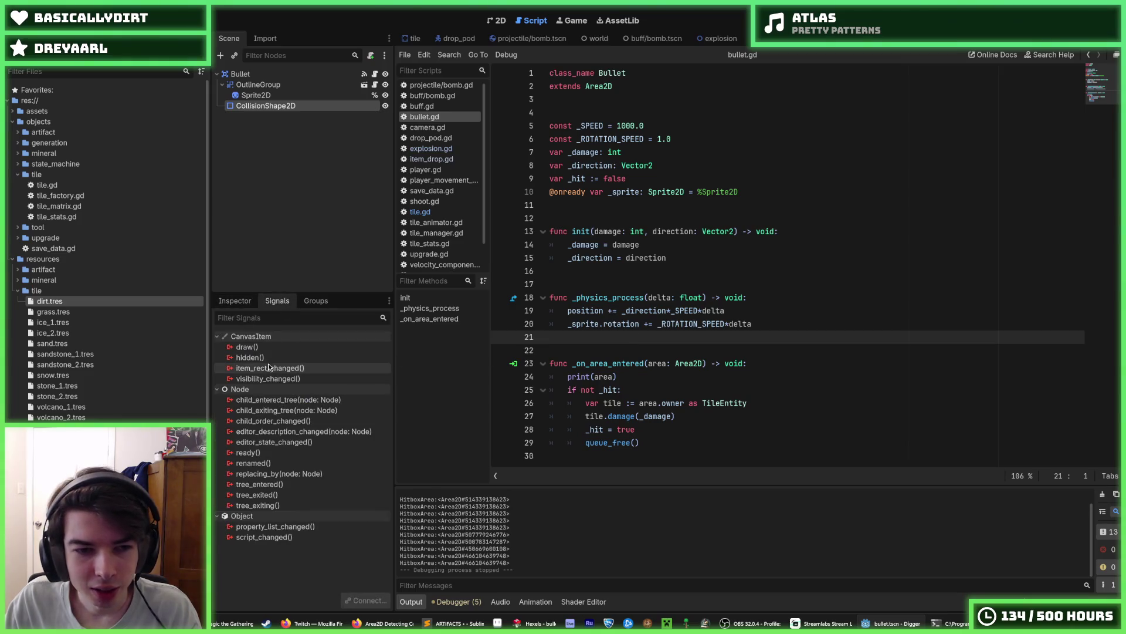
click(235, 301)
click(247, 74)
scroll(253, 353, up, 3)
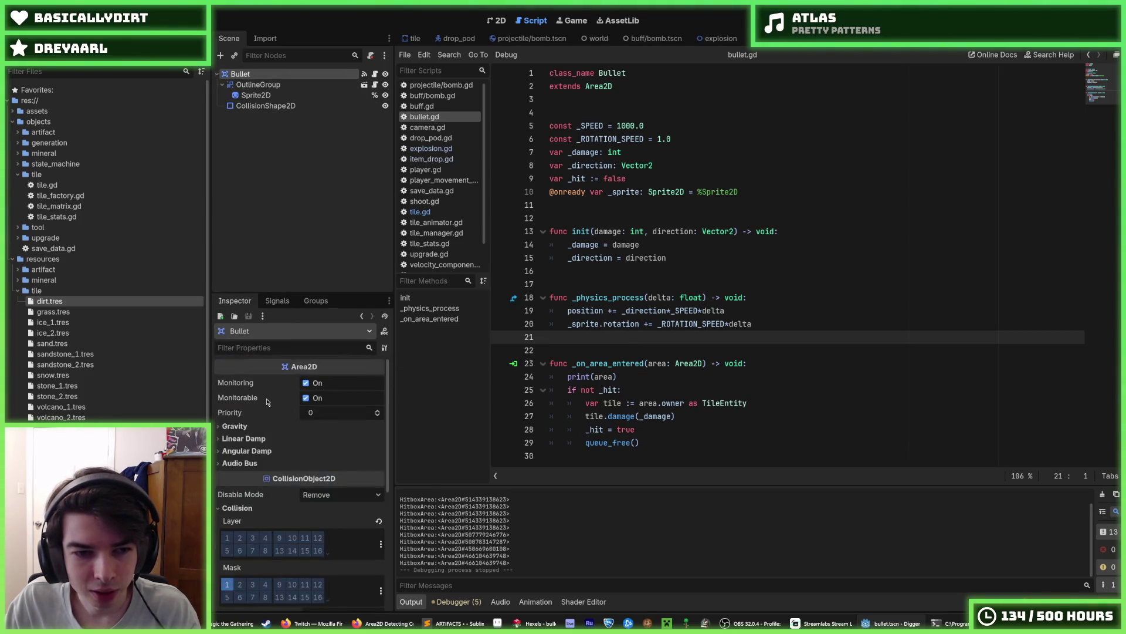
click(413, 38)
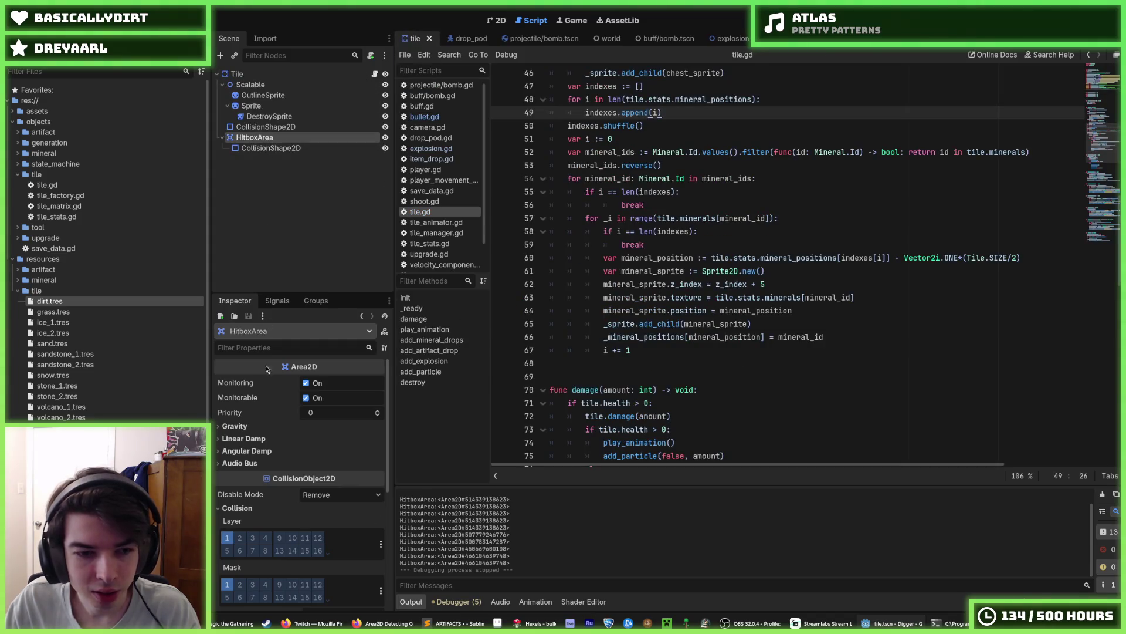
click(228, 584)
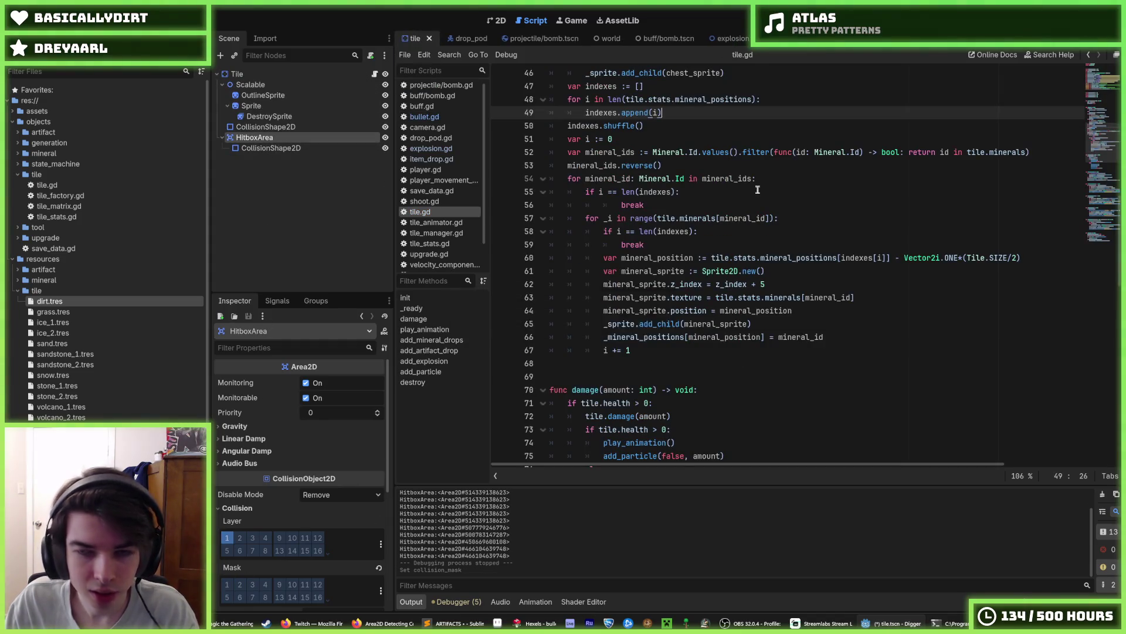
Move the bullet scene tab beside tile and open the body_entered signal's connect dialog
key(ctrl+shift+Tab)
key(ctrl+shift+Tab)
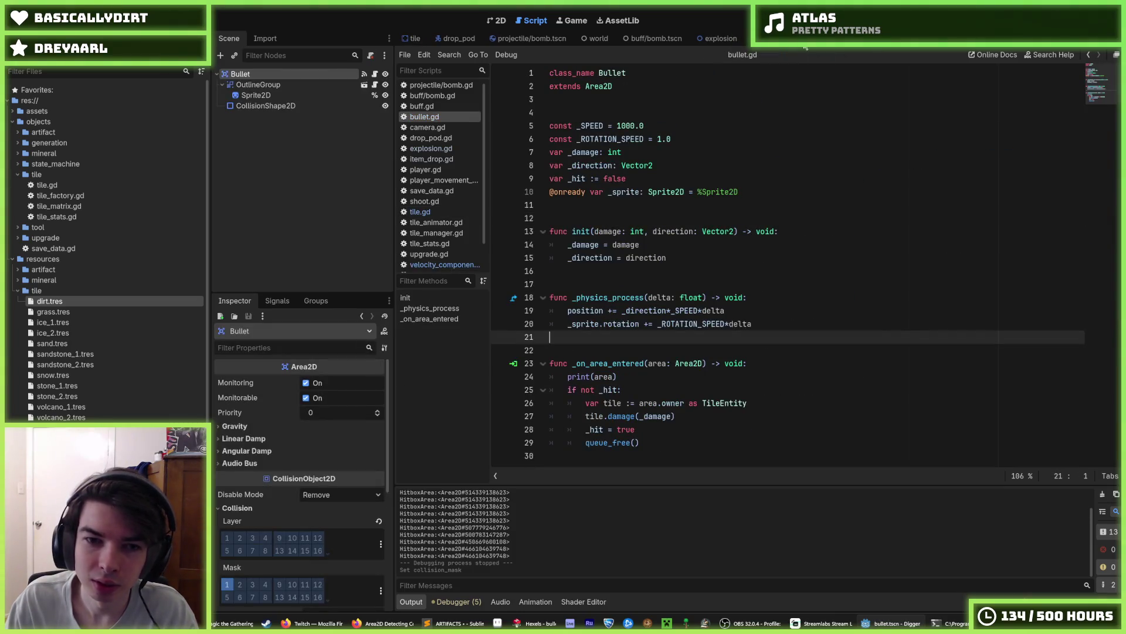
mouse_move(806, 46)
mouse_down()
mouse_move(449, 40)
mouse_move(639, 36)
mouse_move(504, 41)
mouse_up()
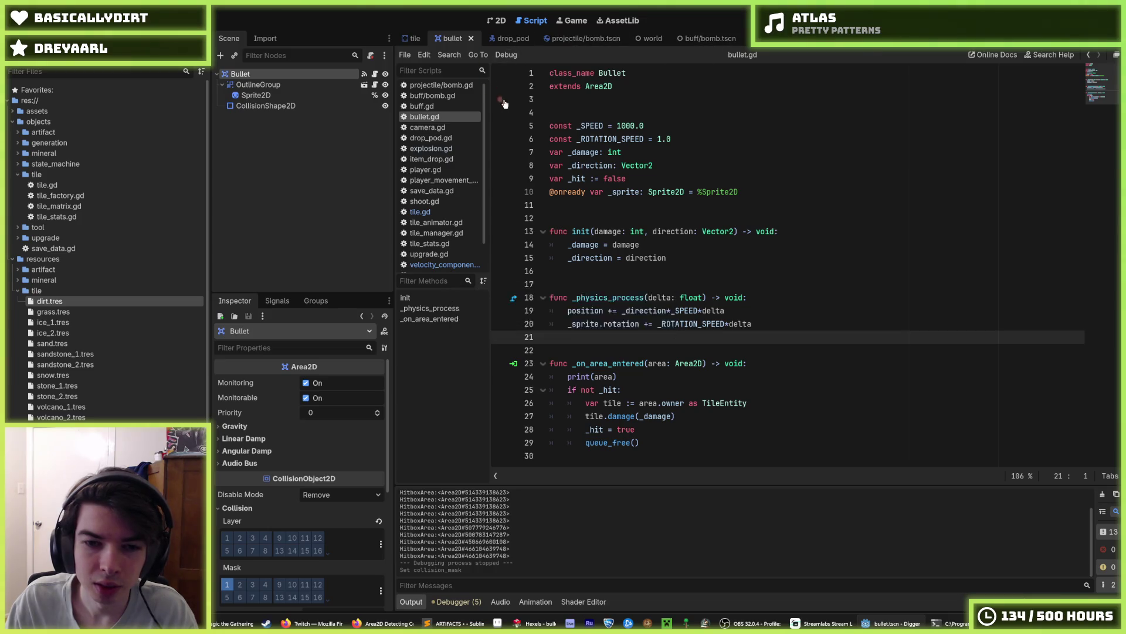
click(285, 303)
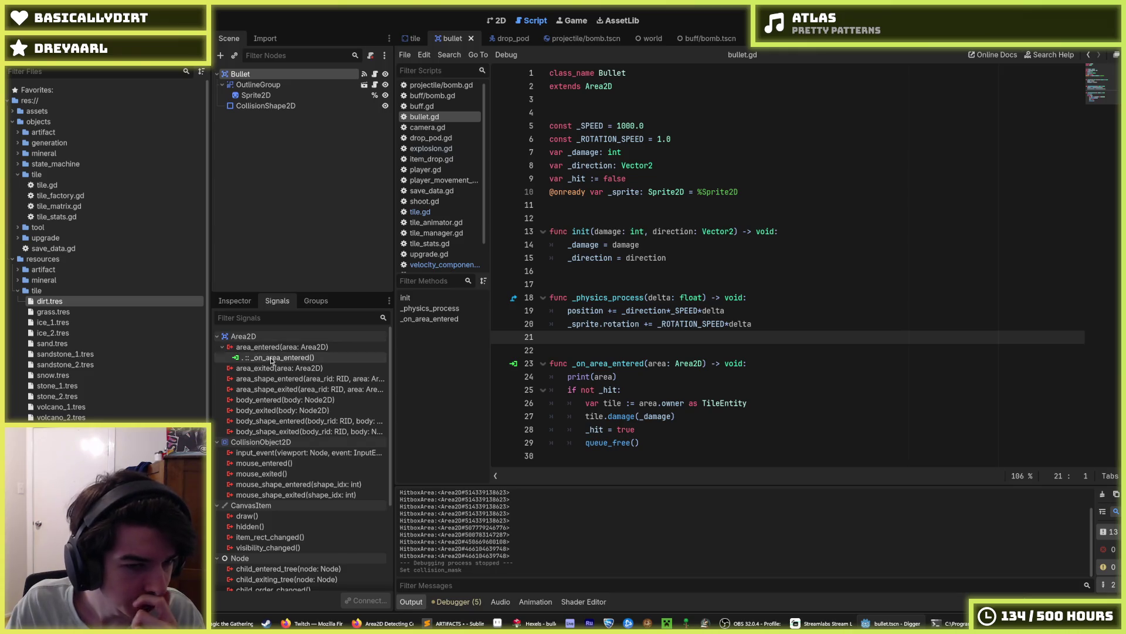
double_click(276, 400)
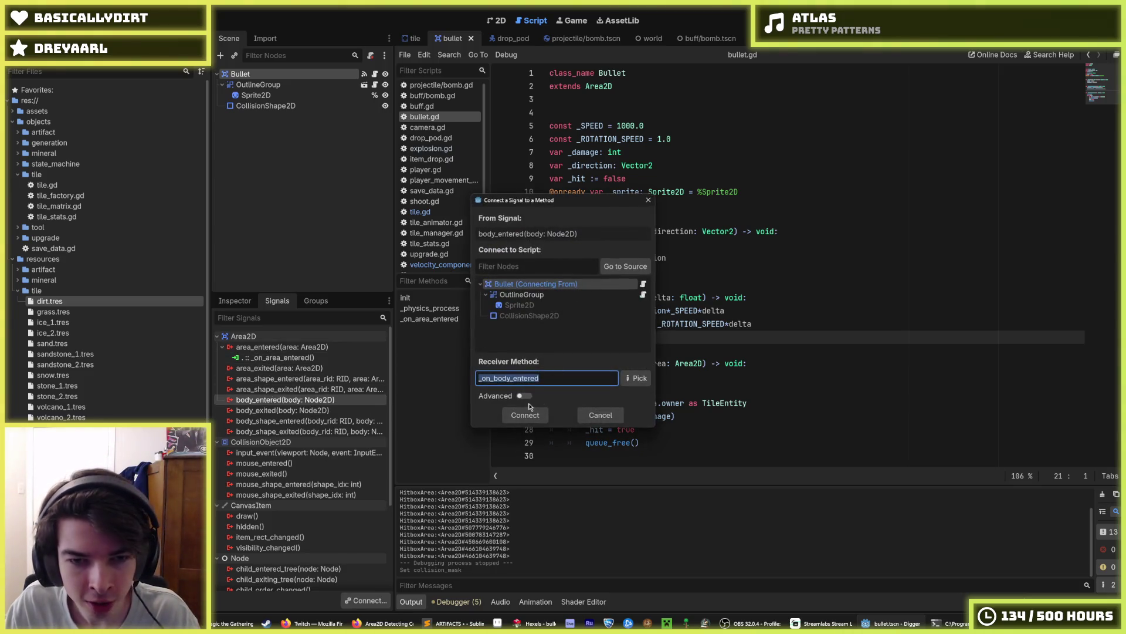
Connect body_entered, move the hit code into _on_body_entered, delete _on_area_entered, and save
click(528, 415)
drag(641, 390, 599, 324)
scroll(601, 323, up, 3)
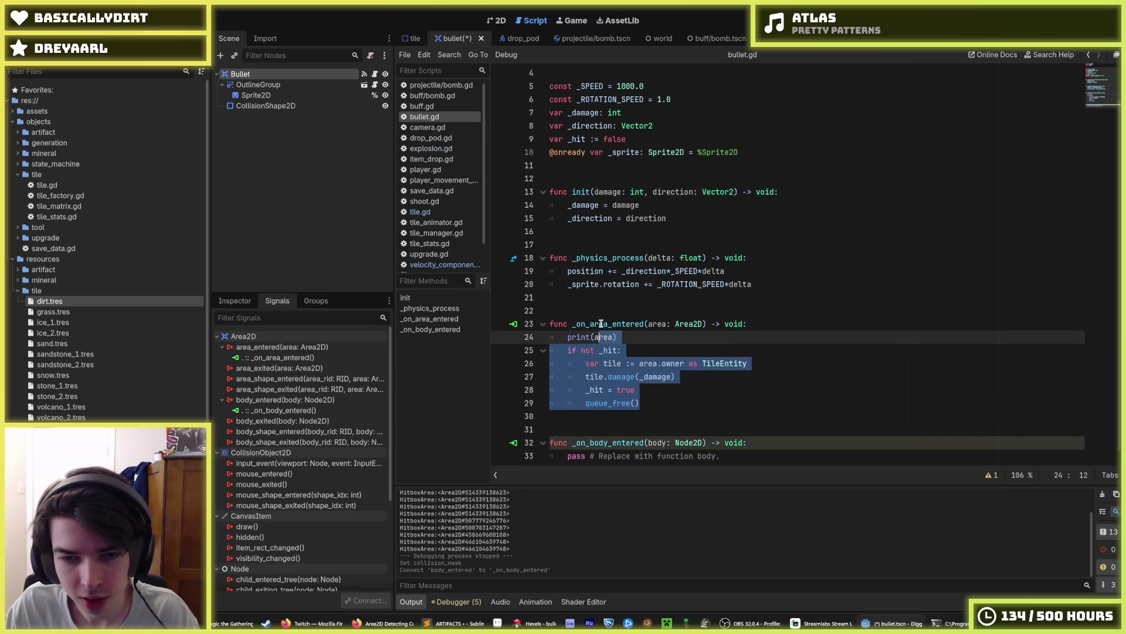
key(alt+Down)
key(Down)
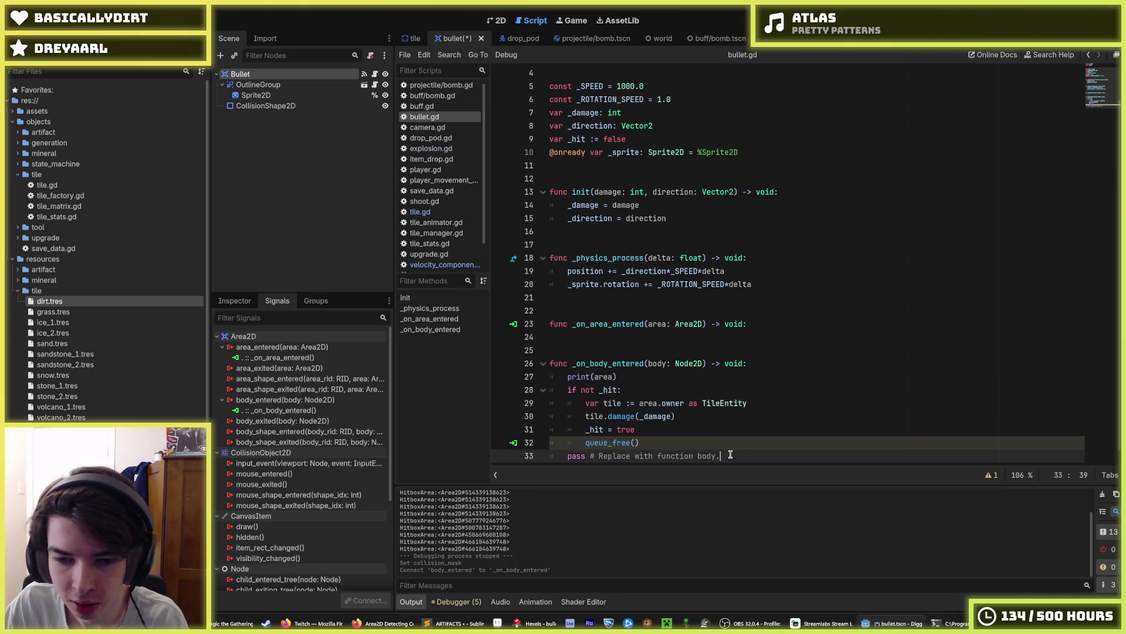
key(ctrl+shift+k)
drag(609, 328, 554, 297)
key(BackSpace)
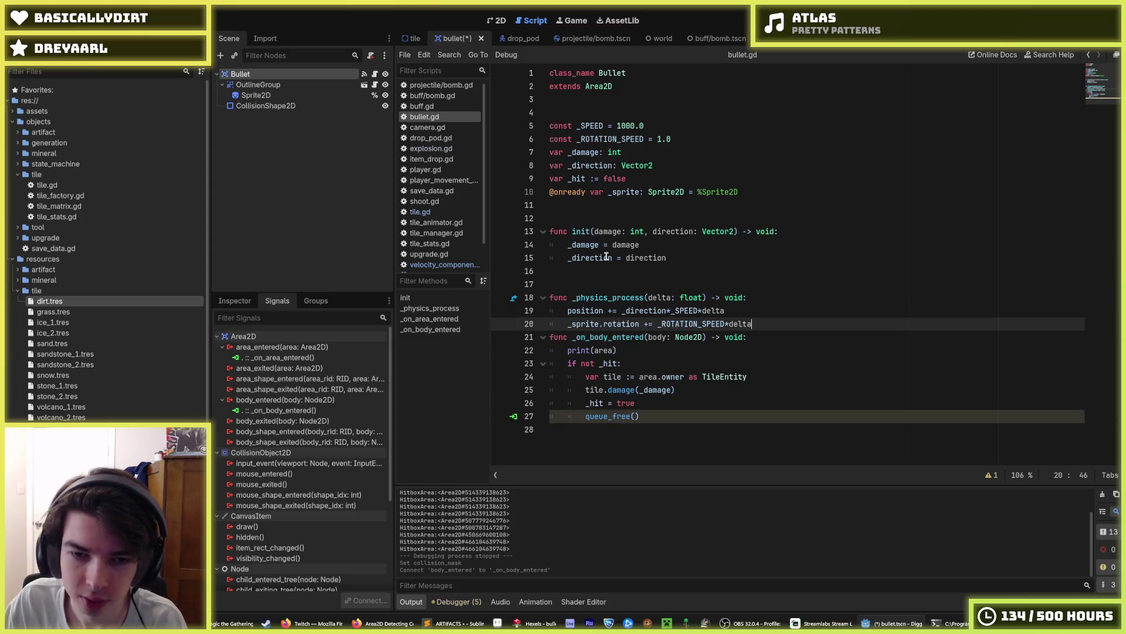
key(Return)
key(BackSpace)
key(Return)
key(ctrl+s)
Remove the print(area) debug line, replace area.owner with body, and save bullet.gd
click(234, 301)
click(638, 378)
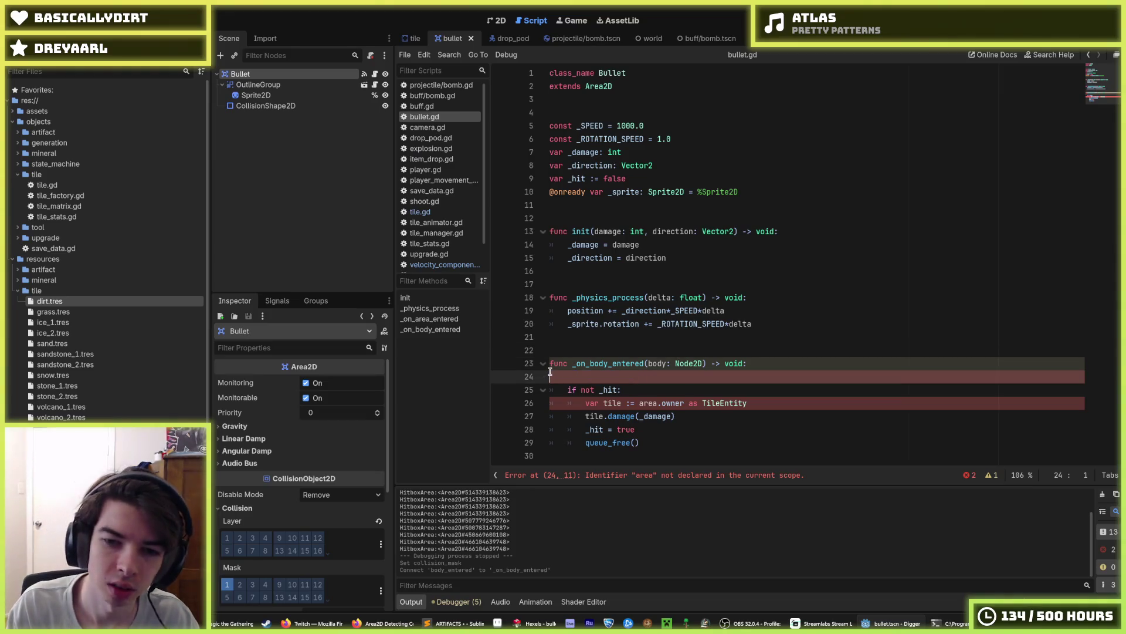
key(BackSpace)
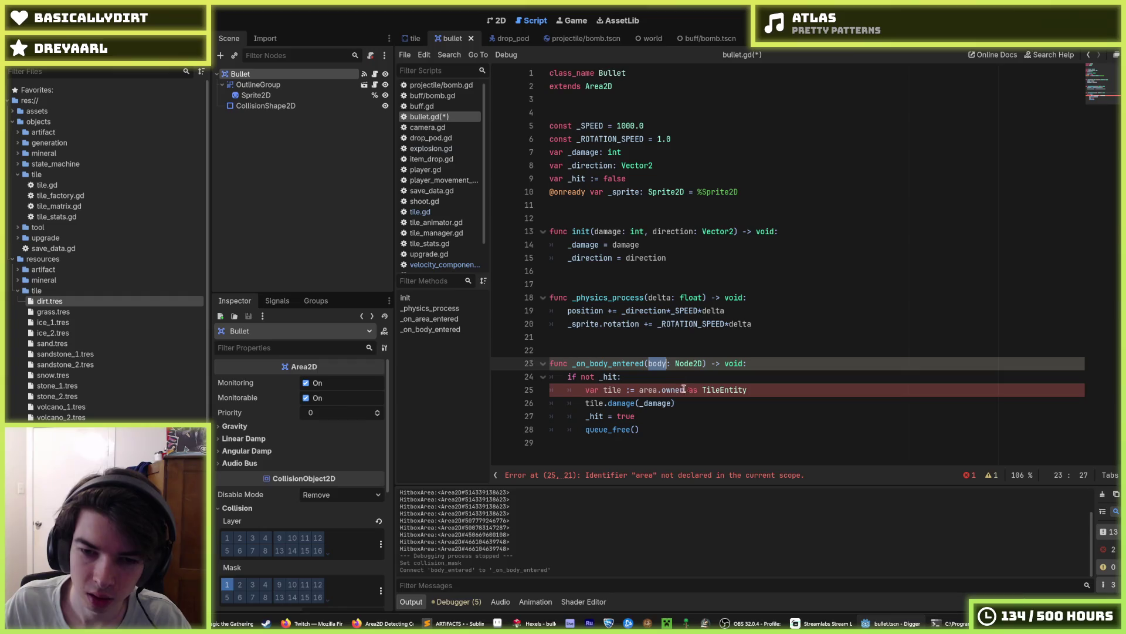
drag(681, 390, 641, 390)
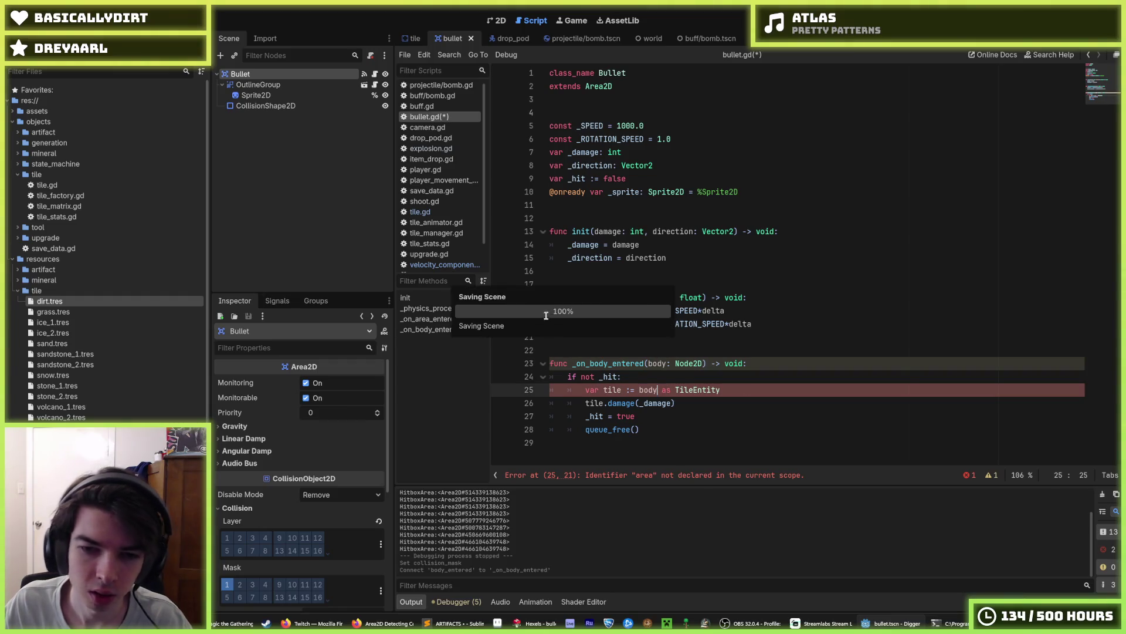
key(ctrl+s)
click(665, 336)
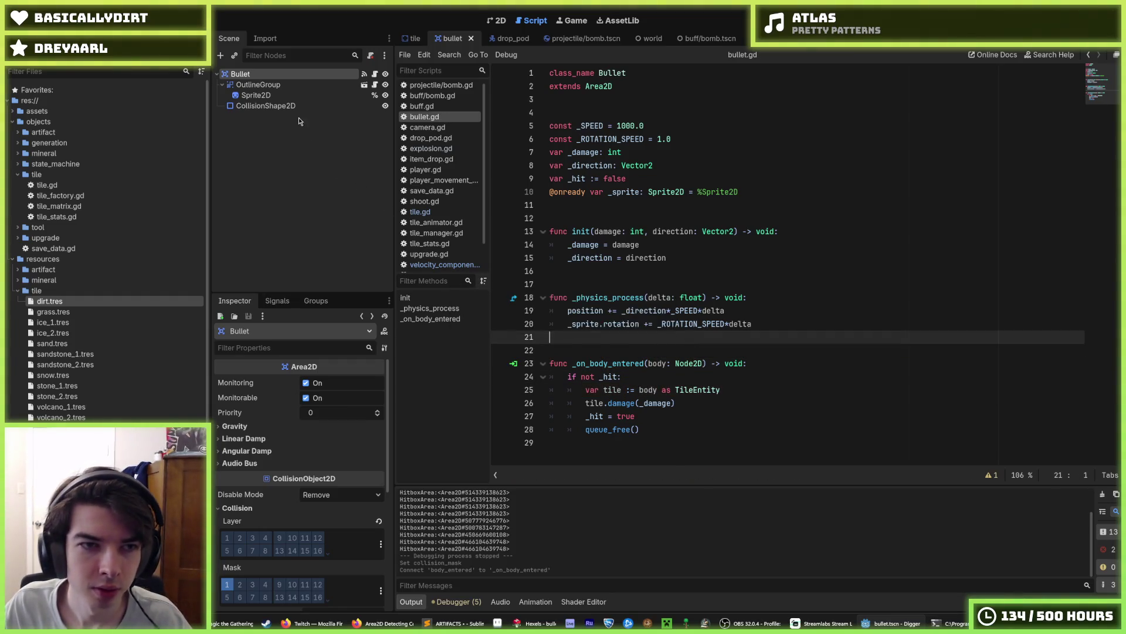
click(407, 40)
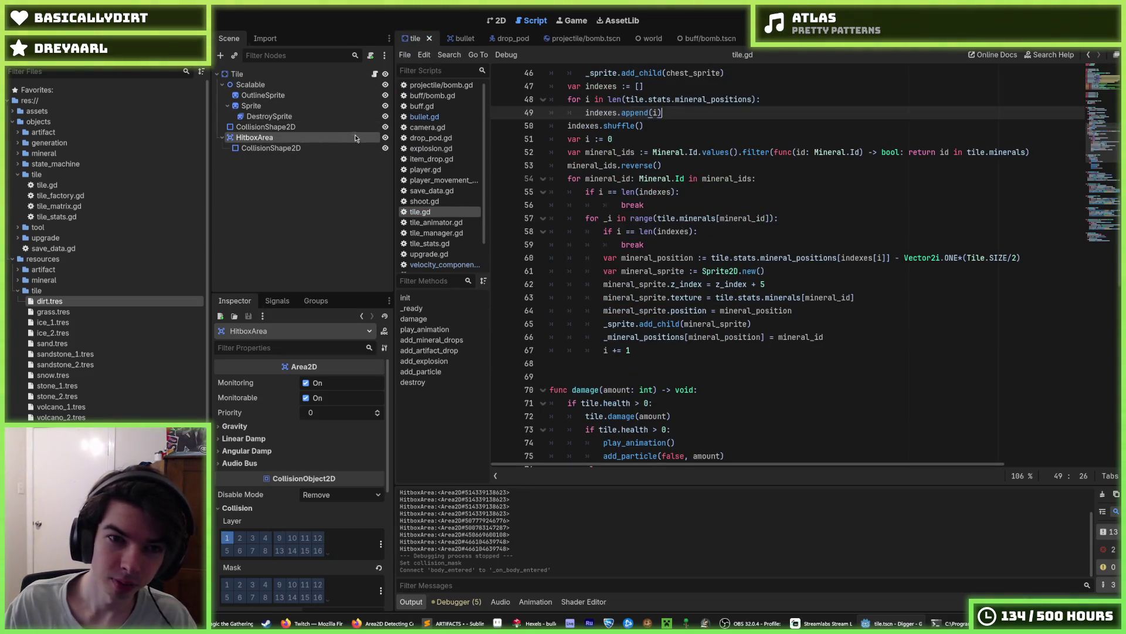
Hide the tile's HitboxArea and disable its CollisionShape2D
click(385, 139)
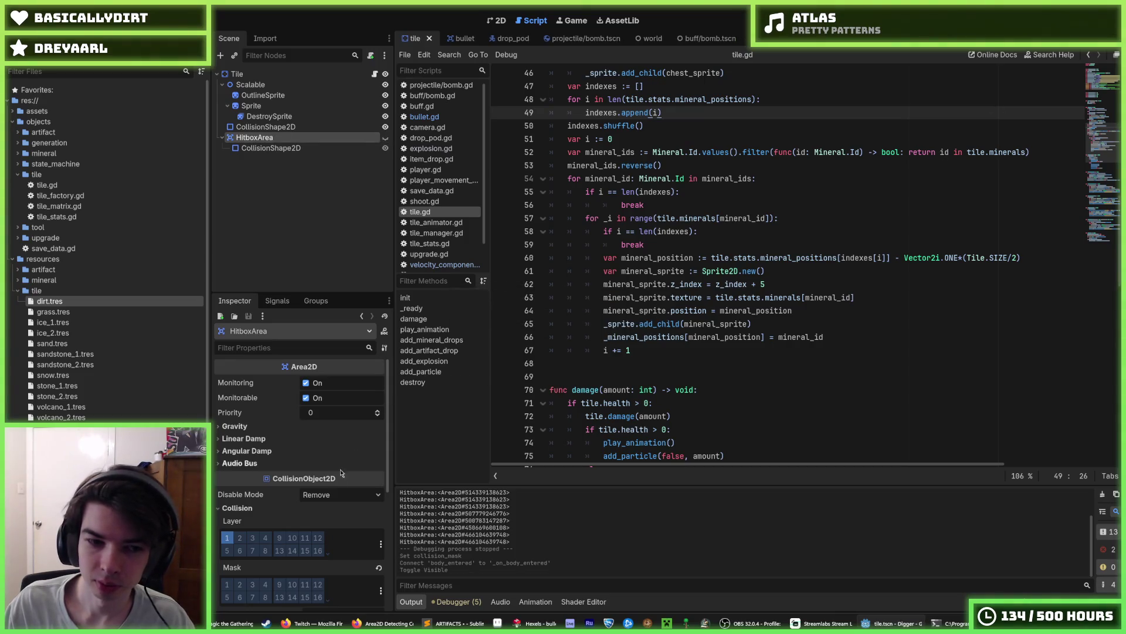
click(328, 494)
click(326, 499)
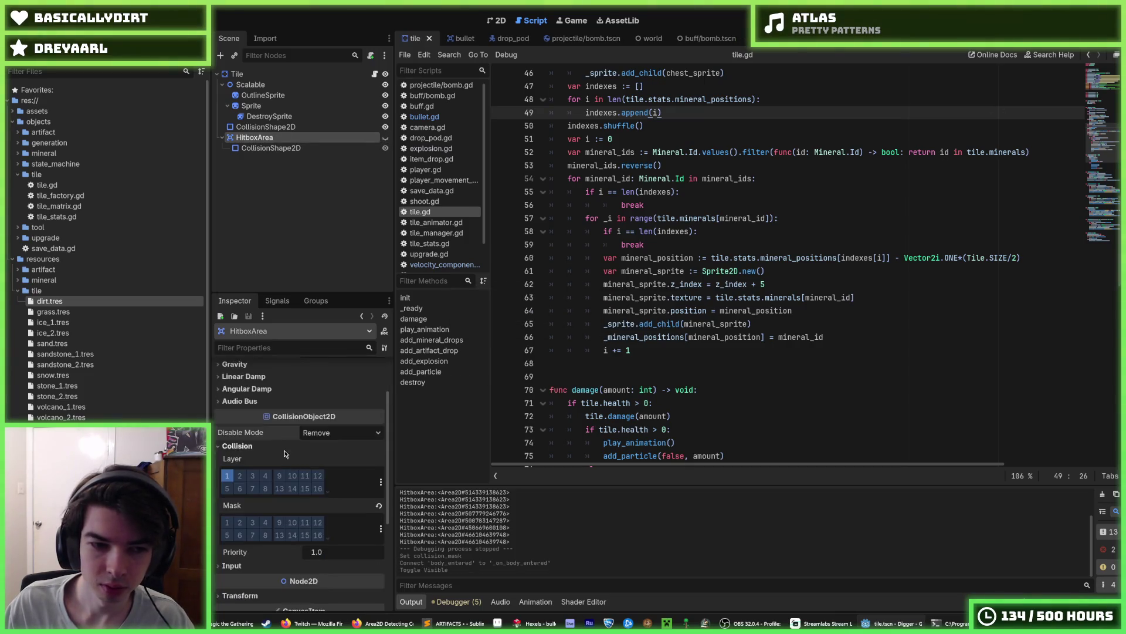
click(294, 148)
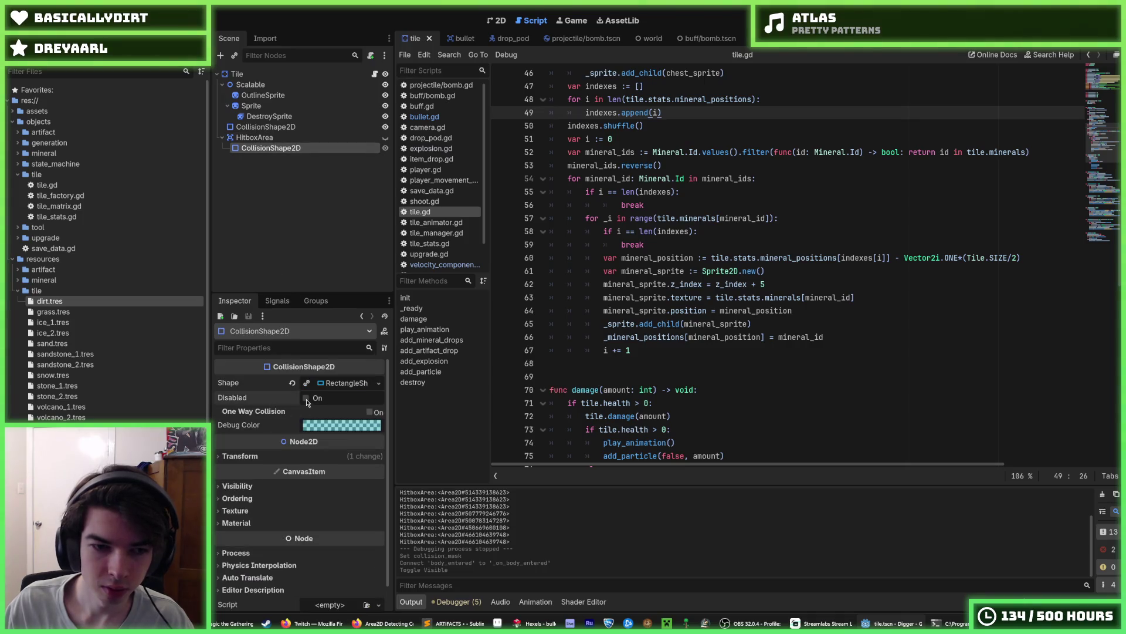
Test-run the game, stop it, and glance at the Debug menu
key(F5)
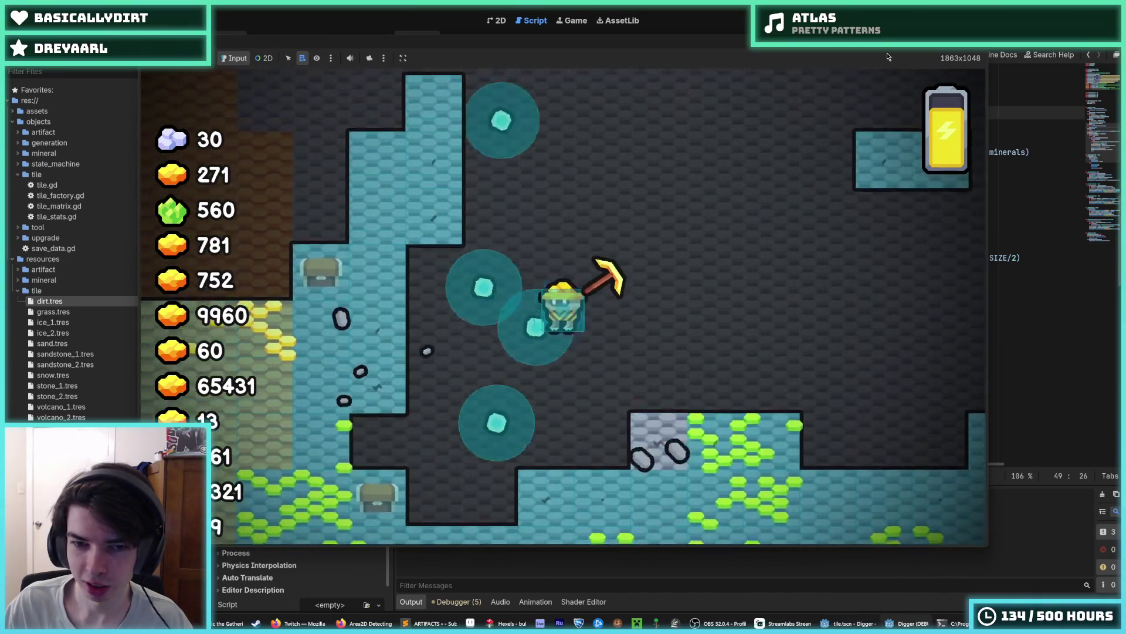
key(F8)
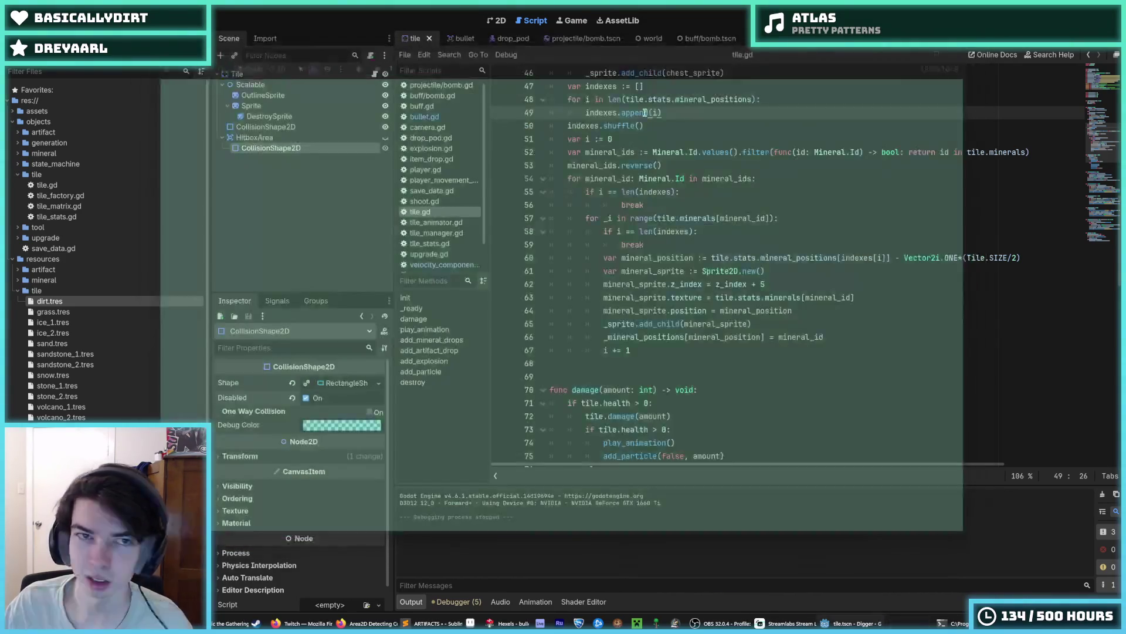
click(80, 57)
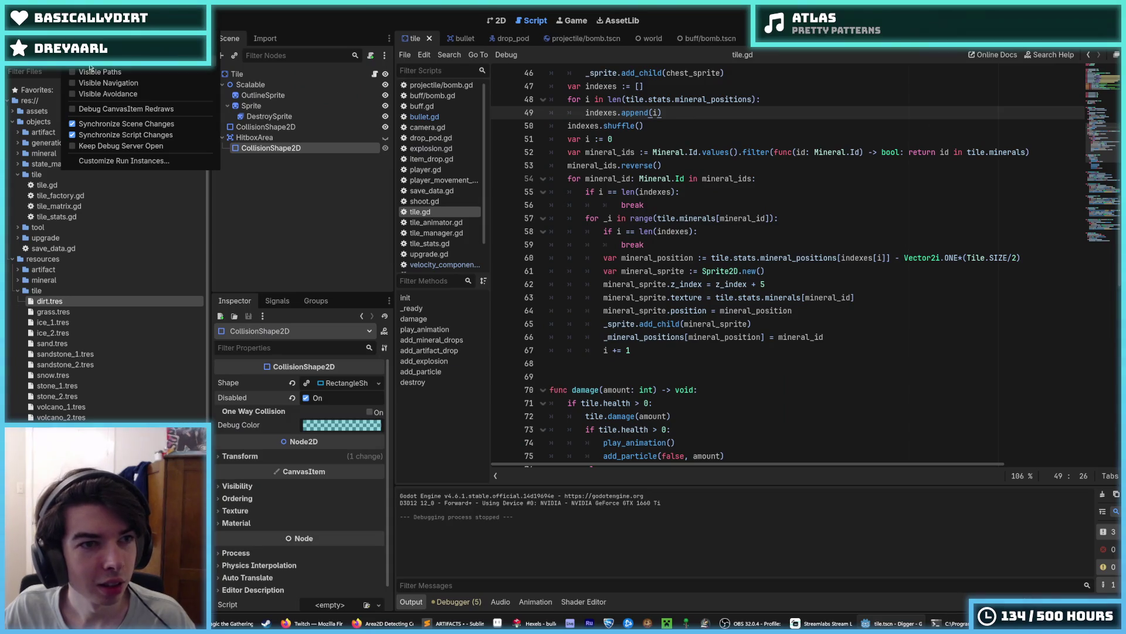
click(701, 230)
click(719, 231)
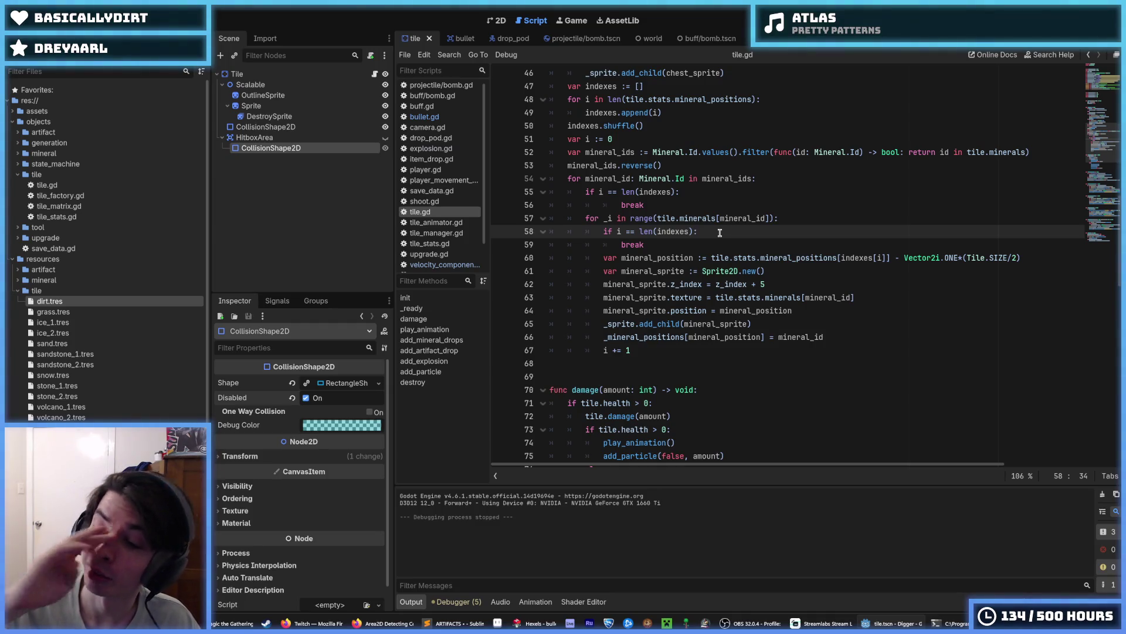
Check the Debug menu, scroll tile.gd, and switch to the bullet scene and back
scroll(719, 233, up, 4)
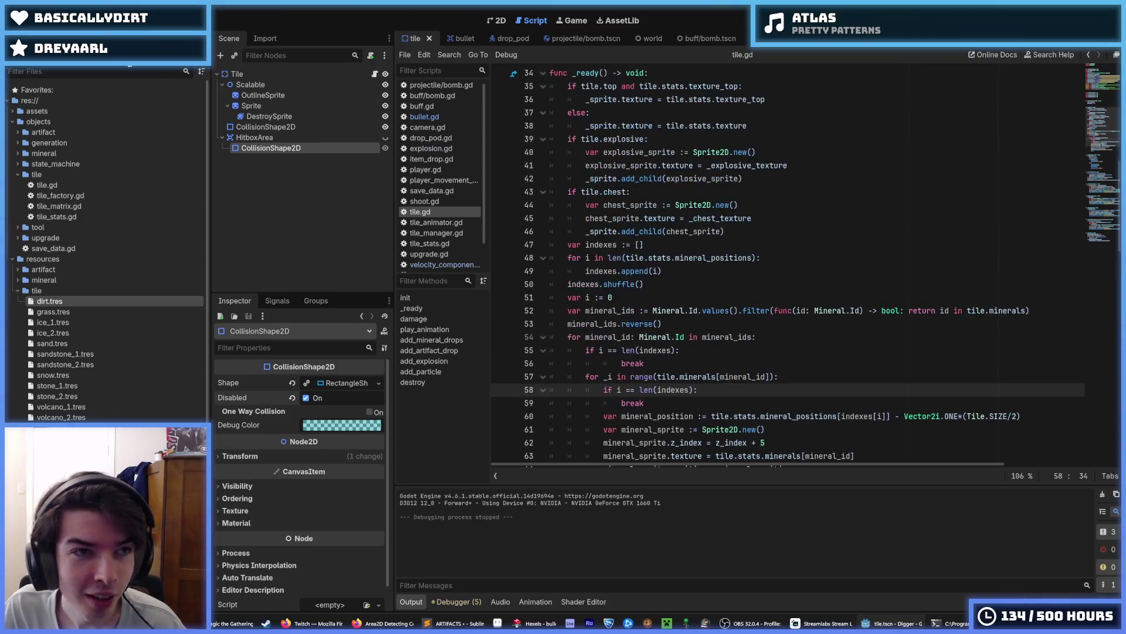
click(75, 18)
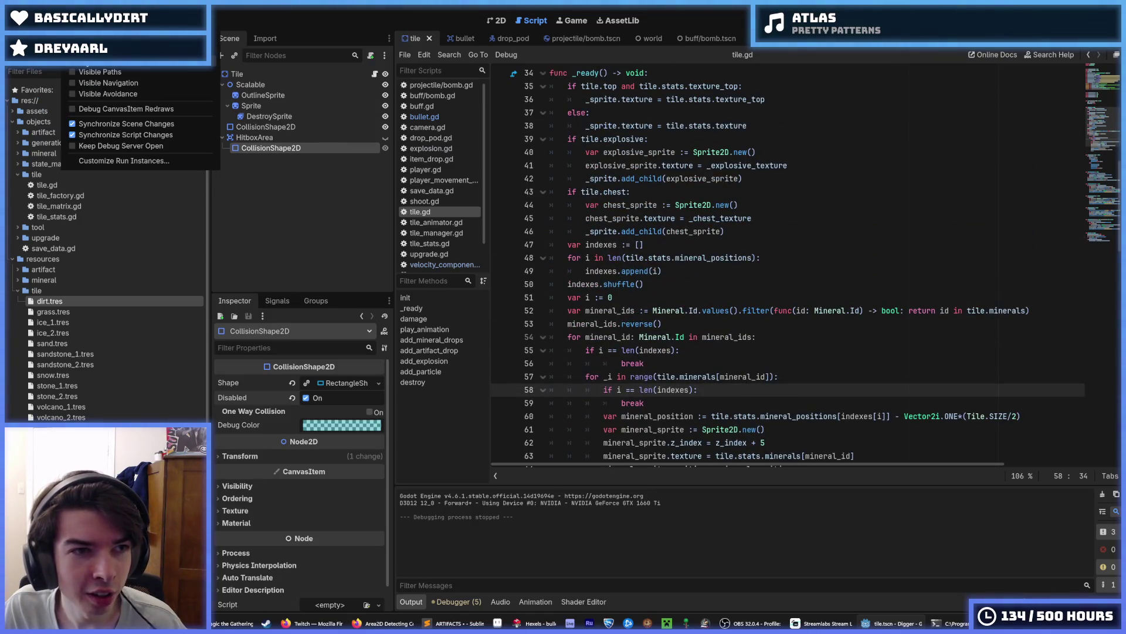
click(773, 263)
click(715, 271)
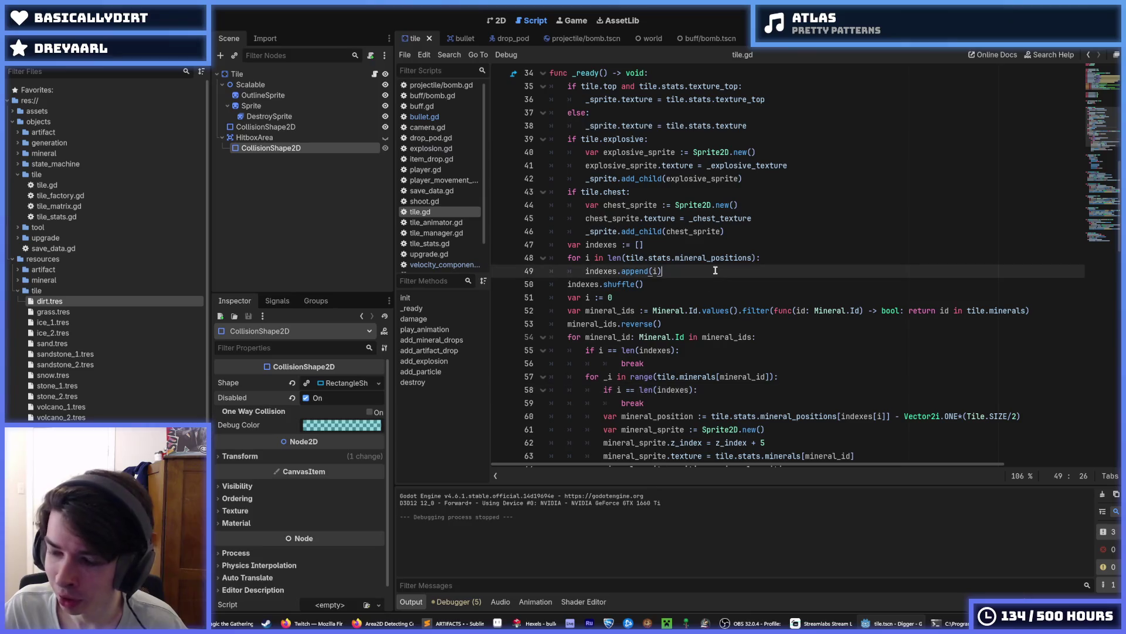
scroll(646, 253, up, 9)
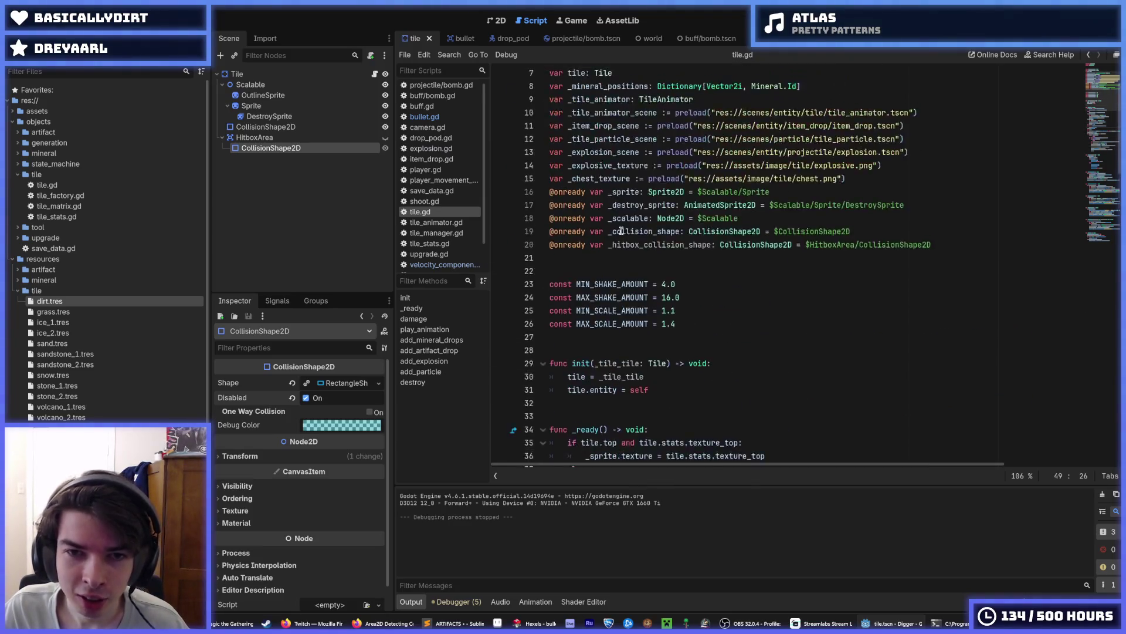
scroll(621, 230, up, 2)
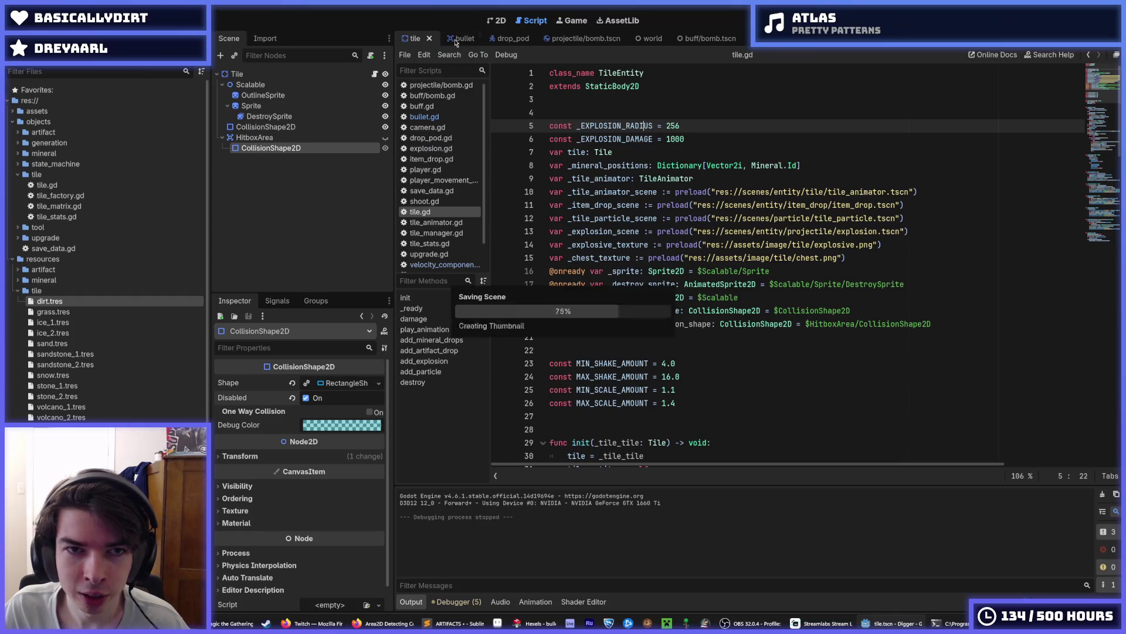
key(ctrl+Tab)
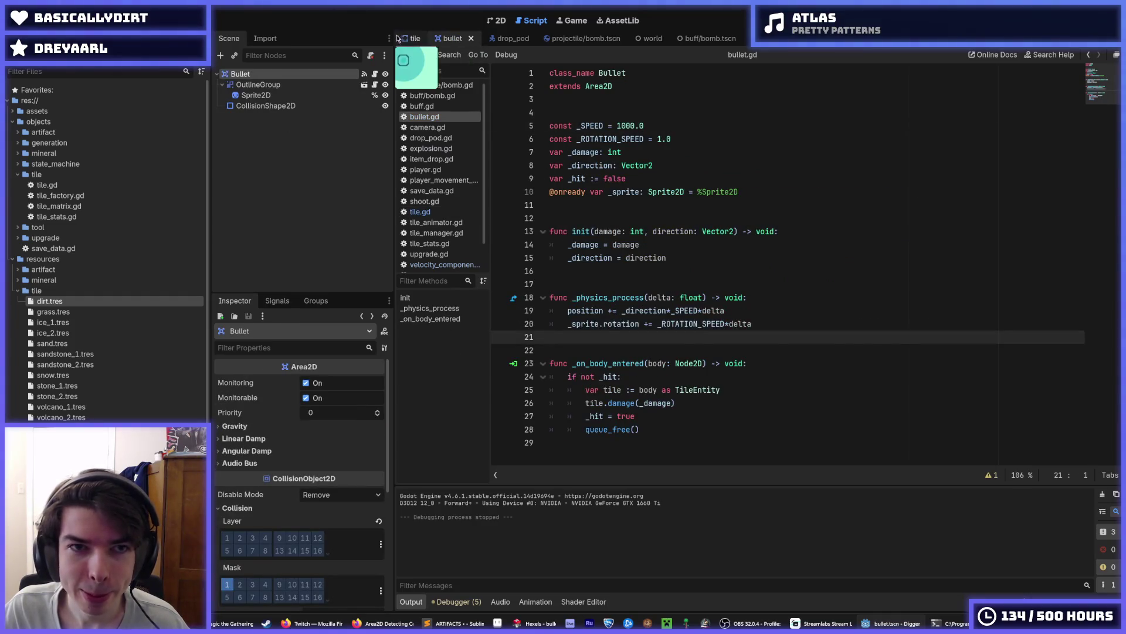
click(406, 40)
scroll(621, 231, down, 2)
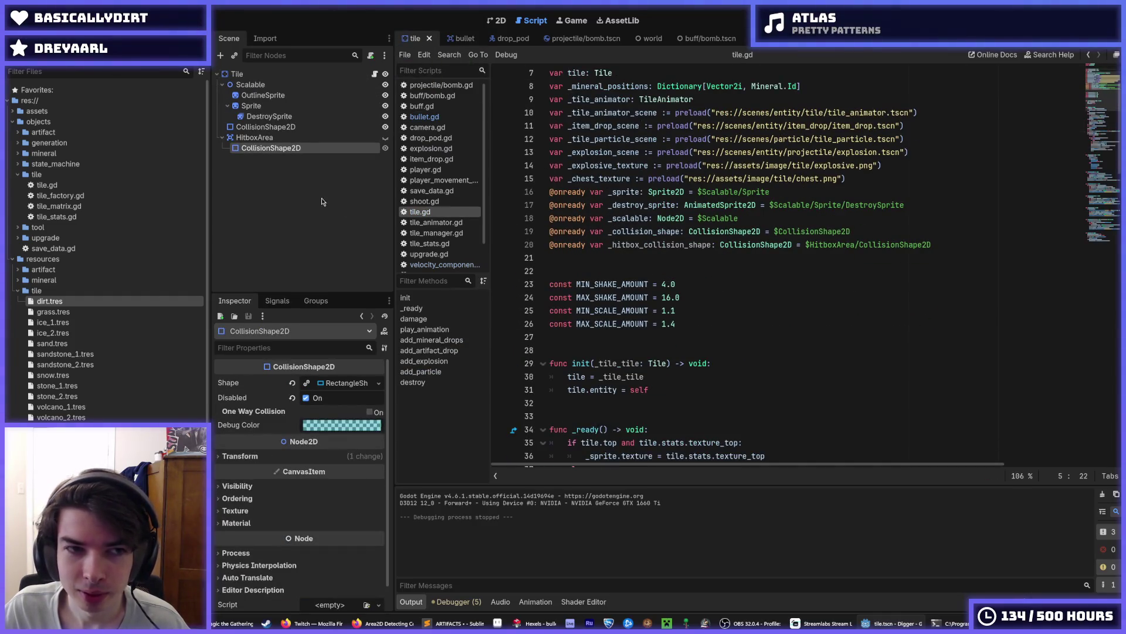
Delete HitboxArea and its child from the tile scene, then save the tile and bullet scenes
click(255, 138)
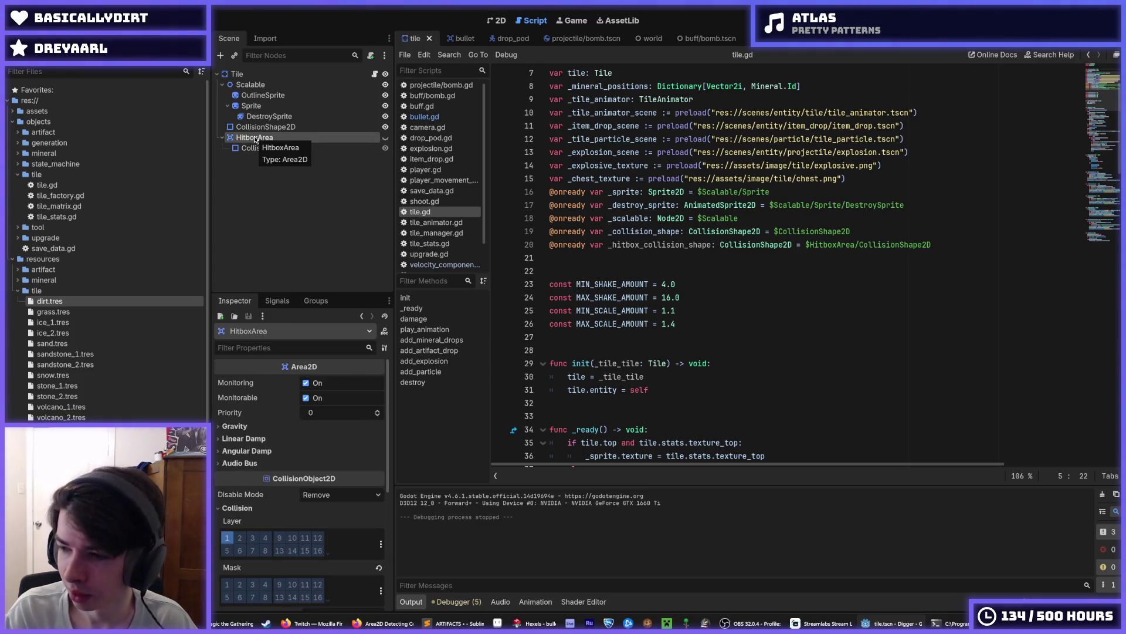
key(Delete)
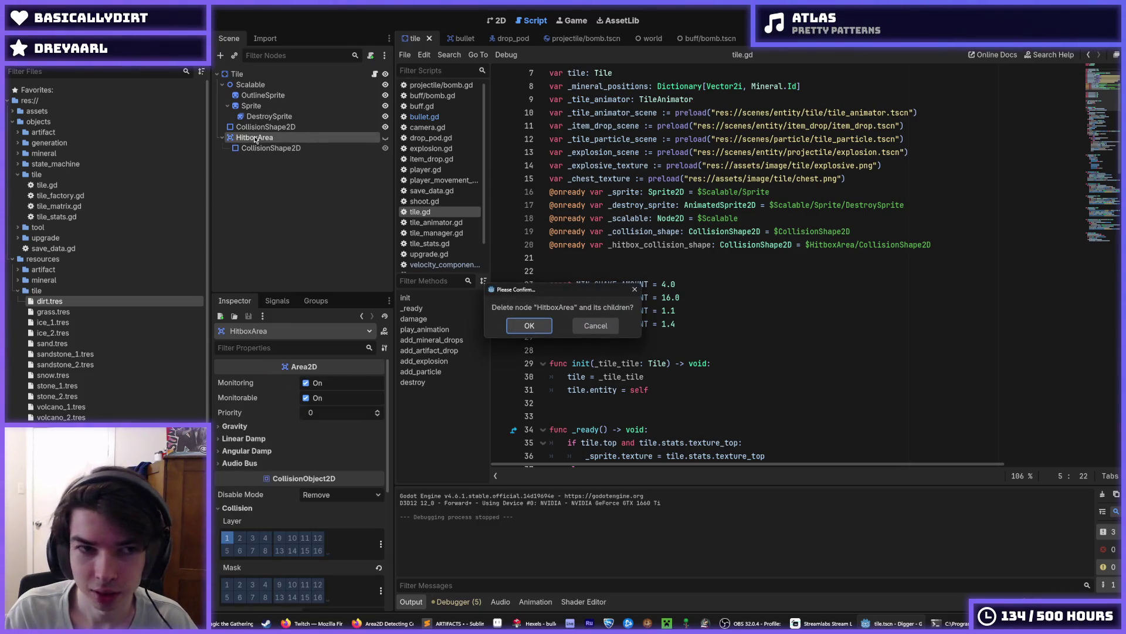
key(Return)
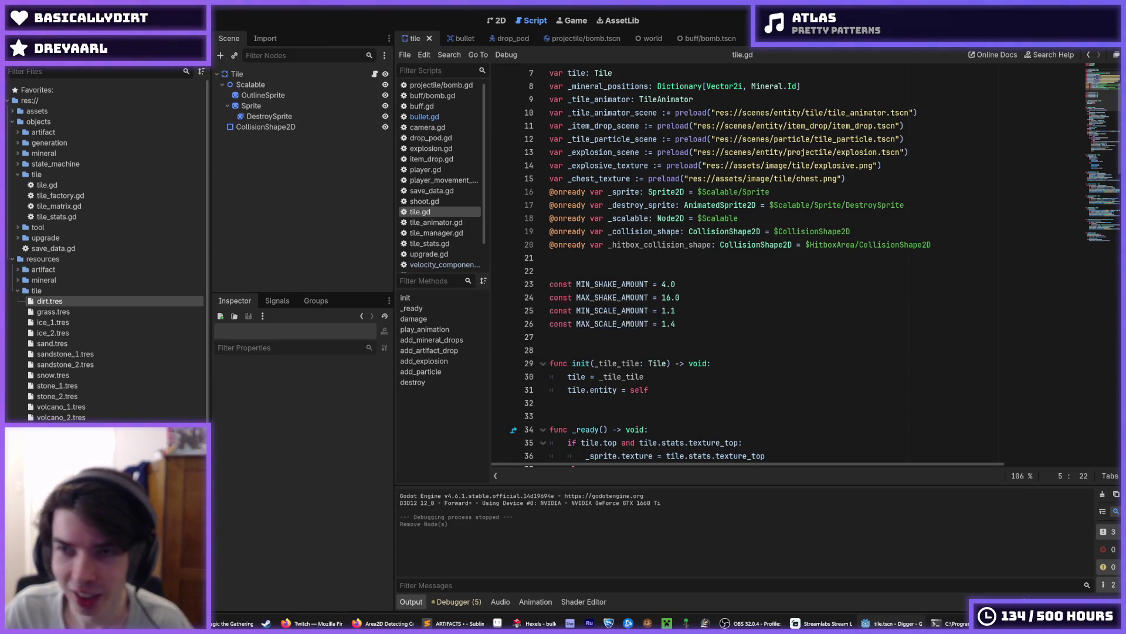
key(ctrl+s)
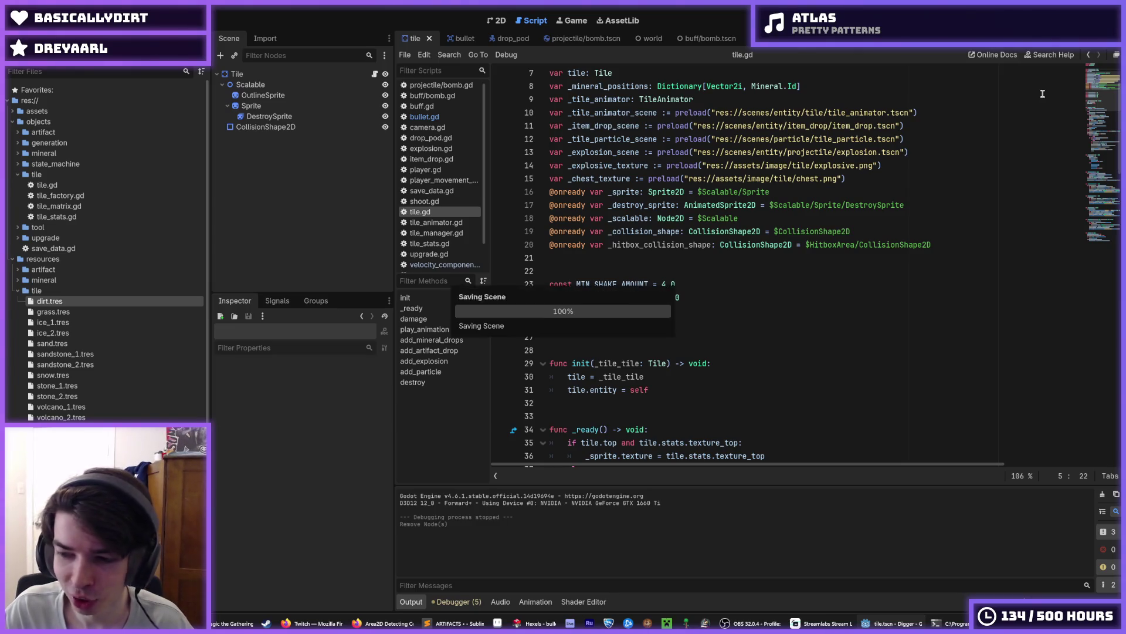
key(ctrl+Tab)
key(ctrl+s)
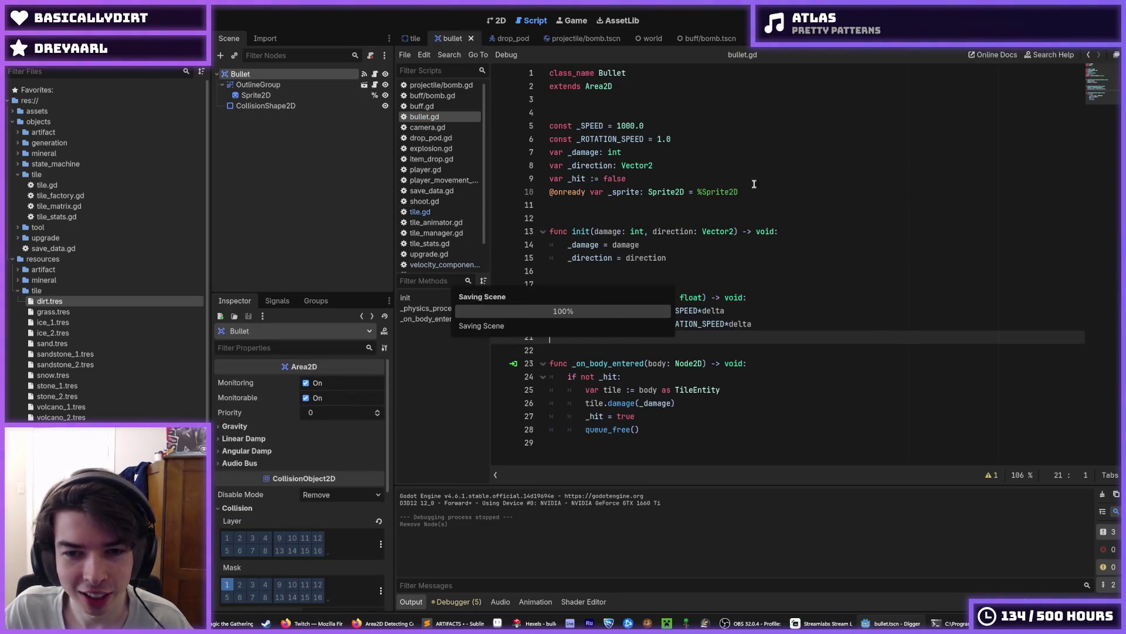
Select the bullet's CollisionShape2D, set its circle Radius to 20, and save the scene
click(265, 105)
click(496, 21)
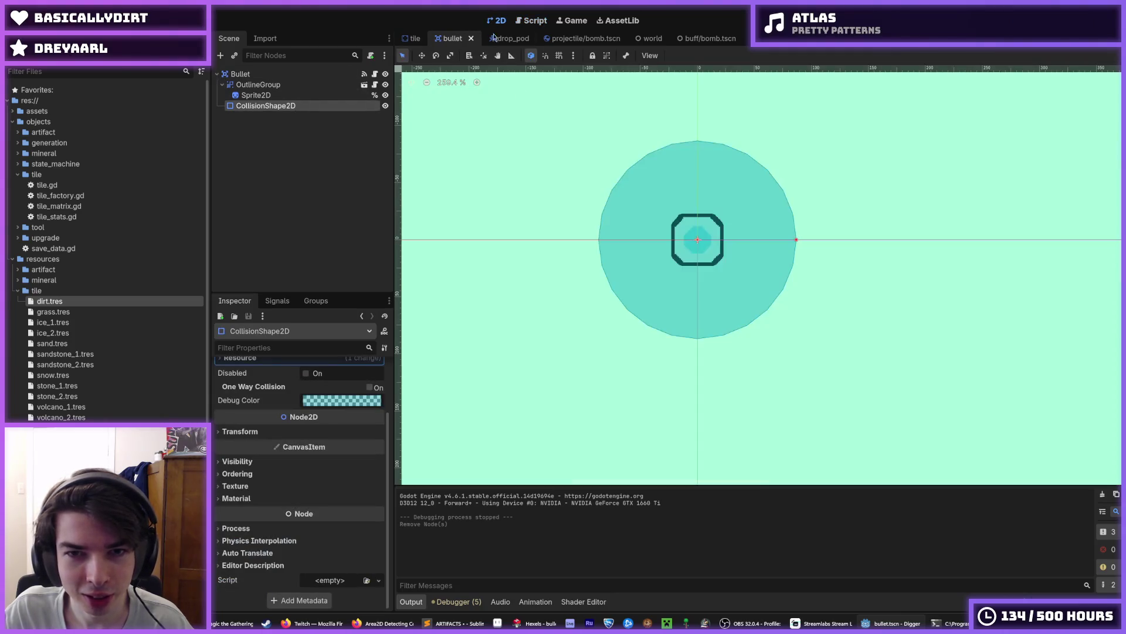
scroll(231, 404, up, 3)
click(328, 398)
text(20)
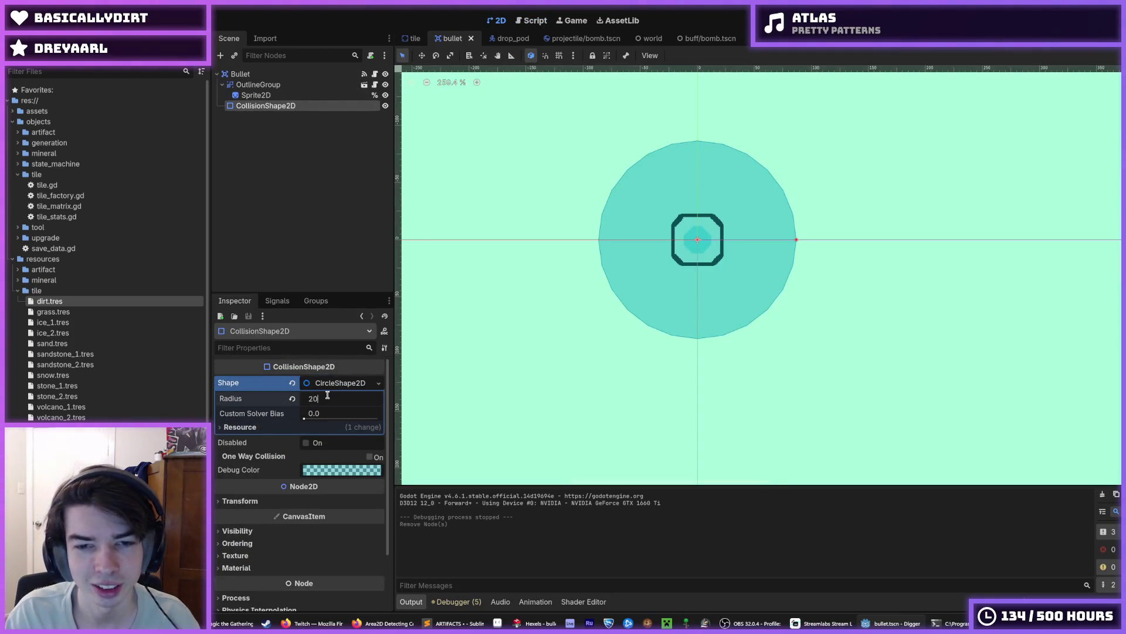
key(Return)
key(ctrl+s)
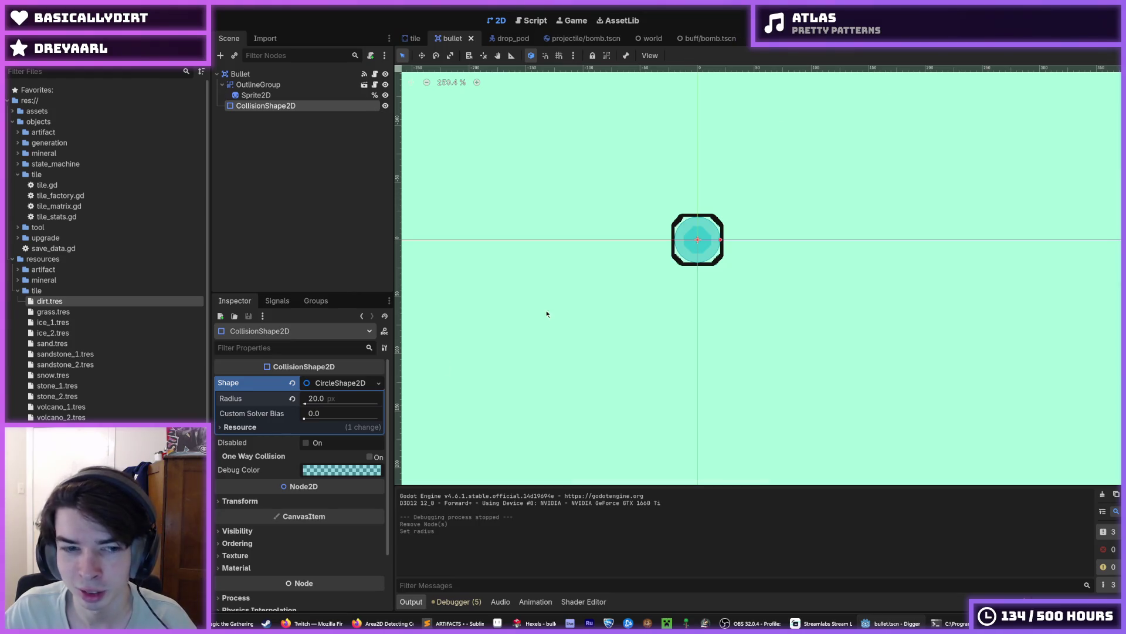
Try a 24 px radius, revert it to 20, save, and run the game with F5
text(24)
key(Return)
key(ctrl+s)
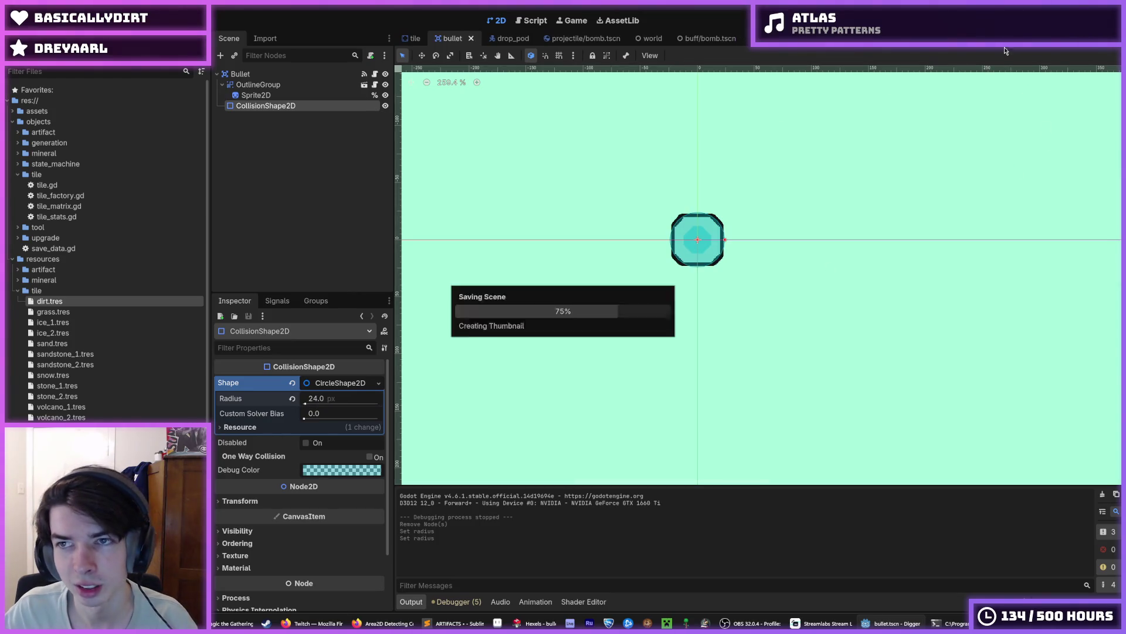
click(346, 402)
text(20)
key(Return)
key(ctrl+s)
key(F5)
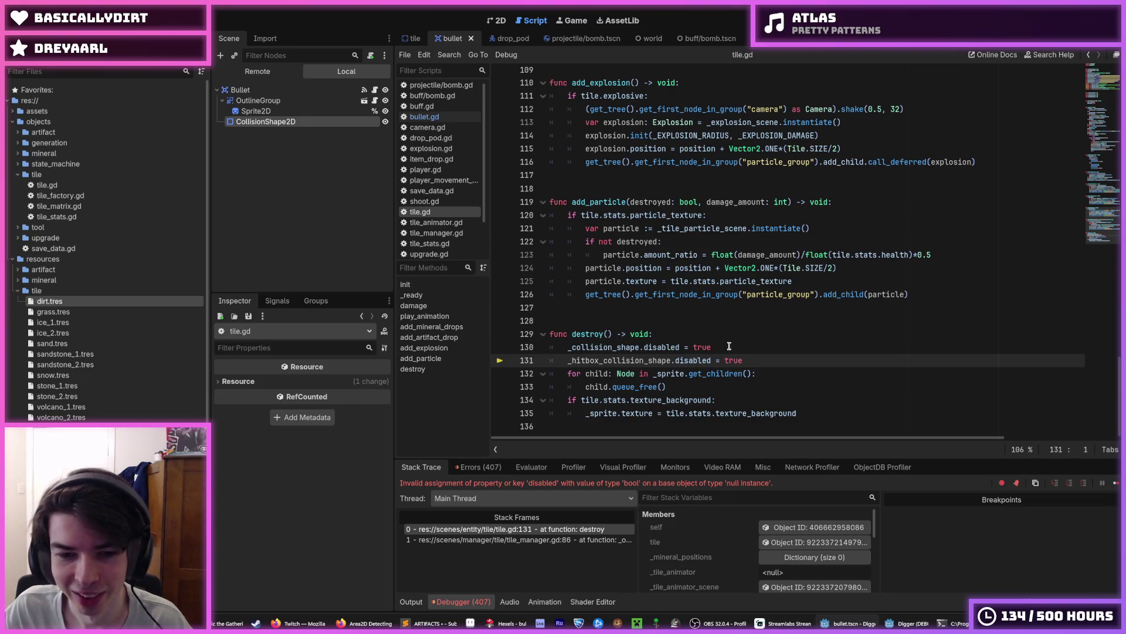
Delete the line in destroy() that disables the hitbox collision shape
mouse_move(651, 392)
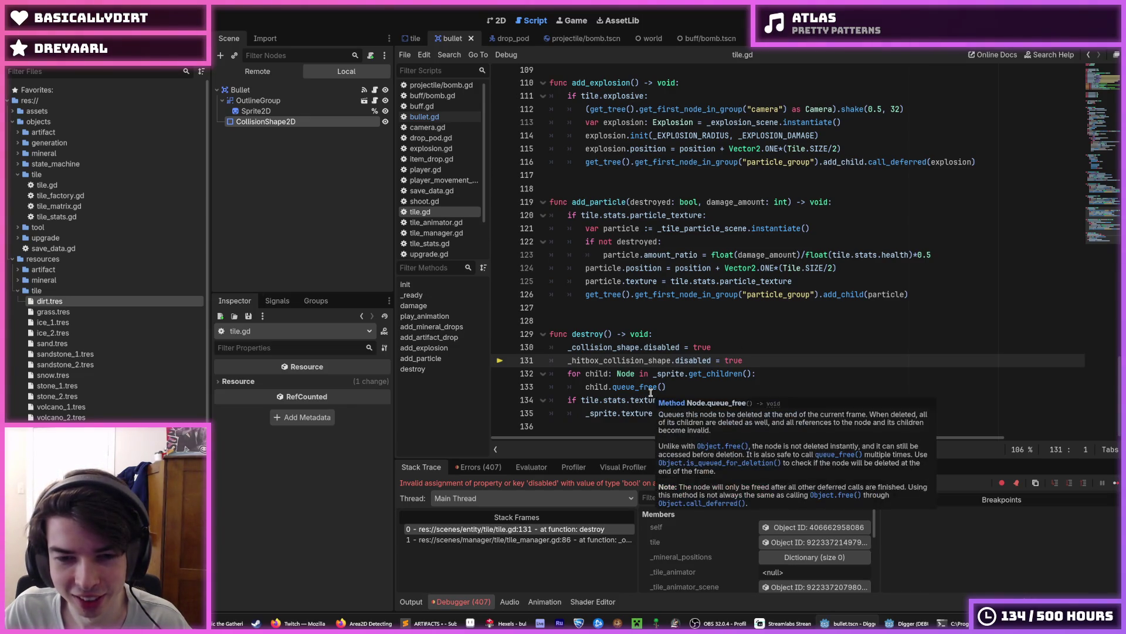
shift+click(760, 361)
key(BackSpace)
key(BackSpace)
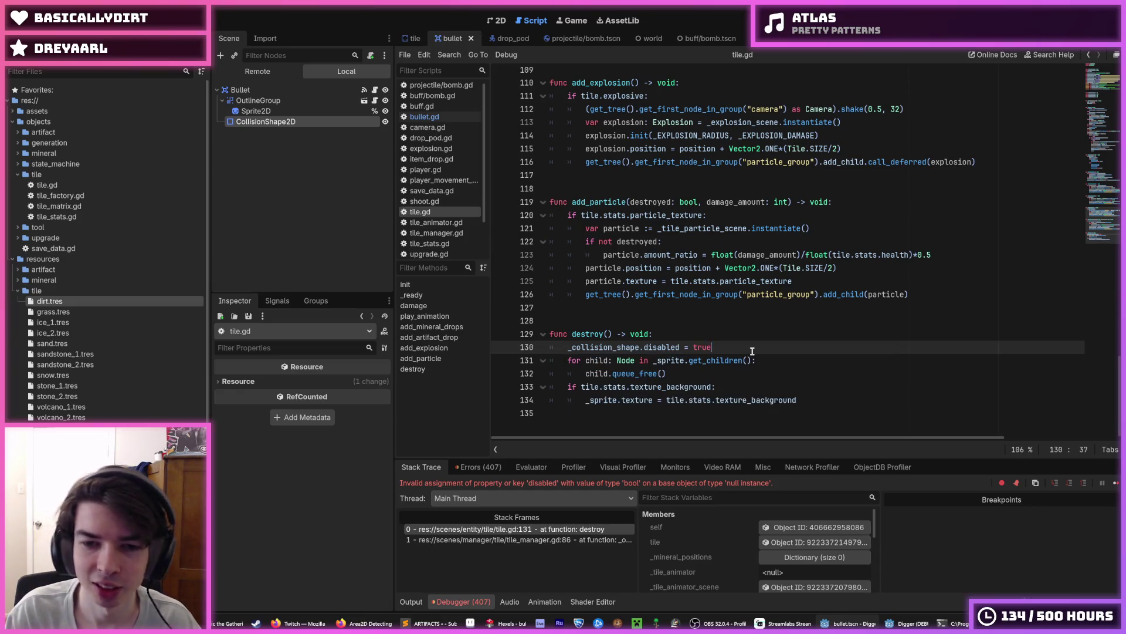
Remove the _hitbox_collision_shape declaration on line 20, save tile.gd, and rerun the game
scroll(954, 242, up, 20)
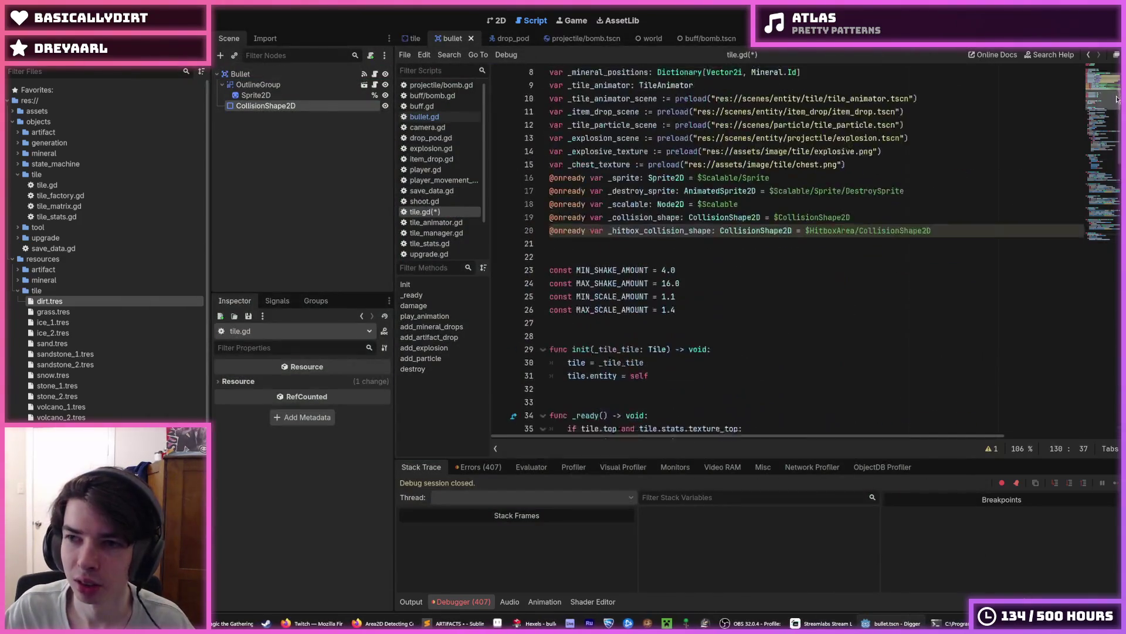
click(955, 241)
key(shift+Up)
key(BackSpace)
key(ctrl+s)
key(F5)
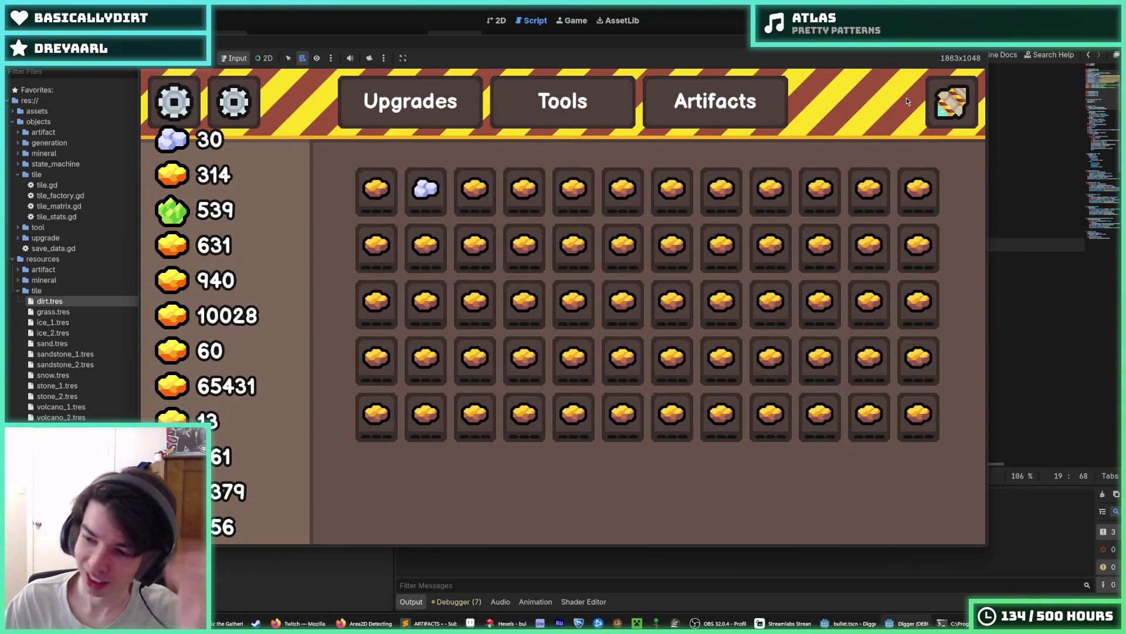
Stop the play test with F8 and return to the DestroySprite line in tile.gd
key(F8)
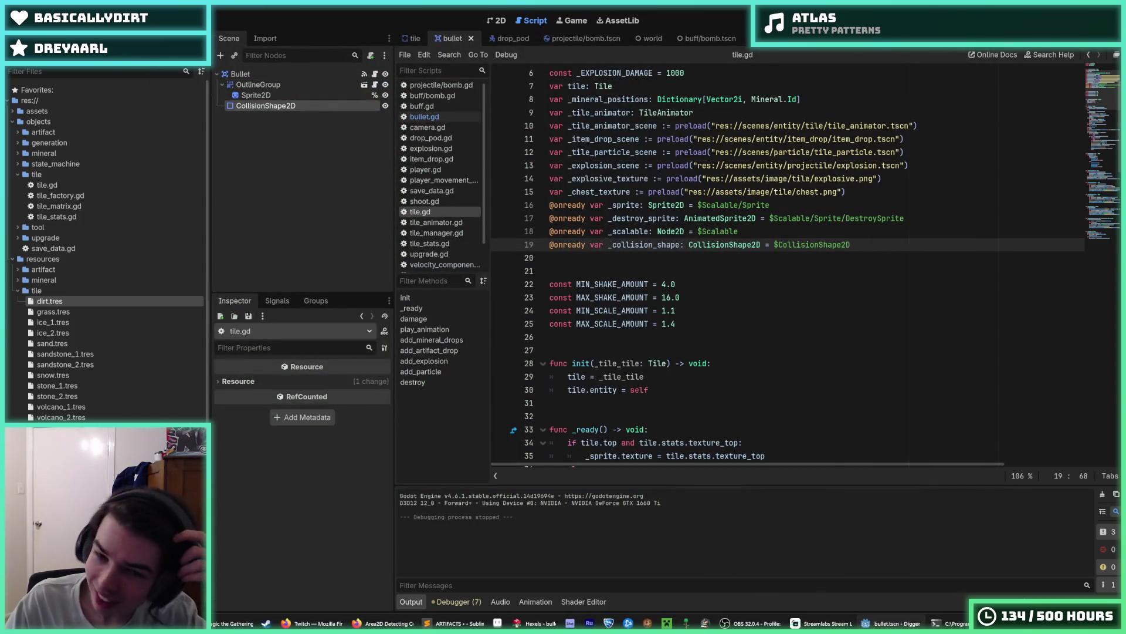
click(855, 219)
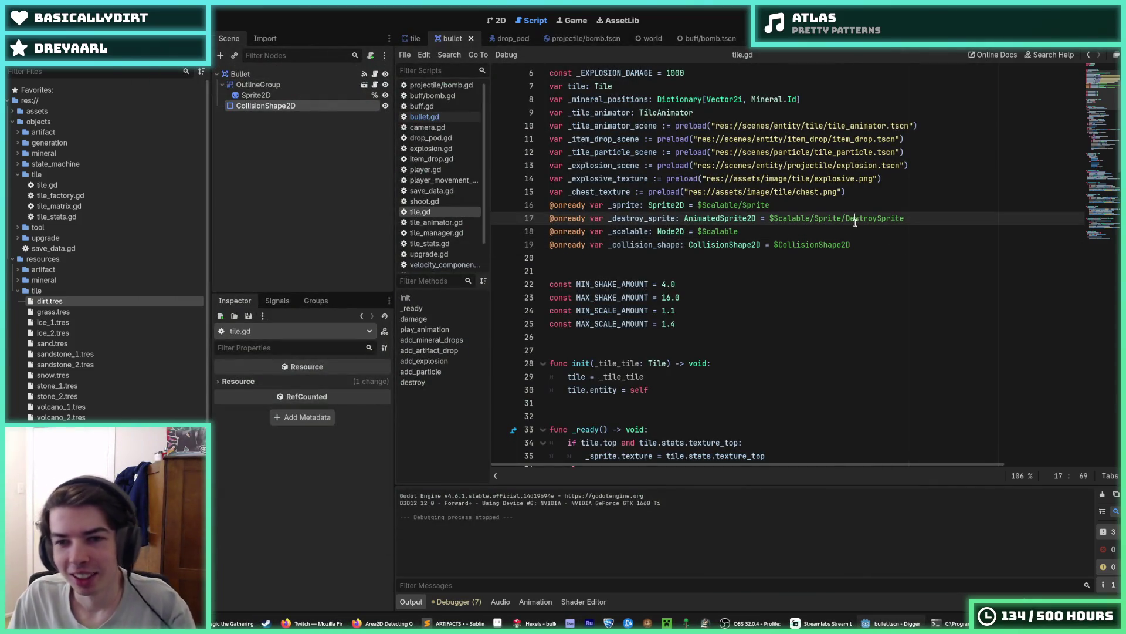
Switch to the bomb projectile scene, then open the Player scene from the FileSystem dock
key(Down)
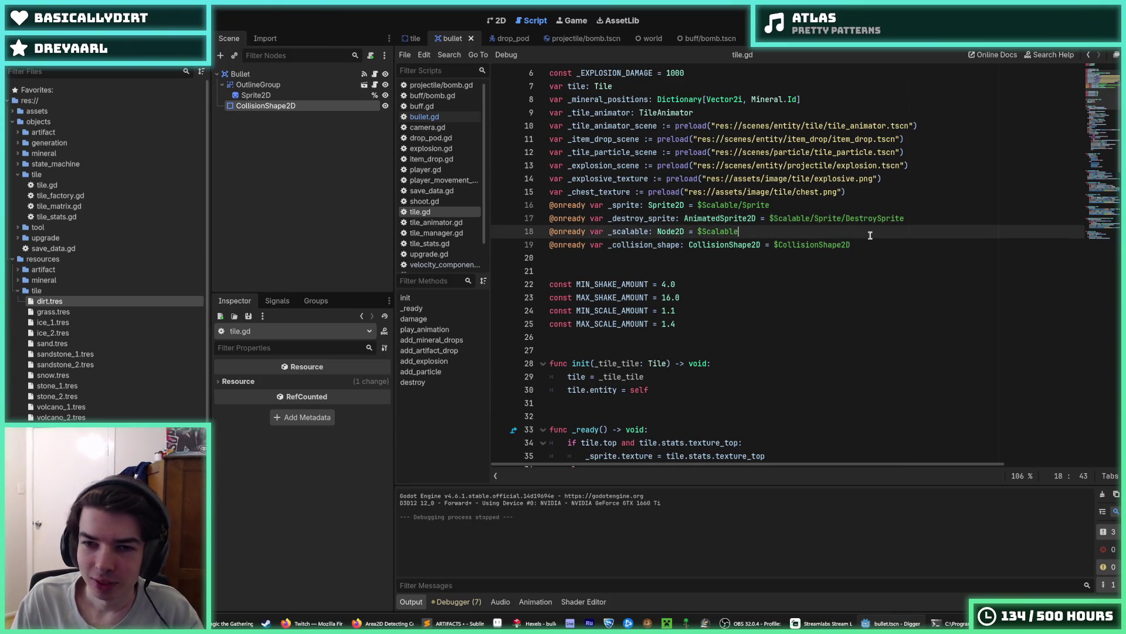
click(567, 38)
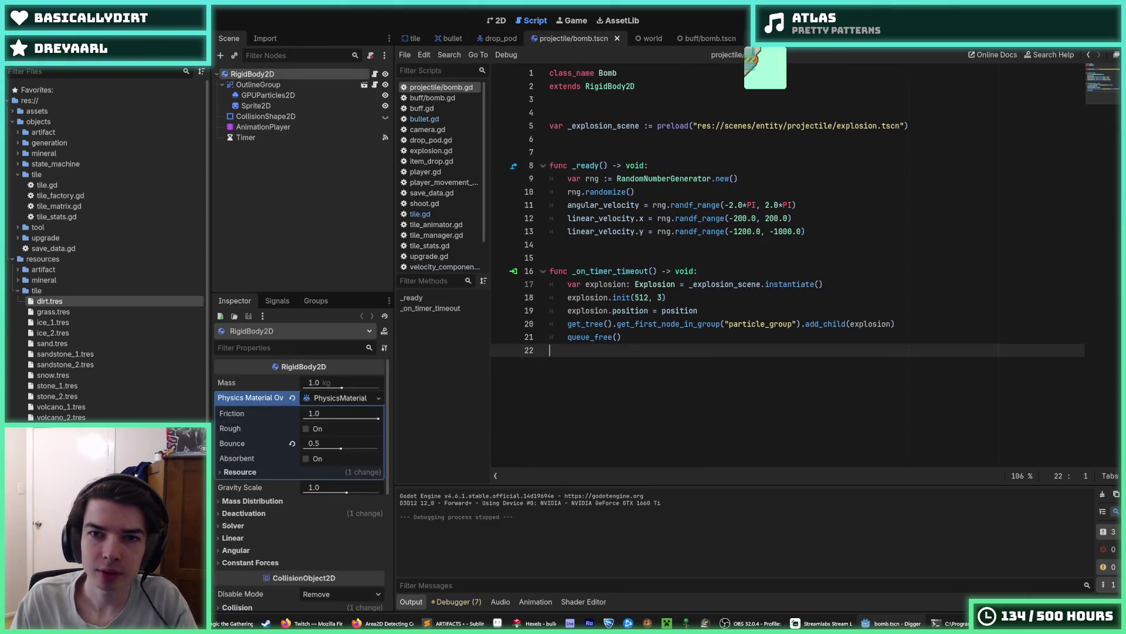
scroll(101, 200, down, 4)
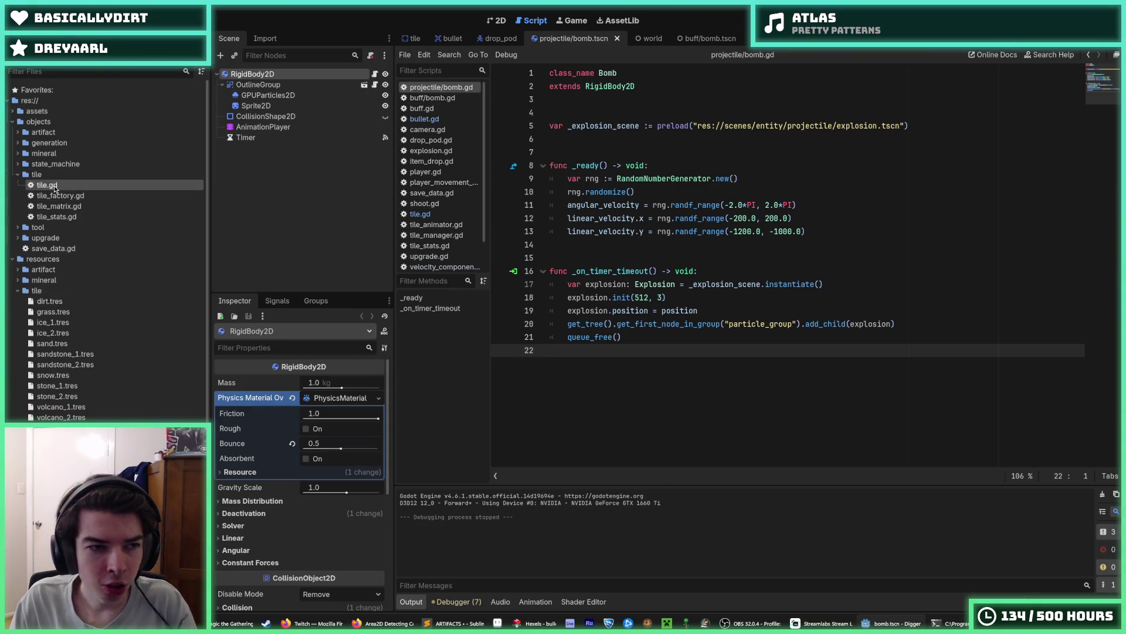
scroll(33, 188, down, 1)
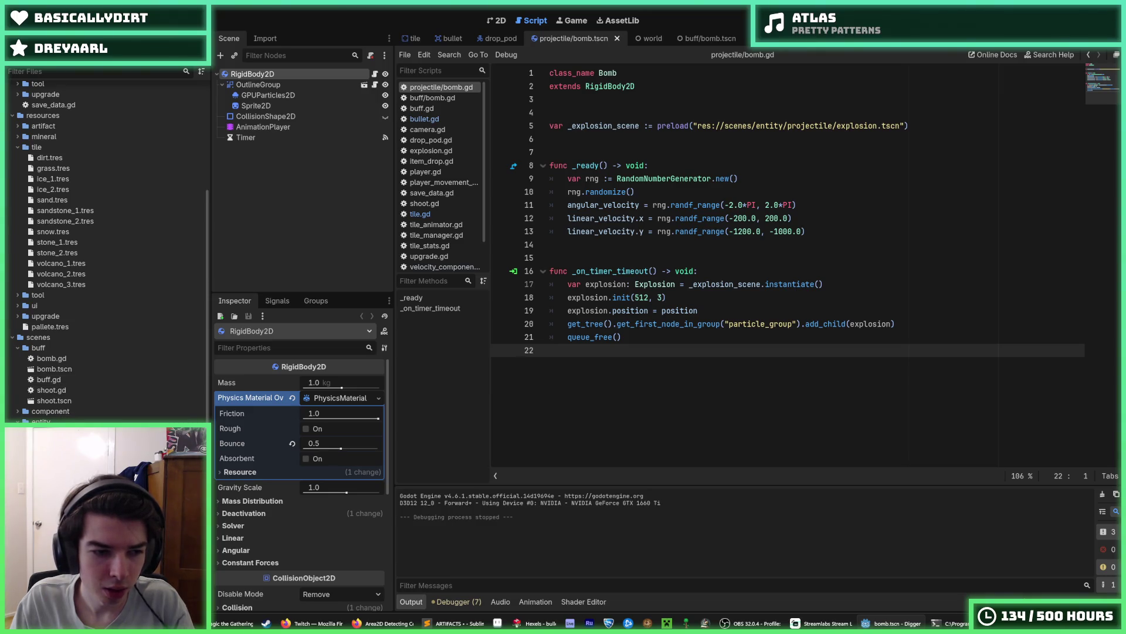
double_click(56, 434)
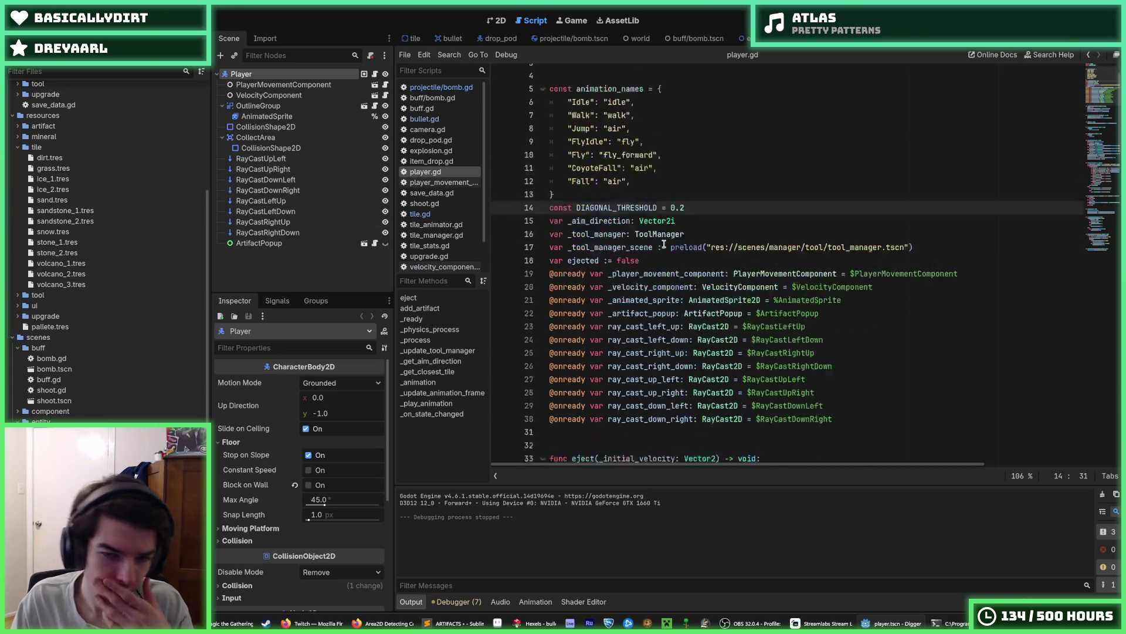
Browse the bomb script's eject function, then switch to buff_manager.gd and select the BuffManager root node
scroll(664, 243, down, 10)
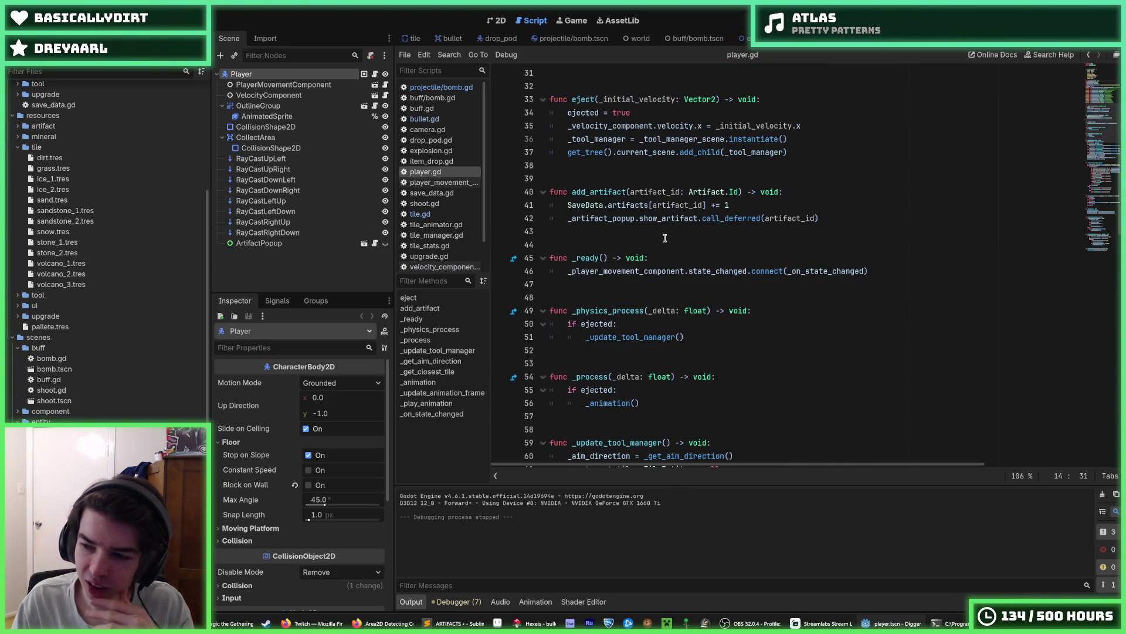
scroll(664, 237, up, 4)
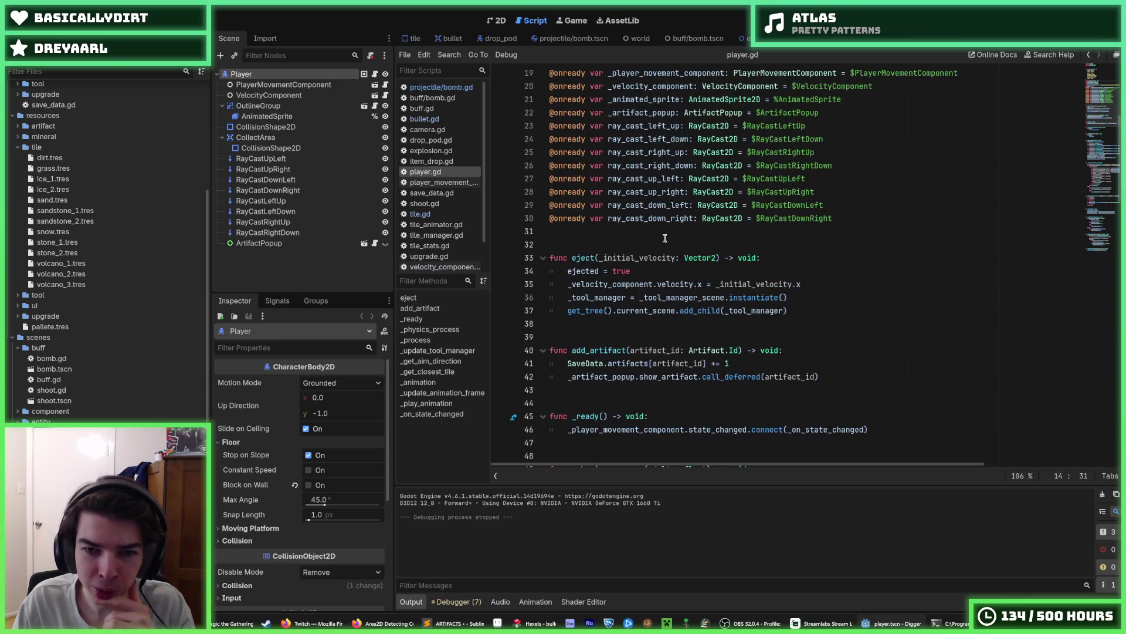
click(673, 272)
click(787, 256)
scroll(786, 257, down, 20)
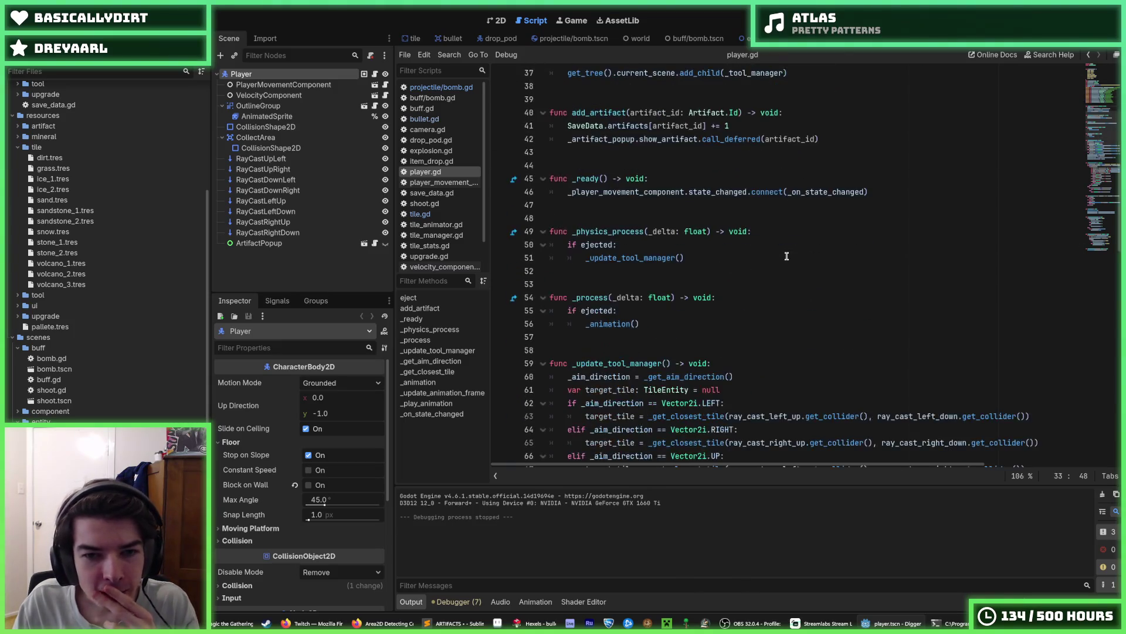
scroll(787, 257, down, 12)
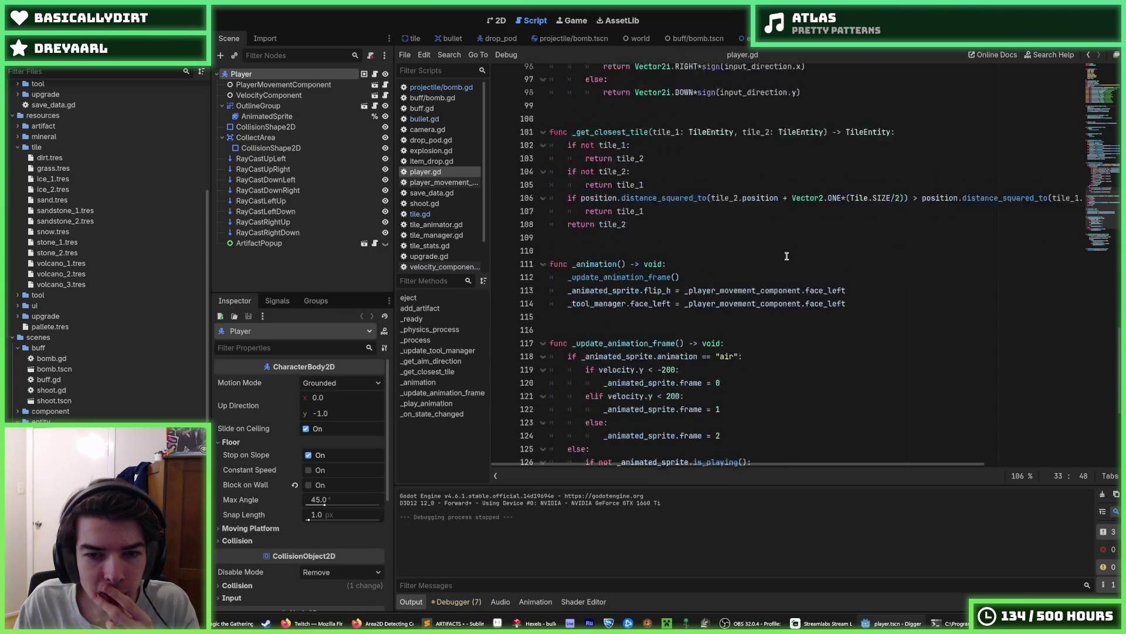
scroll(787, 256, up, 20)
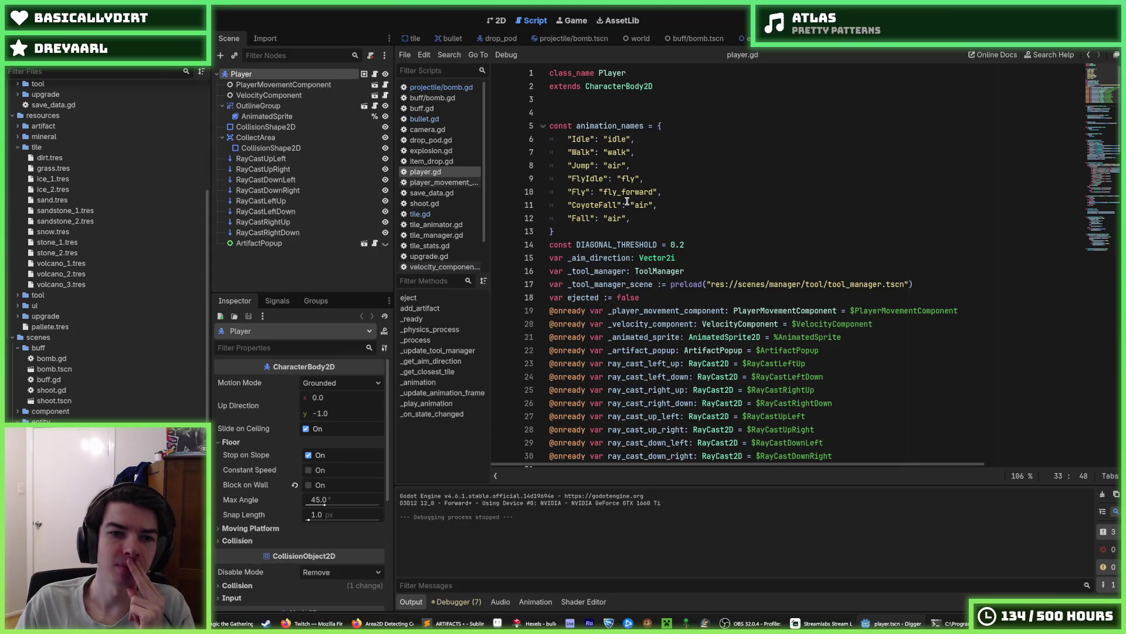
scroll(120, 362, down, 2)
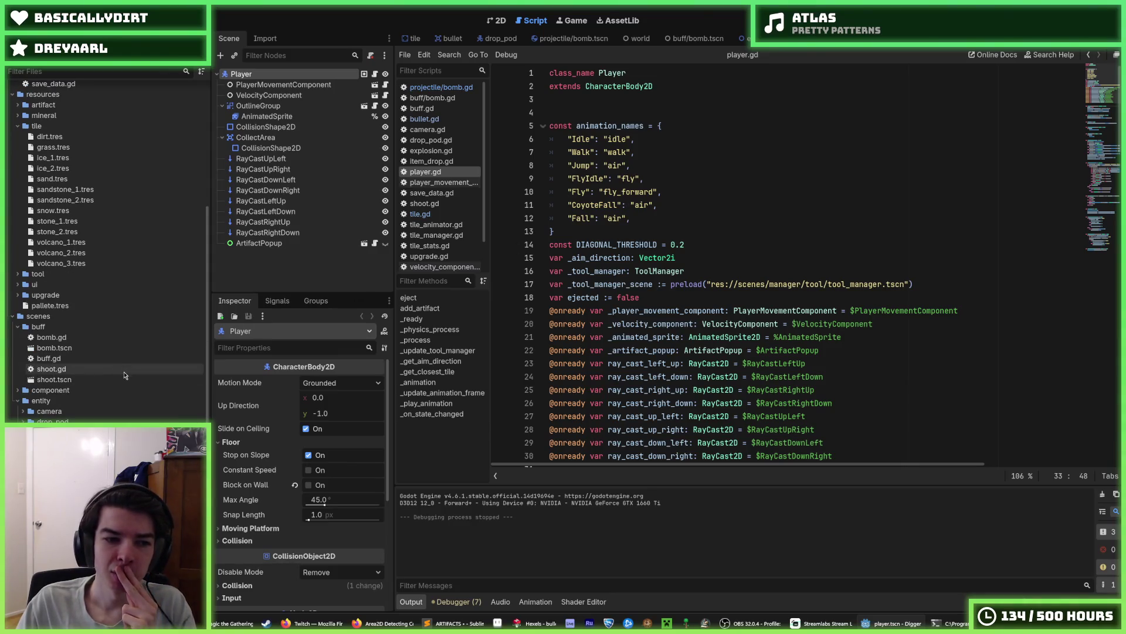
key(ctrl+Tab)
click(288, 74)
Reselect the BuffManager root, then switch to the World scene and select TileManager
click(298, 86)
click(294, 74)
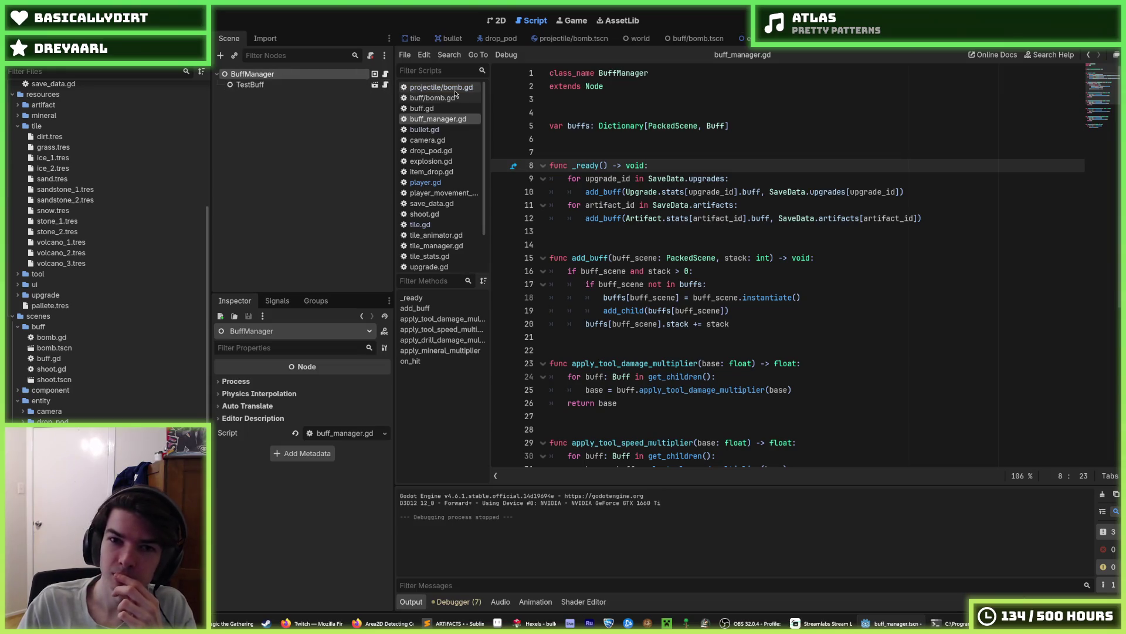
click(586, 112)
click(639, 38)
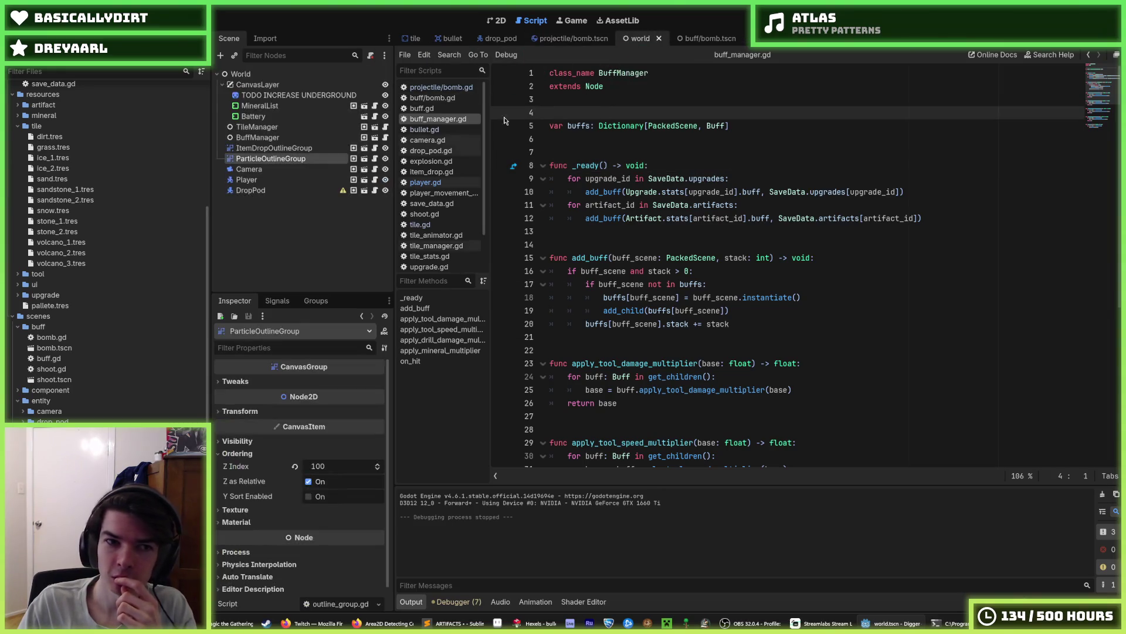
click(319, 136)
click(307, 130)
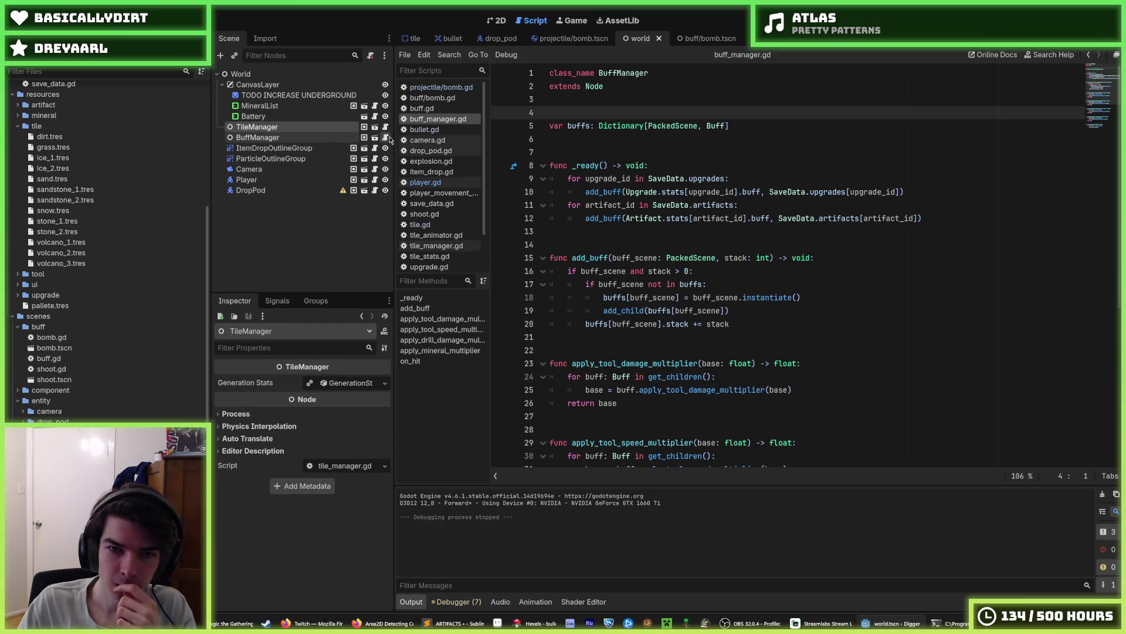
Scroll through buff_manager.gd, placing the cursor on the _ready line, line 9 and line 16
click(699, 166)
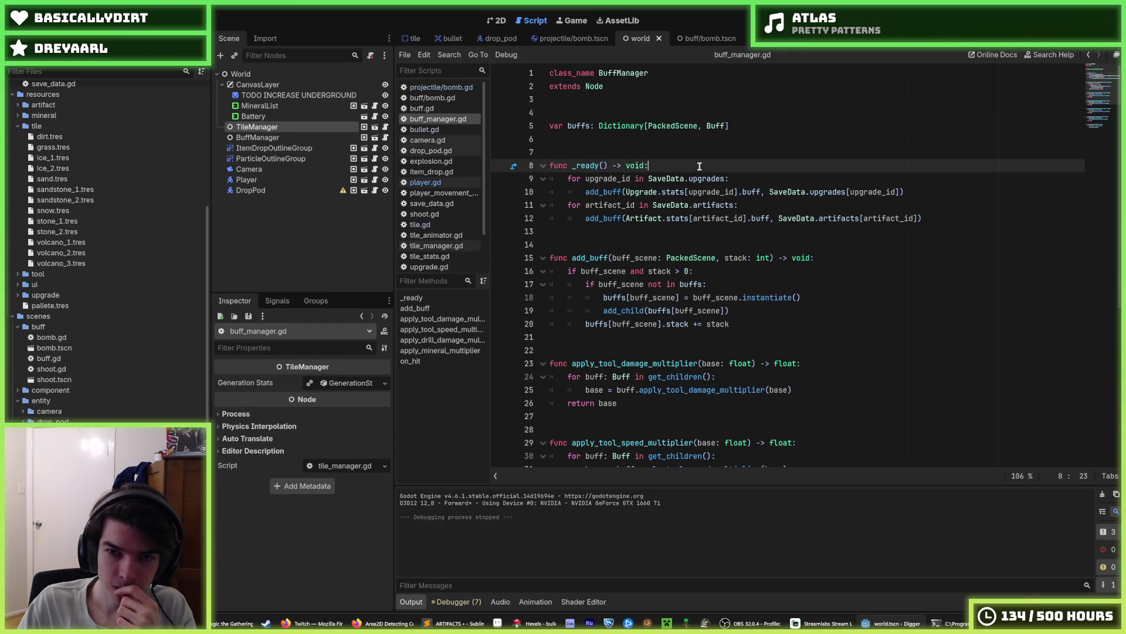
scroll(700, 167, down, 3)
scroll(699, 167, down, 4)
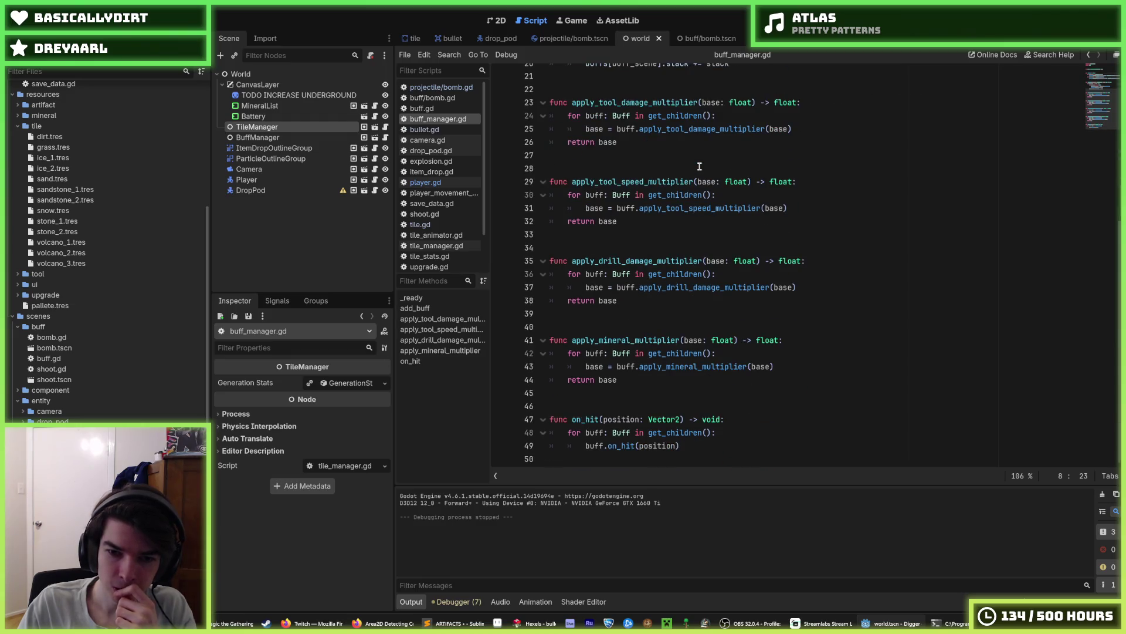
scroll(699, 167, up, 4)
scroll(700, 166, up, 3)
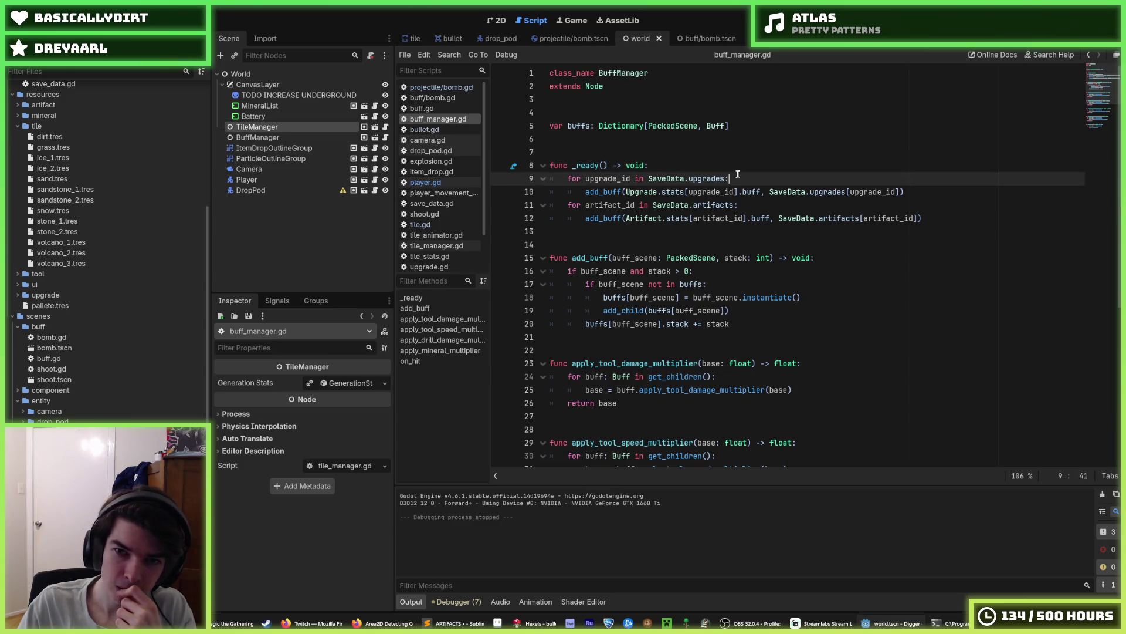
scroll(730, 169, down, 7)
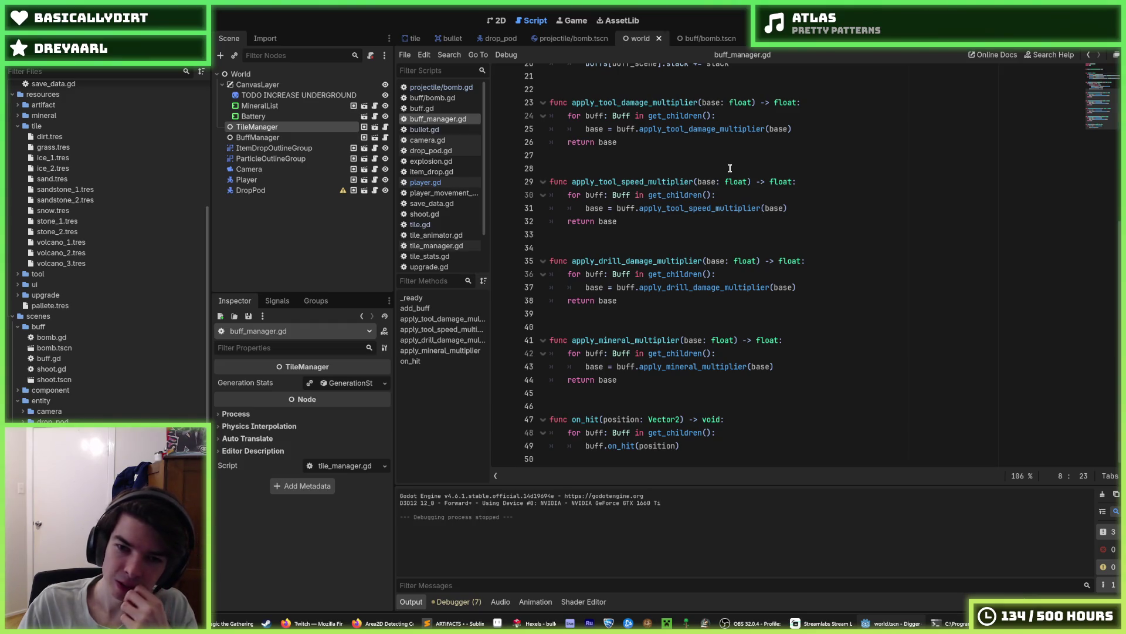
scroll(730, 168, up, 4)
scroll(729, 168, up, 3)
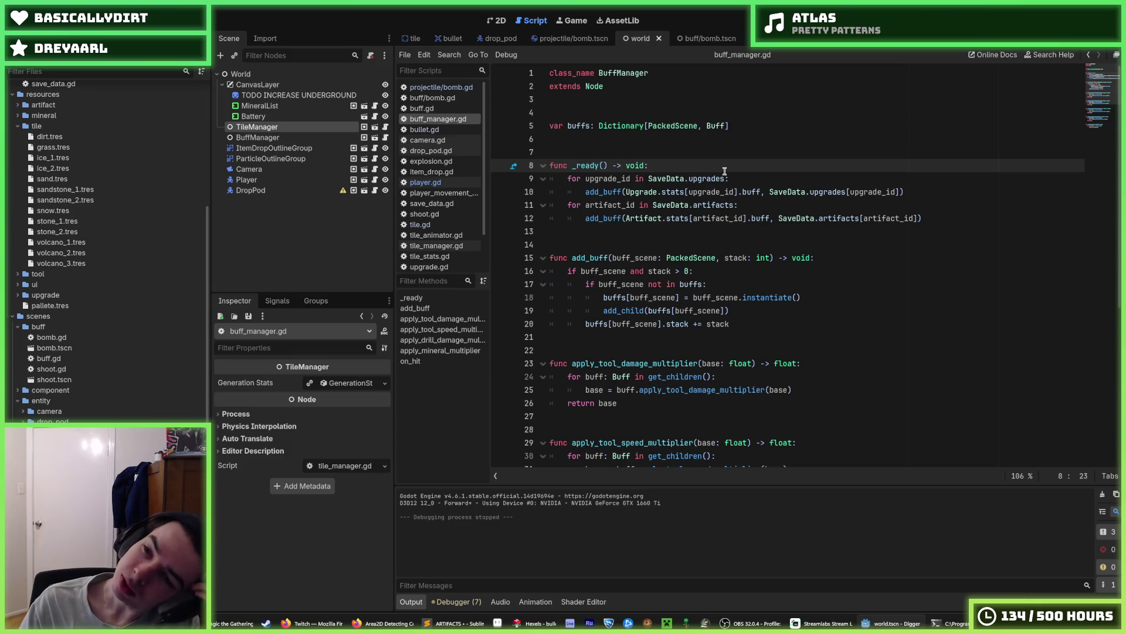
click(736, 177)
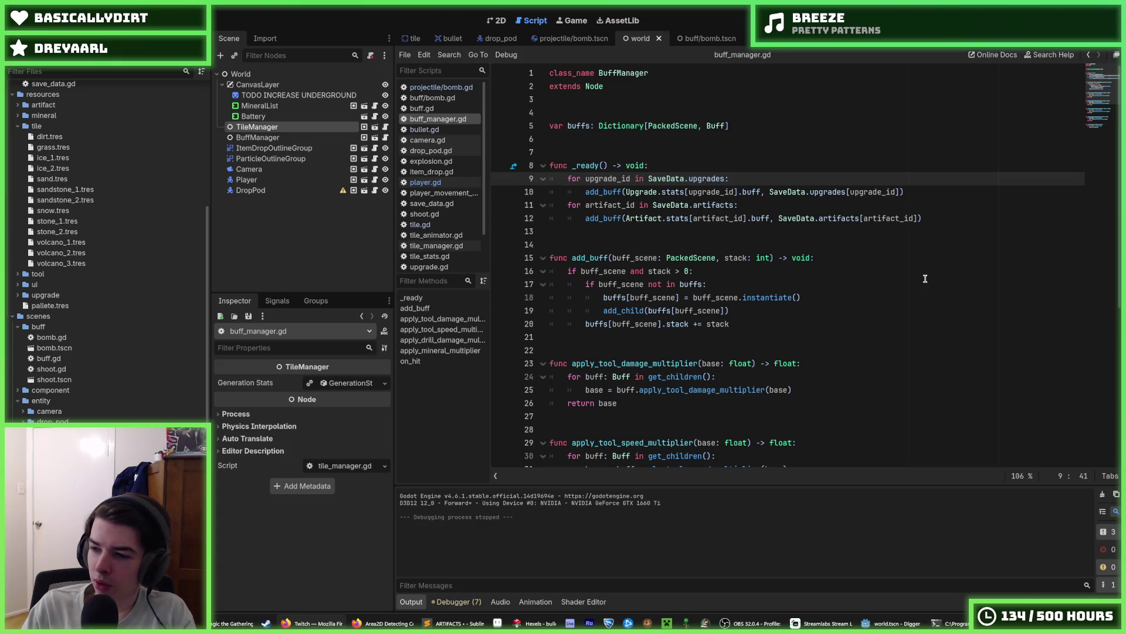
click(815, 272)
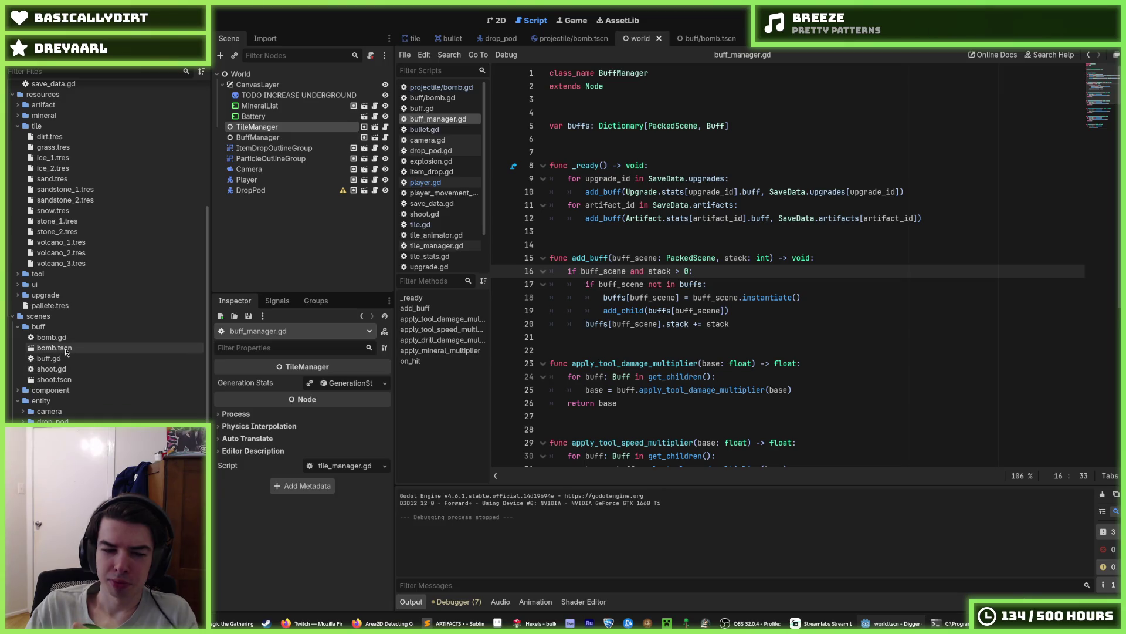
Open the buff bomb.tscn, then shoot.tscn, then bomb.tscn again from FileSystem
double_click(56, 348)
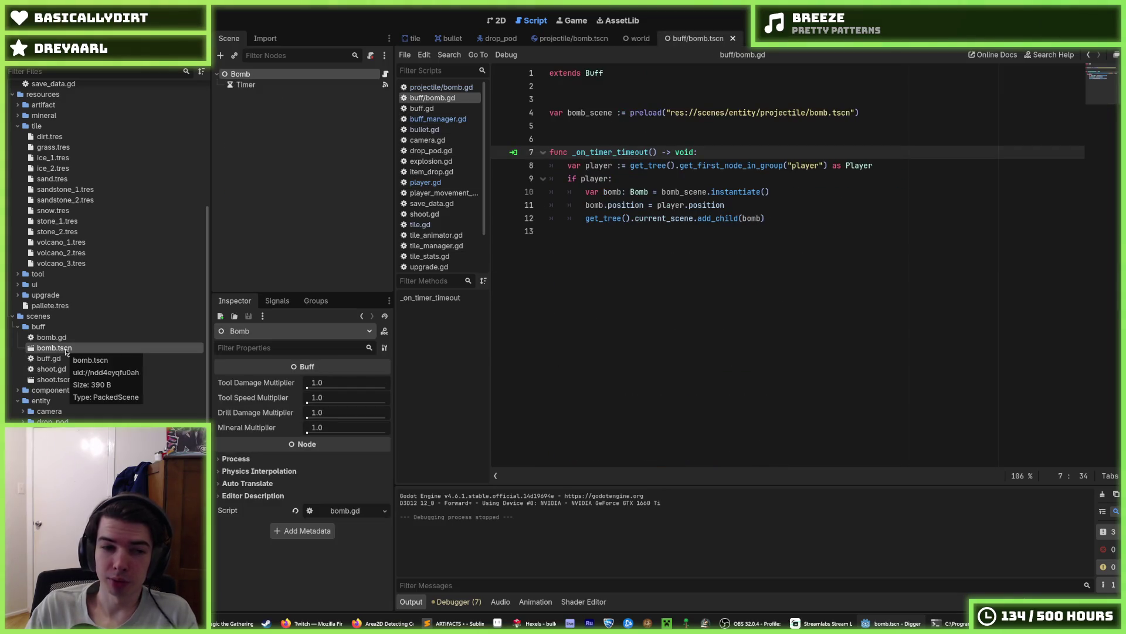
double_click(84, 377)
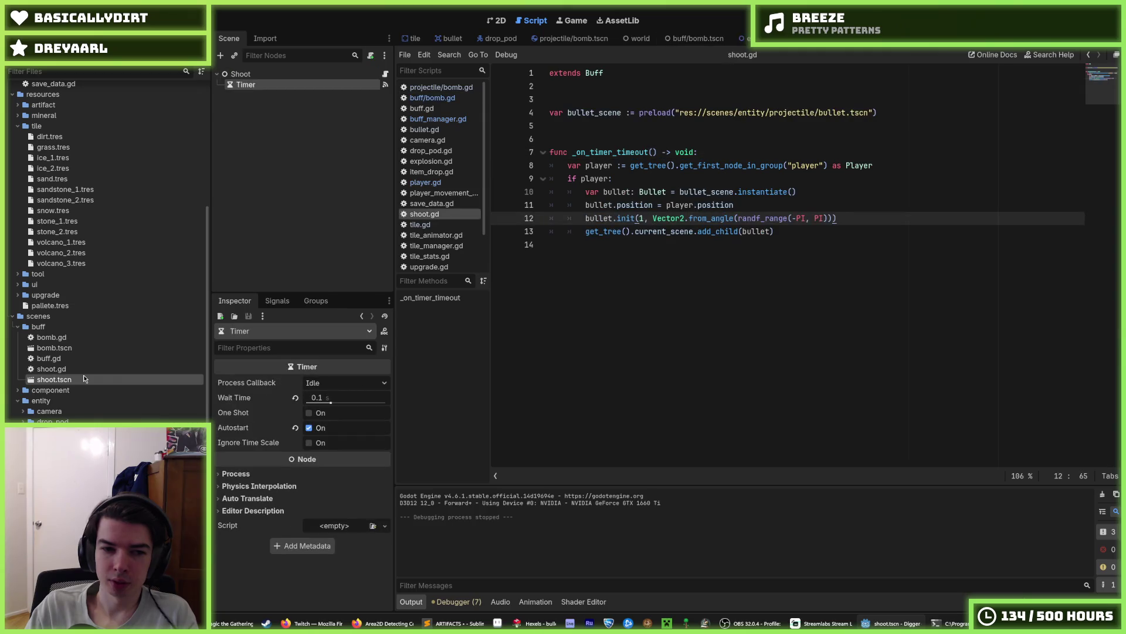
double_click(76, 348)
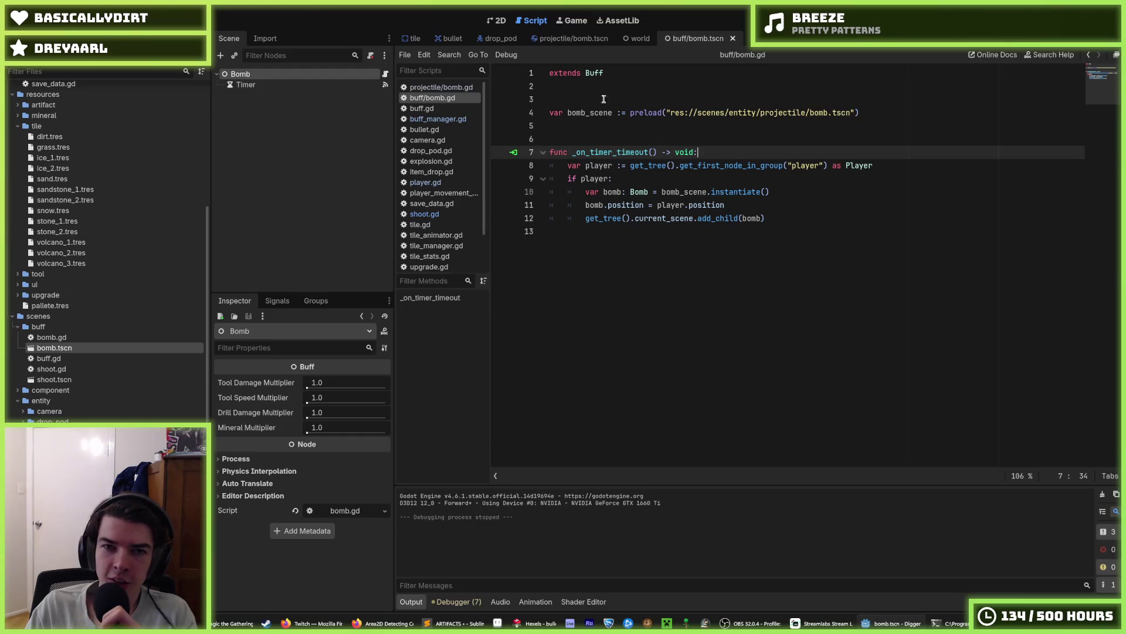
click(588, 72)
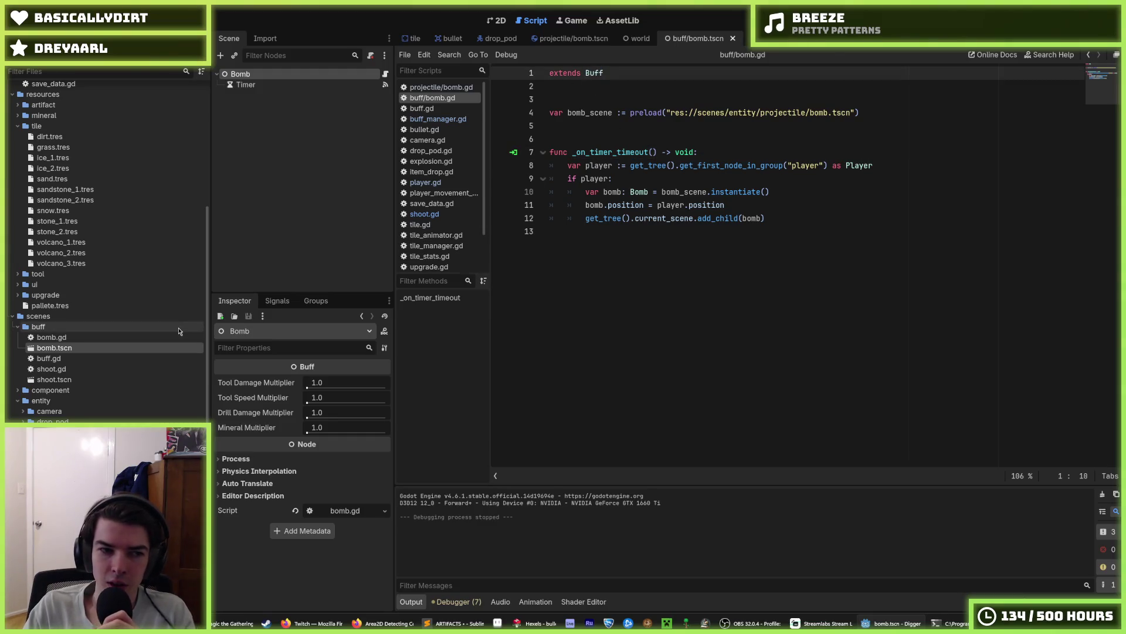
Select bomb.gd among the buff files, then open the bomb buff script and base buff.gd
click(151, 338)
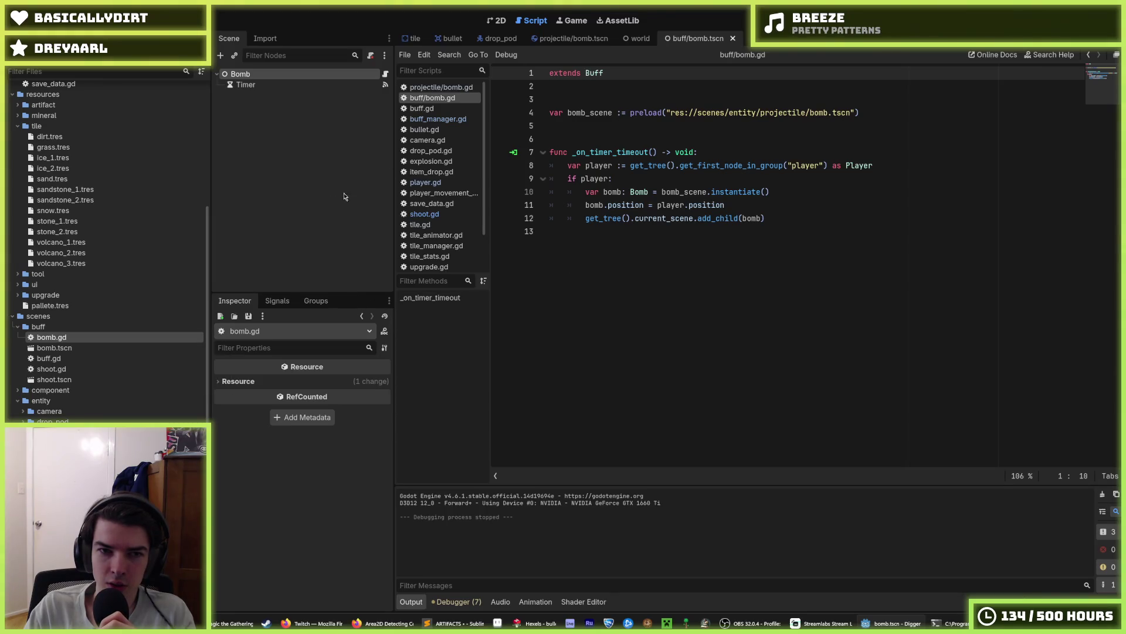
click(421, 110)
double_click(70, 339)
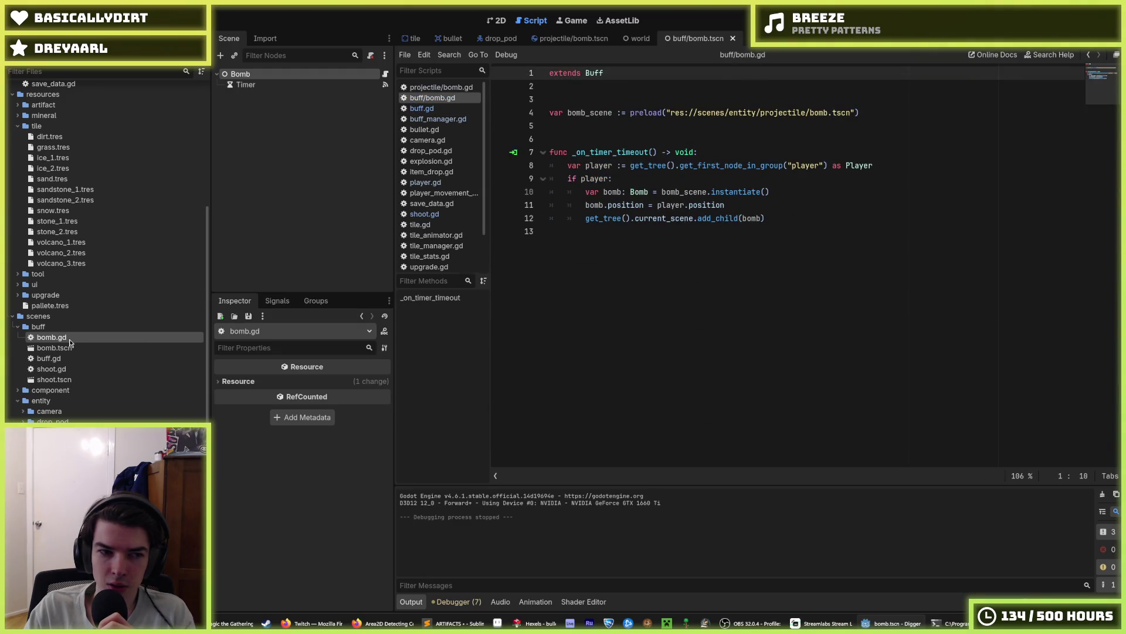
double_click(50, 358)
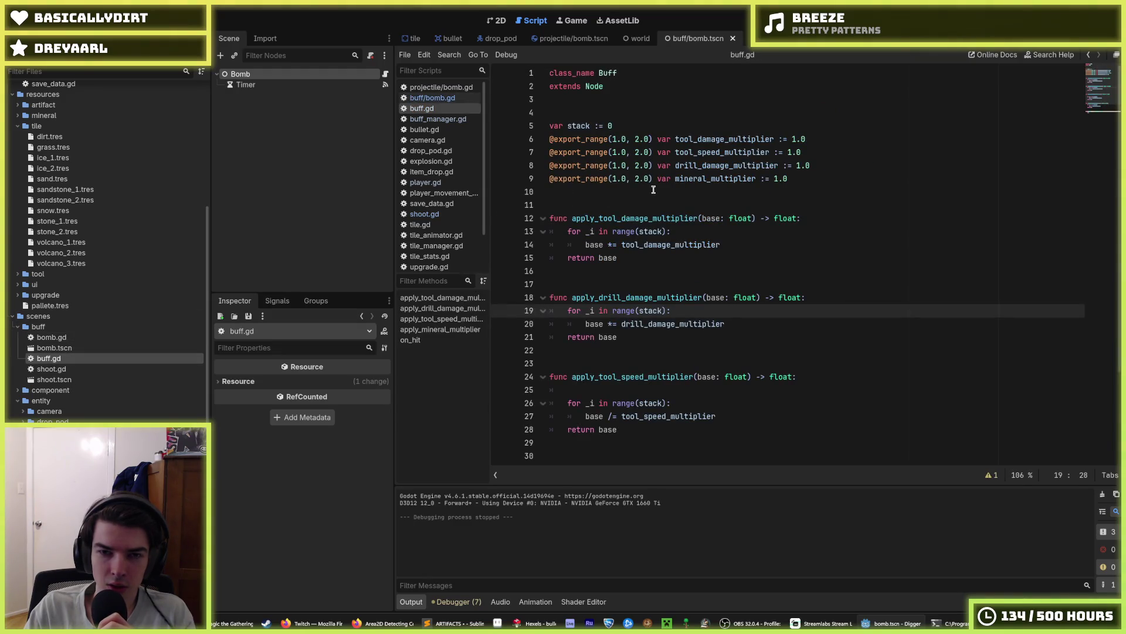
Review buff.gd's multiplier declarations and the code around lines 29–30
click(811, 179)
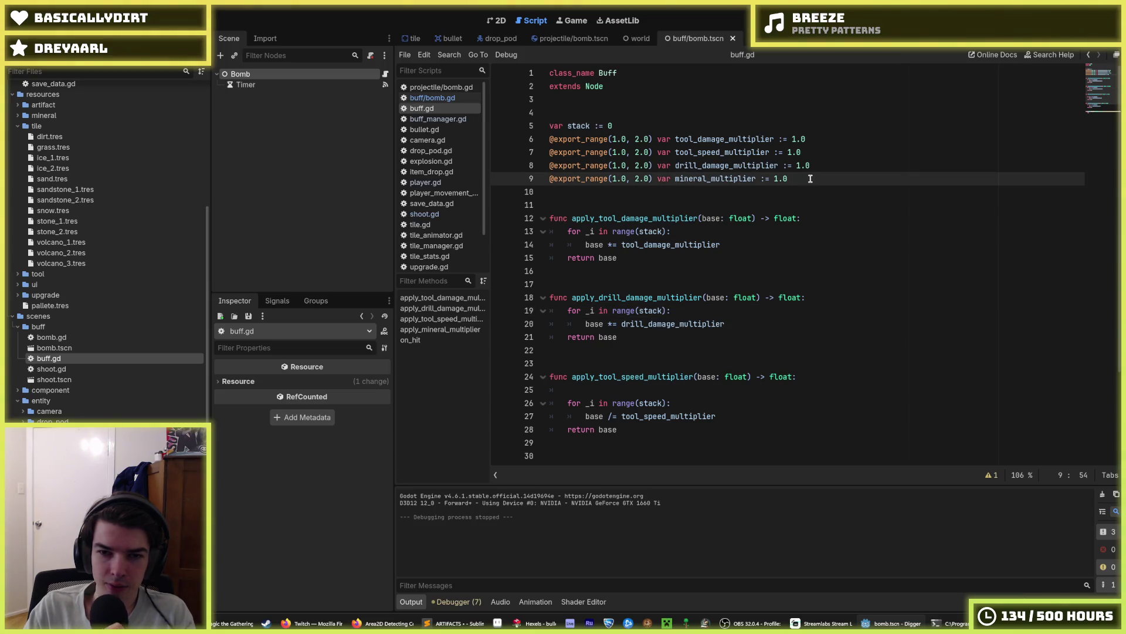
scroll(811, 178, down, 3)
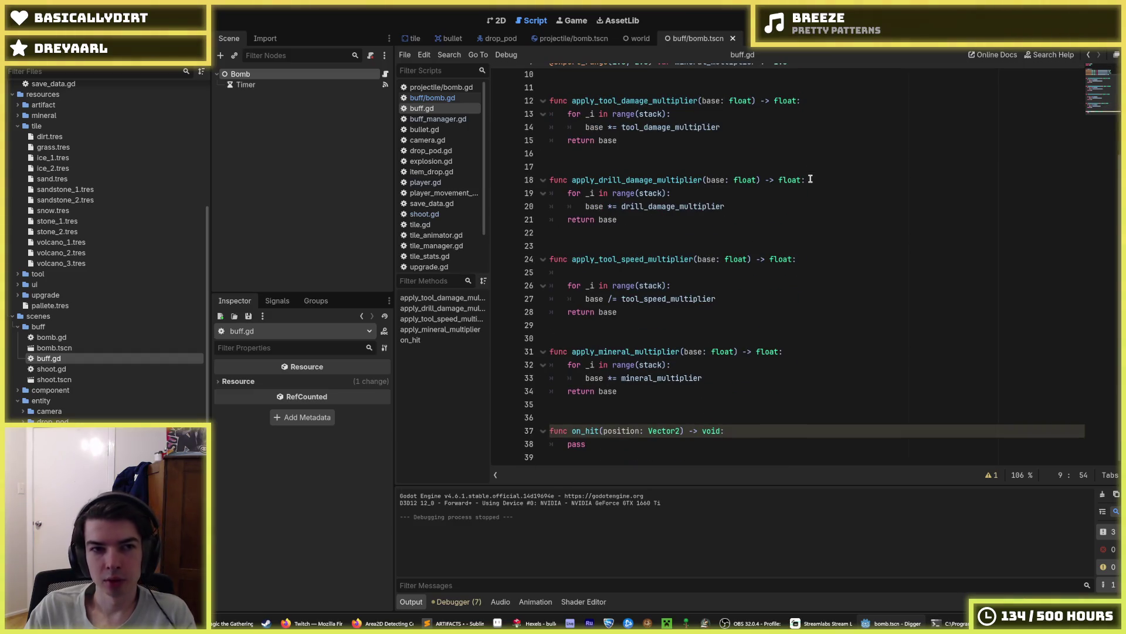
scroll(810, 179, up, 3)
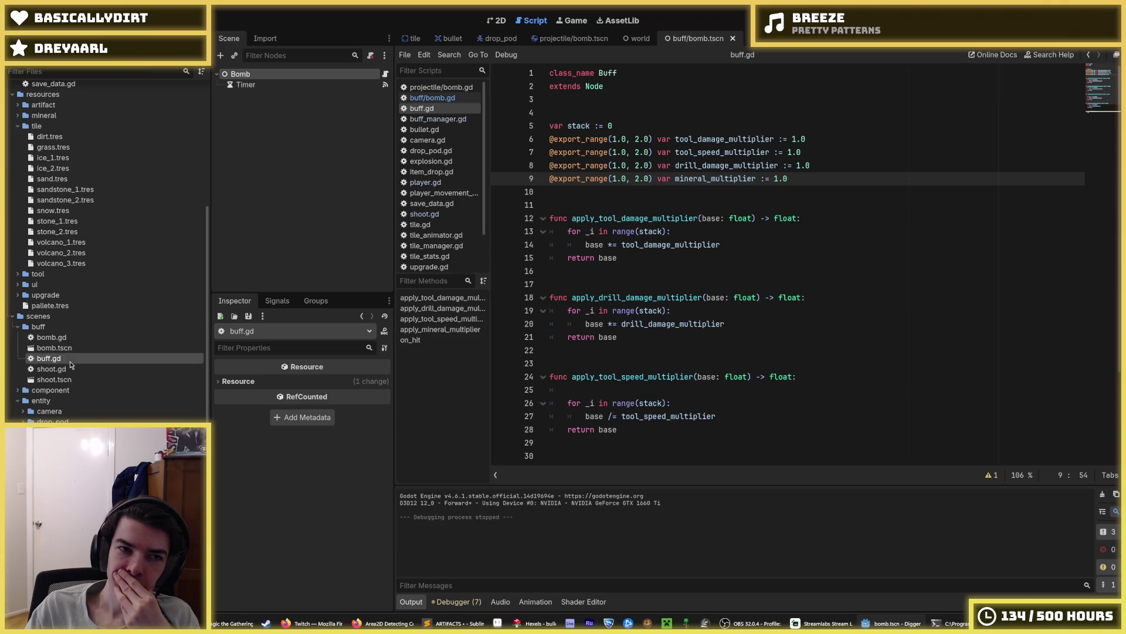
scroll(716, 344, down, 3)
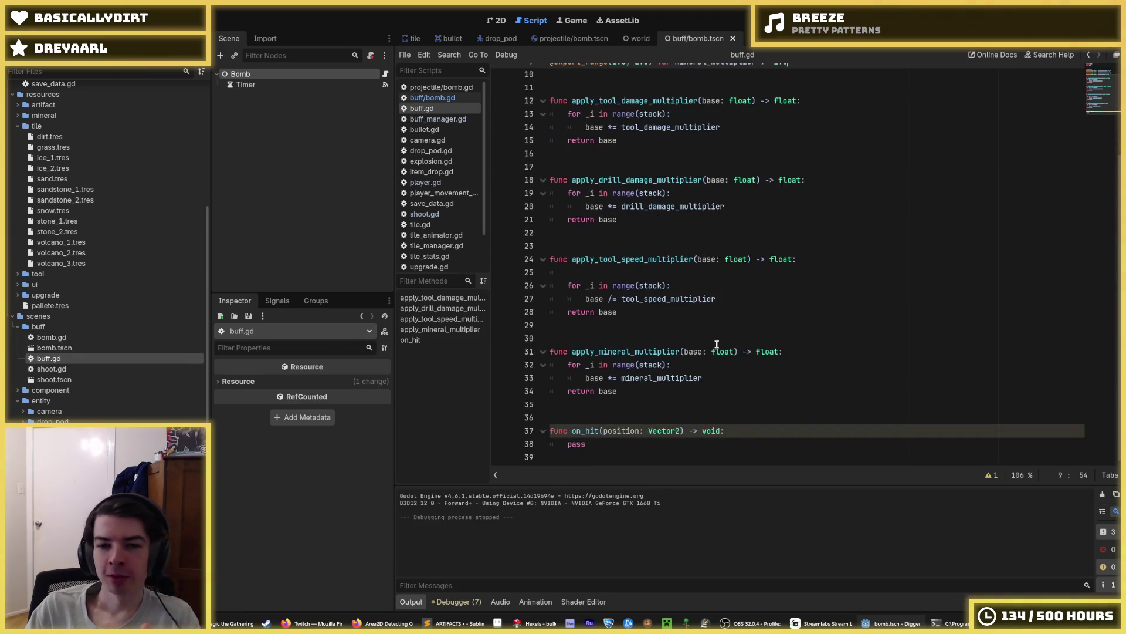
click(748, 332)
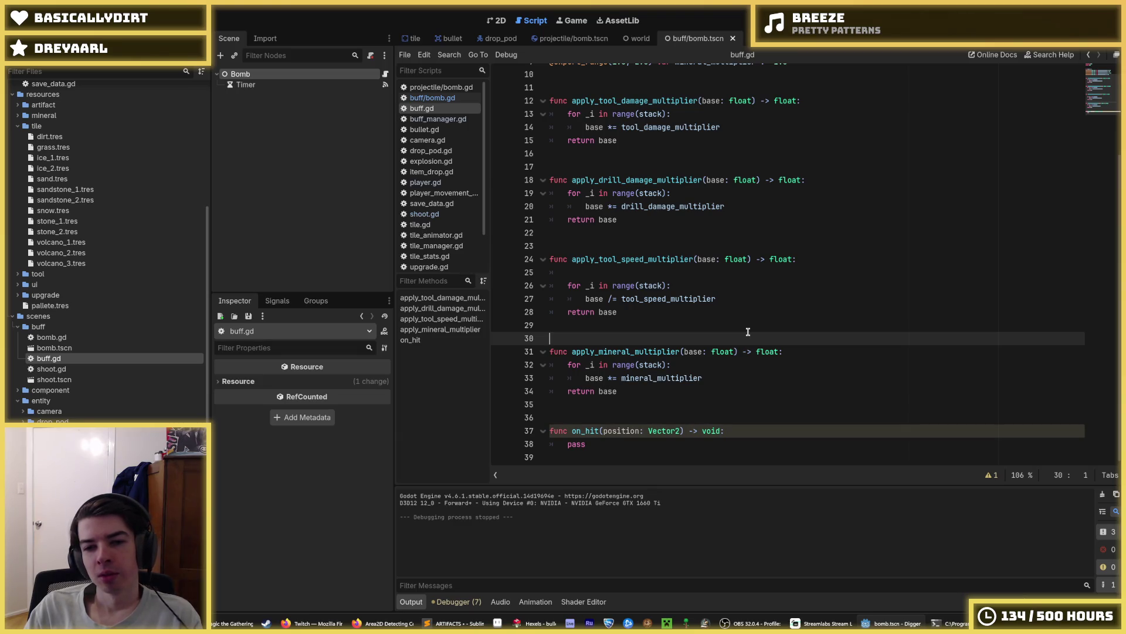
click(731, 312)
click(703, 326)
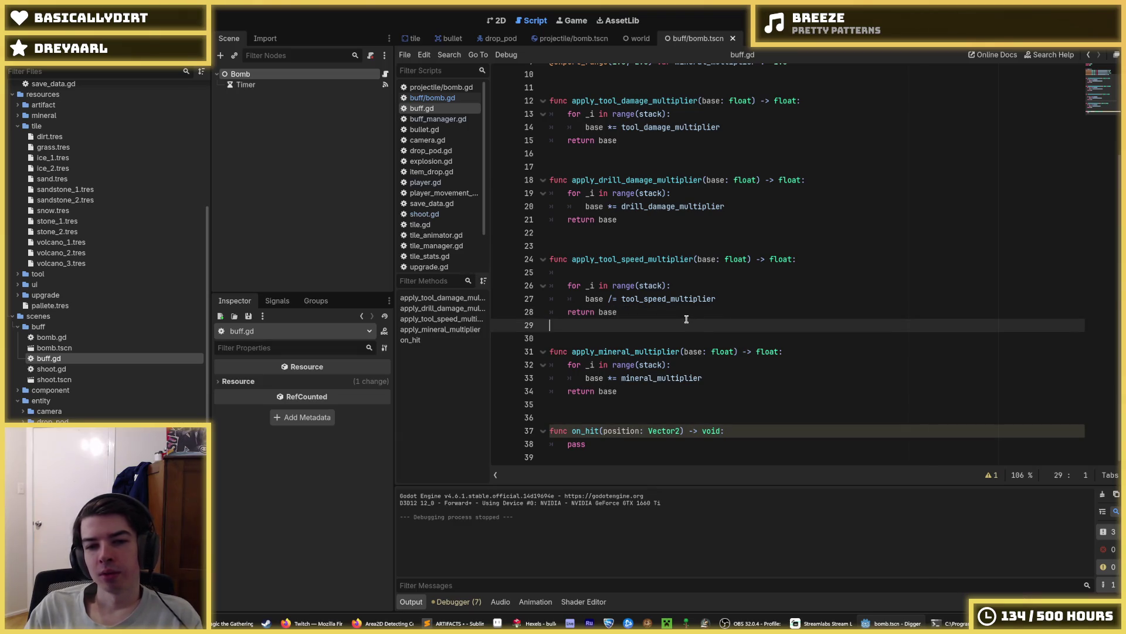
click(665, 312)
click(661, 319)
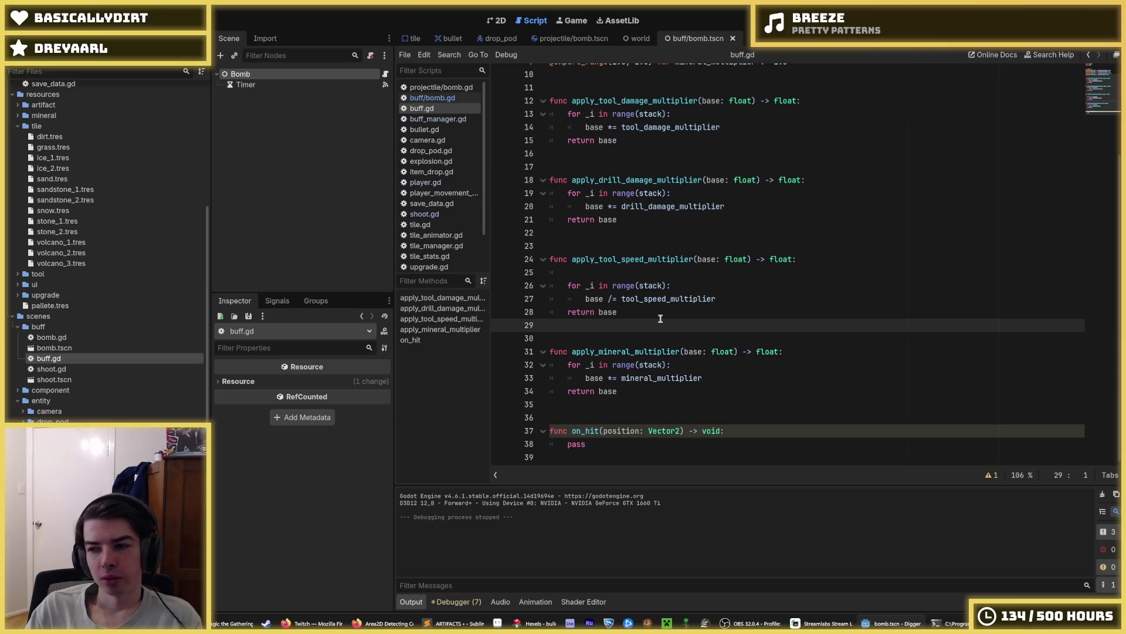
scroll(660, 318, up, 3)
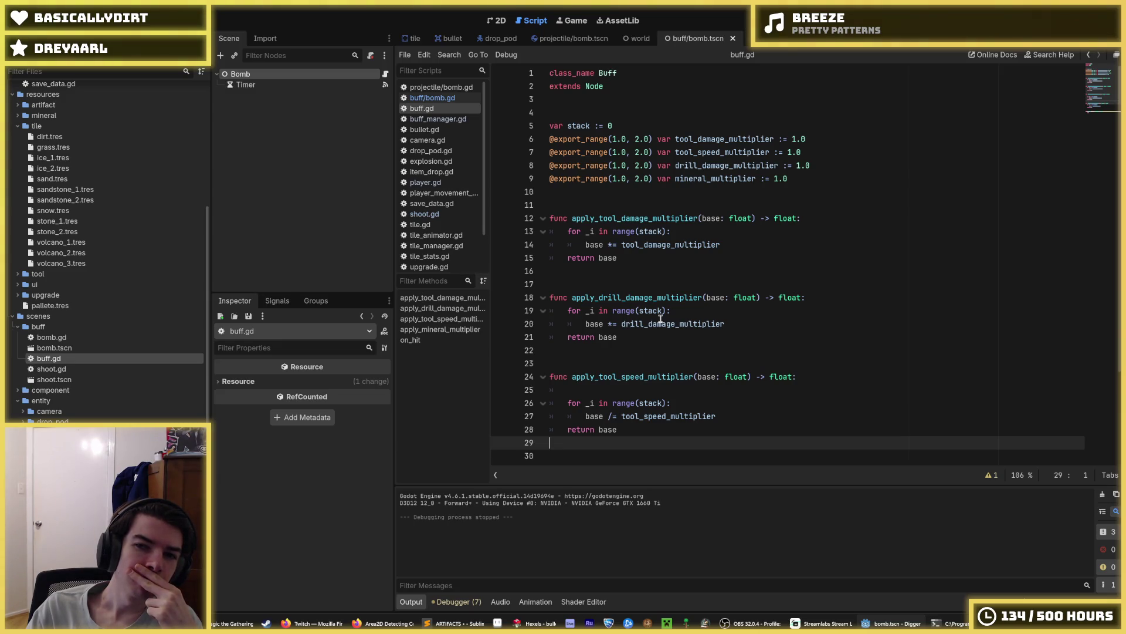
scroll(661, 318, down, 3)
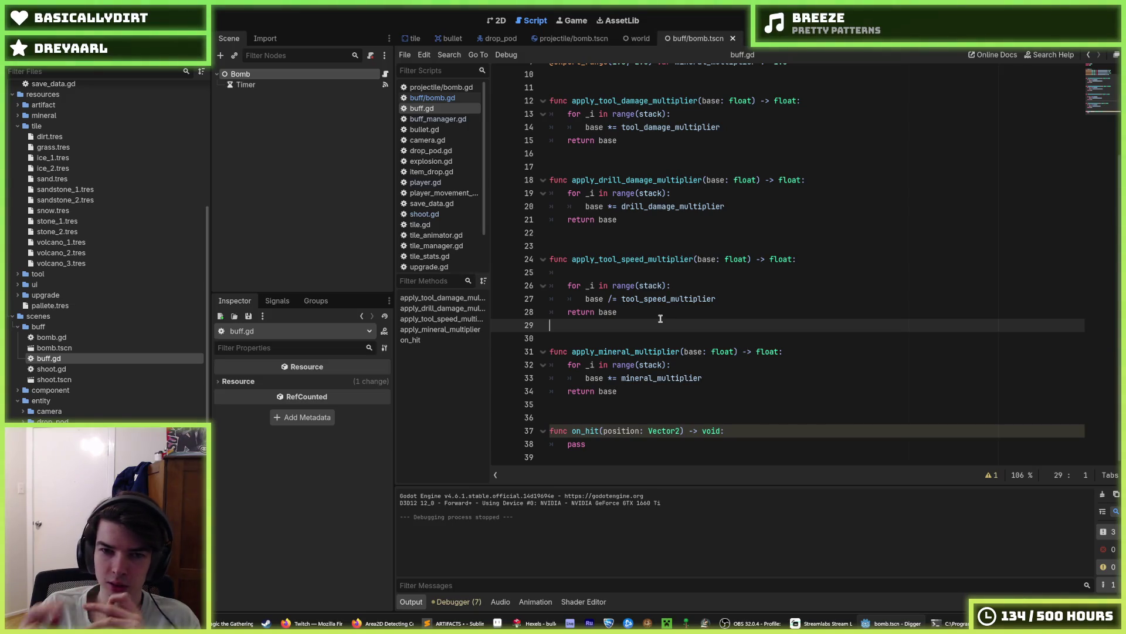
scroll(661, 318, up, 3)
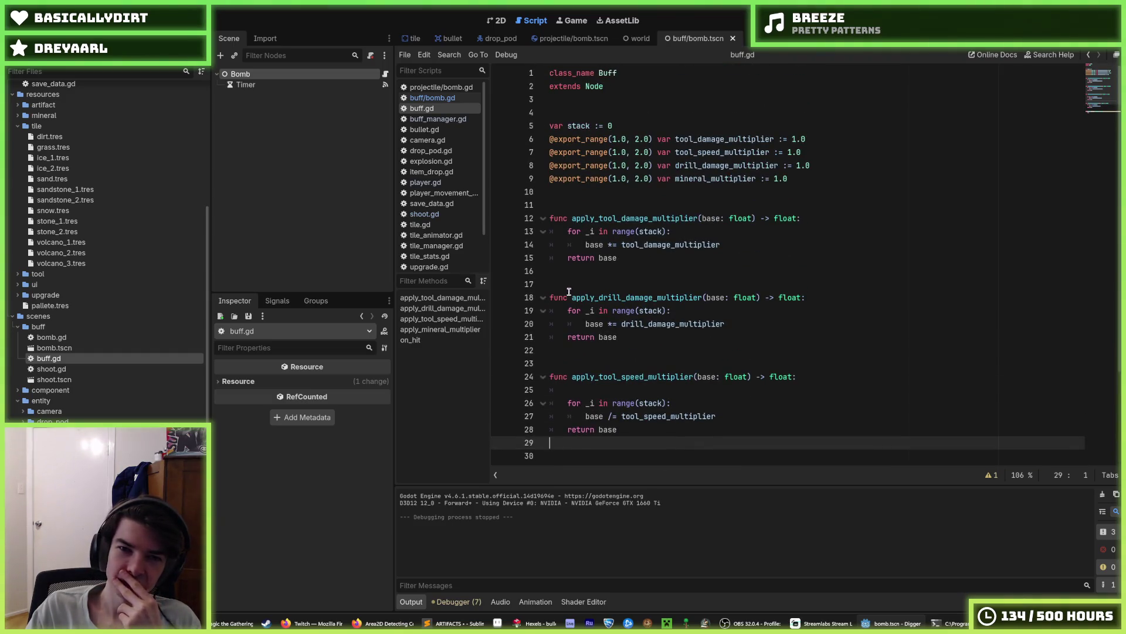
click(807, 182)
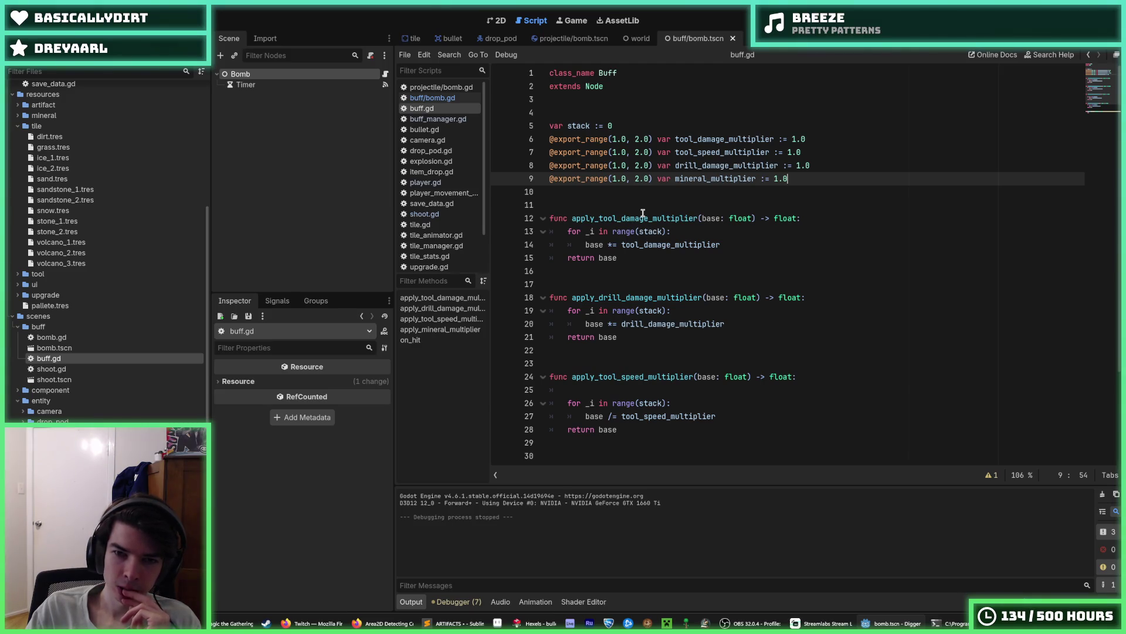
scroll(643, 213, down, 4)
scroll(643, 214, up, 4)
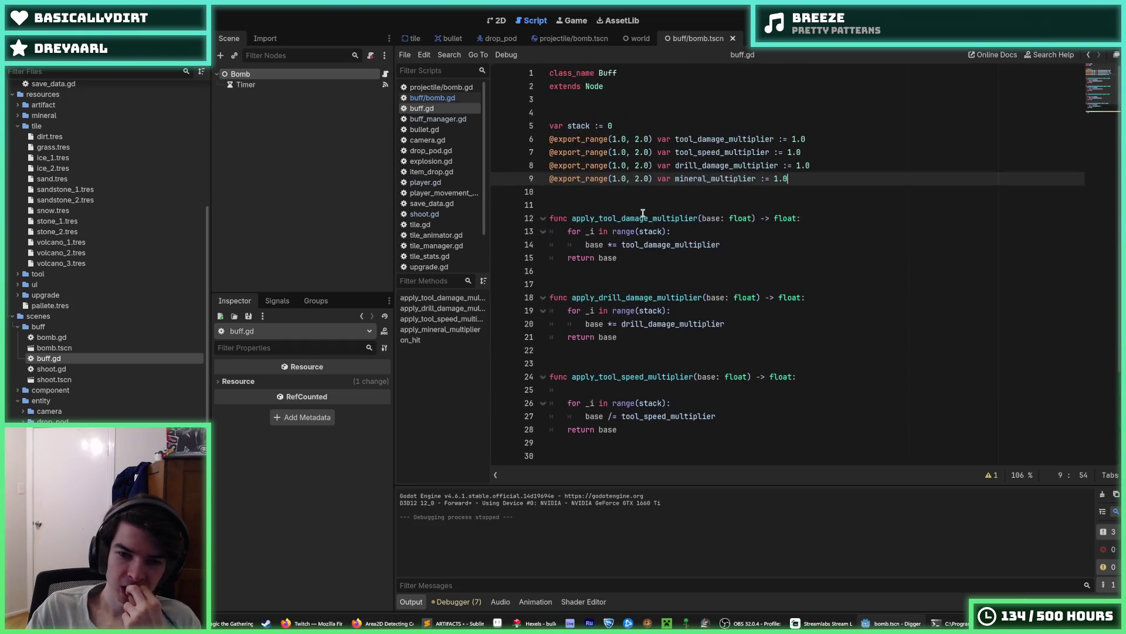
click(633, 188)
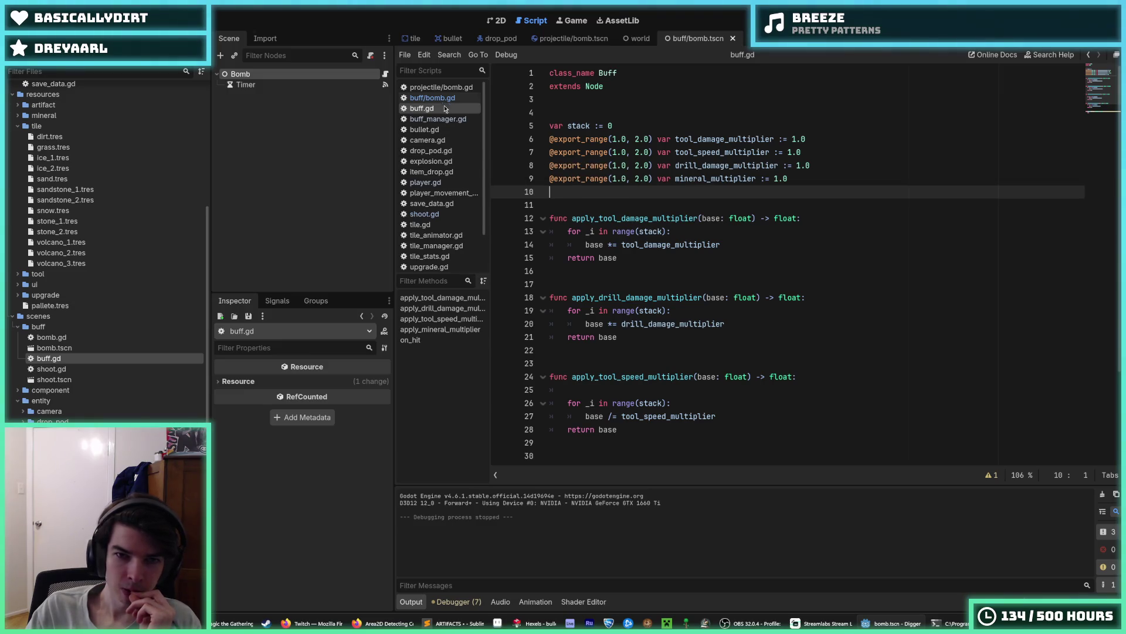
text(@)
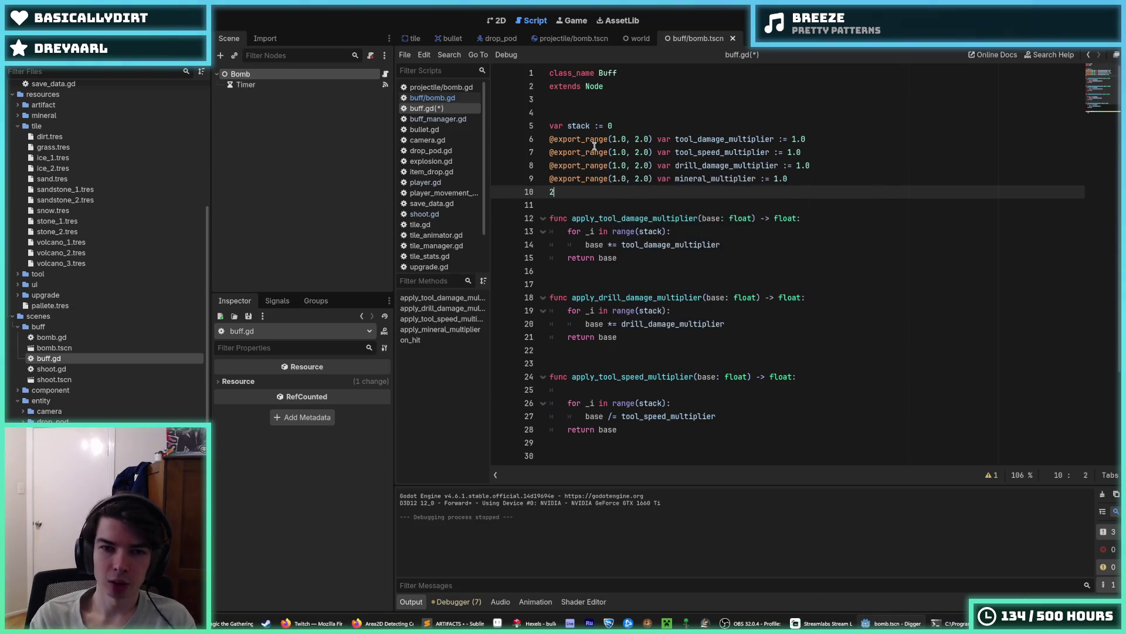
text(export_b)
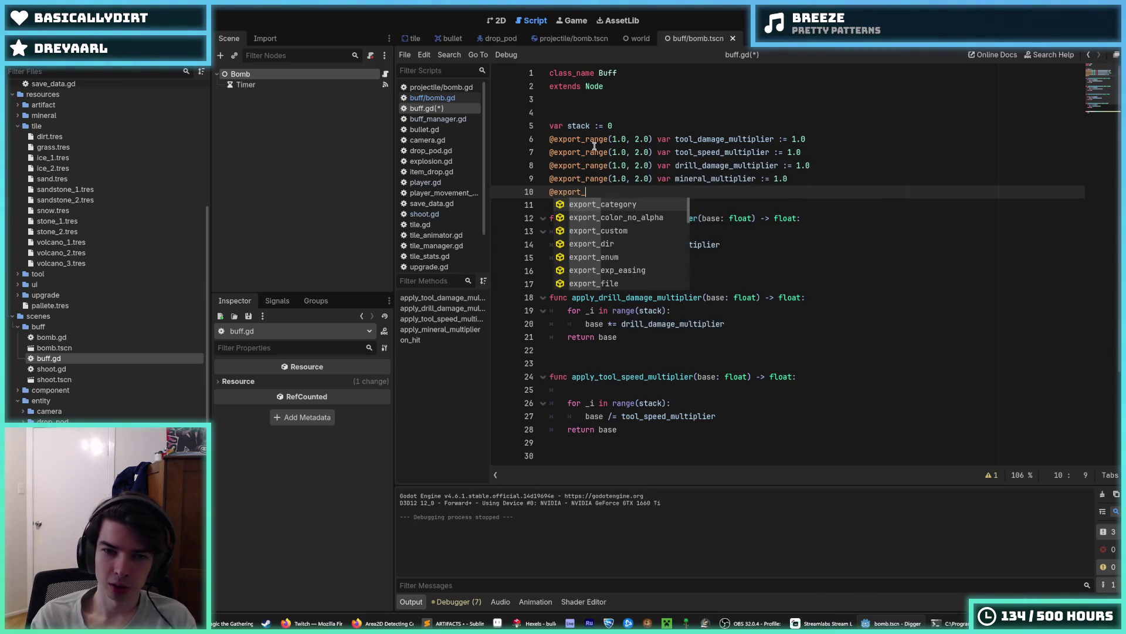
key(BackSpace)
key(BackSpace)
text(var )
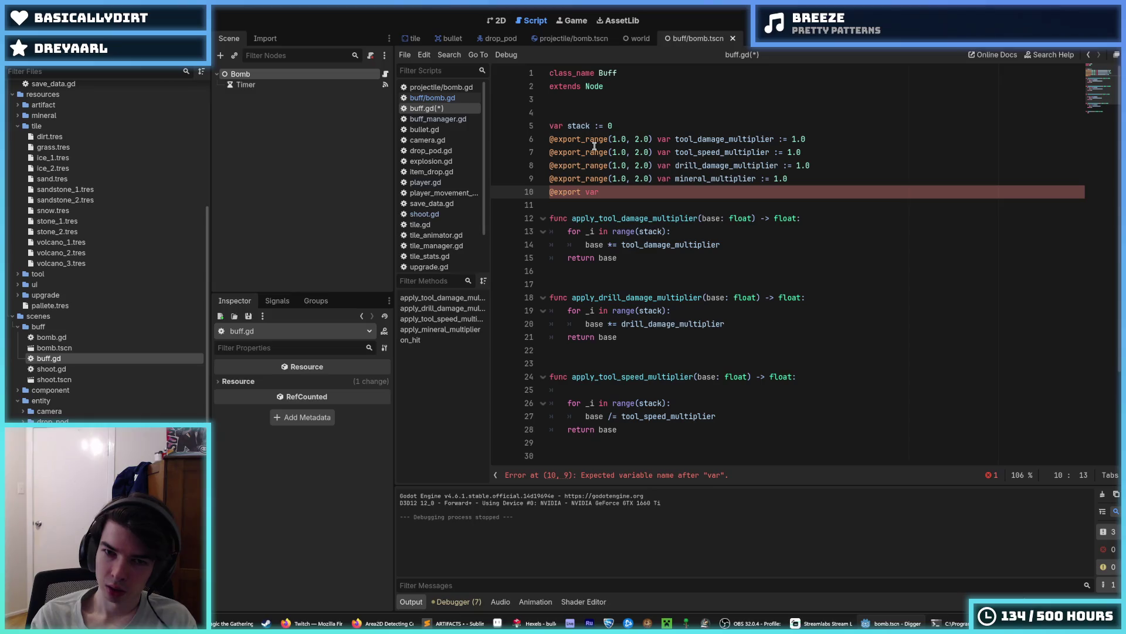
text(drill:)
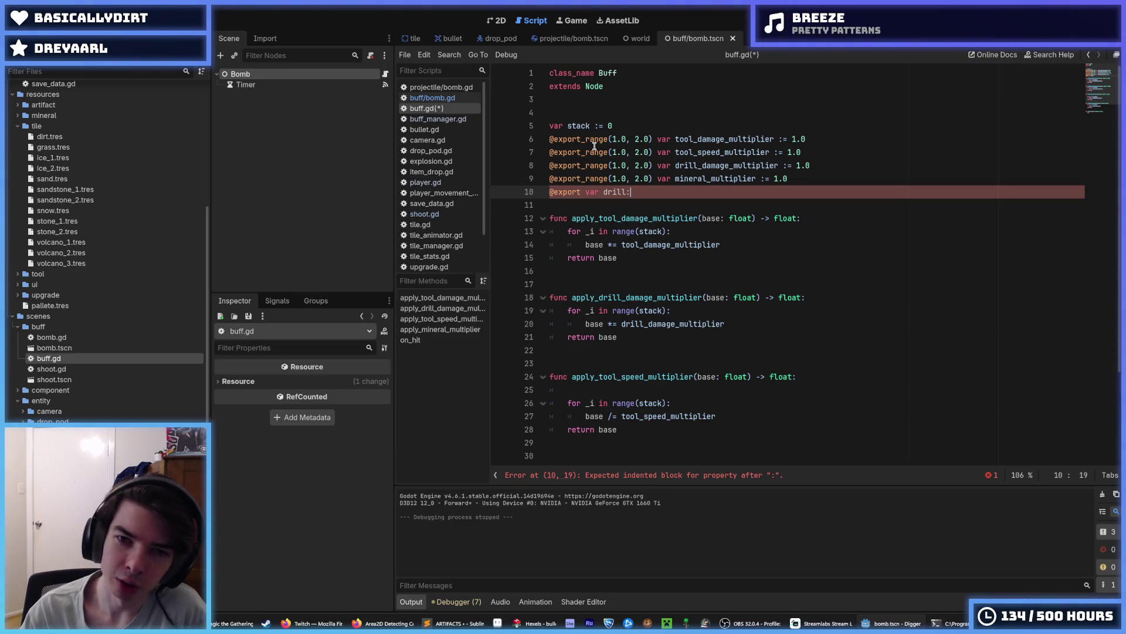
key(Return)
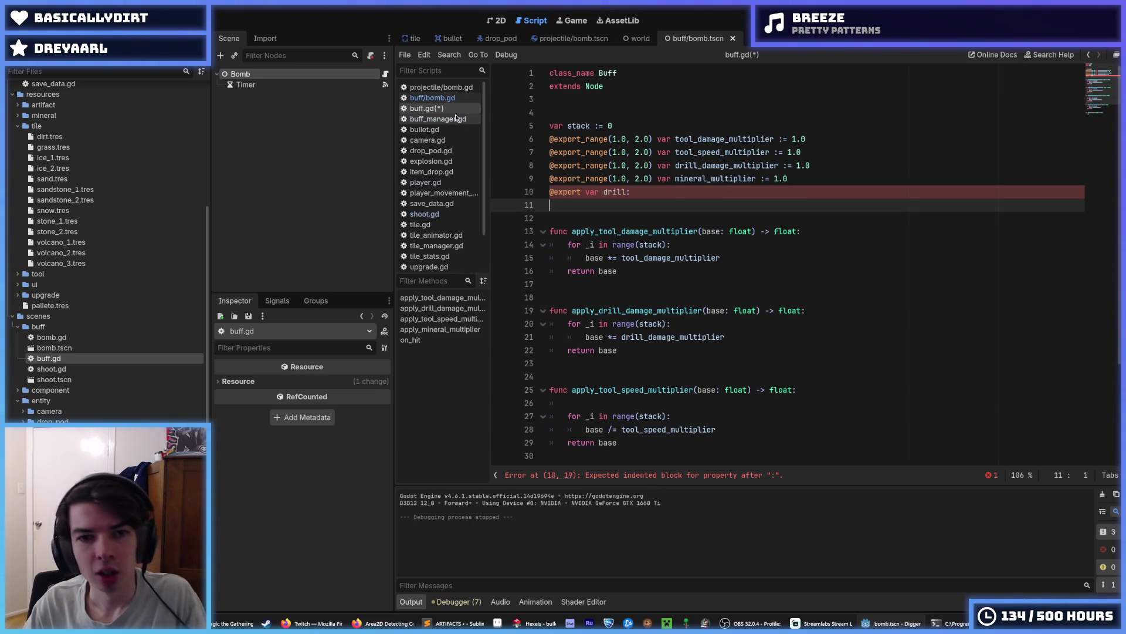
key(ctrl+s)
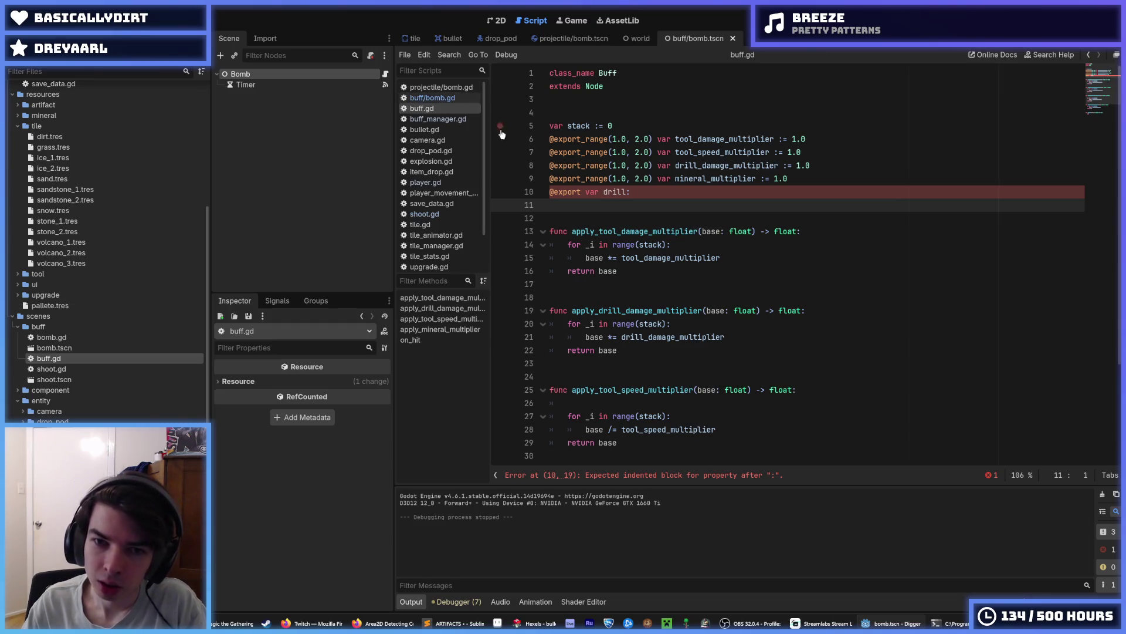
Rename the variable to player_only with a boolean default, save, select Bomb, and move the line under stack
click(641, 192)
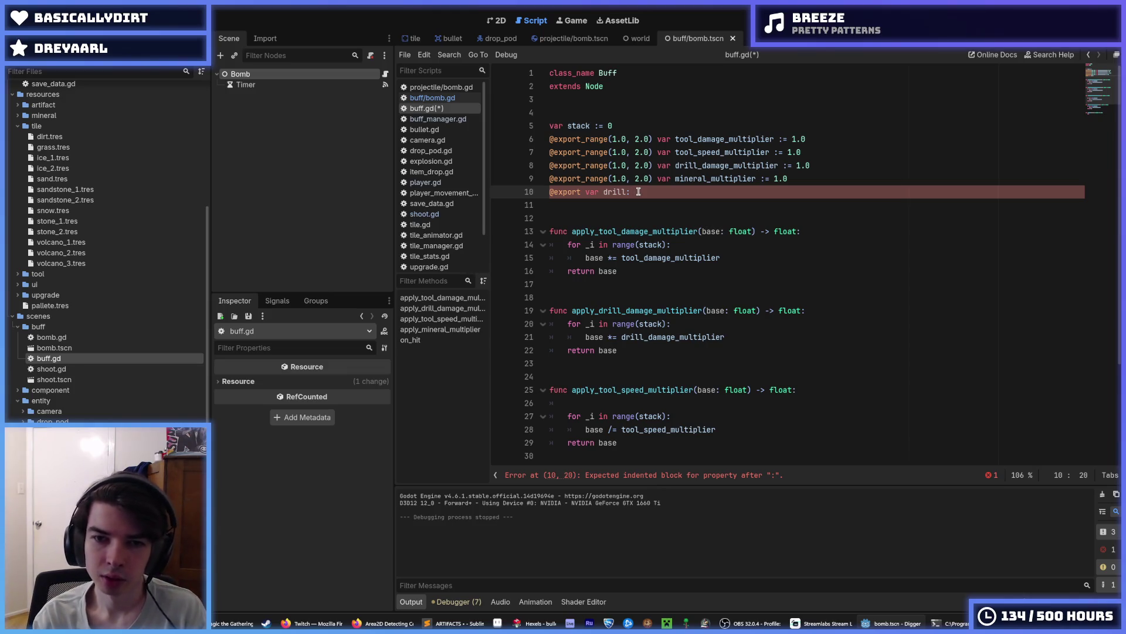
key(BackSpace)
key(BackSpace)
key(BackSpace)
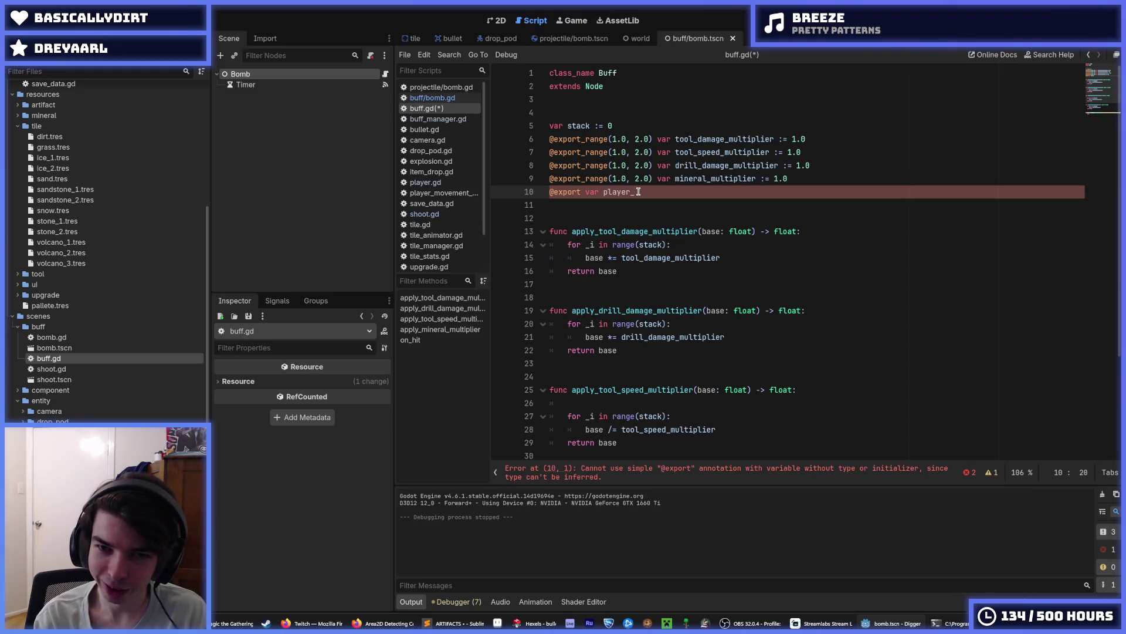
key(BackSpace)
key(BackSpace)
key(BackSpace)
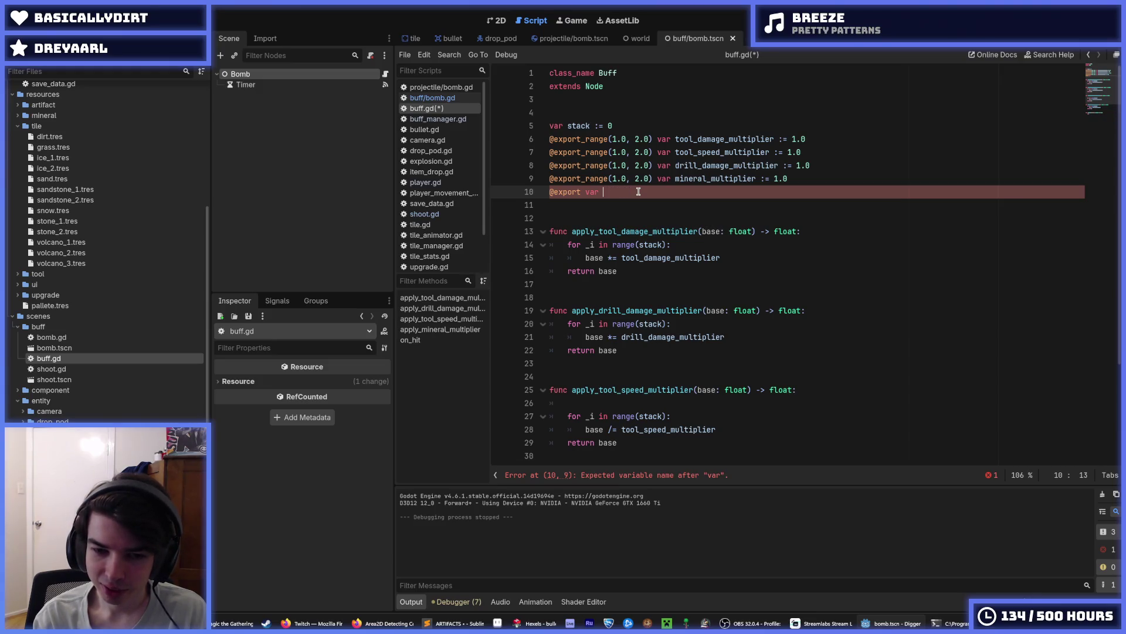
text(player_only)
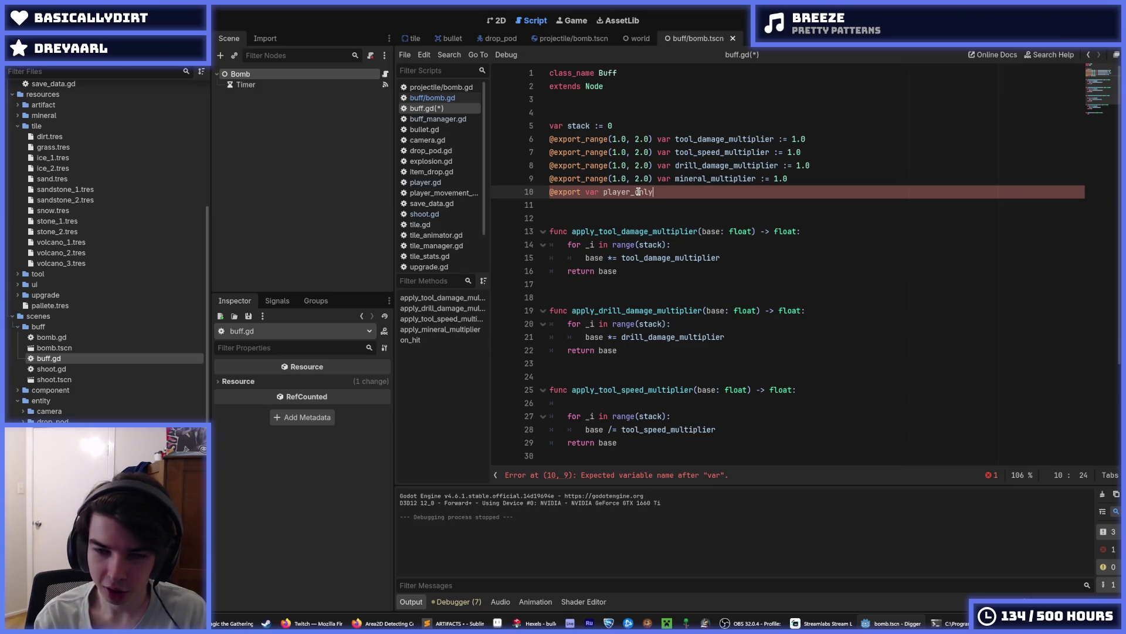
text( :=)
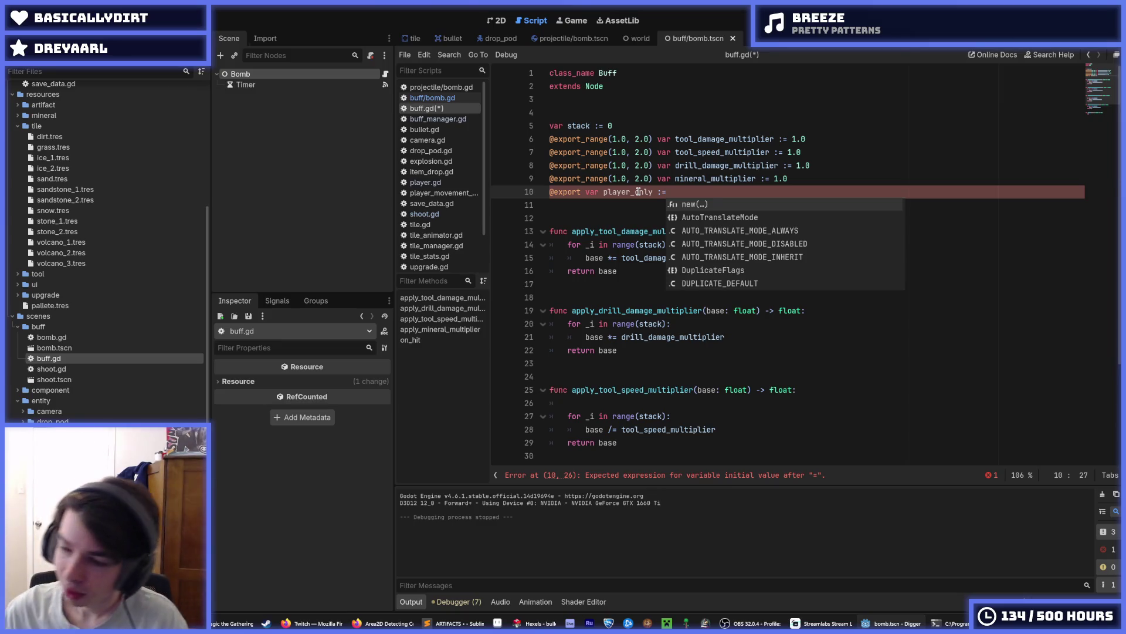
text(fa)
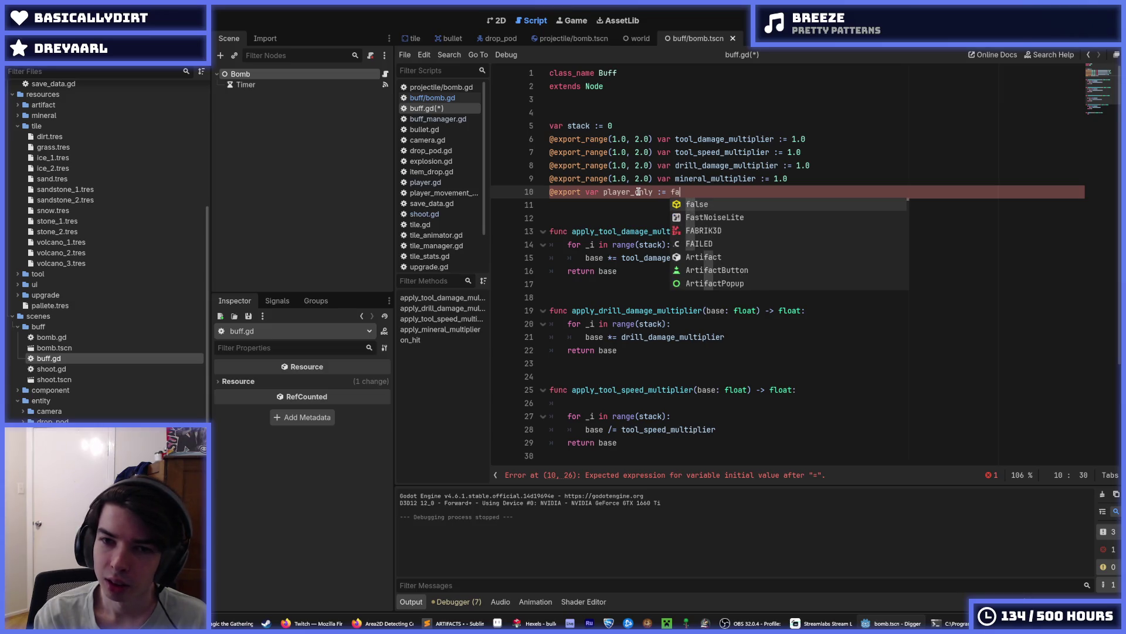
text(lse)
key(ctrl+s)
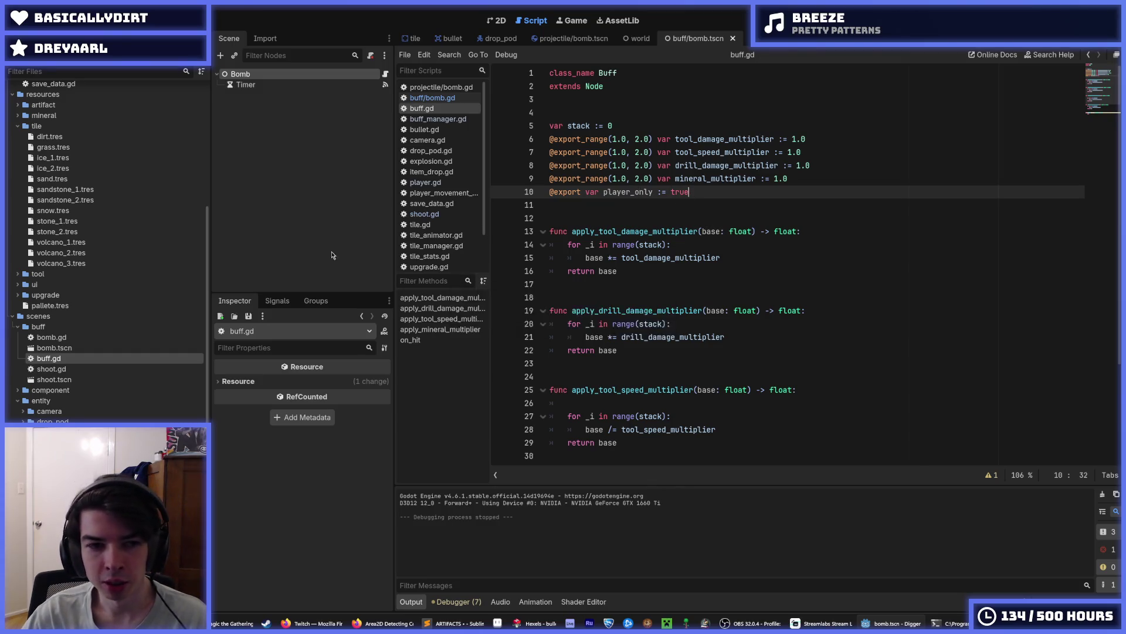
click(259, 74)
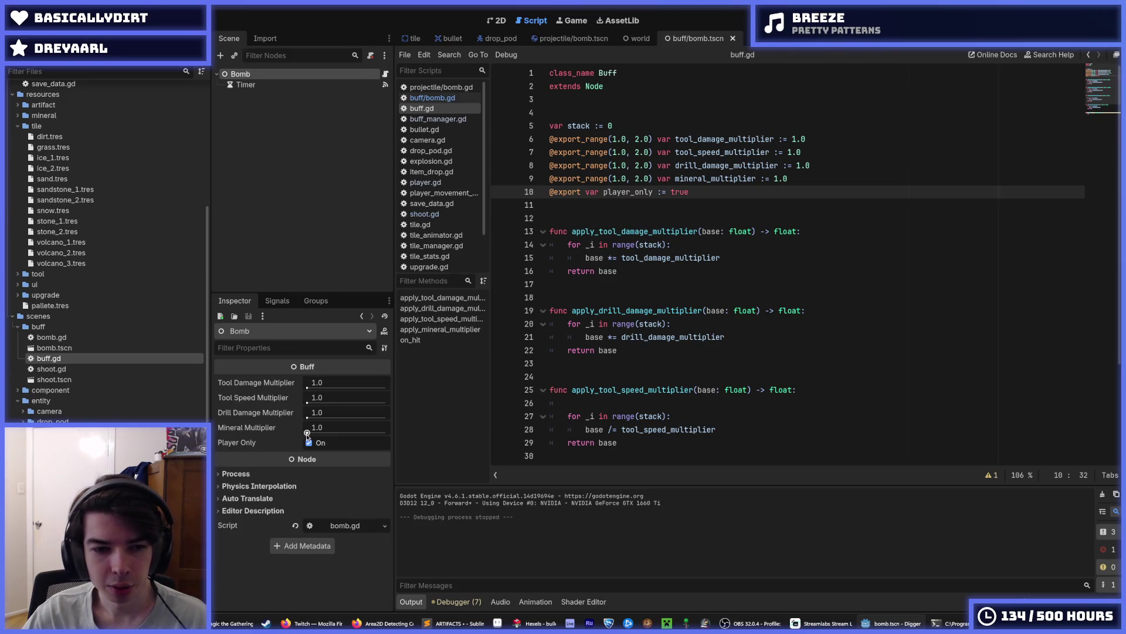
key(alt+Up)
key(alt+Up)
key(alt+Up)
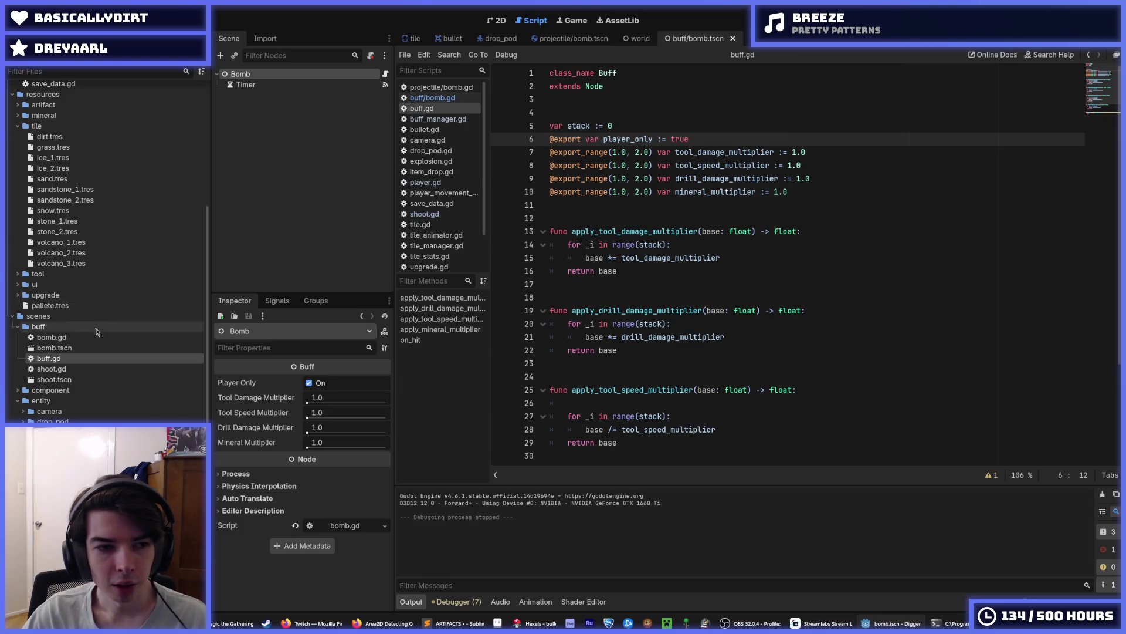
Open the shoot buff scene and flip between it and the bomb buff scene
double_click(80, 338)
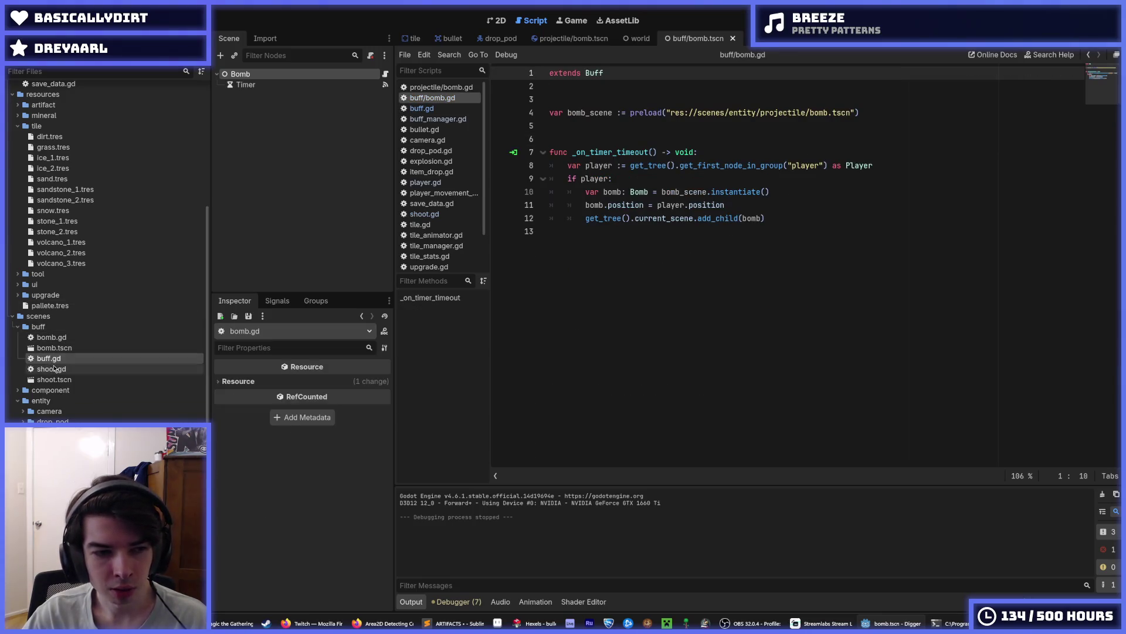
double_click(48, 369)
double_click(56, 379)
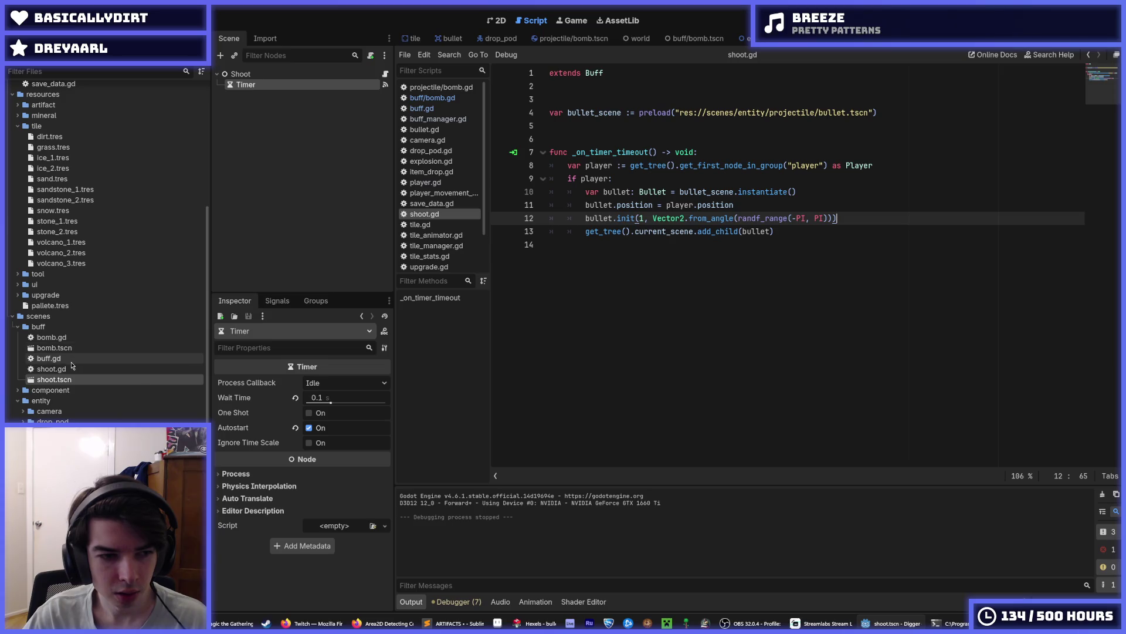
click(52, 368)
double_click(66, 347)
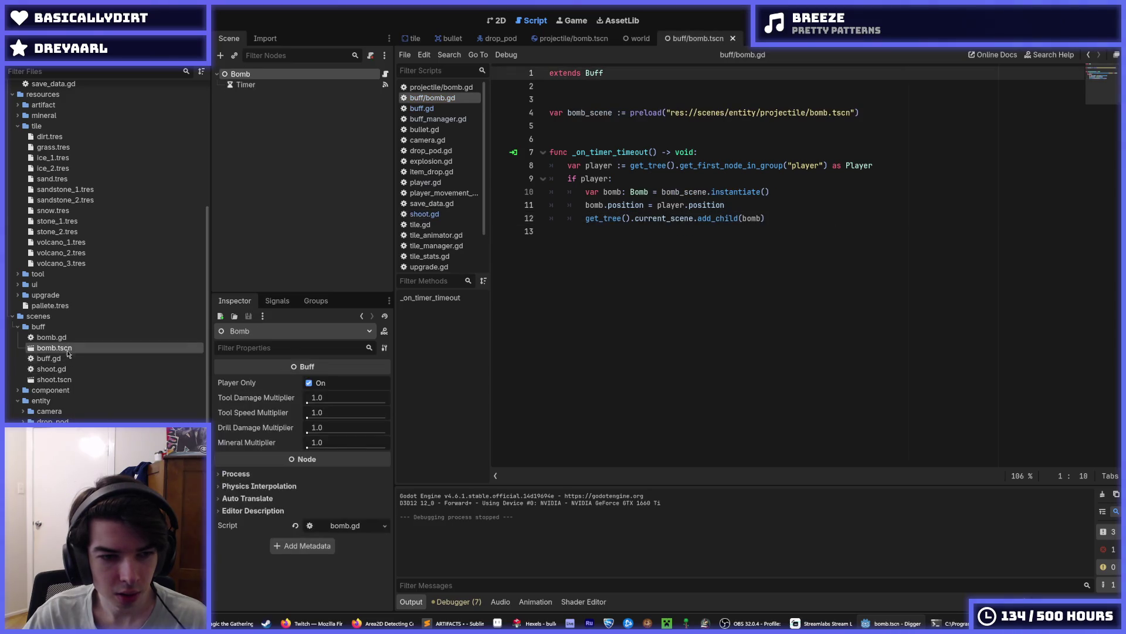
click(73, 380)
double_click(73, 380)
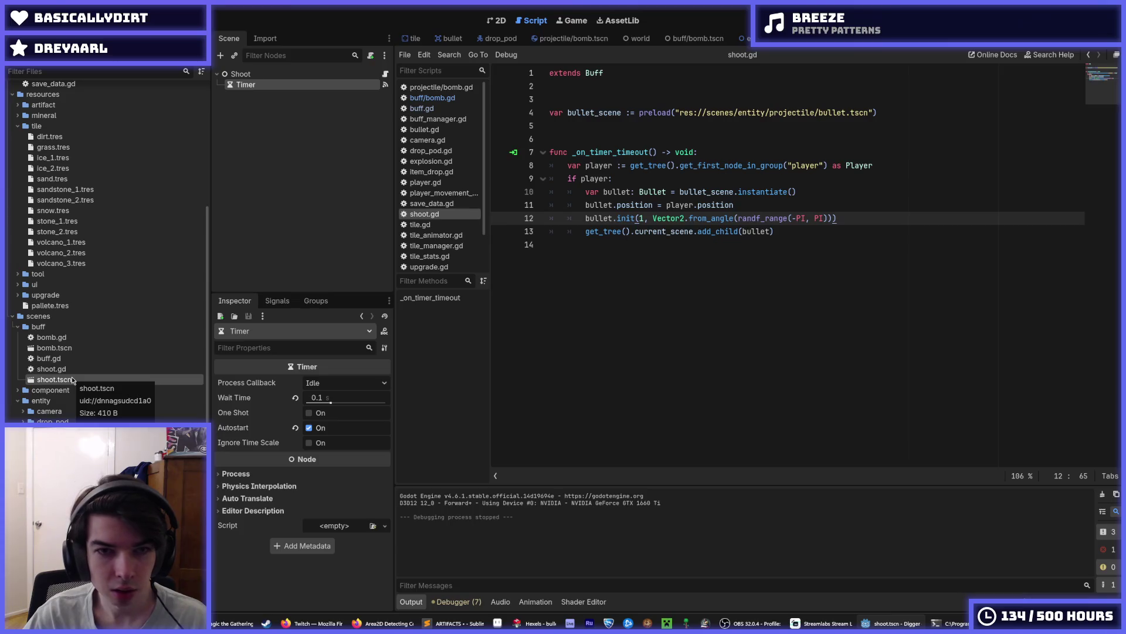
double_click(61, 349)
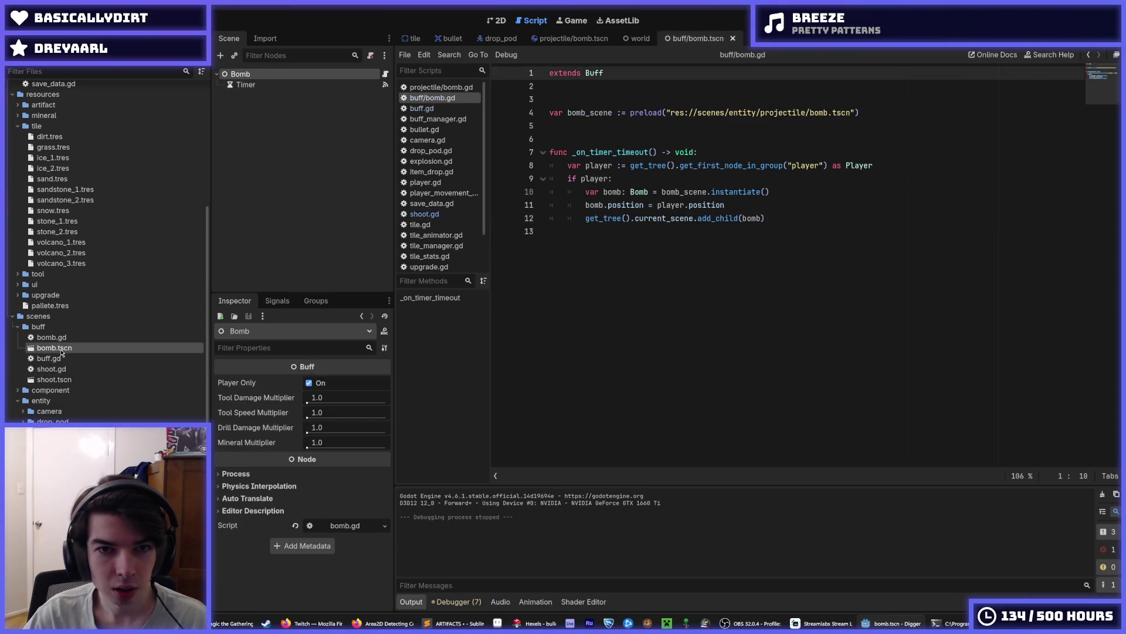
double_click(63, 378)
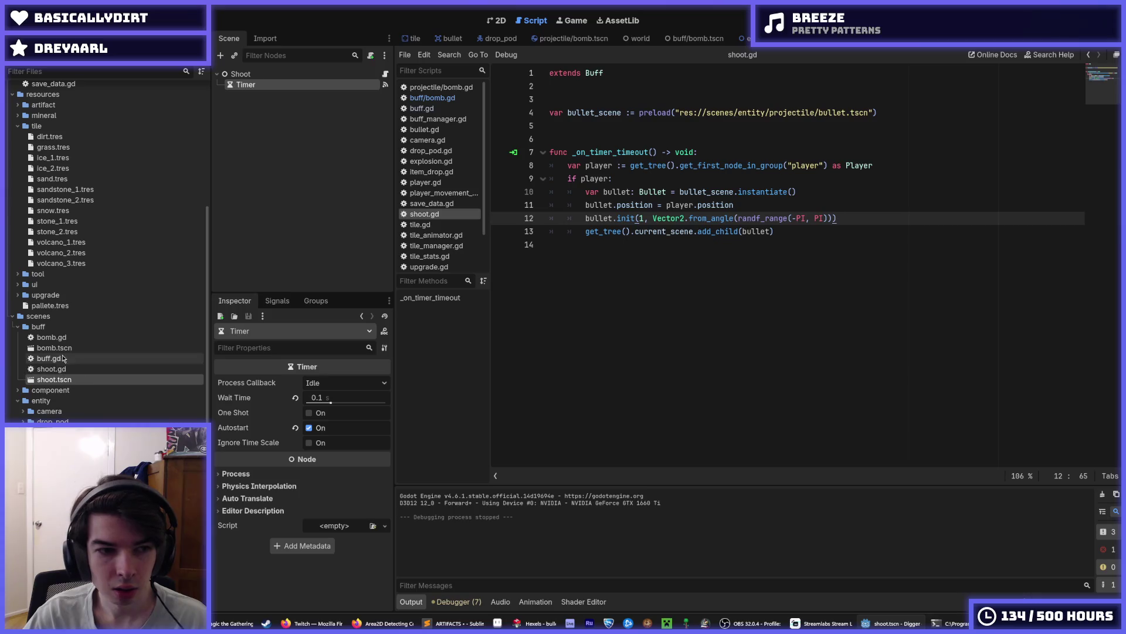
double_click(62, 348)
double_click(67, 380)
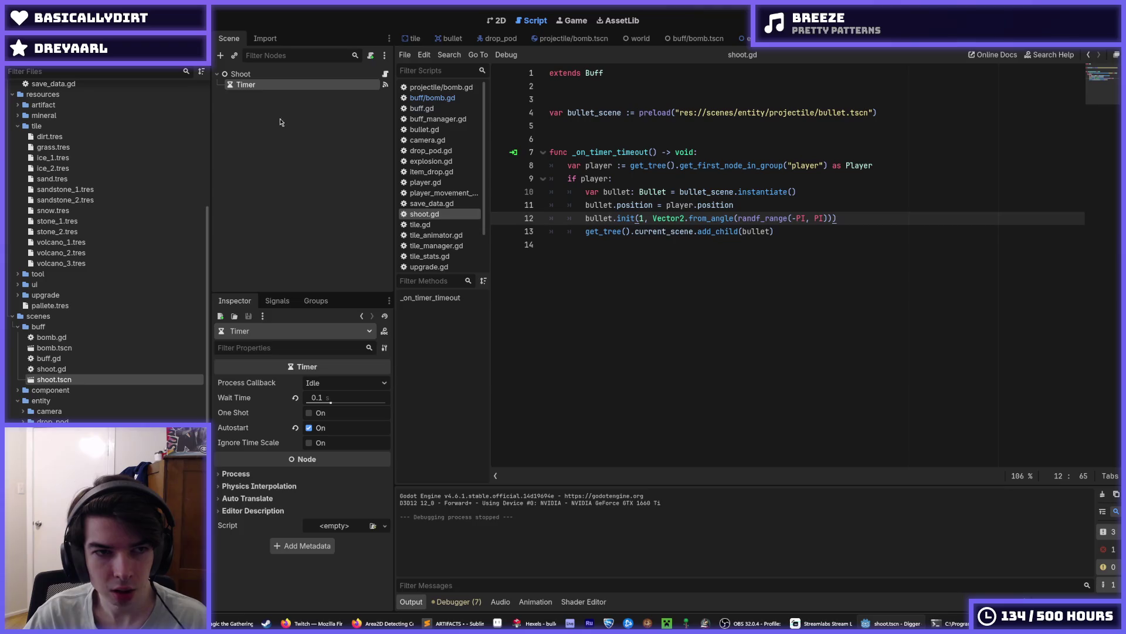
Select the Shoot root node, uncheck Player Only, save the scene, and select shoot.gd
click(293, 74)
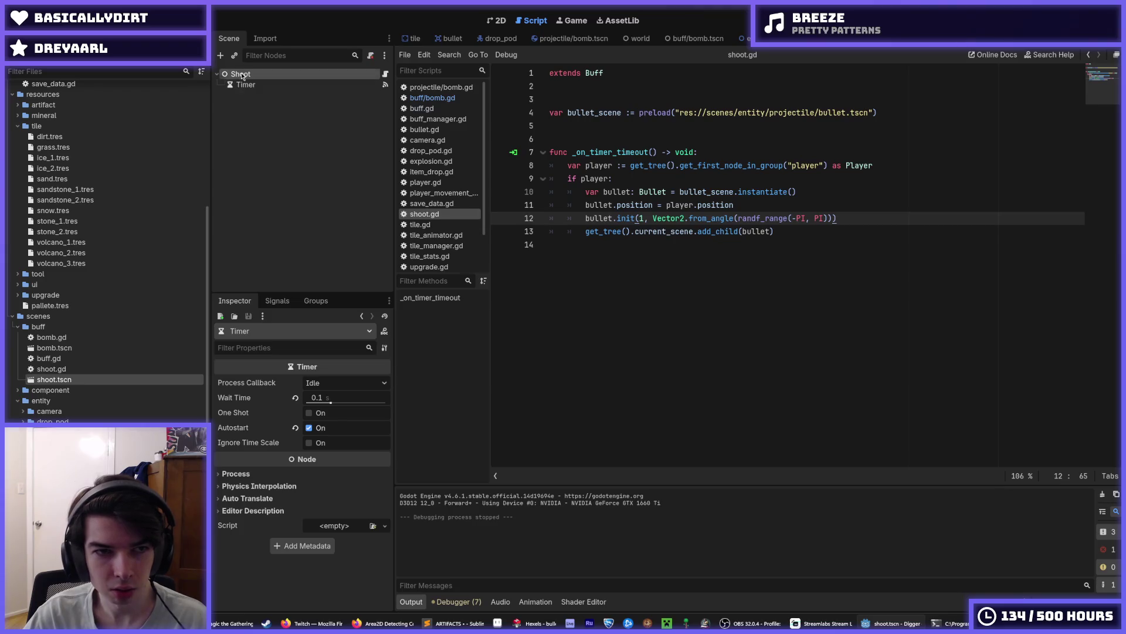
double_click(59, 347)
double_click(58, 379)
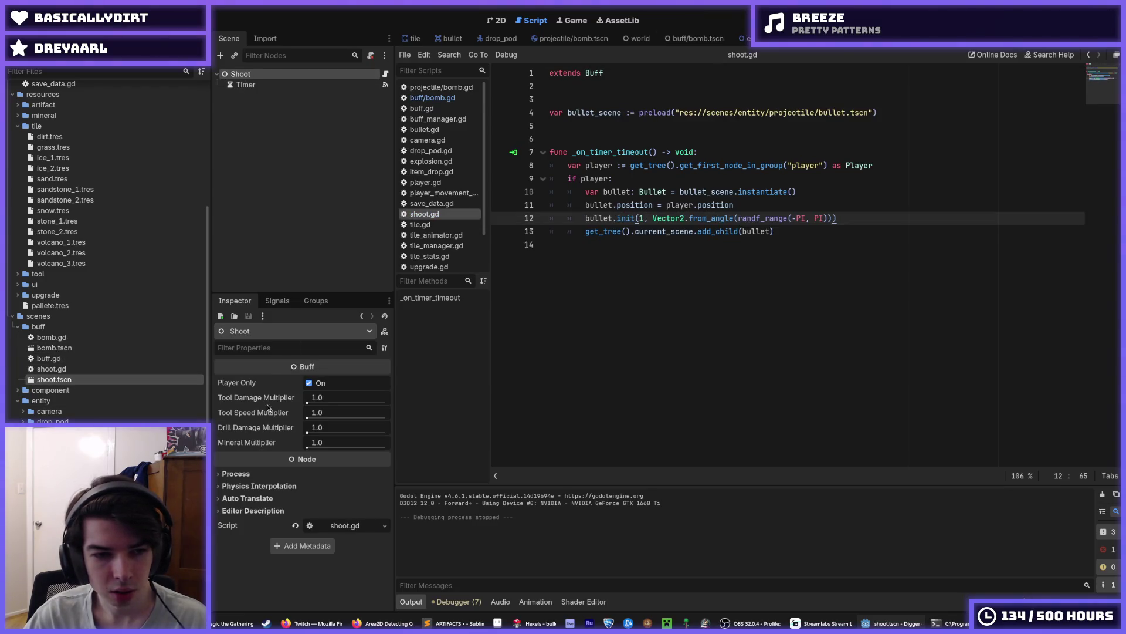
click(309, 383)
key(ctrl+s)
key(ctrl+s)
click(69, 370)
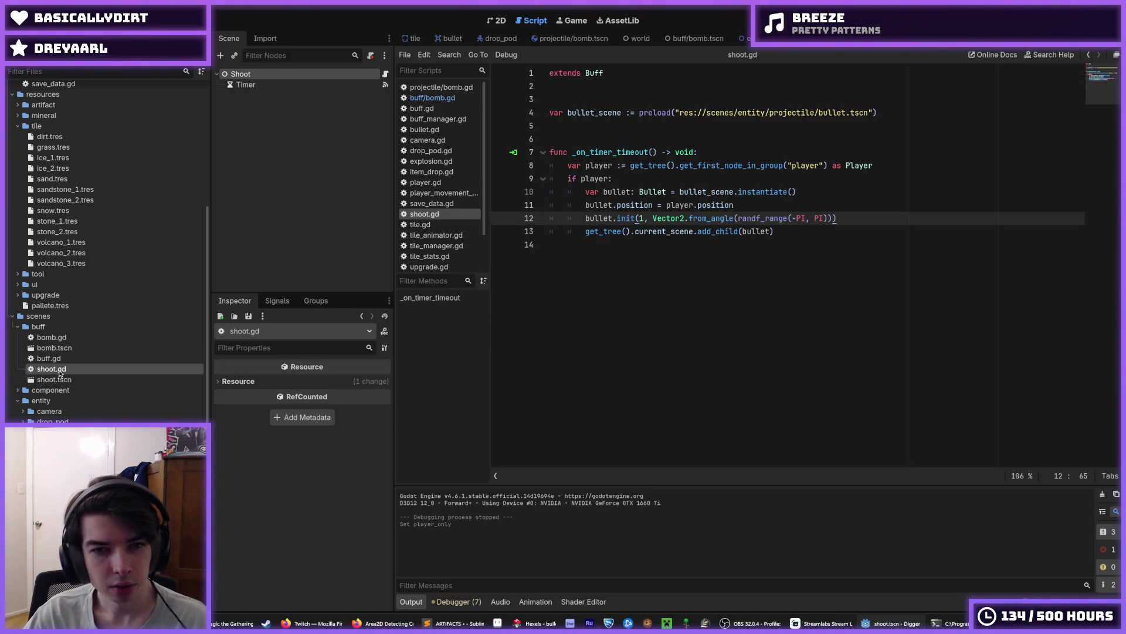
Remove the empty lines at the start of _on_timer_timeout in shoot.gd, checking the Timer node's settings
click(807, 241)
click(800, 232)
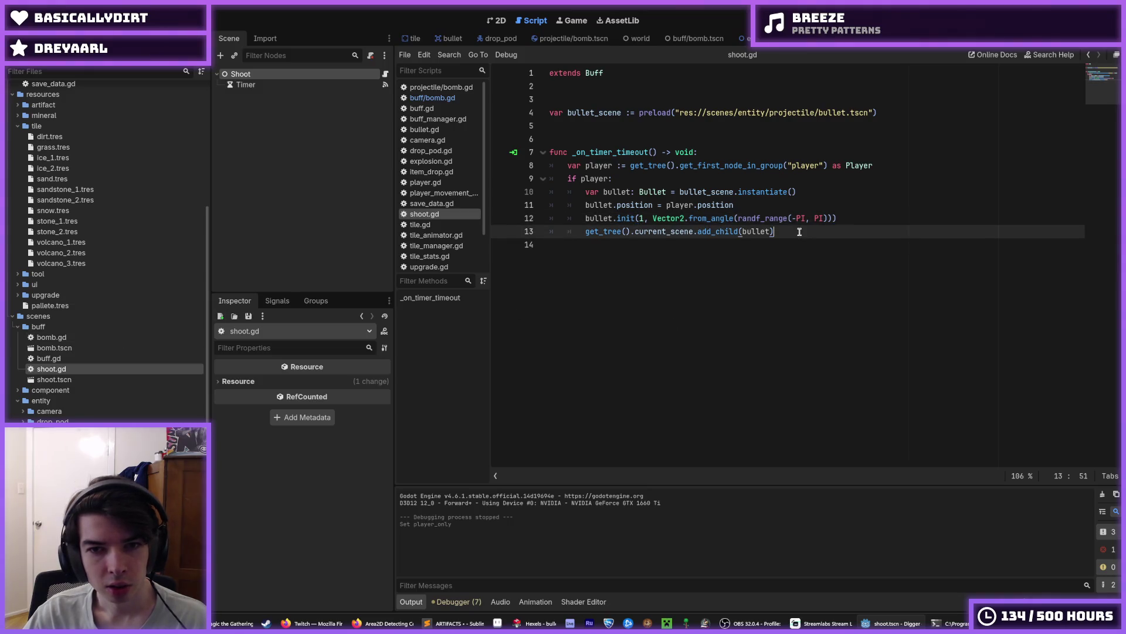
click(732, 156)
key(Return)
key(Return)
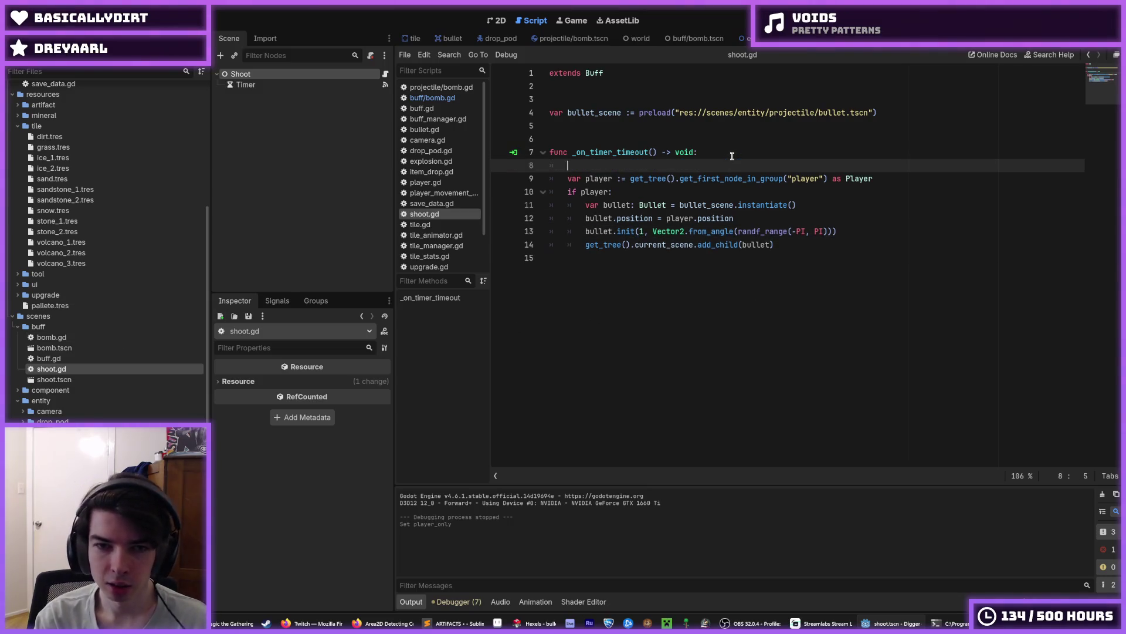
key(Up)
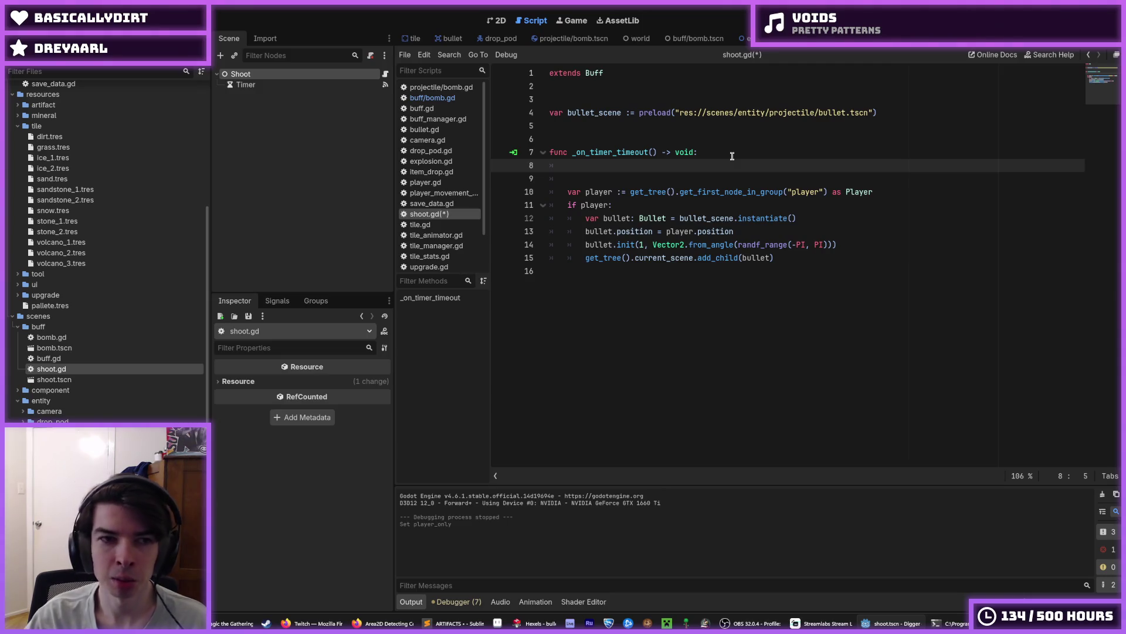
click(265, 85)
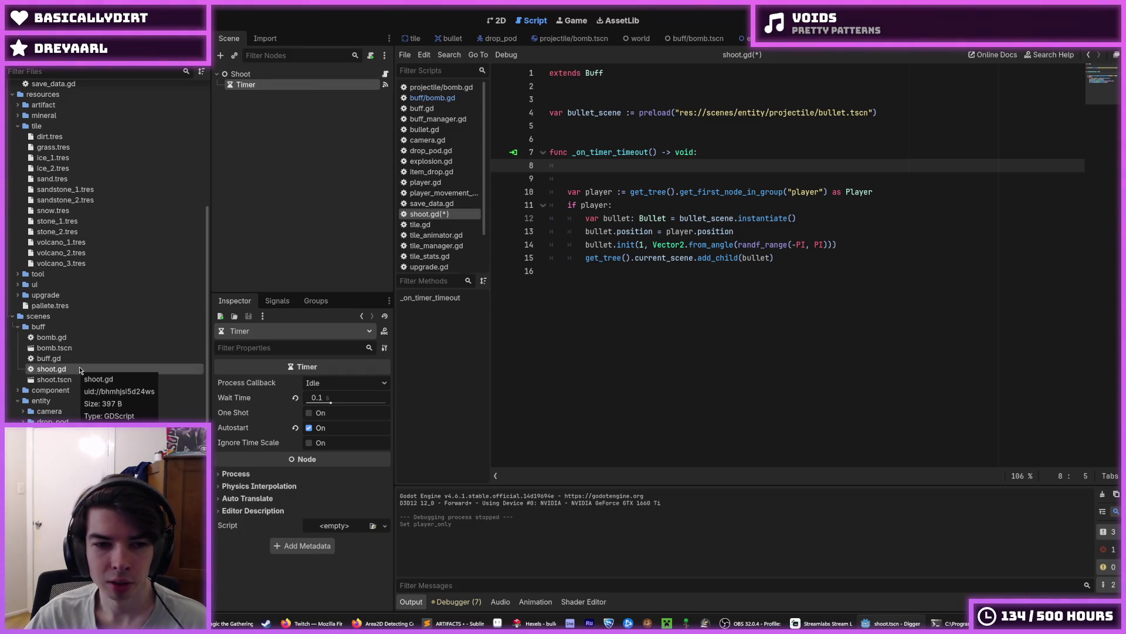
click(605, 164)
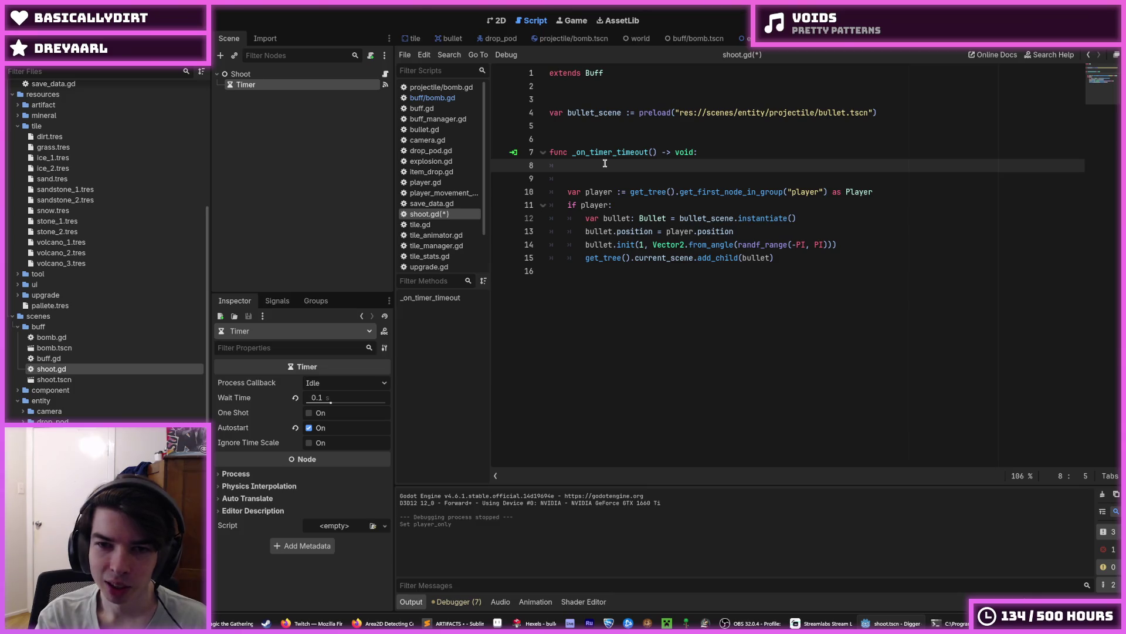
key(ctrl+shift+k)
key(ctrl+shift+k)
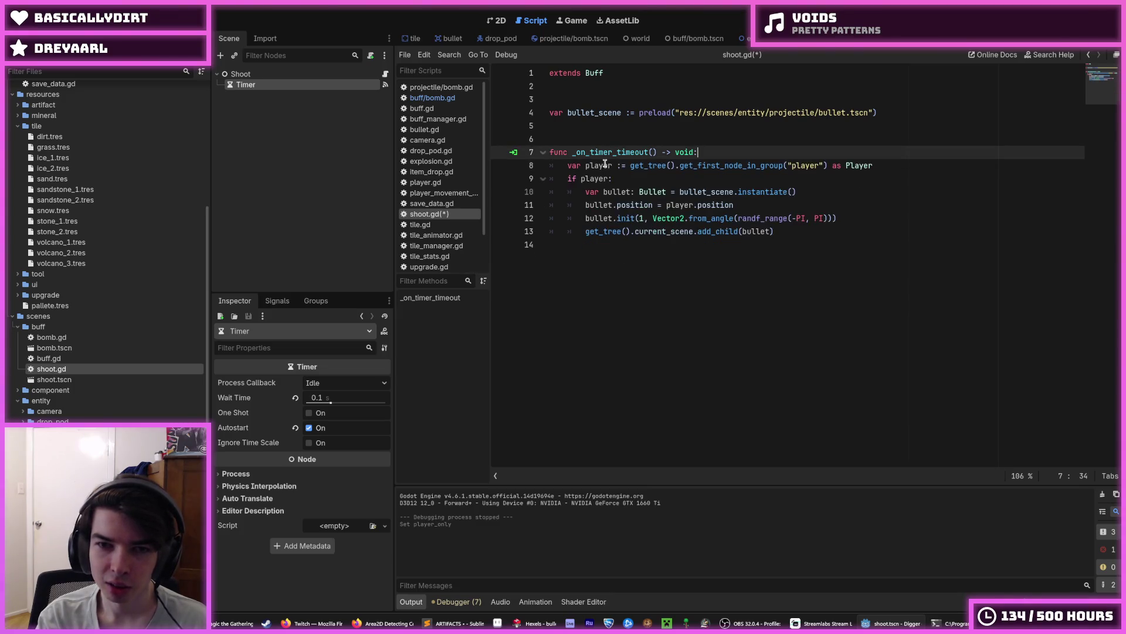
Change the line 9 check to if player and (player.ejected): and save shoot.gd
key(Return)
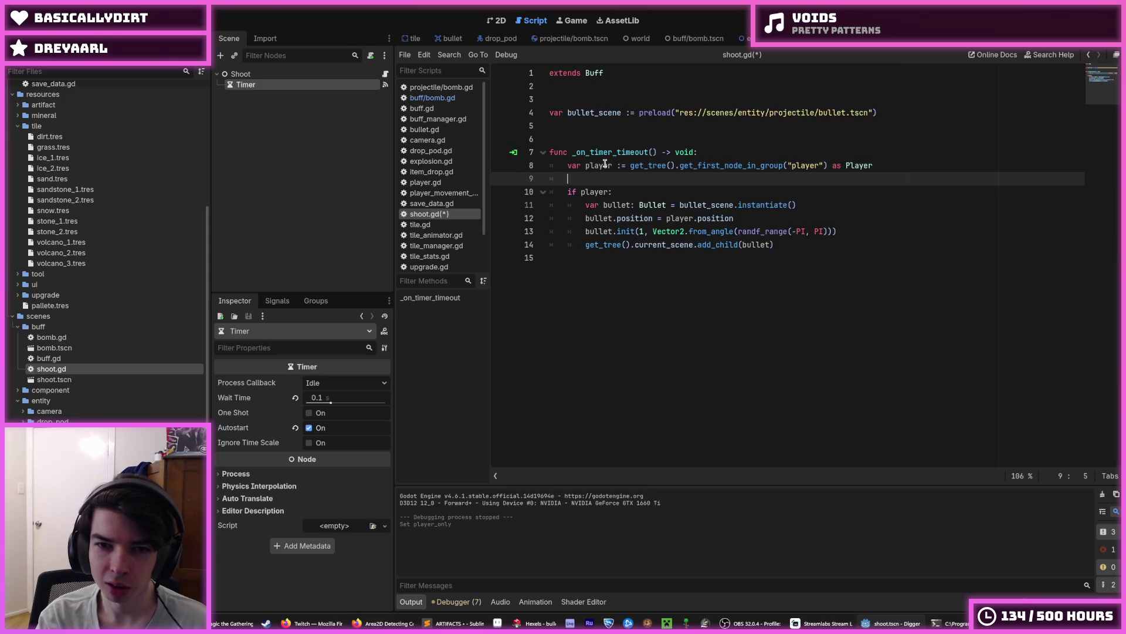
key(ctrl+shift+k)
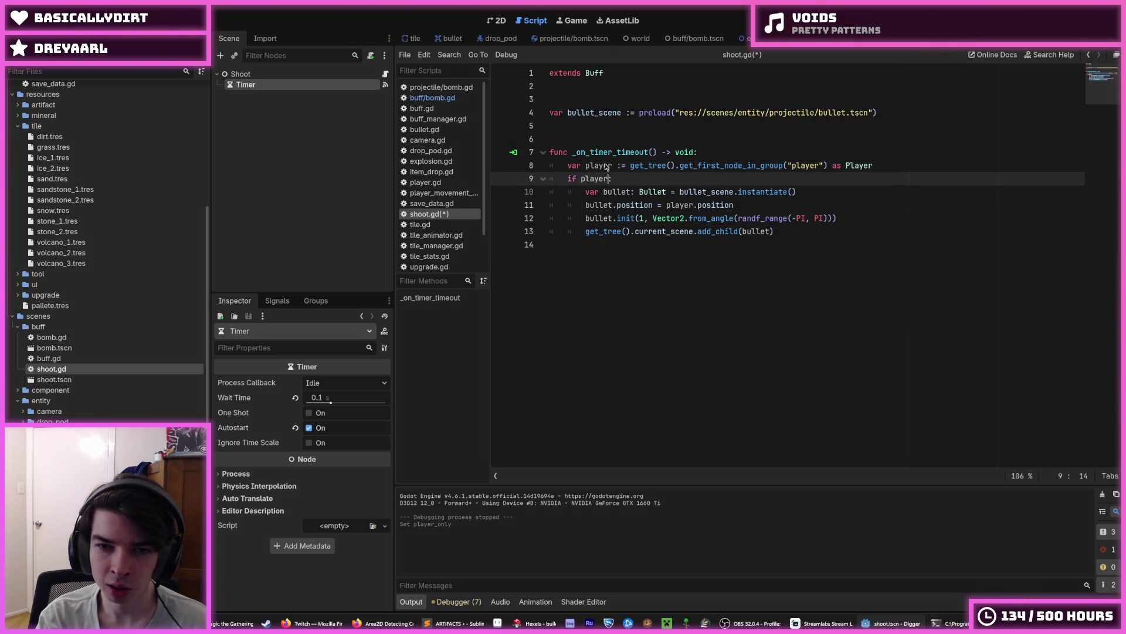
text(and player.ejected)
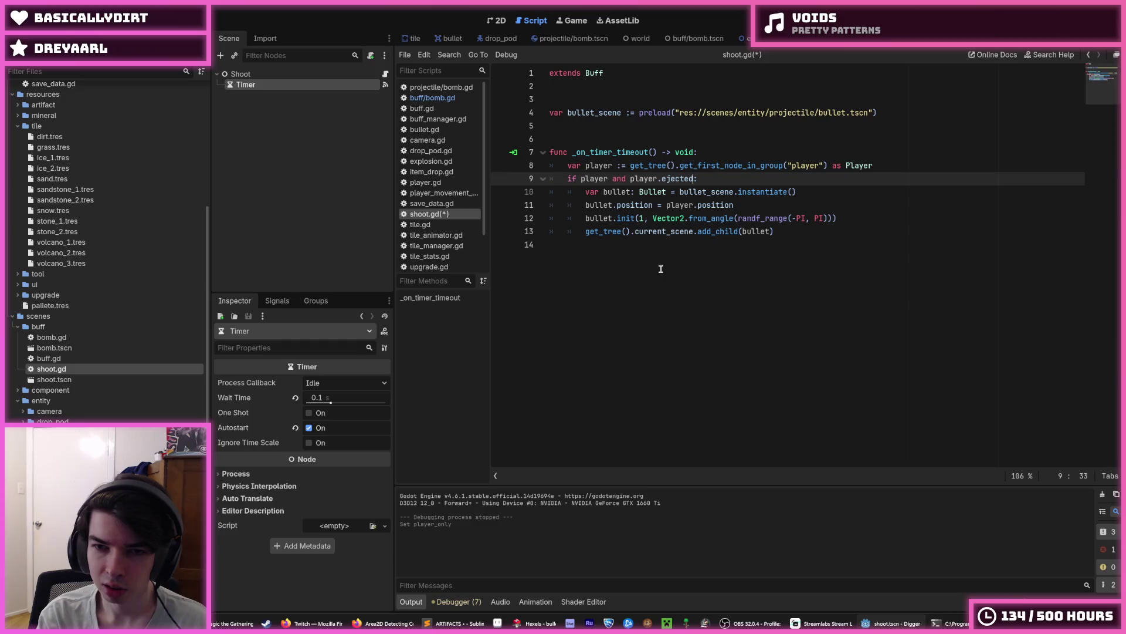
key(shift+Home)
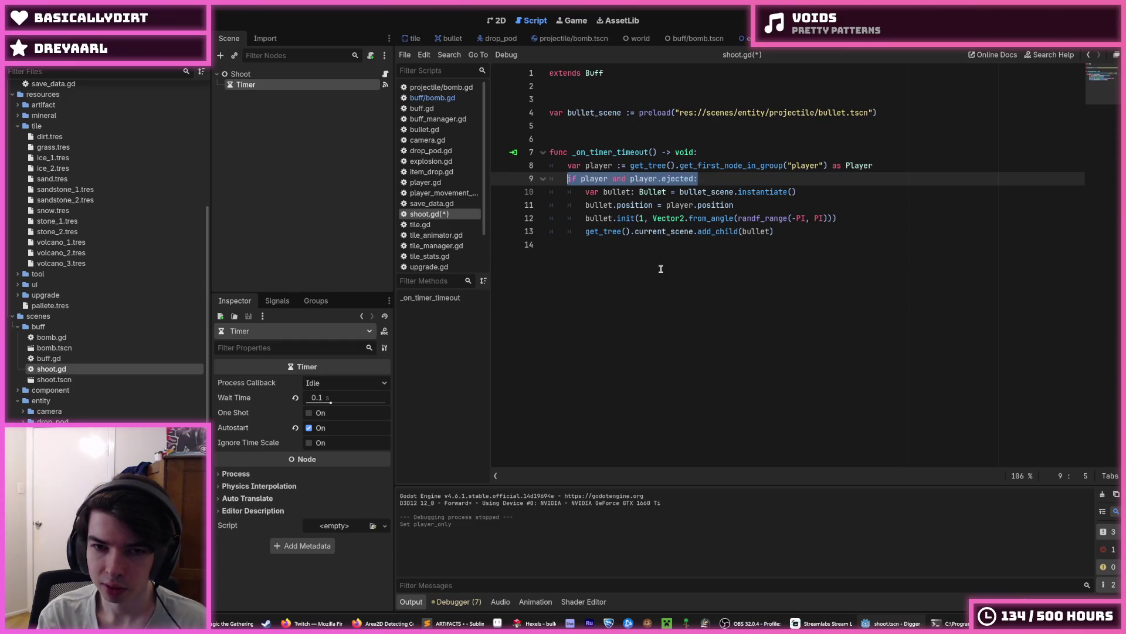
key(Left)
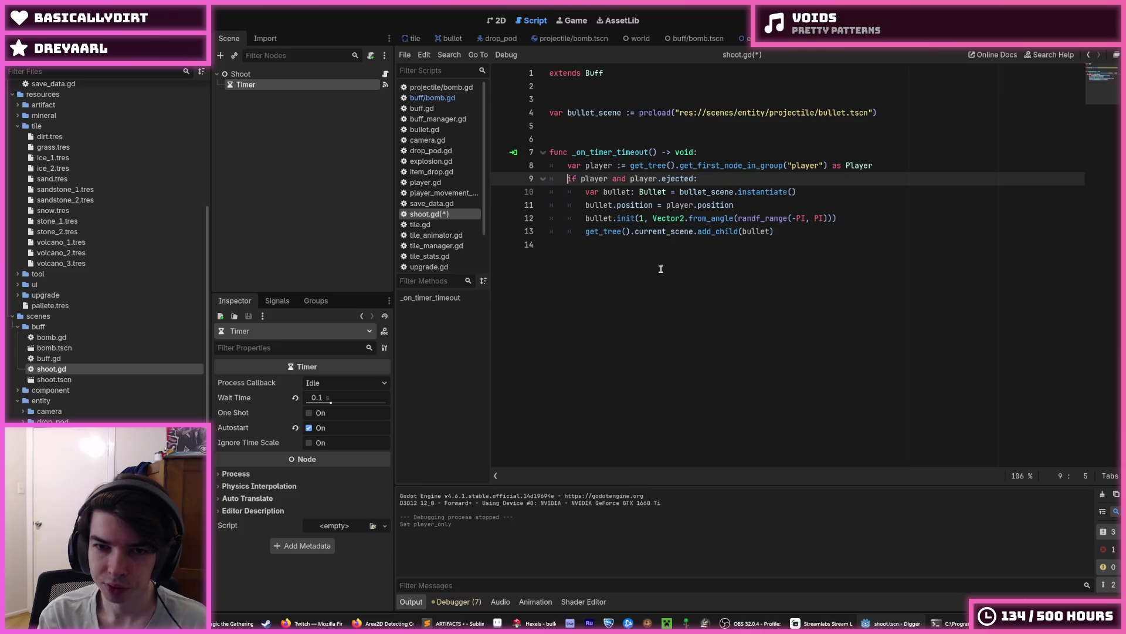
text(()
key(End)
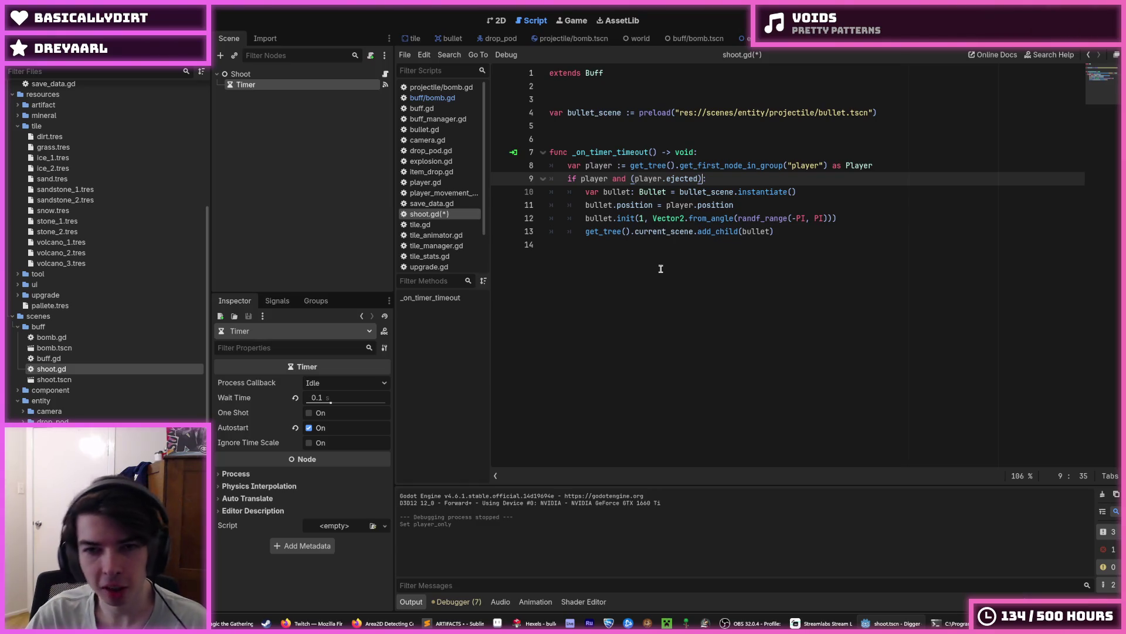
mouse_move(715, 166)
mouse_down()
mouse_move(616, 178)
mouse_move(709, 178)
mouse_move(565, 180)
mouse_up()
key(ctrl+s)
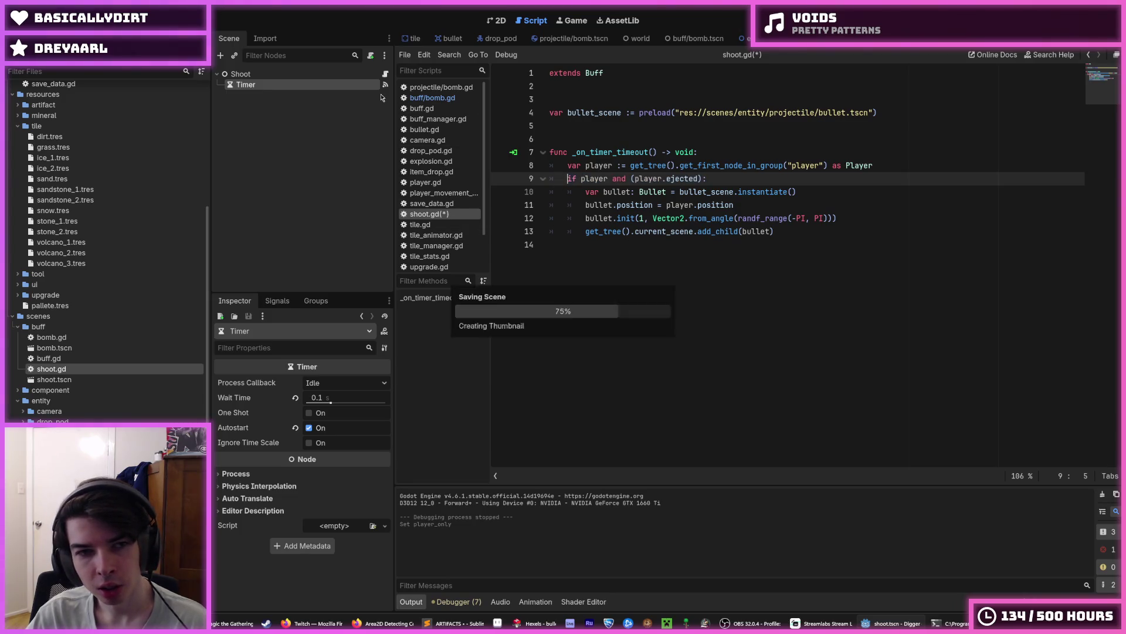
click(414, 99)
click(414, 108)
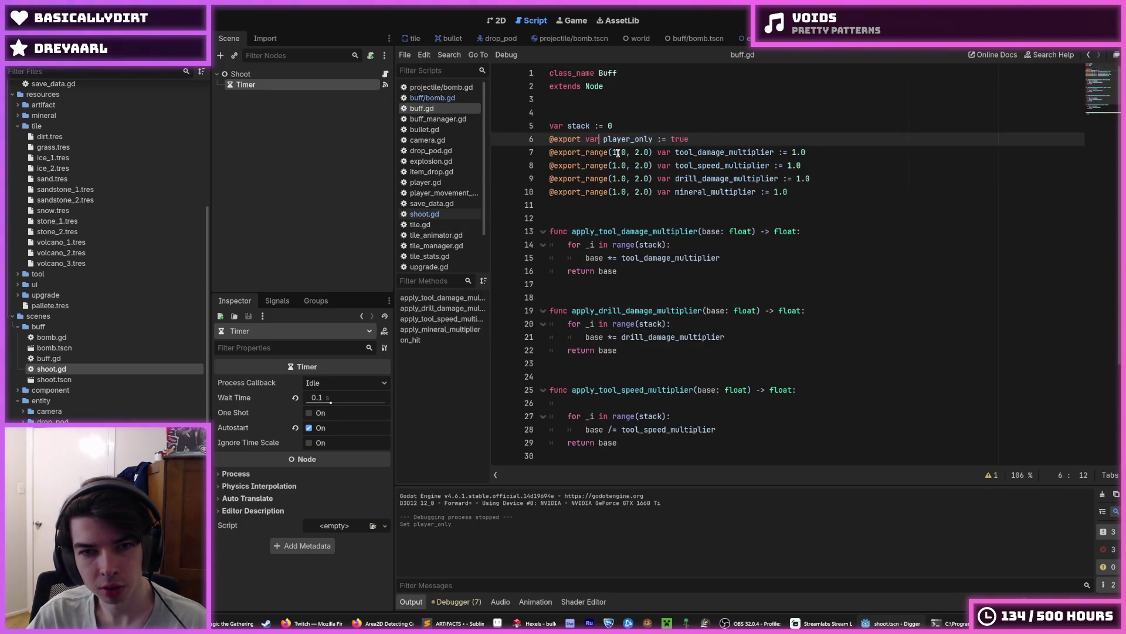
triple_click(703, 136)
key(BackSpace)
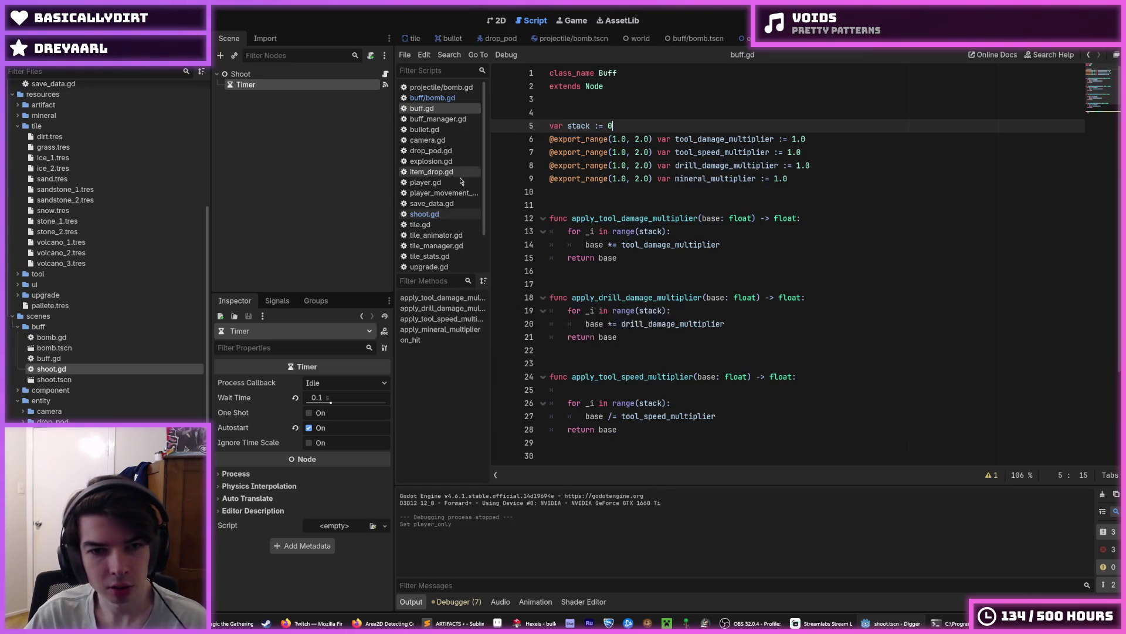
Drop the parentheses so shoot.gd's condition reads if player and player.ejected:
click(428, 214)
drag(708, 178, 630, 178)
click(632, 178)
key(BackSpace)
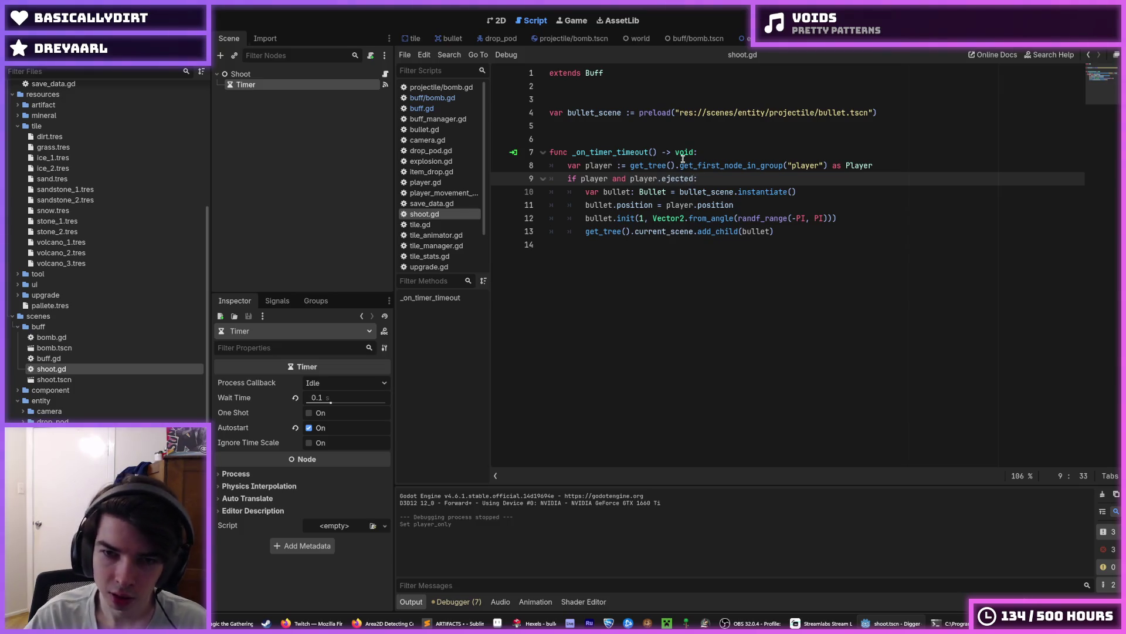
drag(698, 179, 515, 184)
click(715, 178)
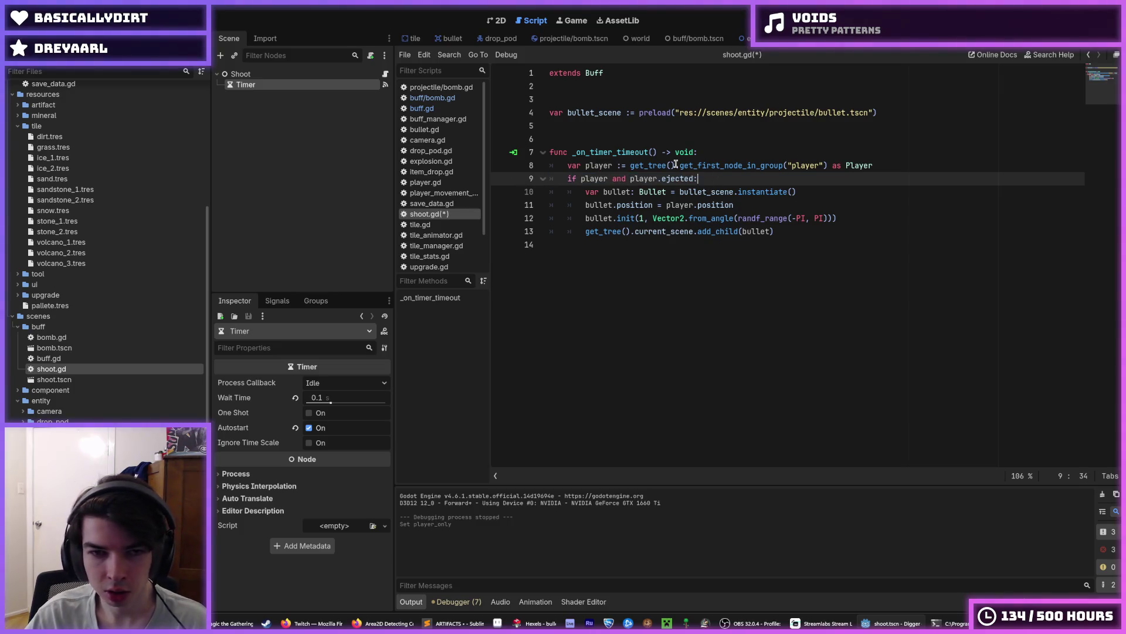
Review the player uses on lines 8 and 9 of shoot.gd, glancing at buff.gd
double_click(599, 177)
click(874, 165)
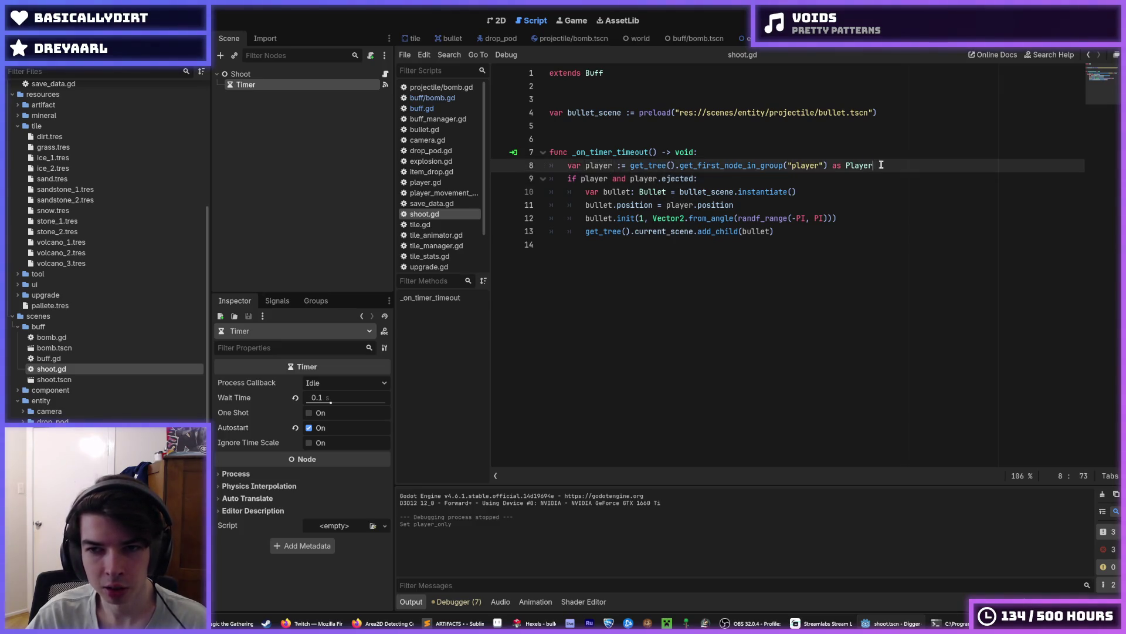
drag(874, 166, 572, 166)
click(565, 165)
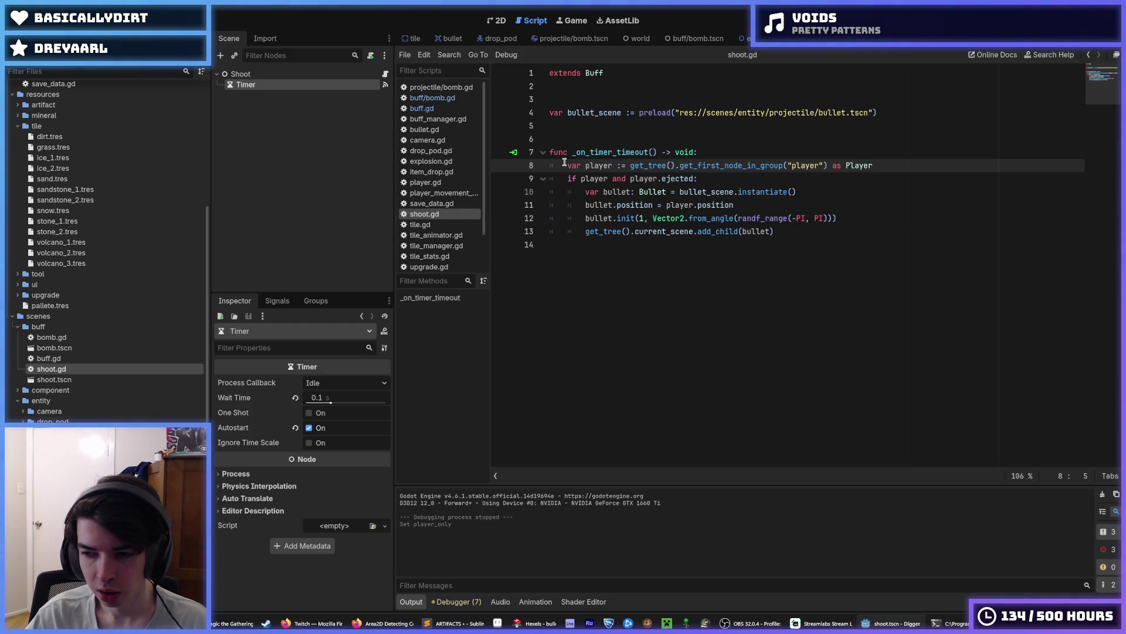
drag(697, 179, 514, 183)
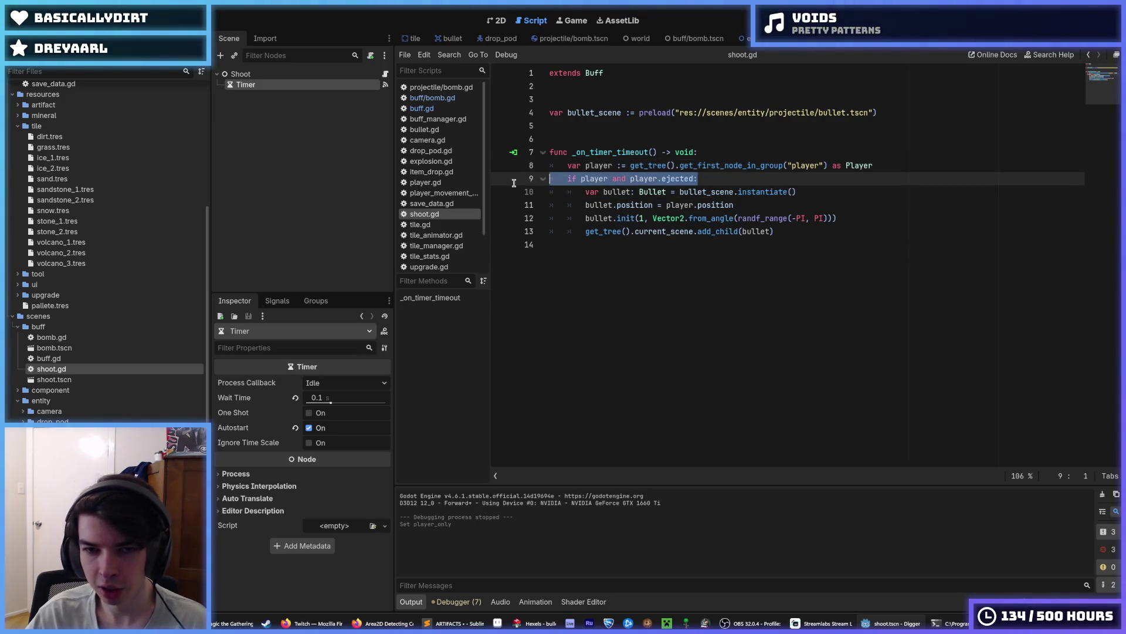
click(731, 177)
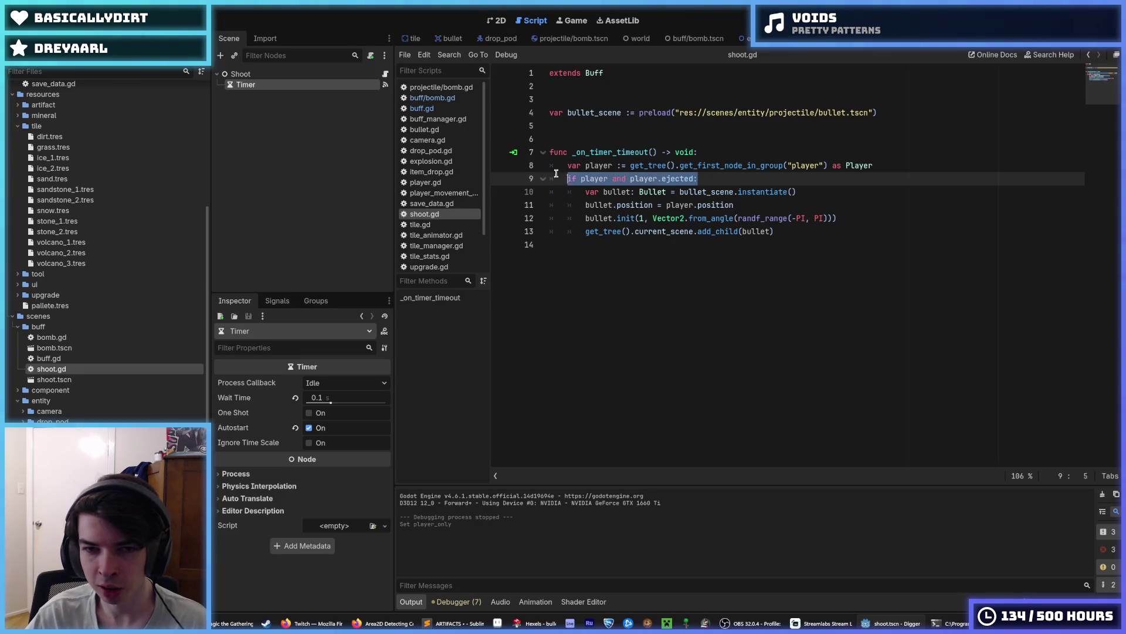
click(437, 109)
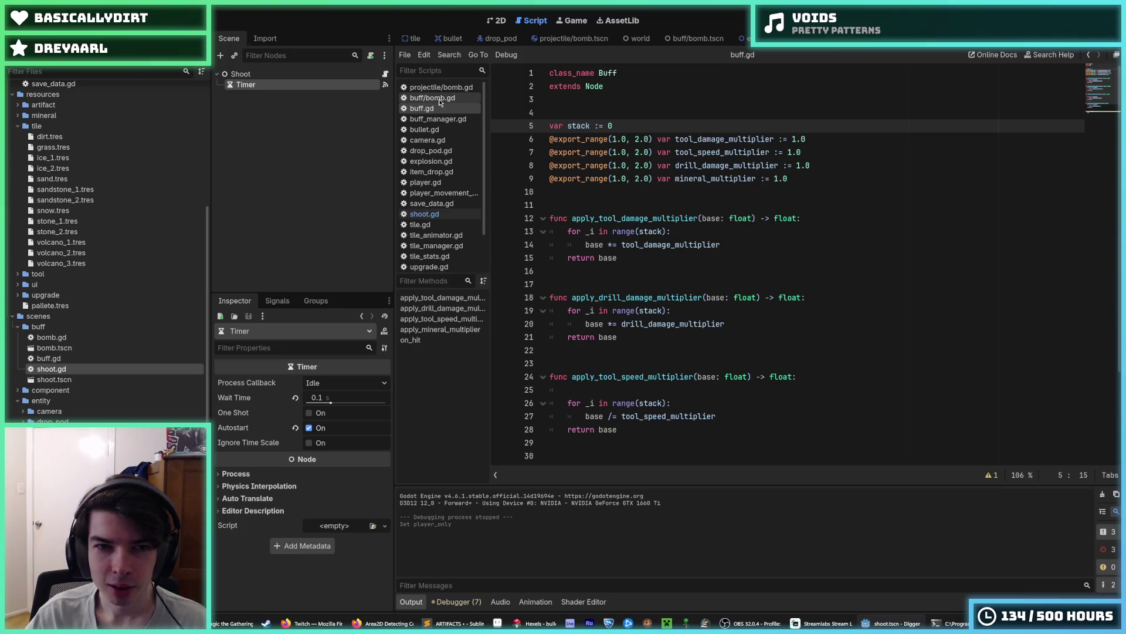
click(424, 214)
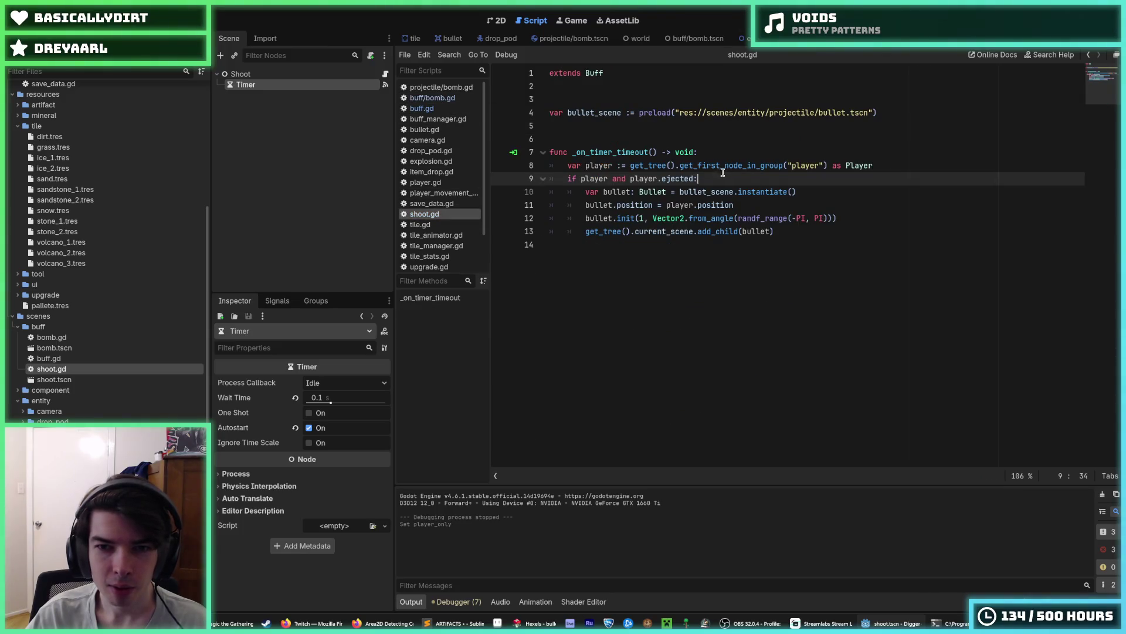
In bomb.gd, change the line 9 condition to if player and player.ejected:
click(432, 98)
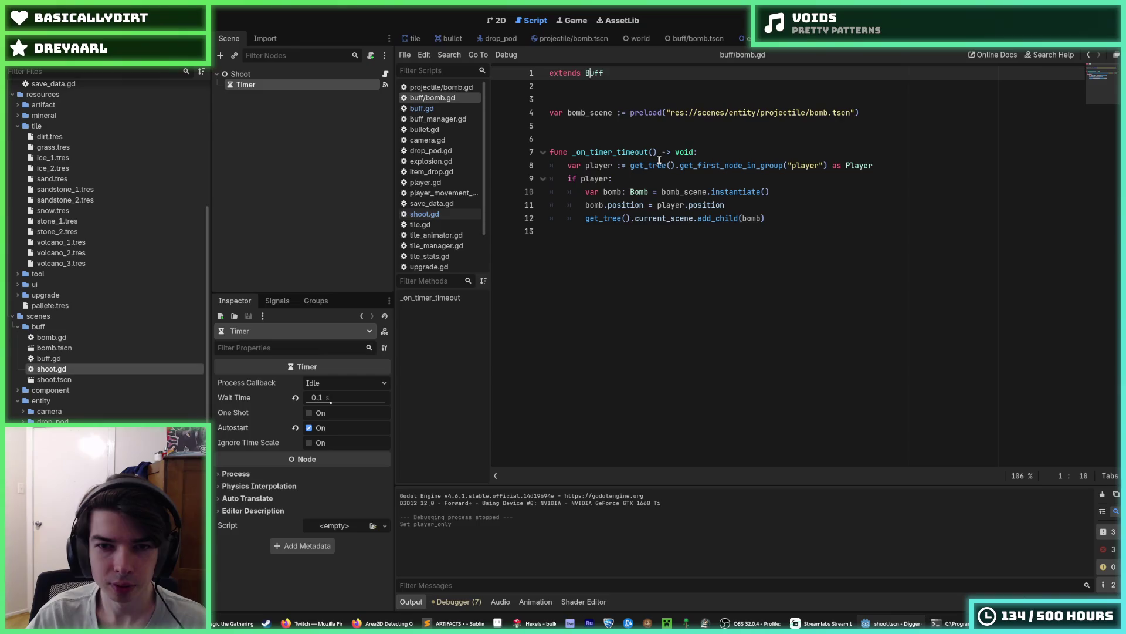
drag(613, 178, 528, 178)
key(End)
key(BackSpace)
text(and player.ejected:)
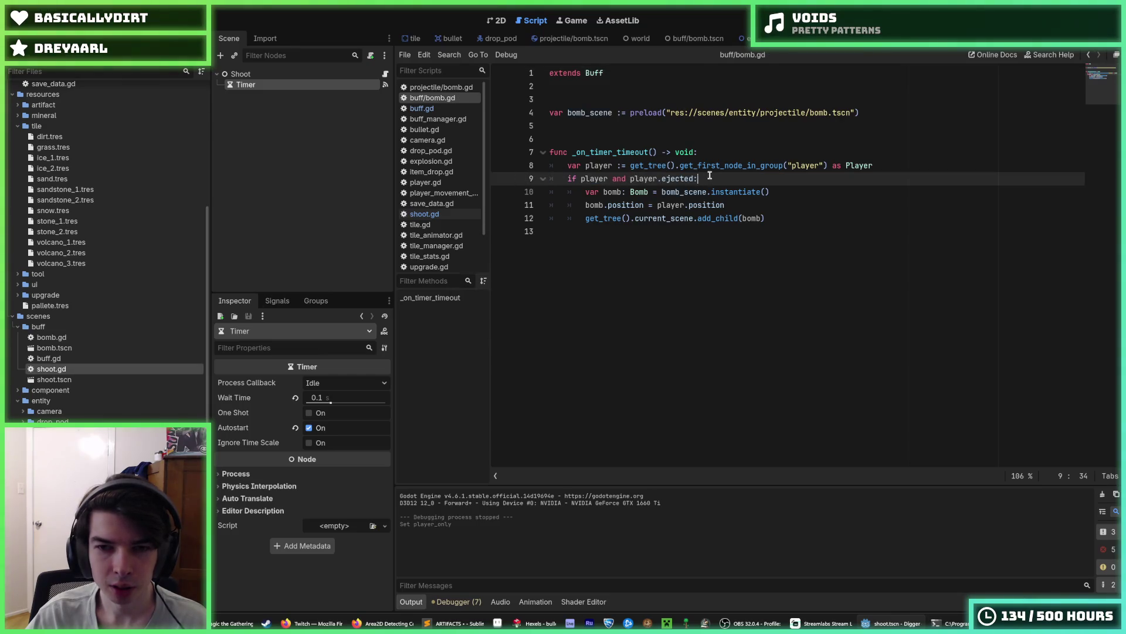
Review the lookup and condition lines in bomb.gd, then run the game with F5
drag(565, 165, 895, 166)
key(Right)
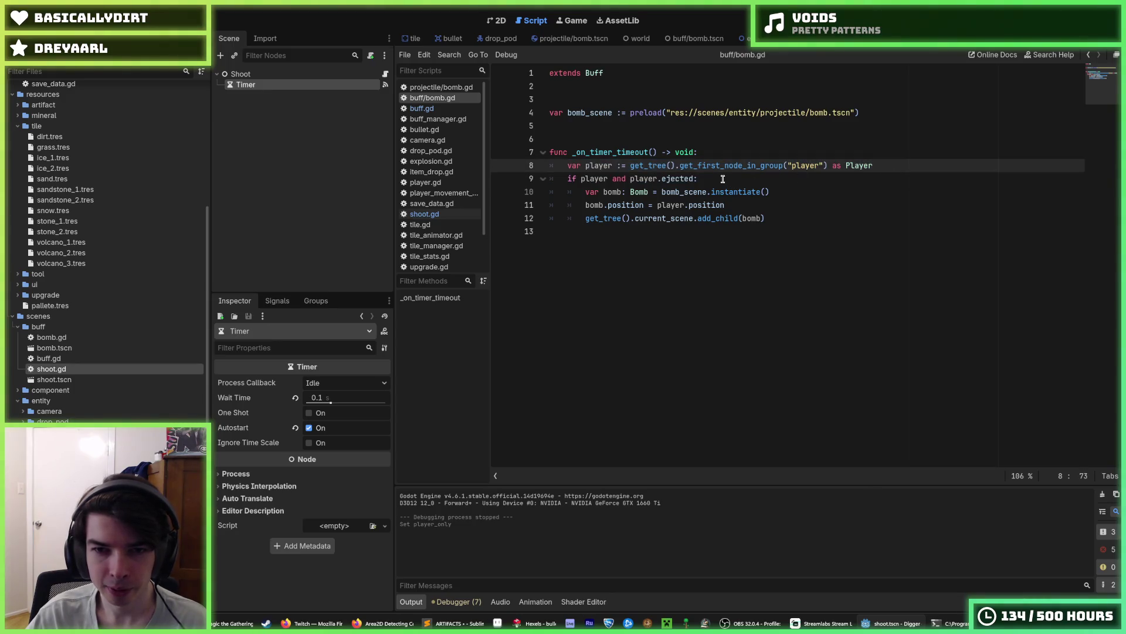
mouse_move(723, 179)
mouse_down()
mouse_move(565, 178)
mouse_move(555, 166)
mouse_up()
click(568, 178)
click(632, 179)
click(664, 179)
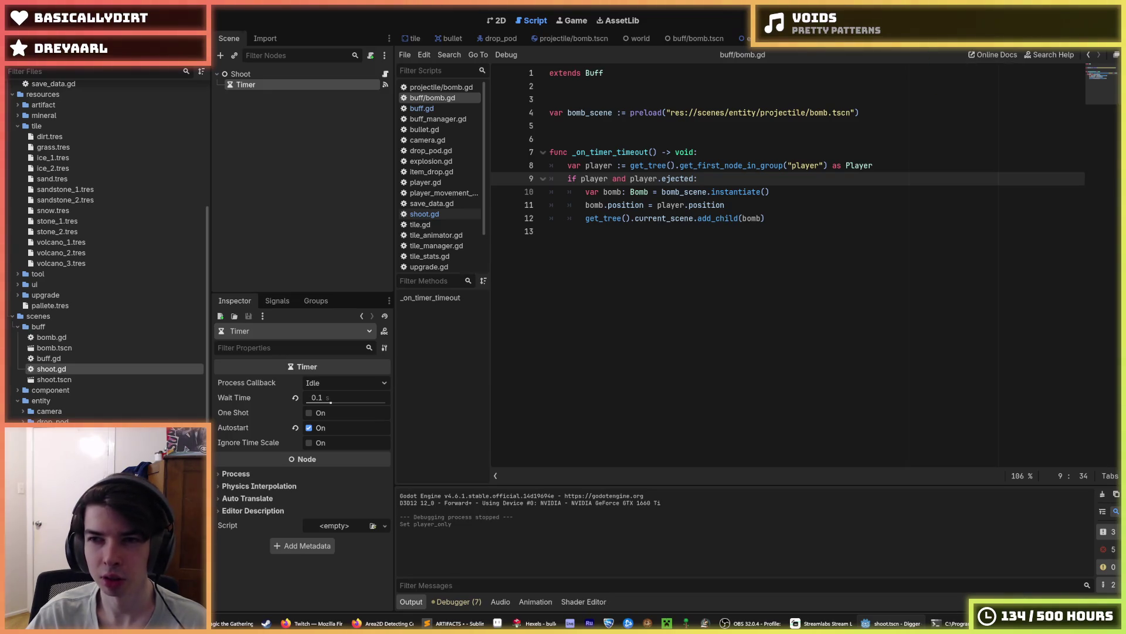
key(F5)
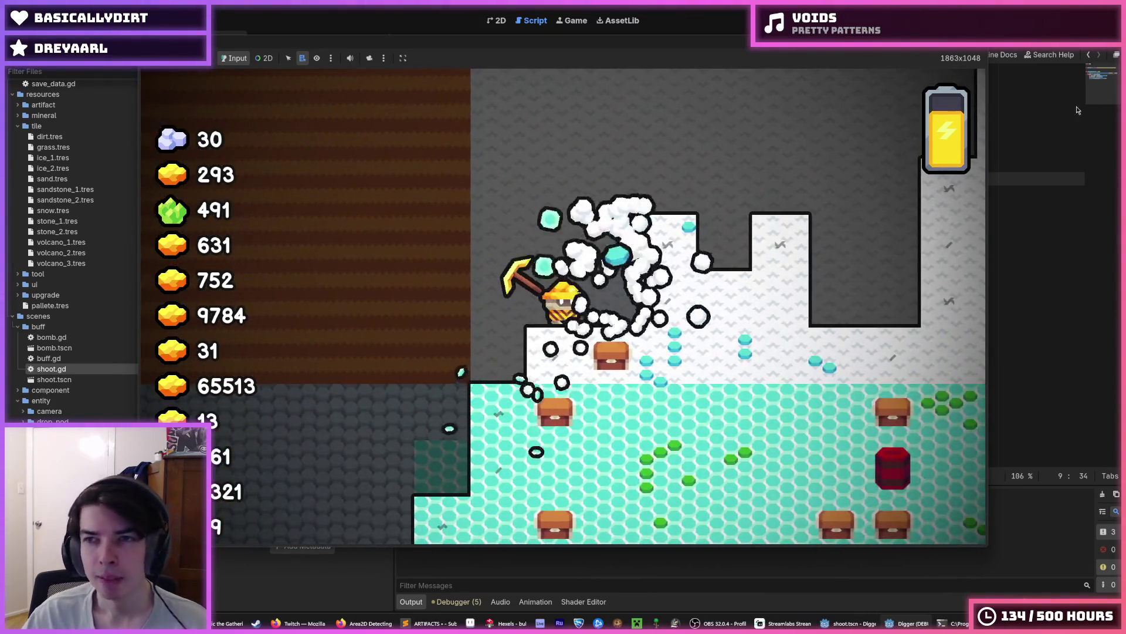
key(F8)
click(868, 165)
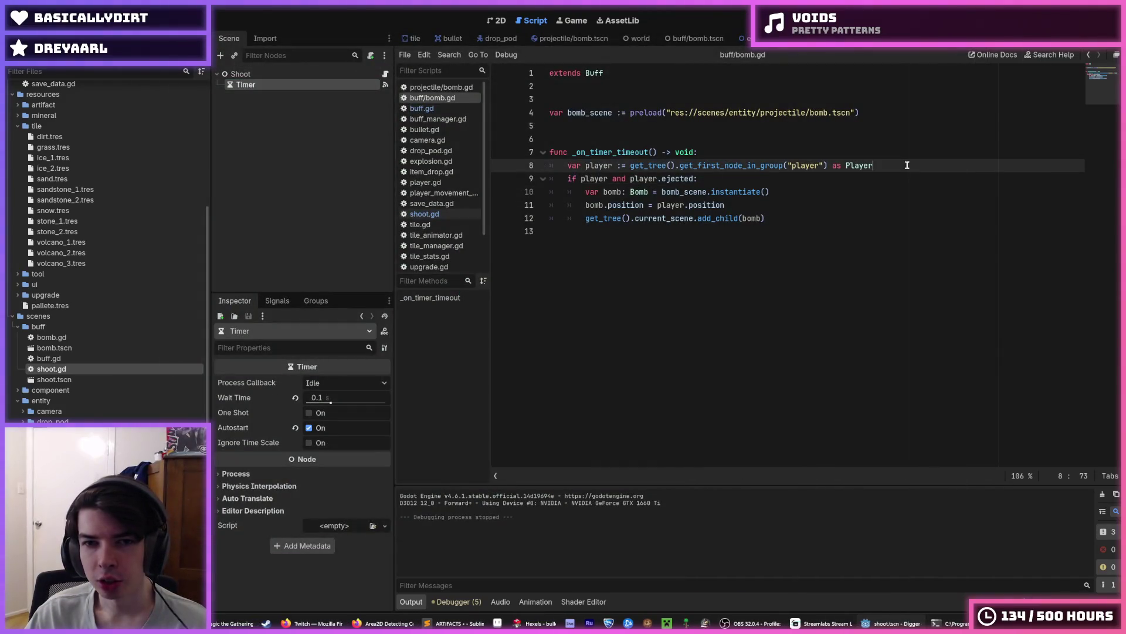
Select the player group lookup line on line 8 of bomb.gd for reuse
drag(931, 162, 568, 166)
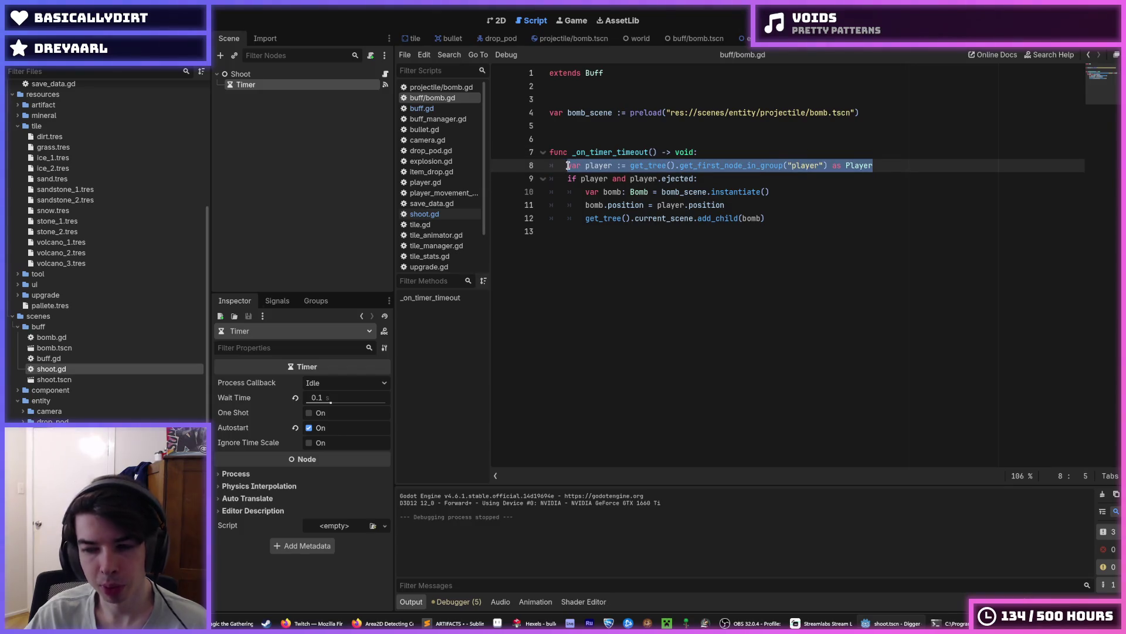
click(568, 166)
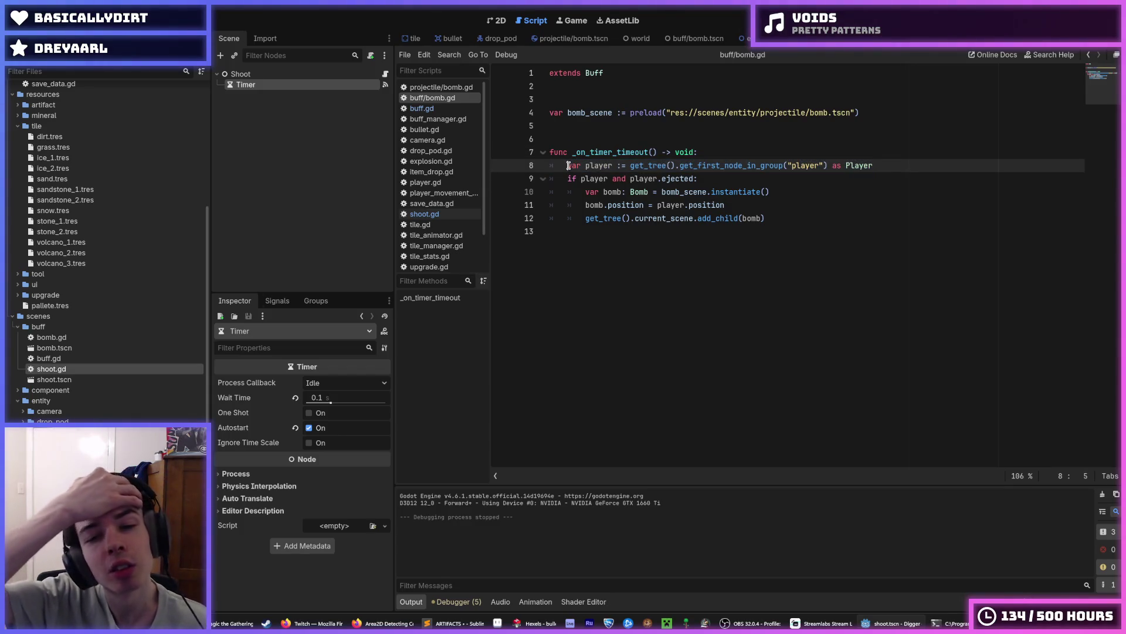
drag(568, 166, 899, 165)
key(ctrl+c)
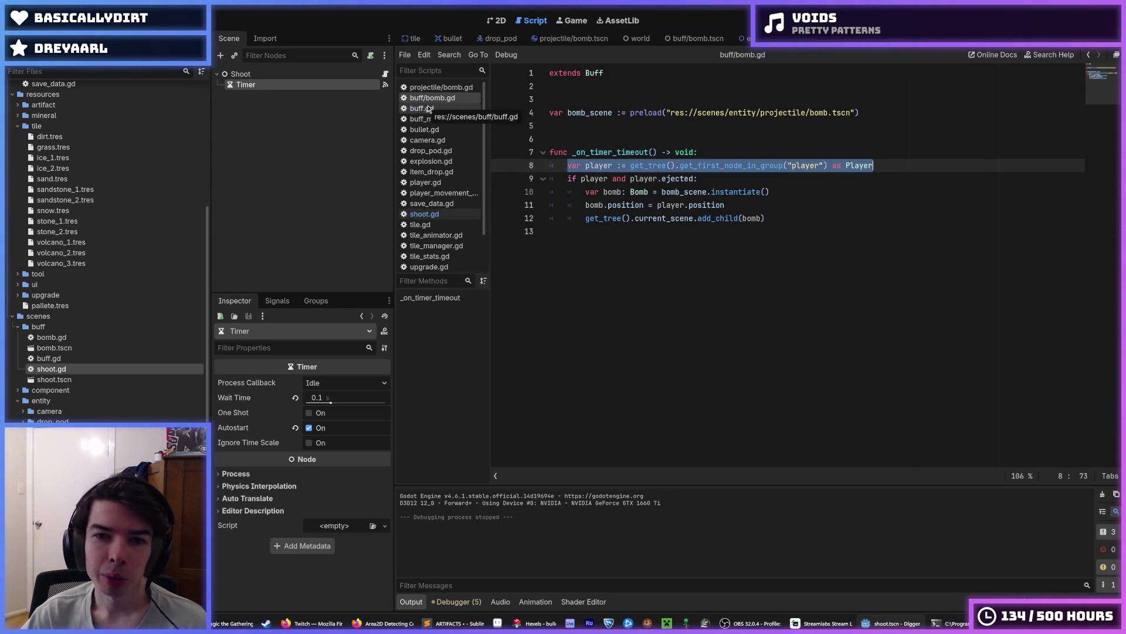
Add func _ready() -> void: to buff.gd containing the pasted player group lookup
click(429, 109)
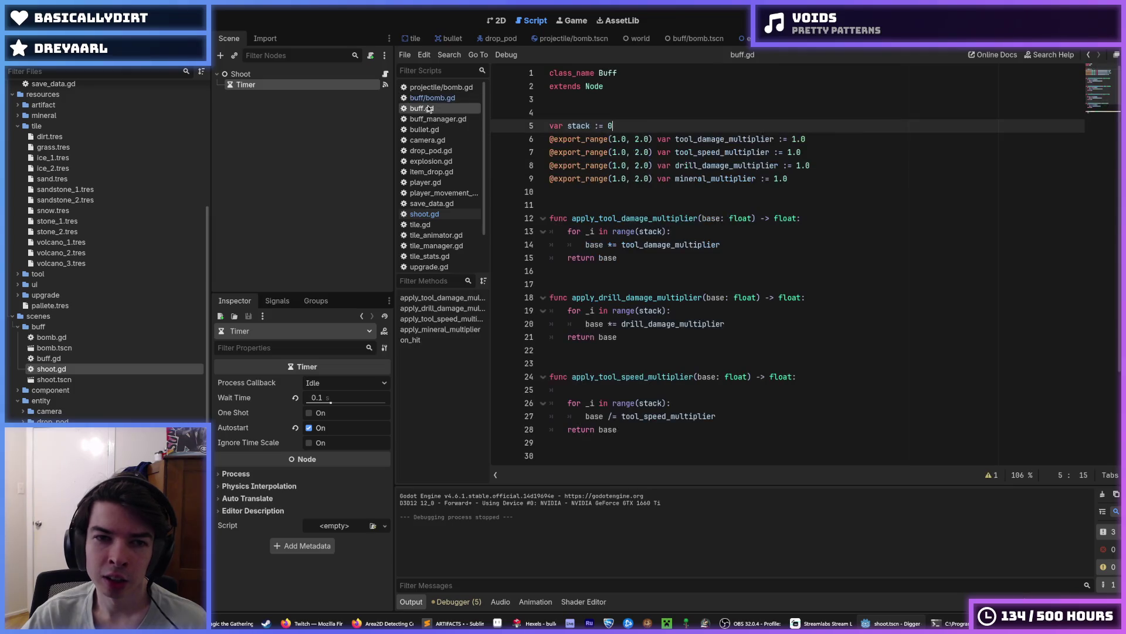
click(721, 197)
key(Return)
key(Return)
key(Return)
key(Up)
text(fu)
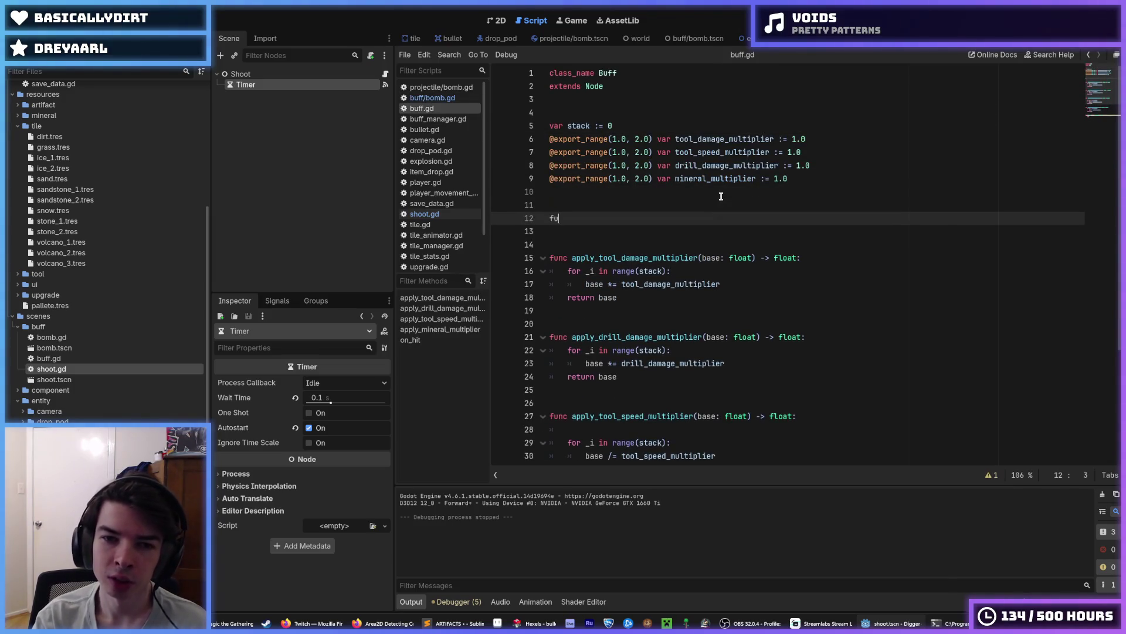
text(ady)
key(Return)
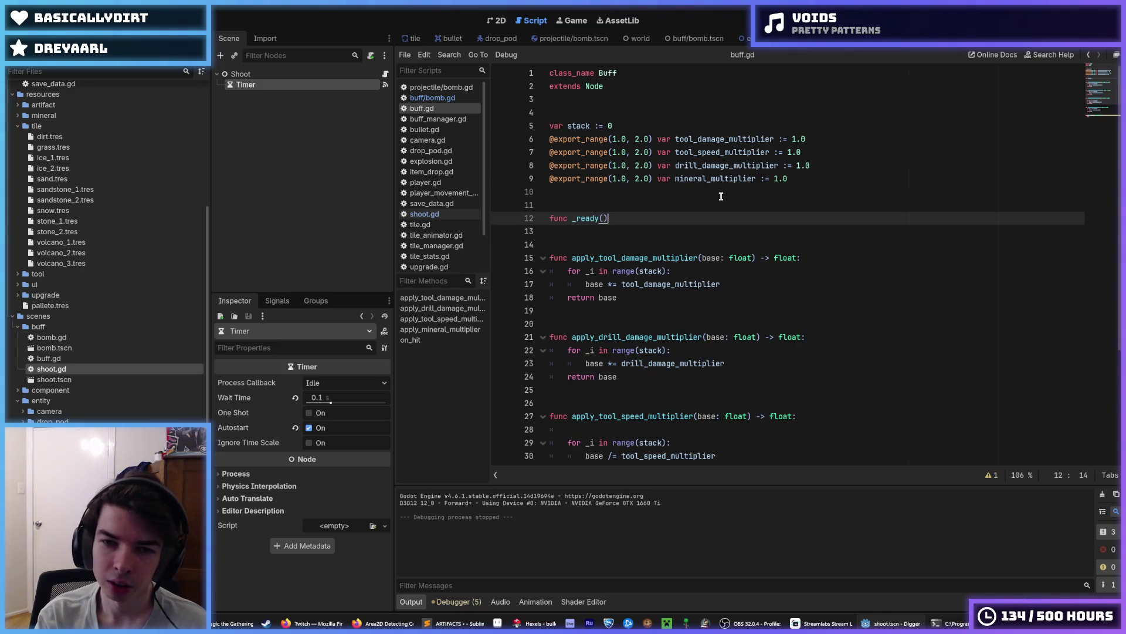
text(-> void:)
key(Return)
key(ctrl+v)
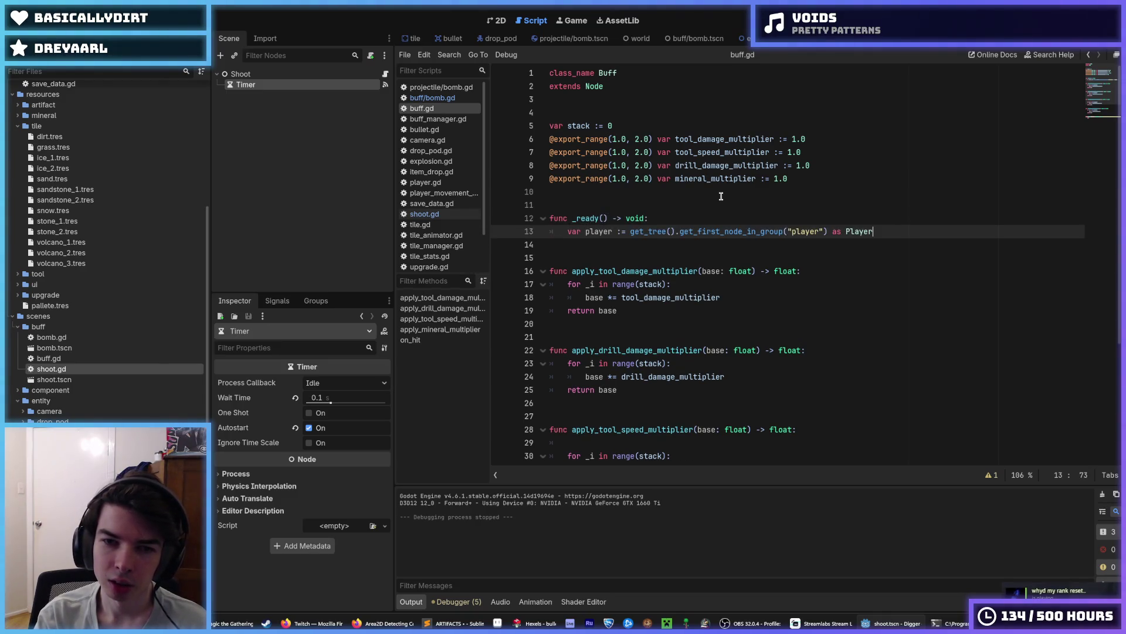
key(Return)
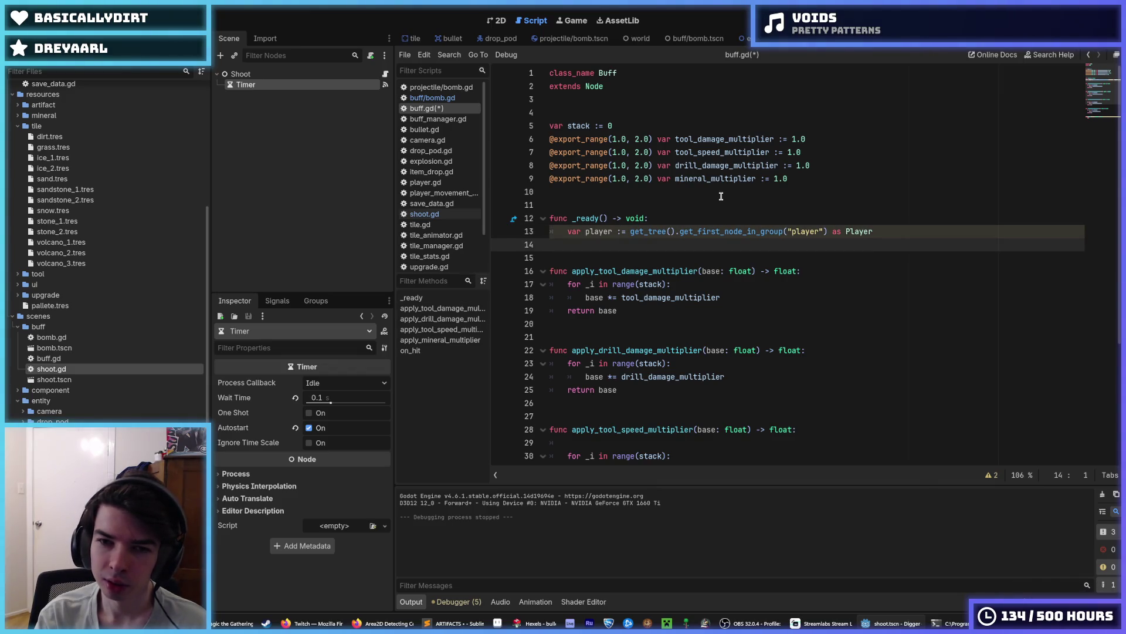
Declare var _player: Player on line 10 and make _ready assign the lookup to _player
key(Up)
key(Up)
key(Up)
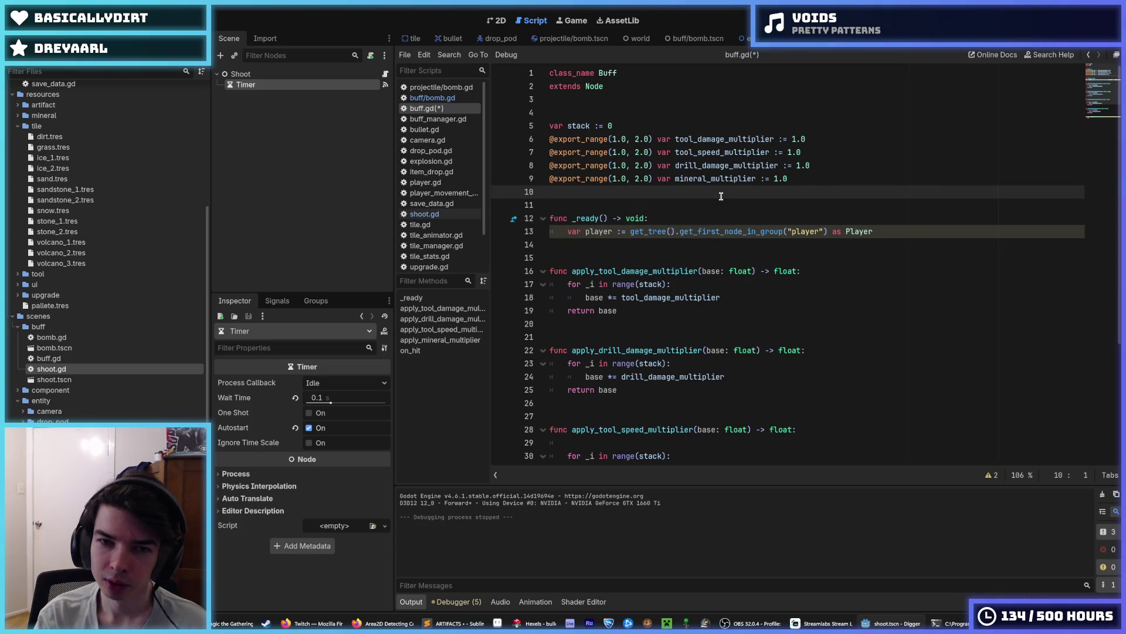
key(Return)
key(Up)
text(v)
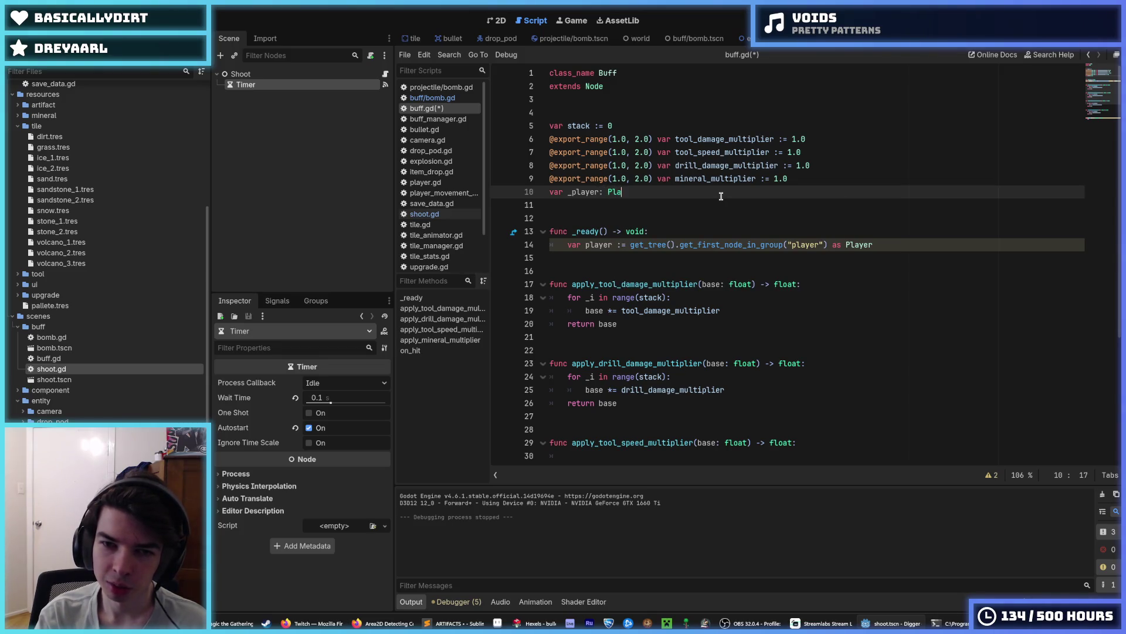
key(Down)
key(Down)
key(Down)
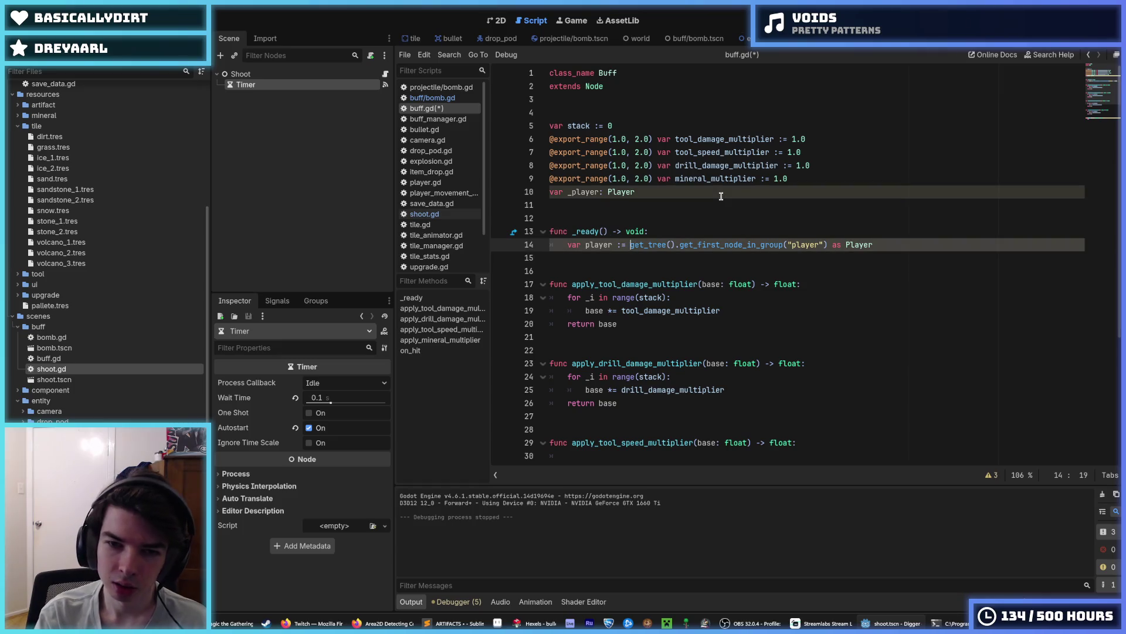
key(BackSpace)
key(Left)
key(BackSpace)
key(BackSpace)
key(BackSpace)
key(ctrl+s)
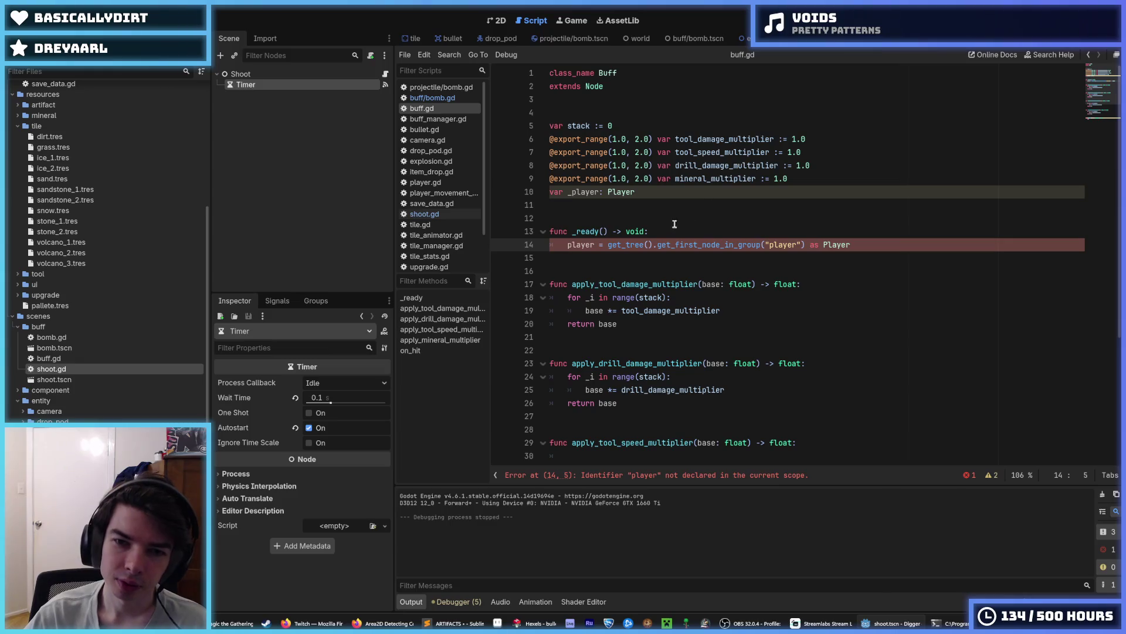
text(_)
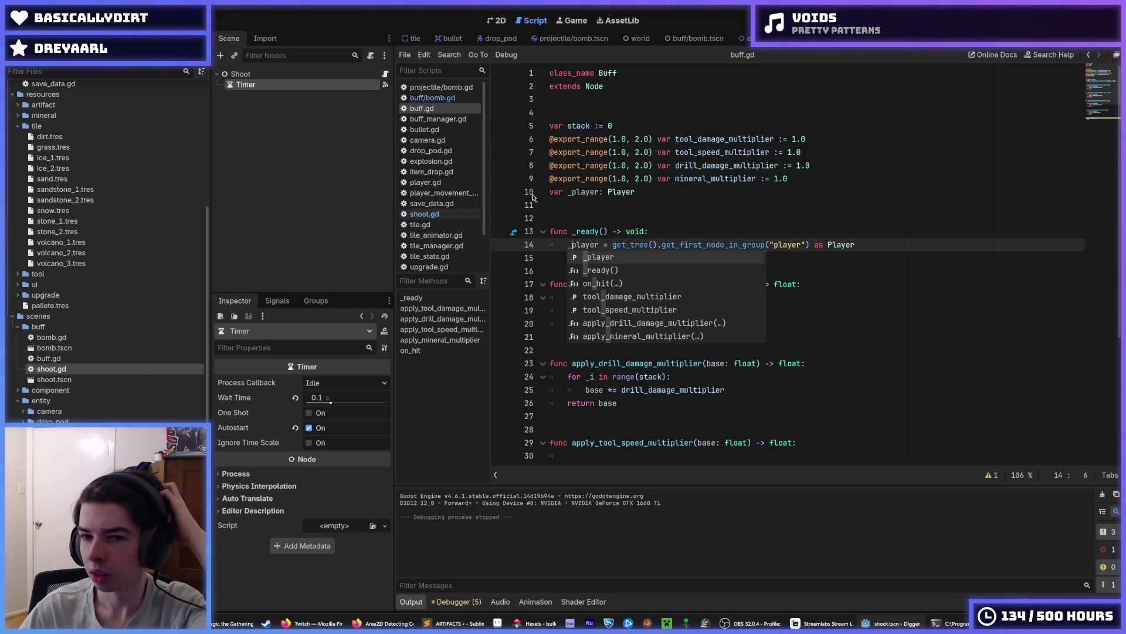
Inspect _player on line 14 through its context menu and save buff.gd
double_click(584, 245)
right_click(589, 244)
click(619, 303)
mouse_move(619, 304)
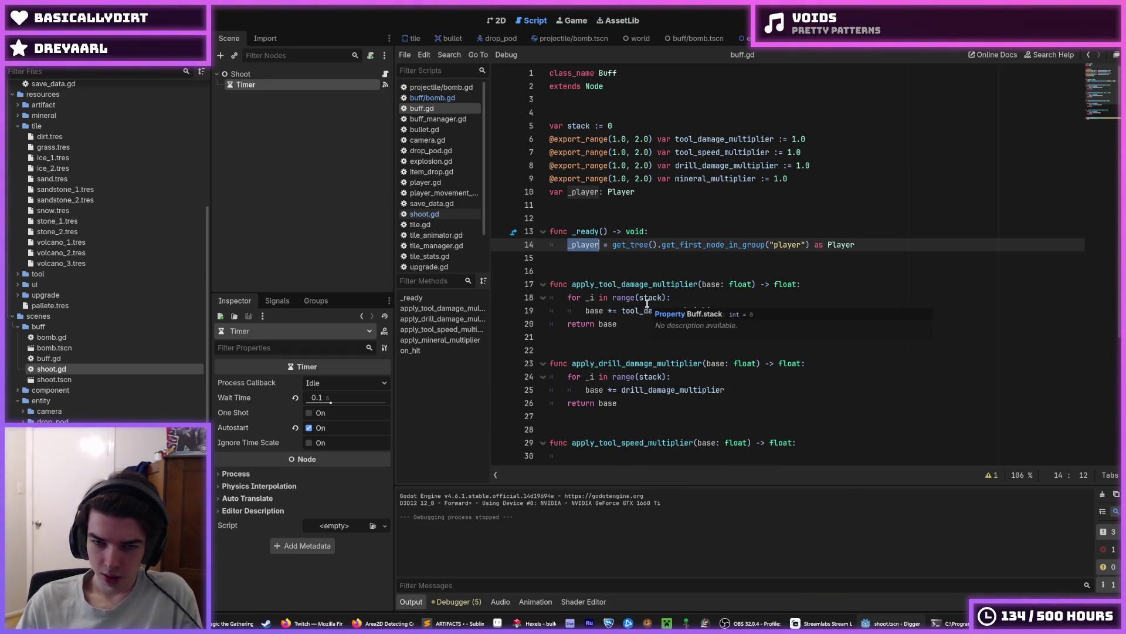
right_click(659, 242)
click(661, 230)
click(661, 230)
double_click(584, 245)
right_click(581, 249)
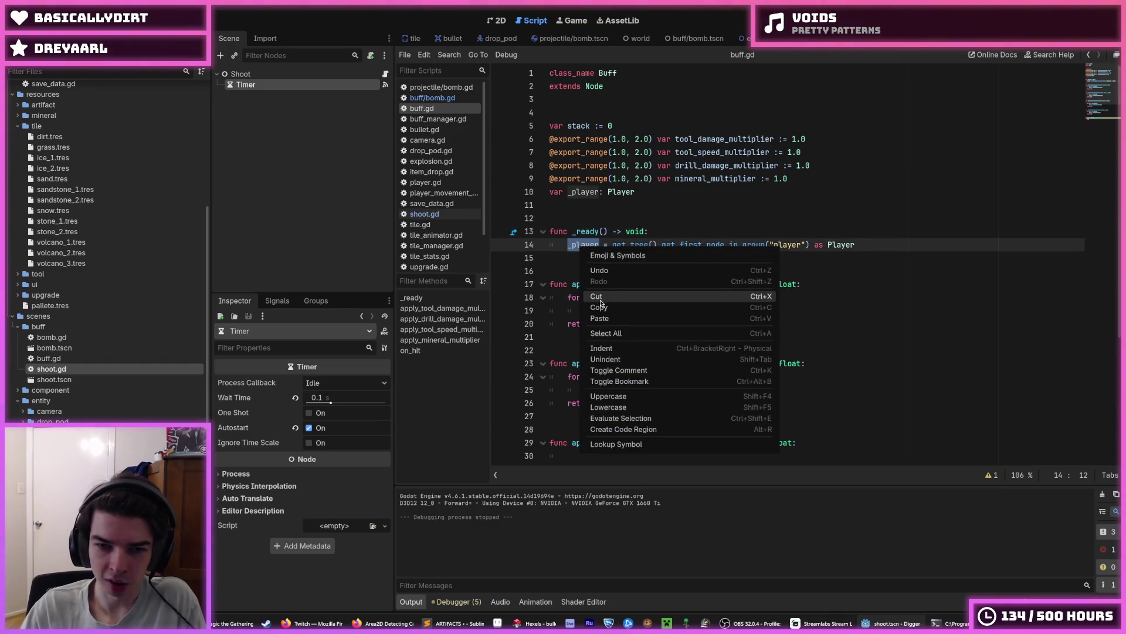
click(604, 306)
click(631, 264)
double_click(583, 245)
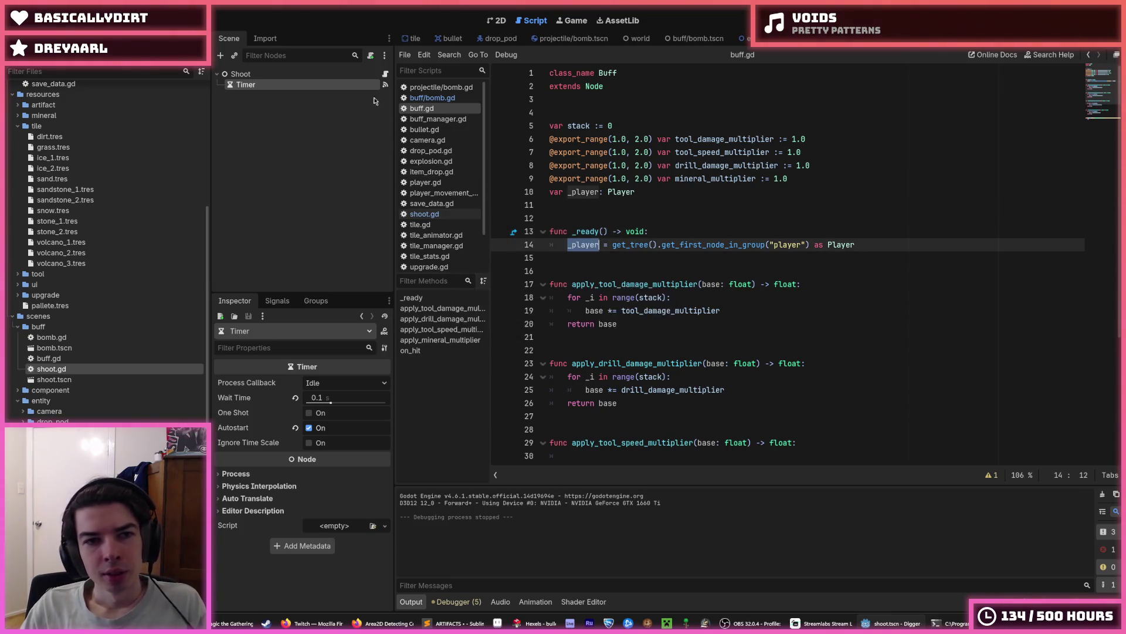
key(ctrl+s)
click(437, 98)
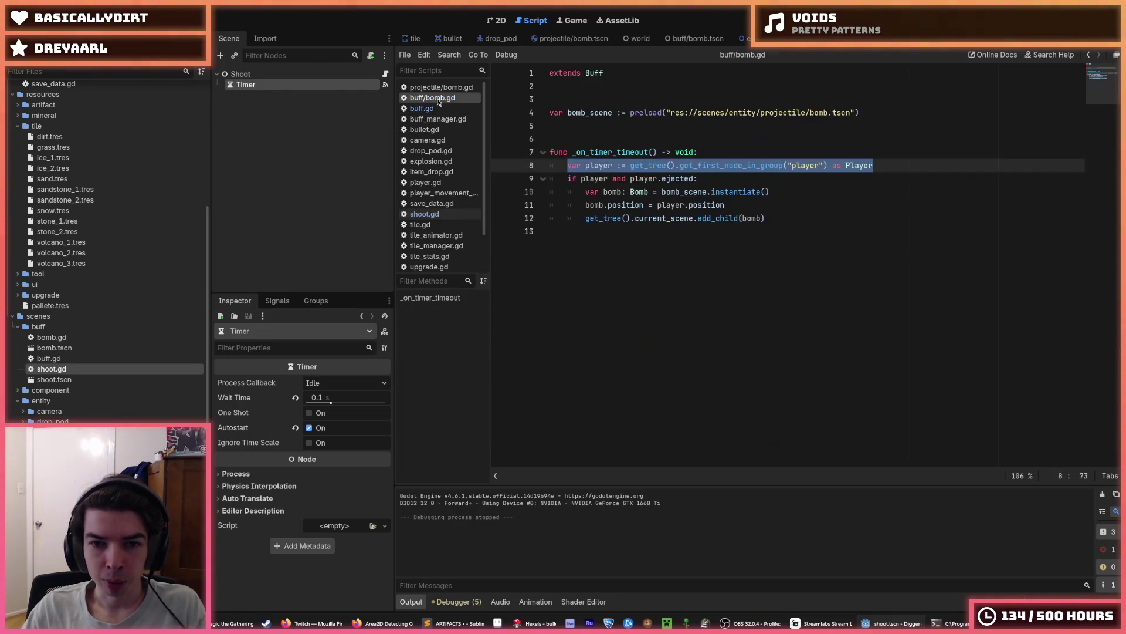
In bomb.gd, delete the local player lookup, prefix each player with _, and save
drag(905, 164, 884, 152)
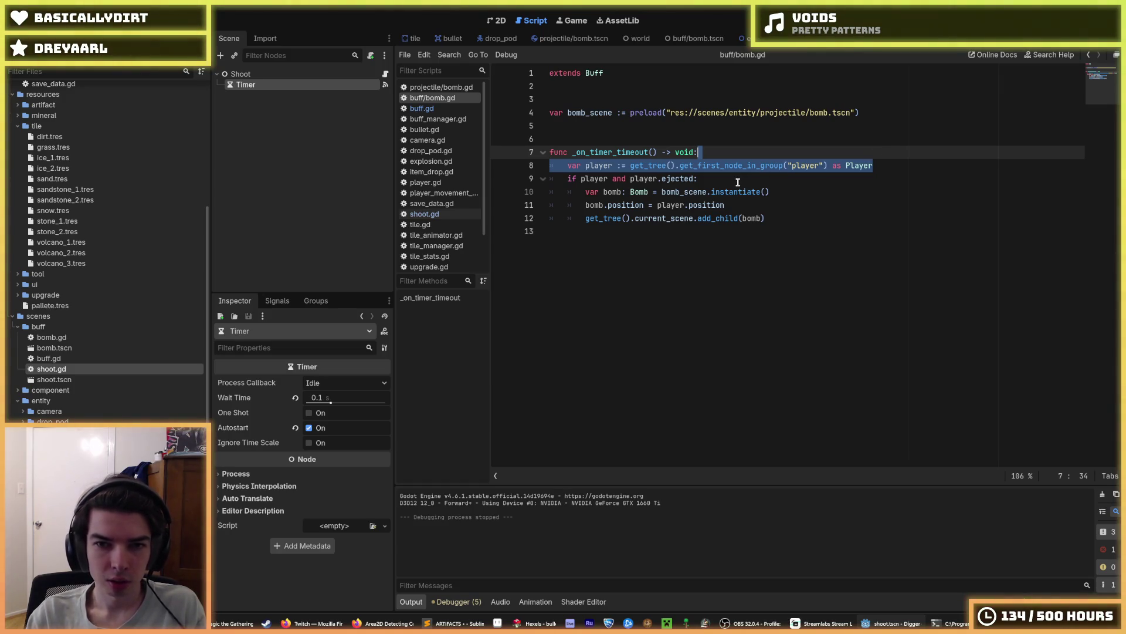
key(BackSpace)
key(Down)
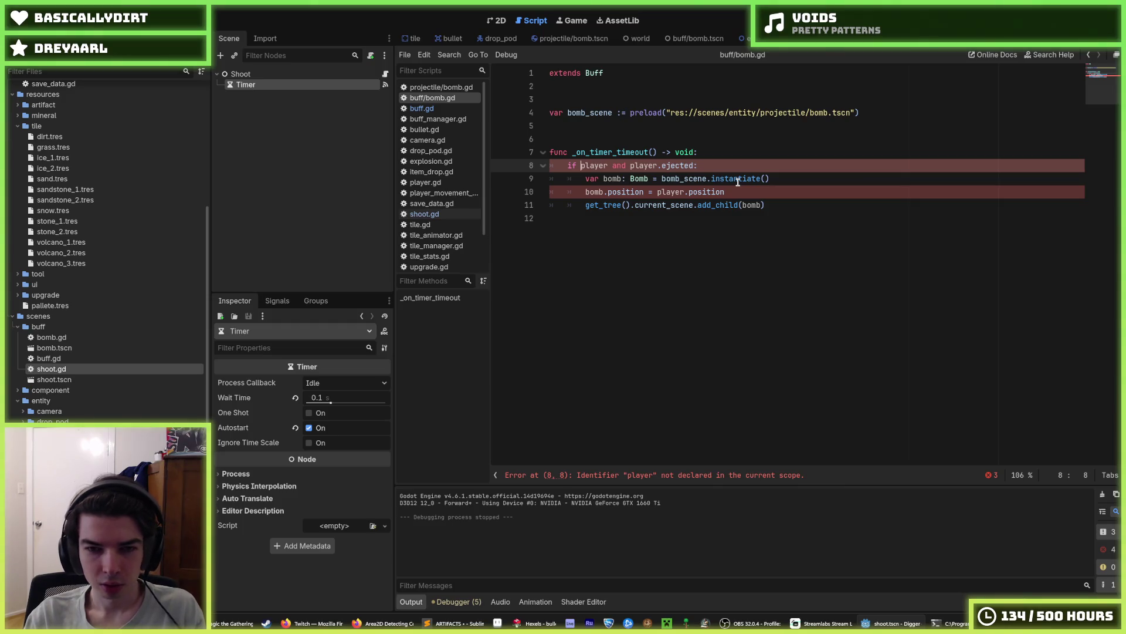
text(_)
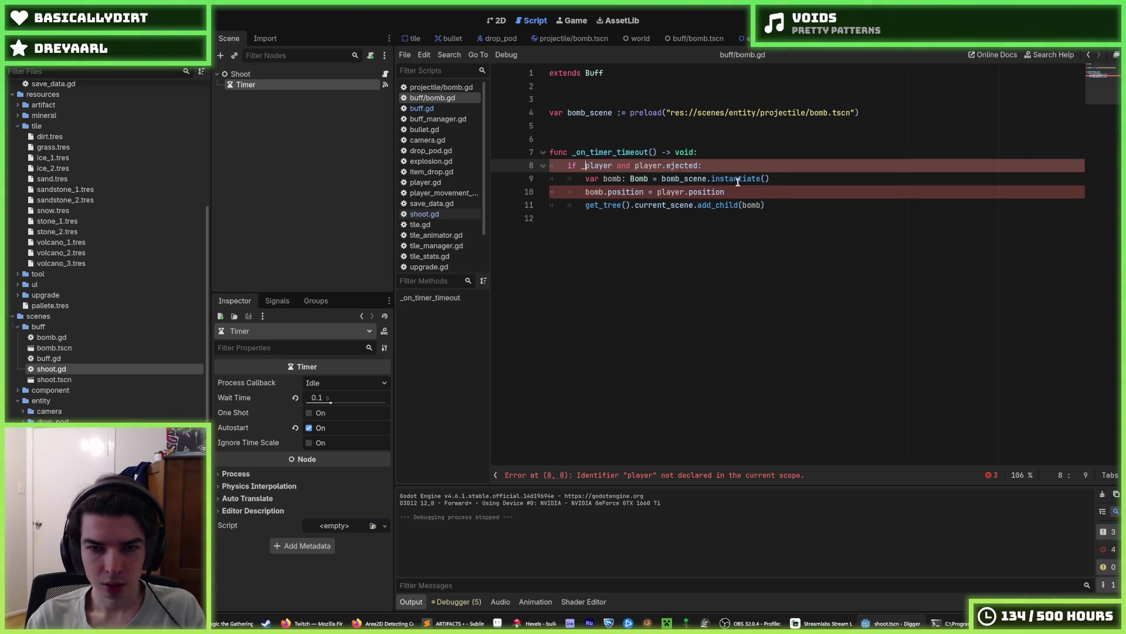
key(Right)
key(Right)
key(Right)
key(Right)
key(Right)
key(Right)
text(_)
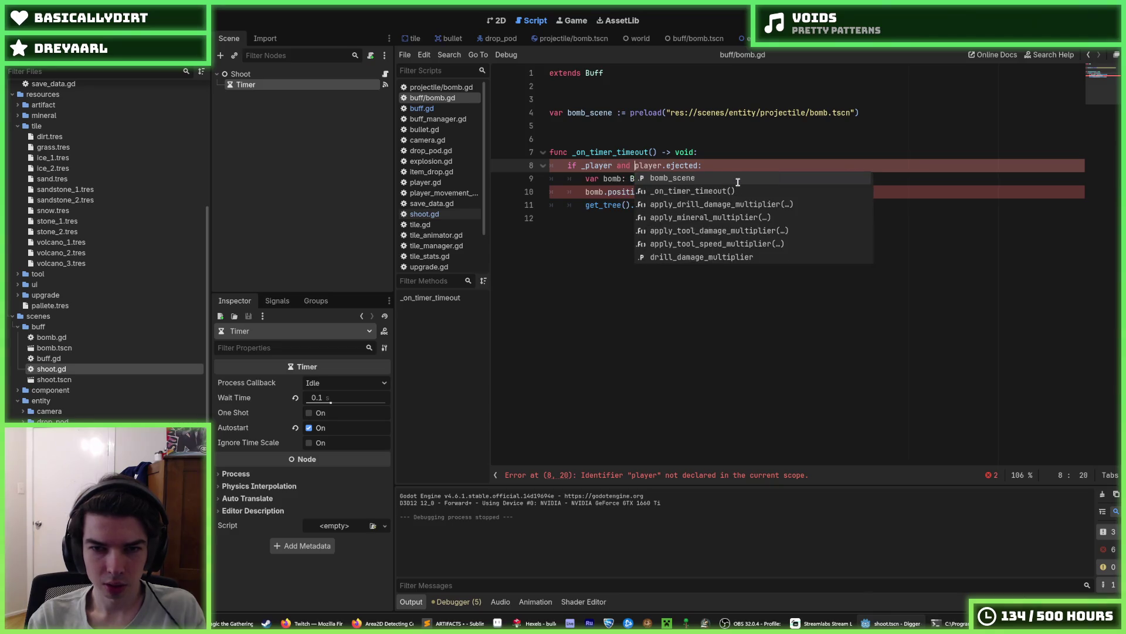
key(Escape)
key(Down)
key(Down)
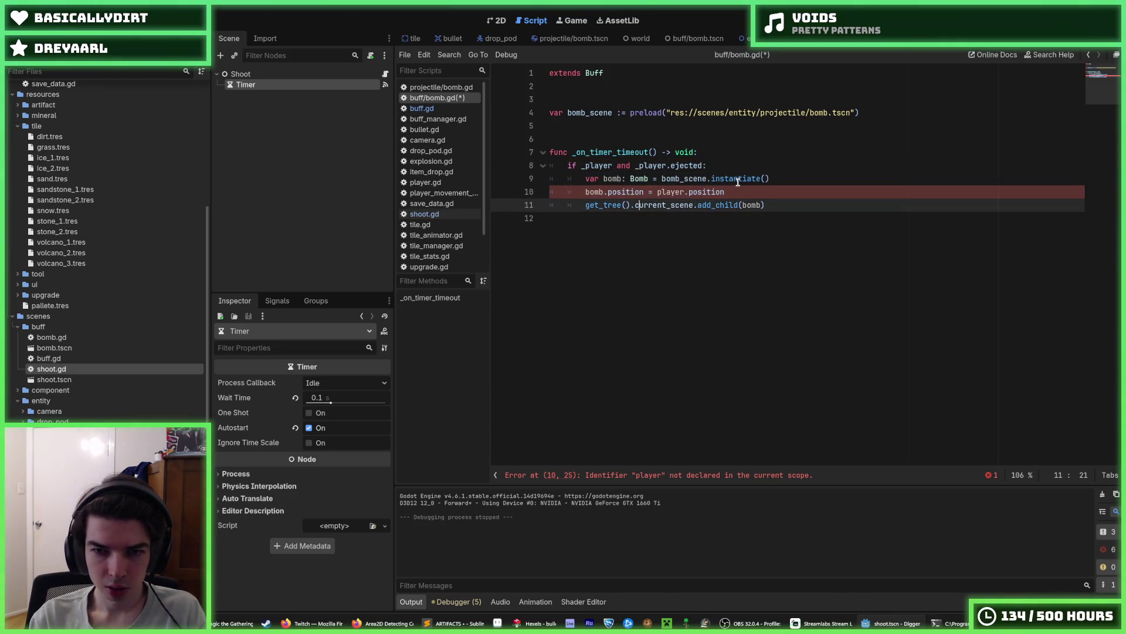
text(_)
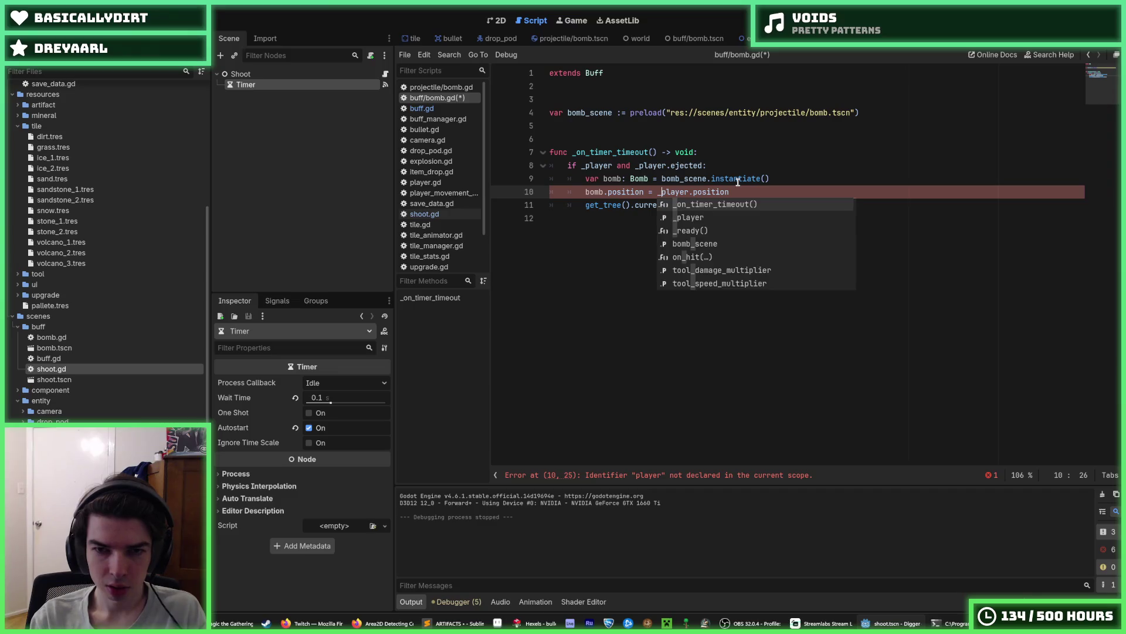
key(ctrl+s)
In shoot.gd, delete the local player lookup and rename each player reference to _player
click(725, 163)
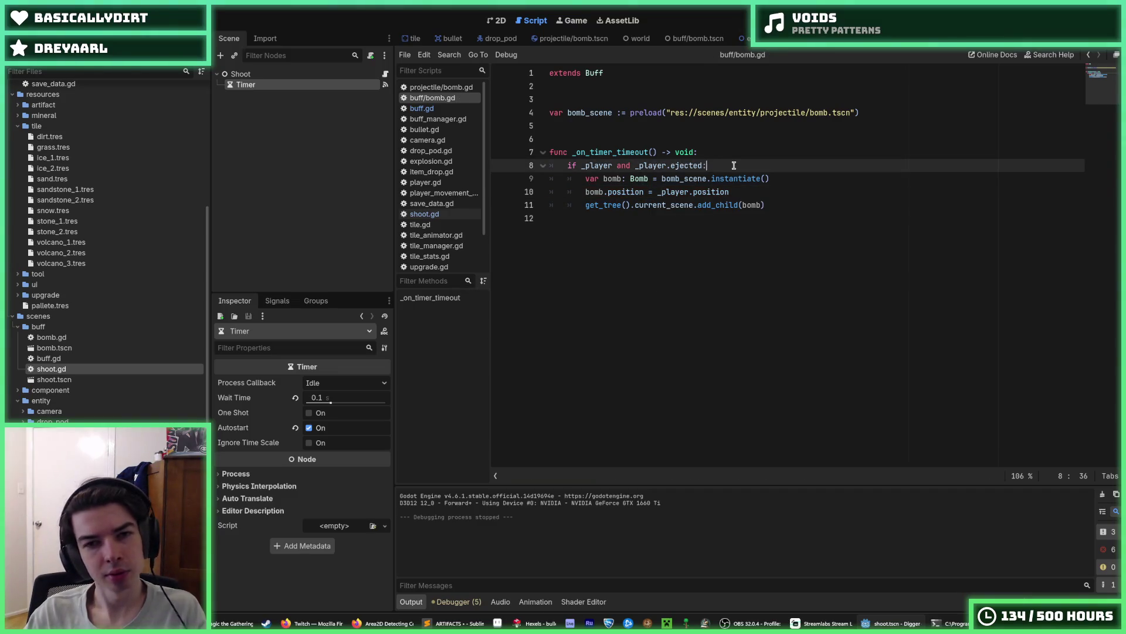
drag(727, 164, 569, 168)
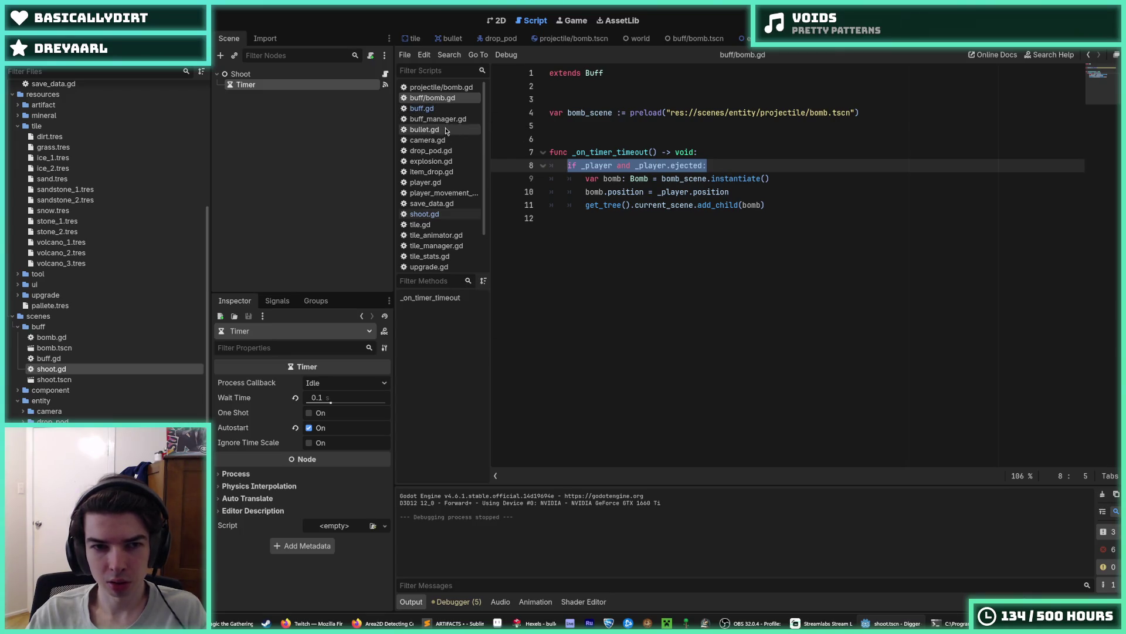
click(424, 213)
drag(702, 178, 613, 178)
text(_)
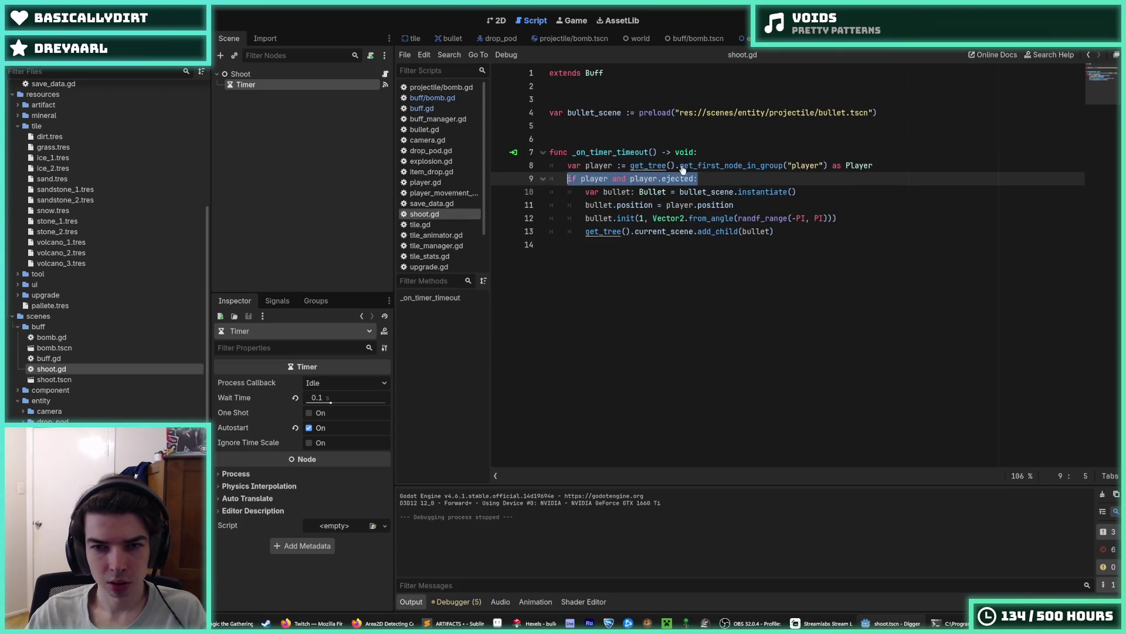
drag(877, 166, 899, 154)
key(BackSpace)
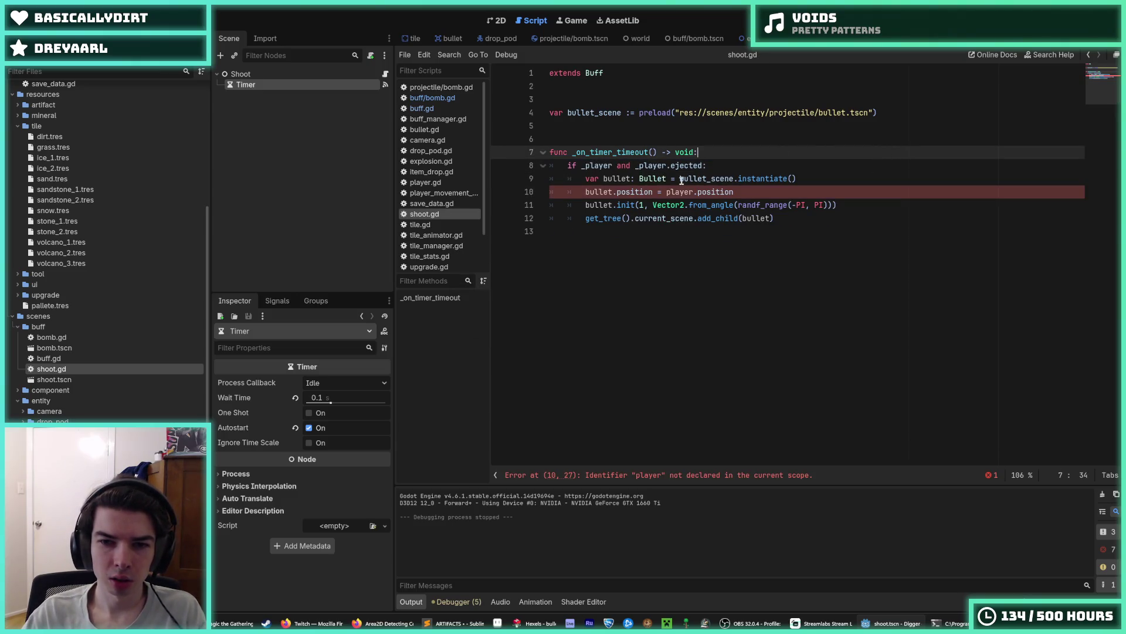
click(667, 192)
text(_)
key(Escape)
click(721, 178)
click(683, 192)
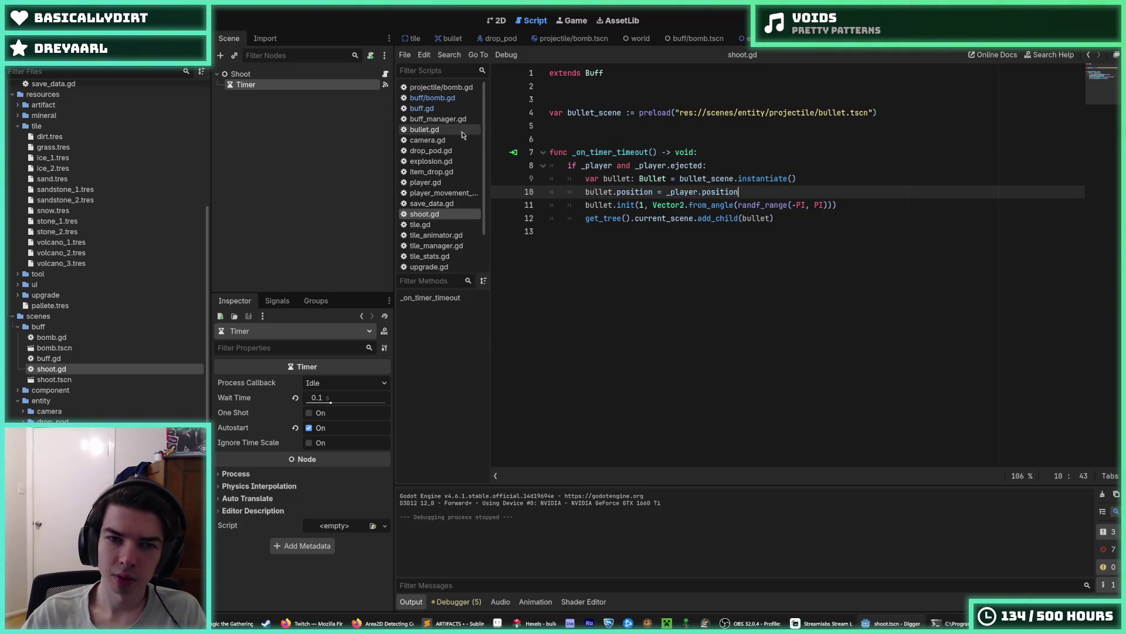
click(440, 108)
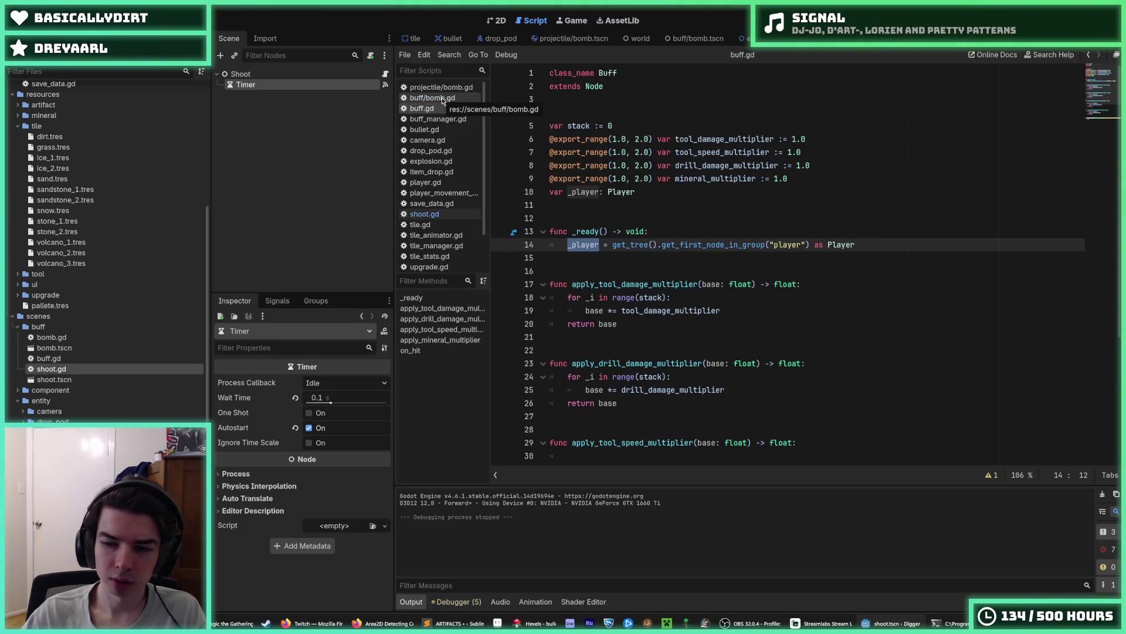
Remove the blank line inside apply_tool_speed_multiplier in buff.gd
click(676, 192)
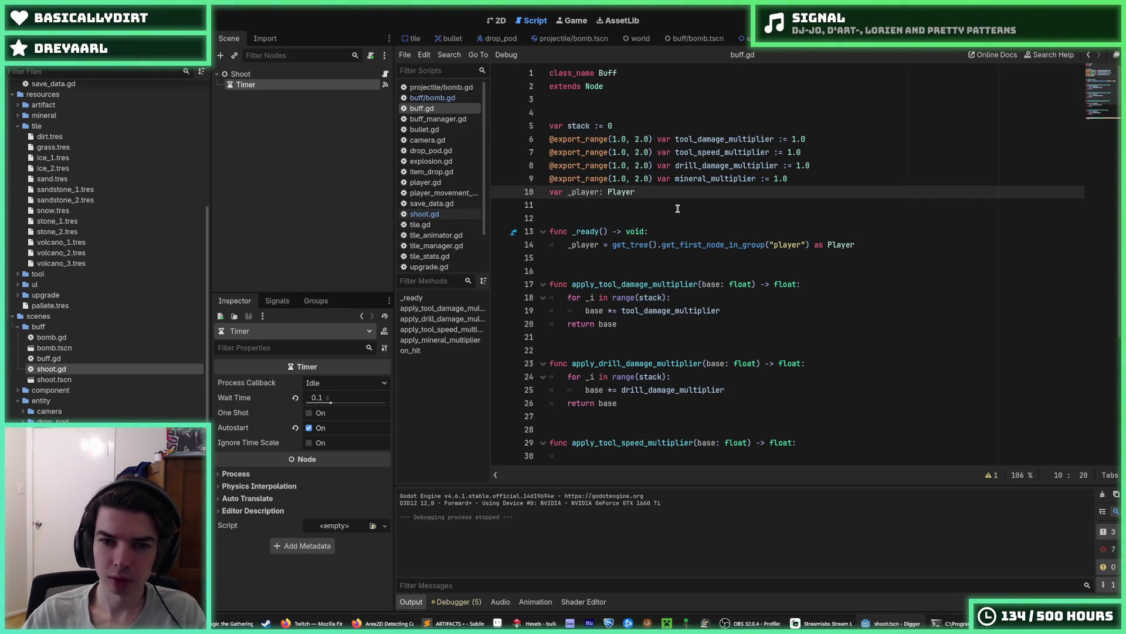
scroll(674, 221, down, 1)
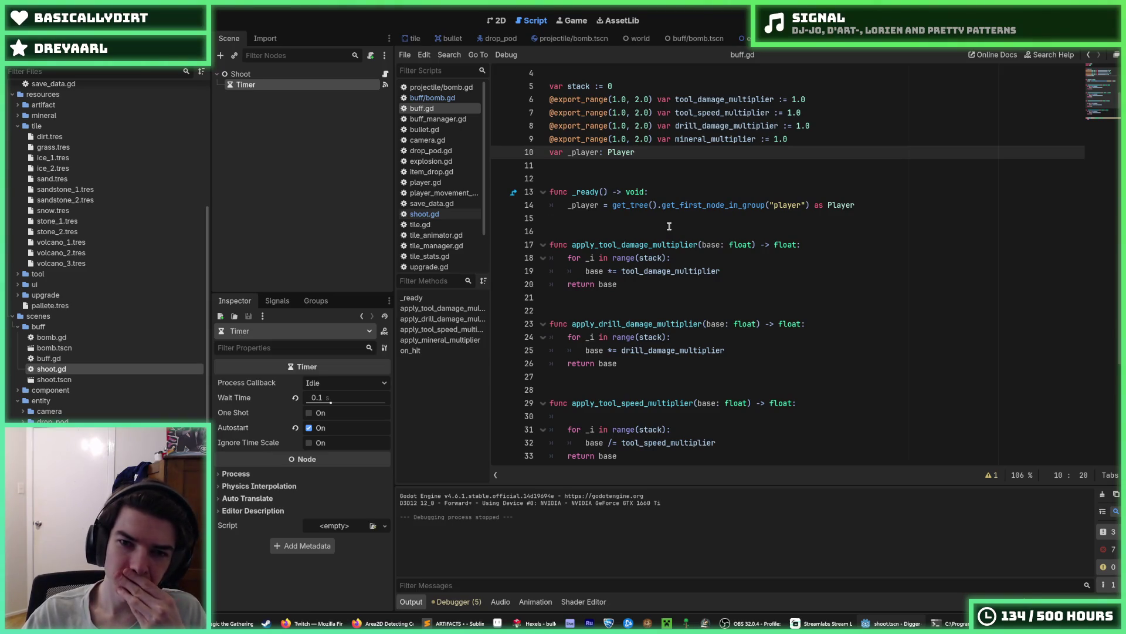
click(661, 220)
scroll(651, 234, down, 4)
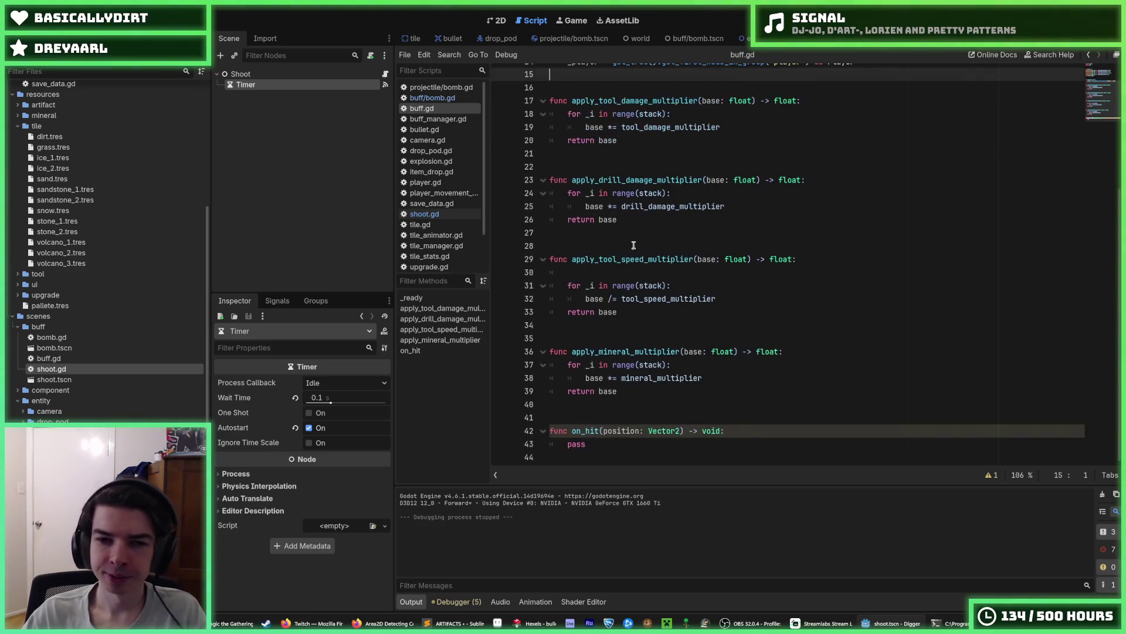
click(618, 270)
key(BackSpace)
key(BackSpace)
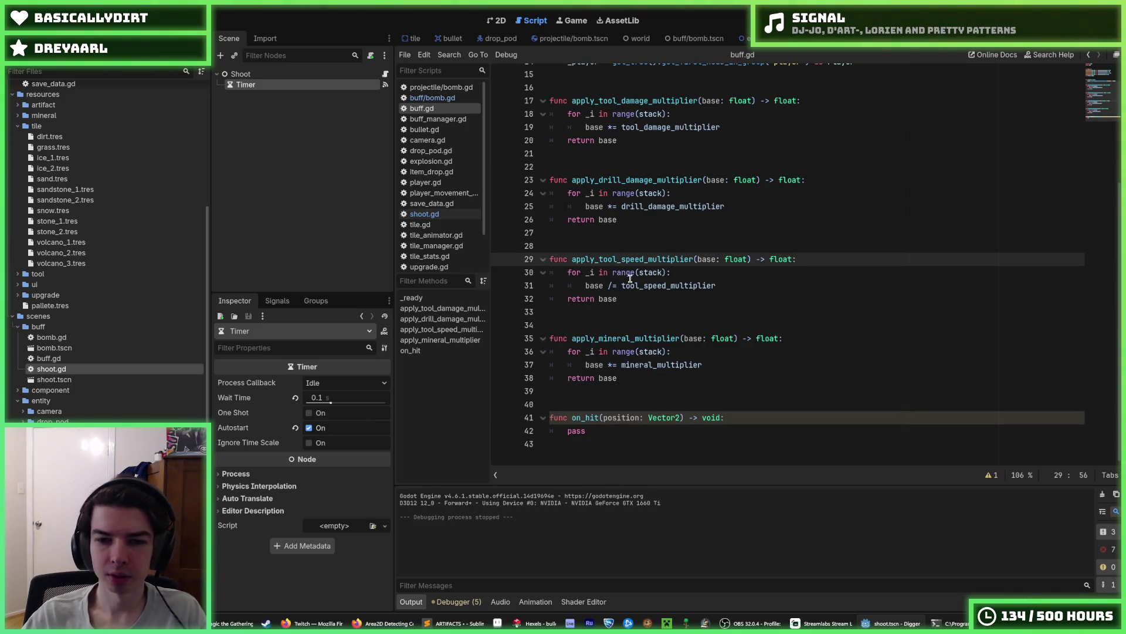
scroll(692, 201, up, 5)
click(714, 179)
Play-test the refactored buffs twice with F5 and F8, then save
key(F5)
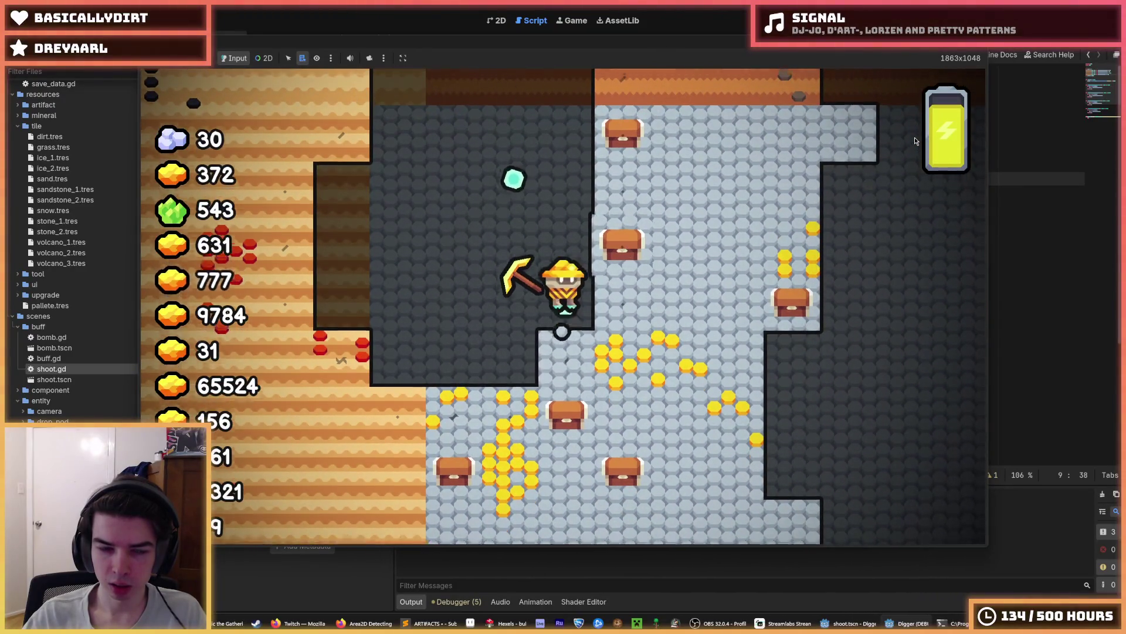
key(F8)
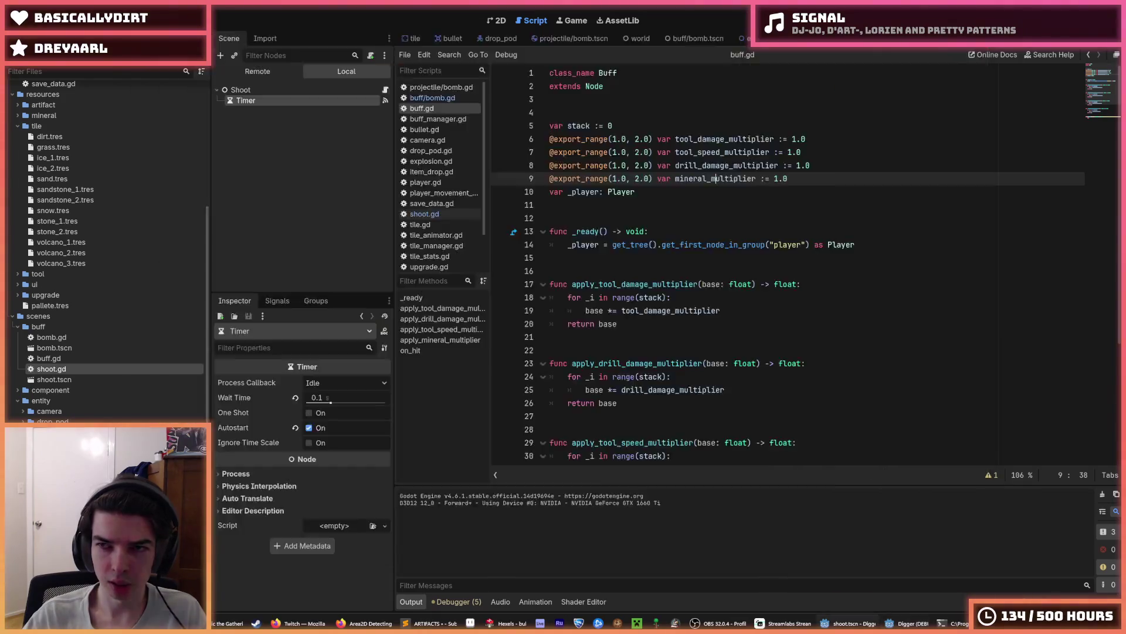
key(F5)
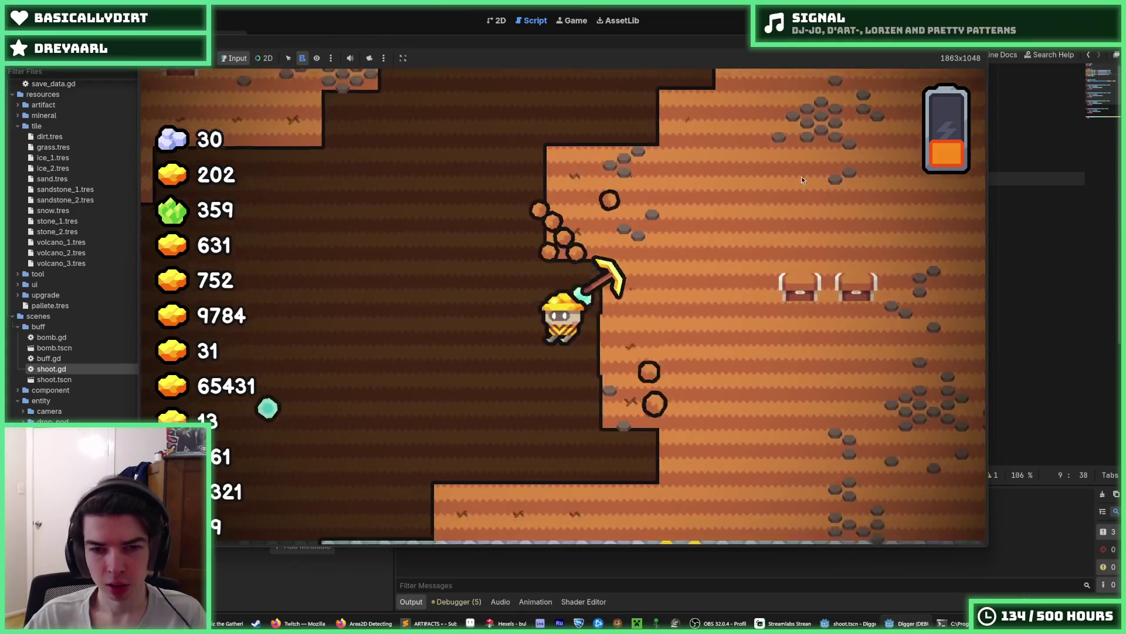
key(F8)
key(ctrl+s)
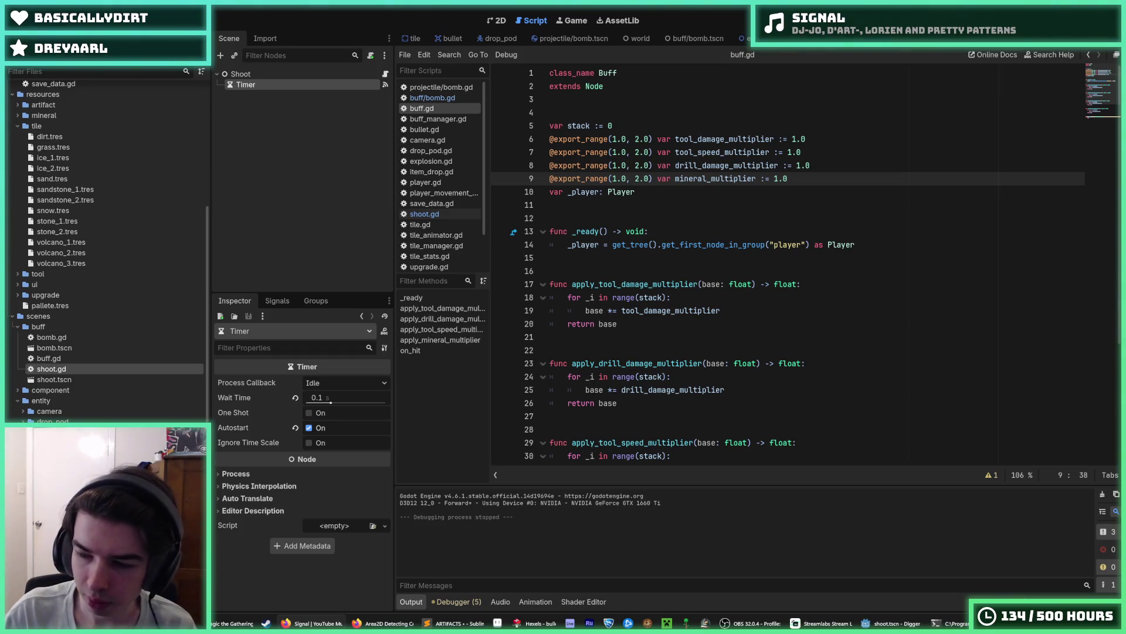
Look over the buff.gd code and save the scene and scripts
click(685, 366)
click(695, 337)
click(707, 323)
click(721, 310)
click(750, 297)
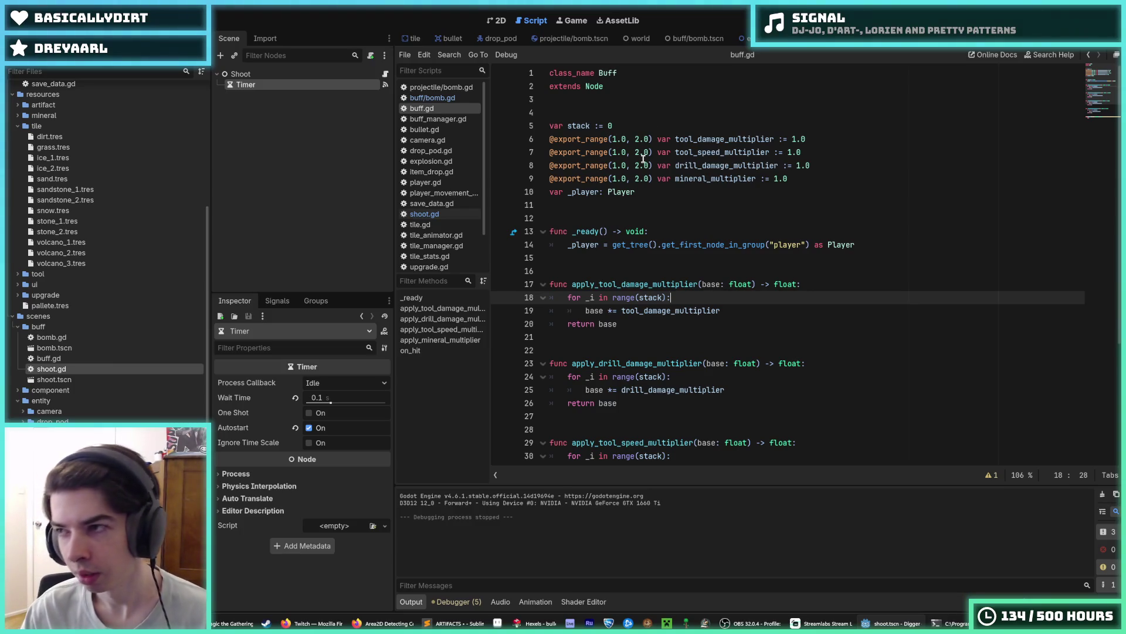
click(653, 259)
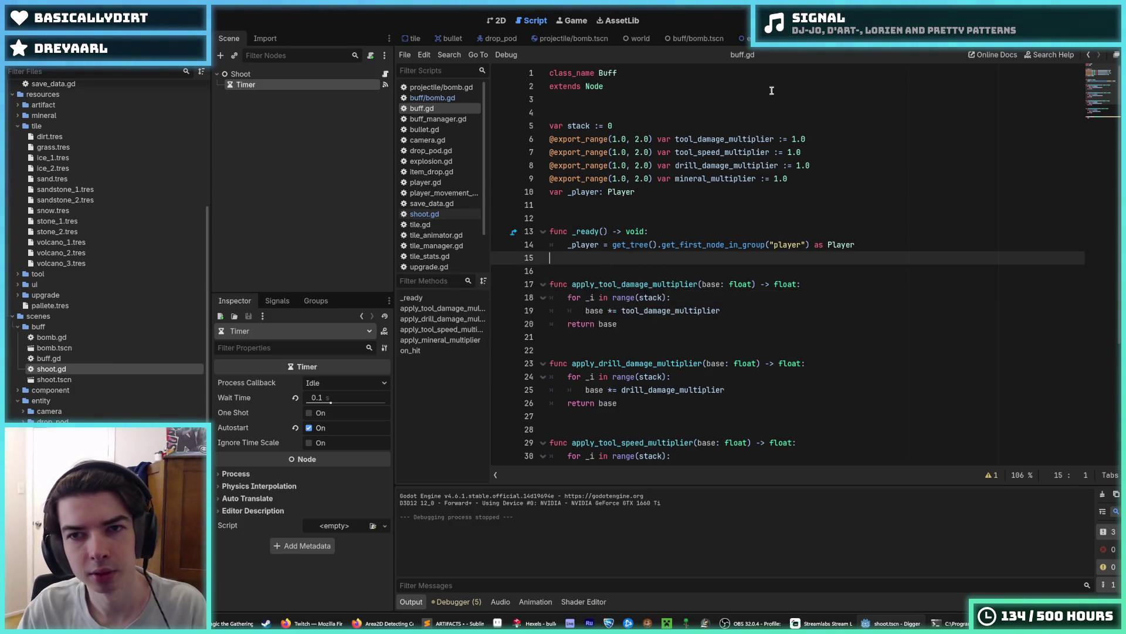
key(ctrl+s)
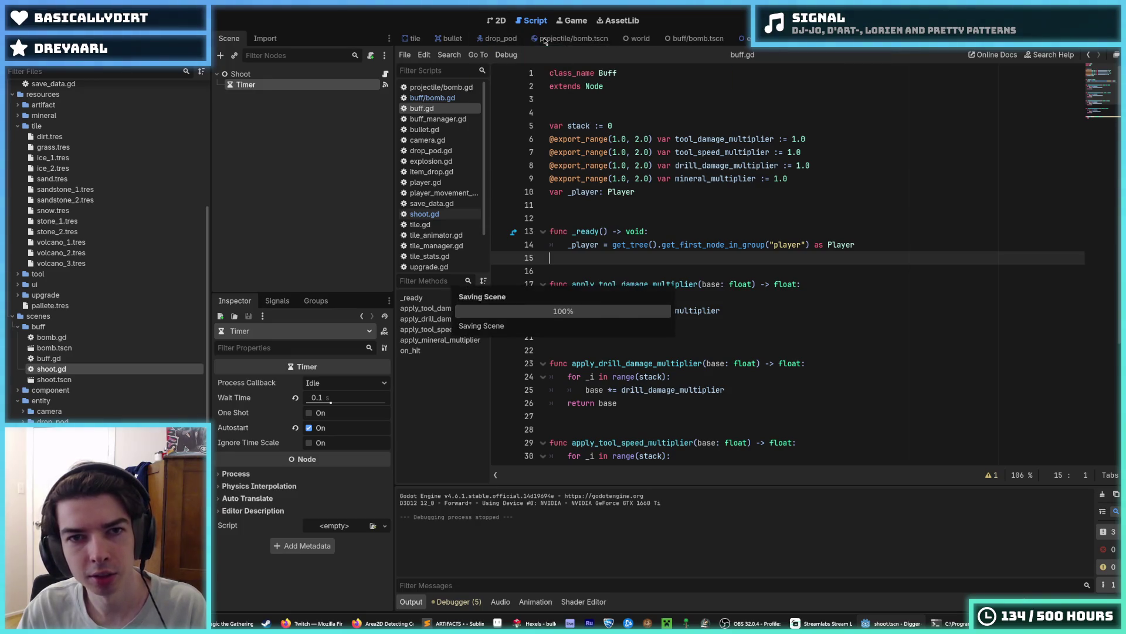
Switch to the Shoot scene and add a blank line below the bullet_scene preload in shoot.gd
click(445, 40)
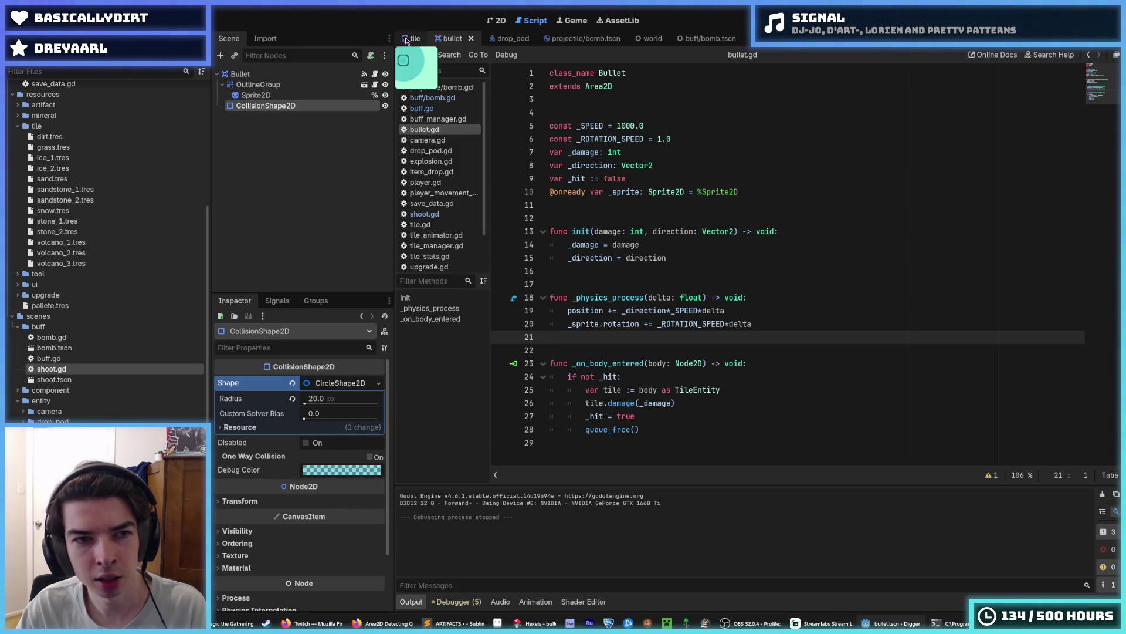
click(822, 38)
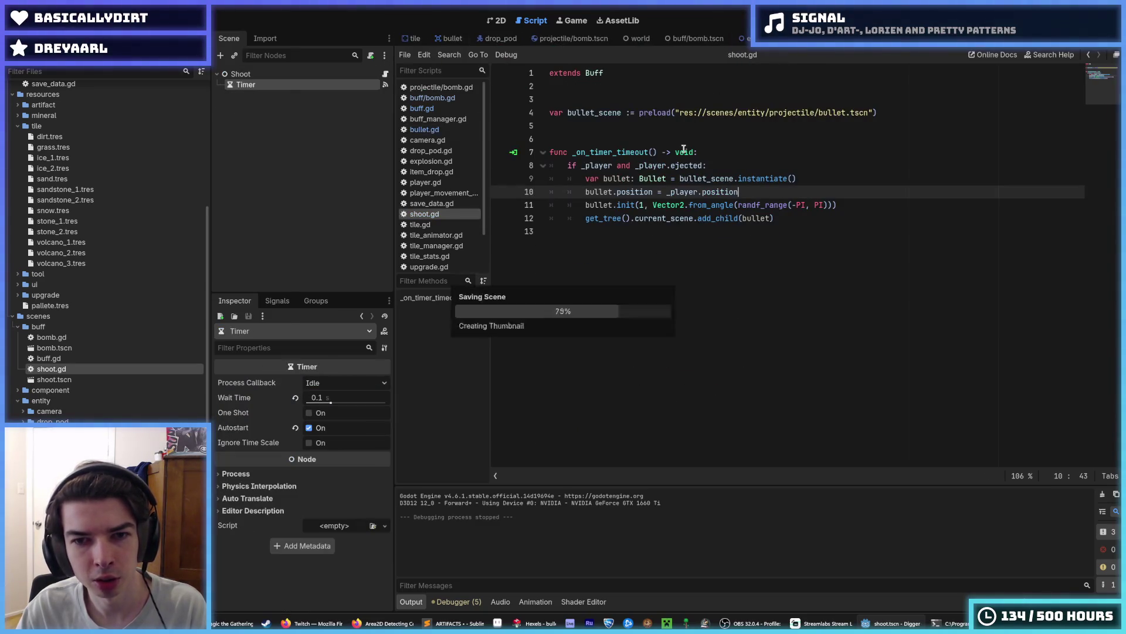
click(738, 154)
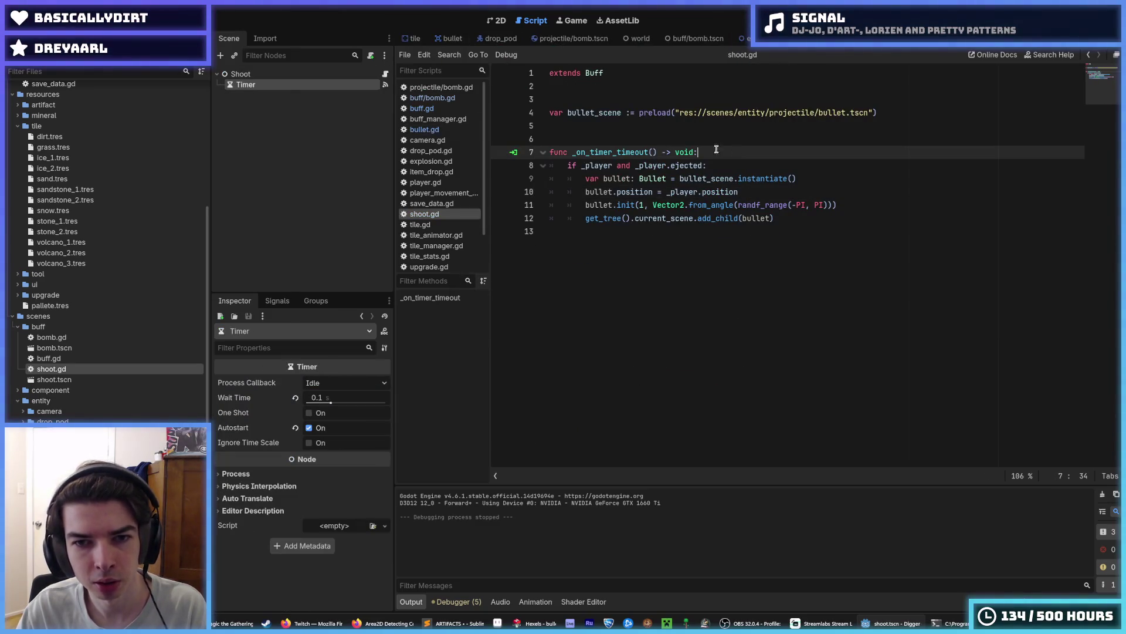
click(634, 123)
key(Return)
key(Up)
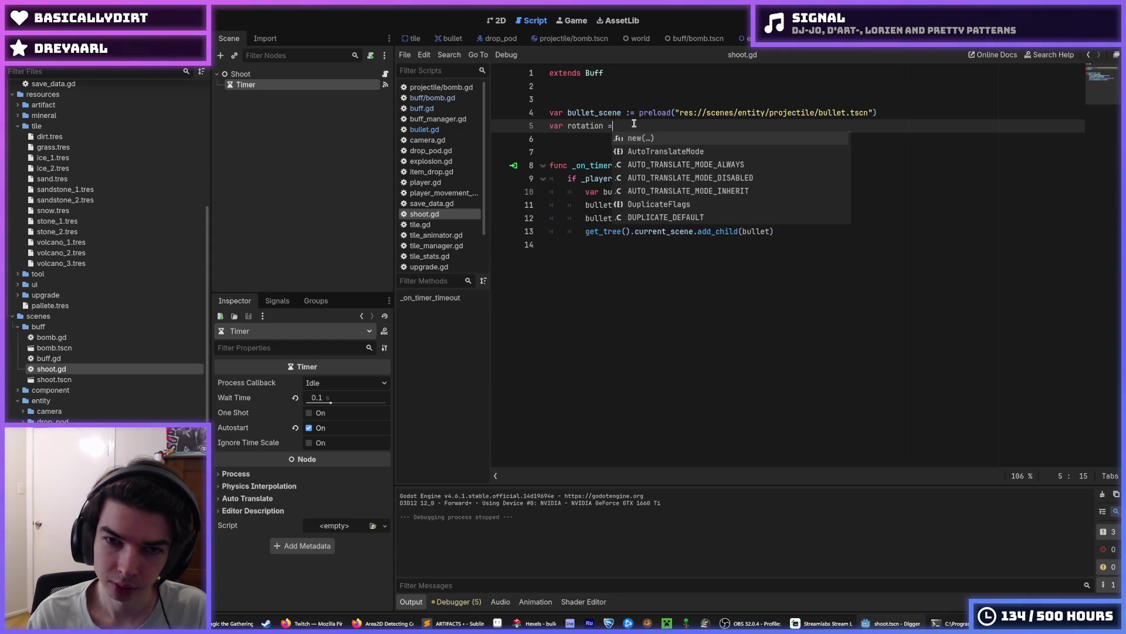
Start a new _process(delta: float) -> void function below the existing code
key(Escape)
key(Return)
key(Return)
key(Return)
text(func _)
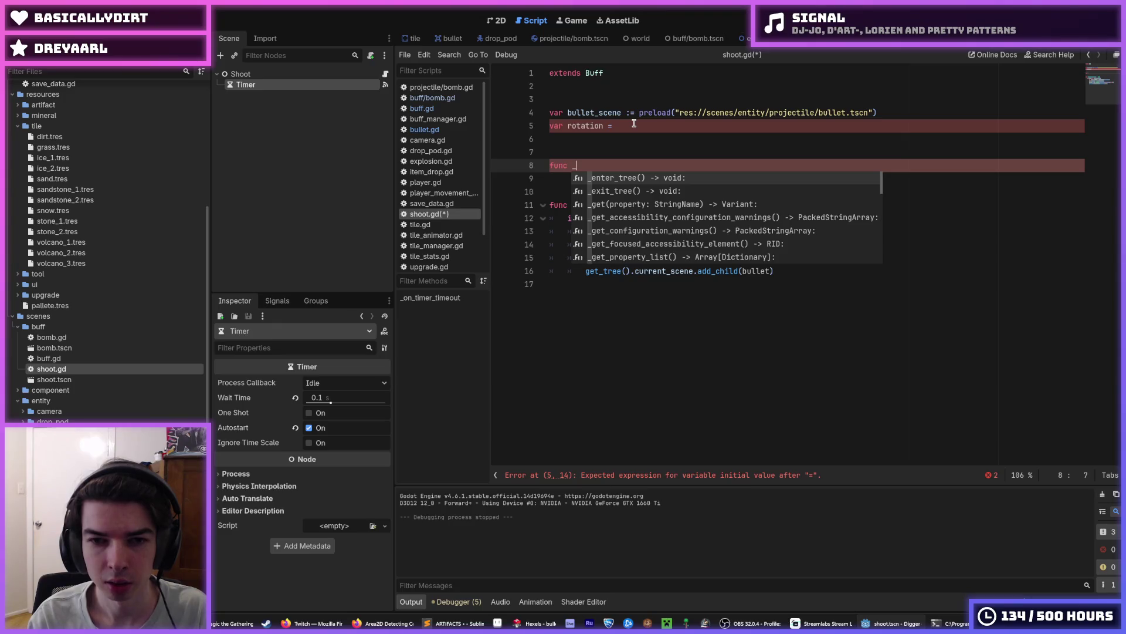
text(ready()
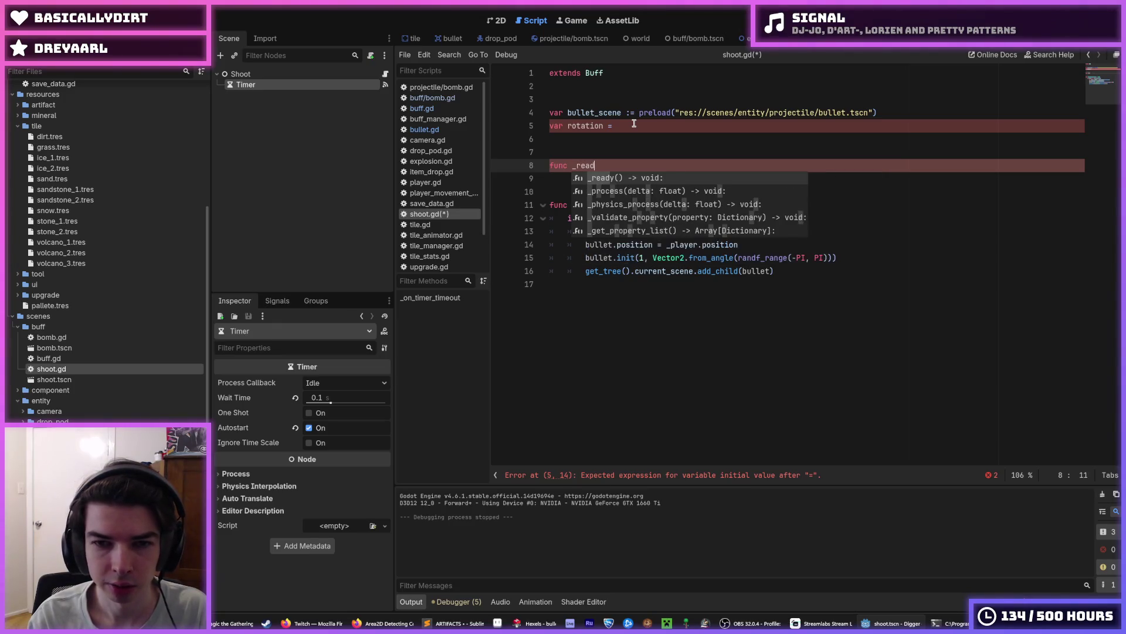
text())
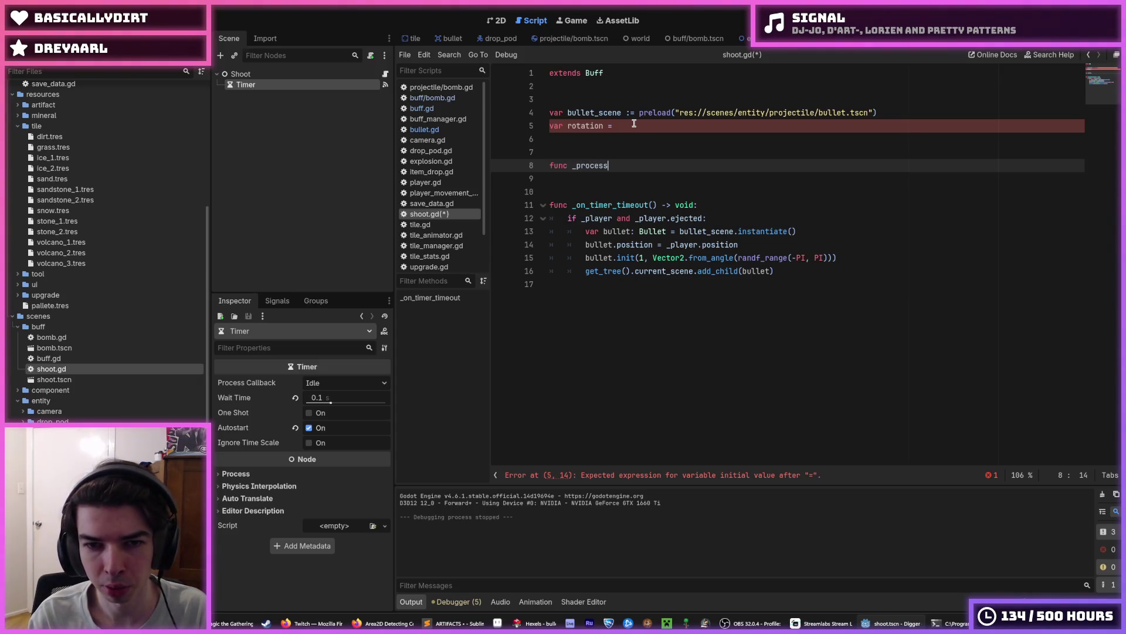
text(> void:)
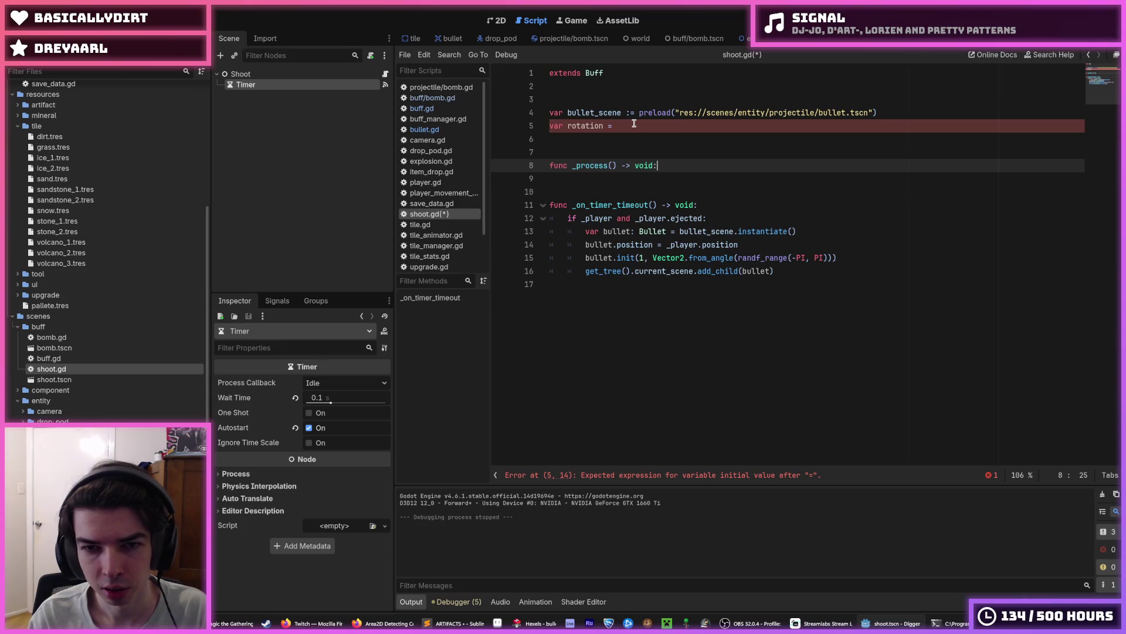
key(Return)
key(Up)
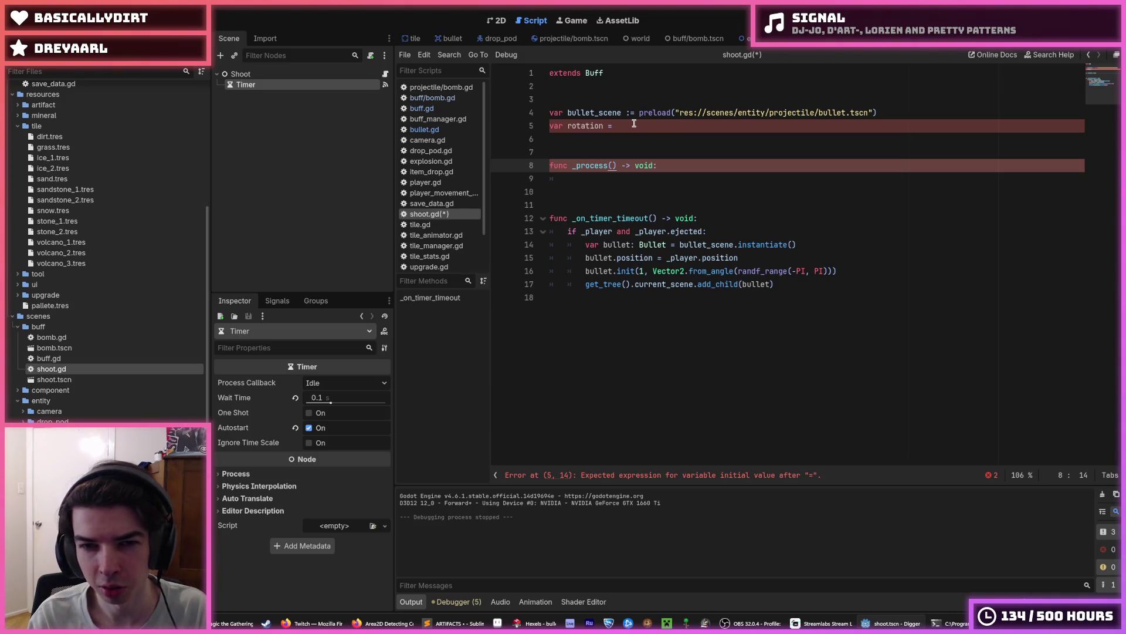
text(_delta)
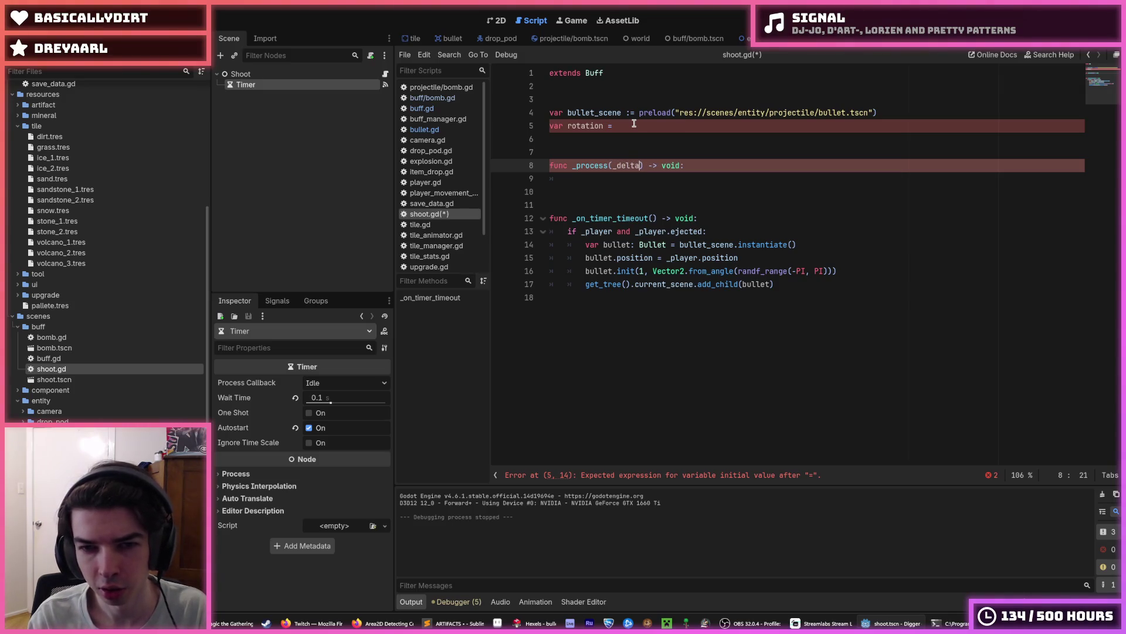
text(: float)
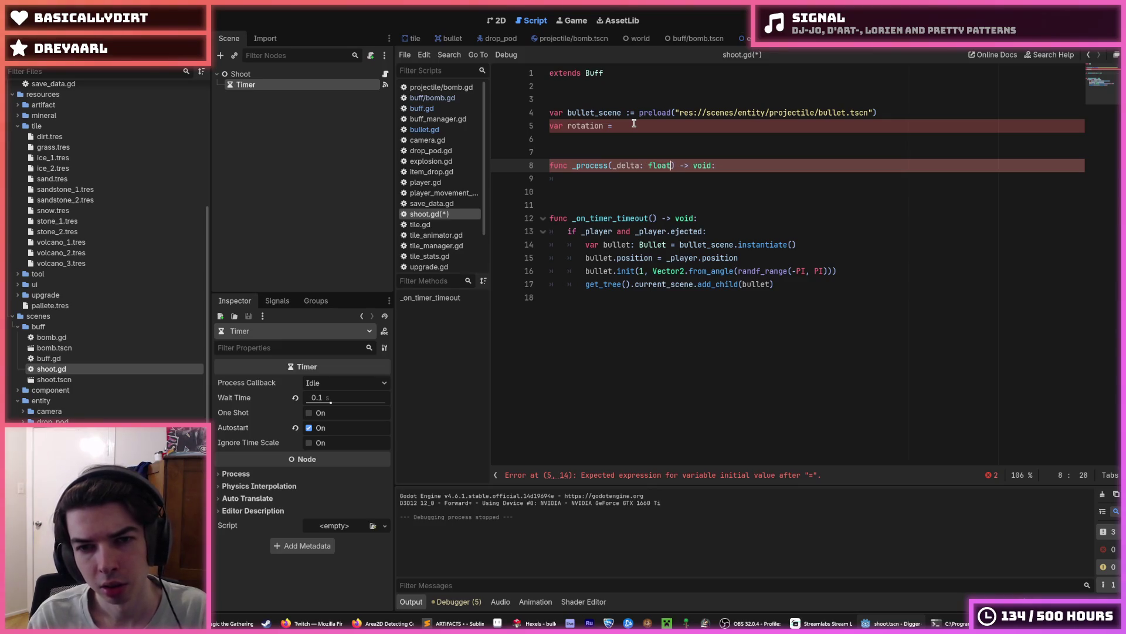
Remove the underscore from the delta parameter and begin writing rotation in the body
key(Left)
key(BackSpace)
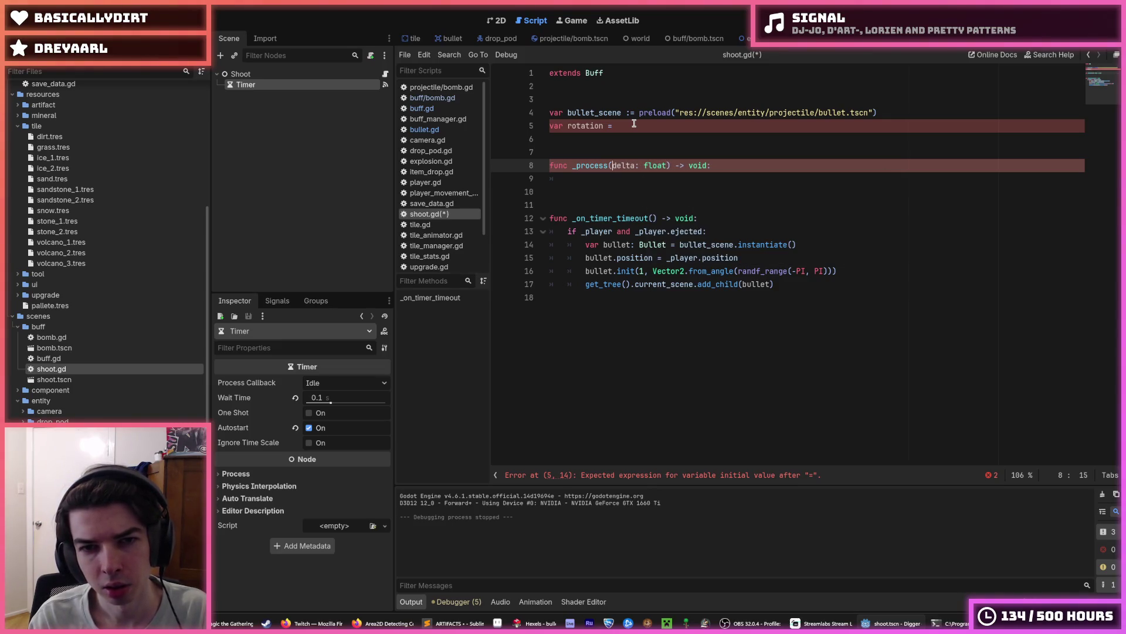
key(Down)
text(otati)
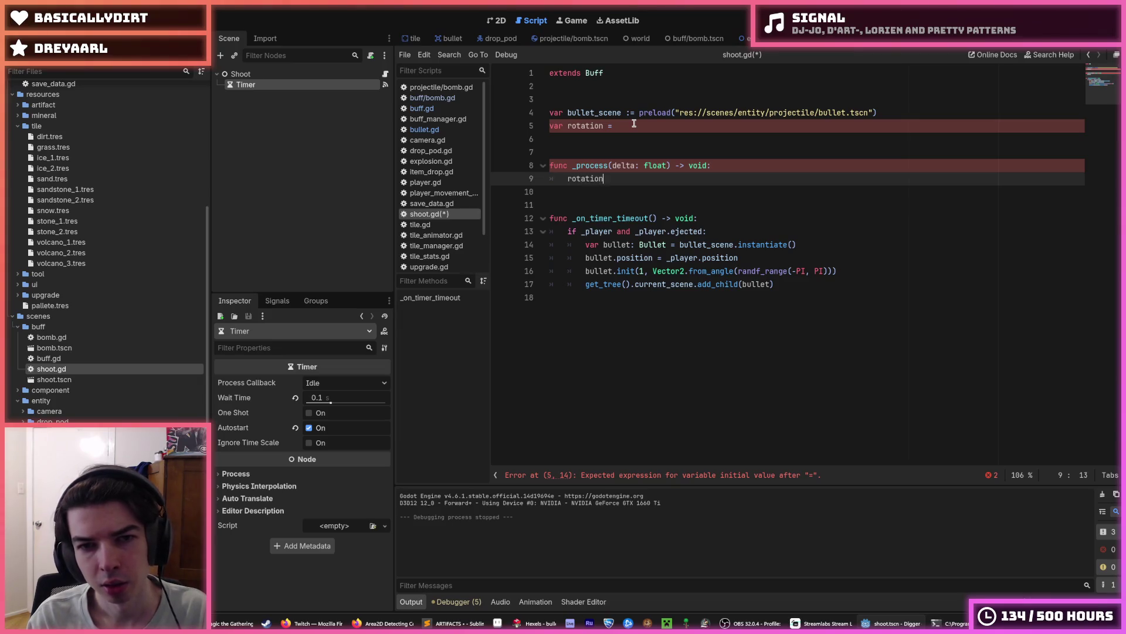
Prefix the rotation and bullet_scene variable names with underscores everywhere they appear
key(Up)
key(Up)
key(Up)
key(Right)
text(_)
key(Left)
key(Up)
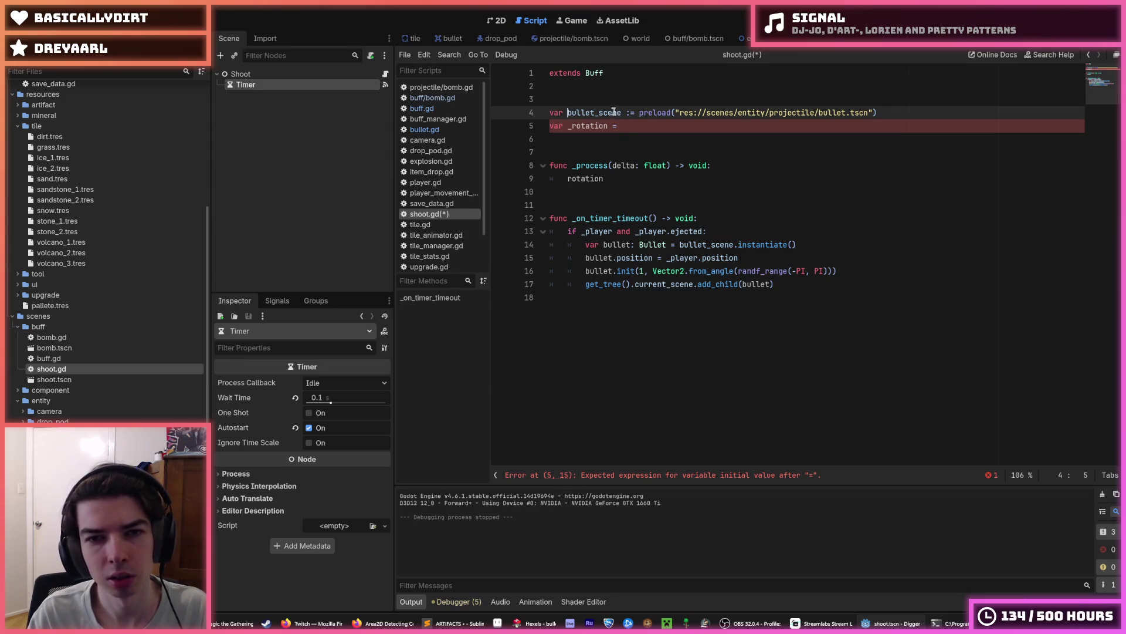
double_click(611, 112)
key(ctrl+d)
key(Left)
text(_)
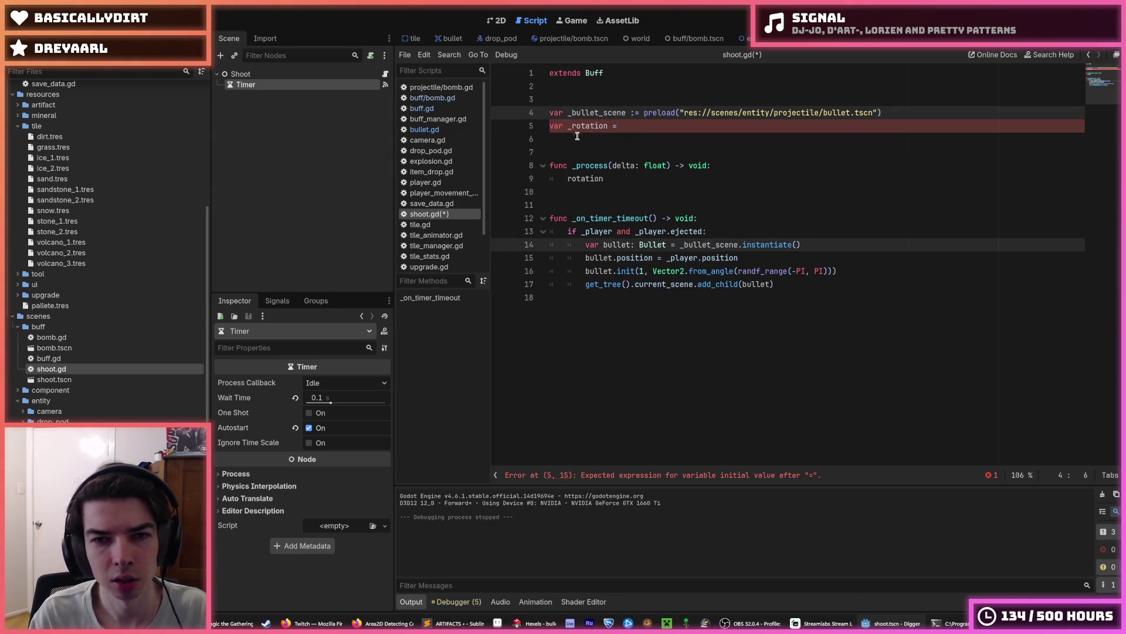
Make the _process body read _rotation += ROTATION_SPEED*delta
click(568, 177)
text(_)
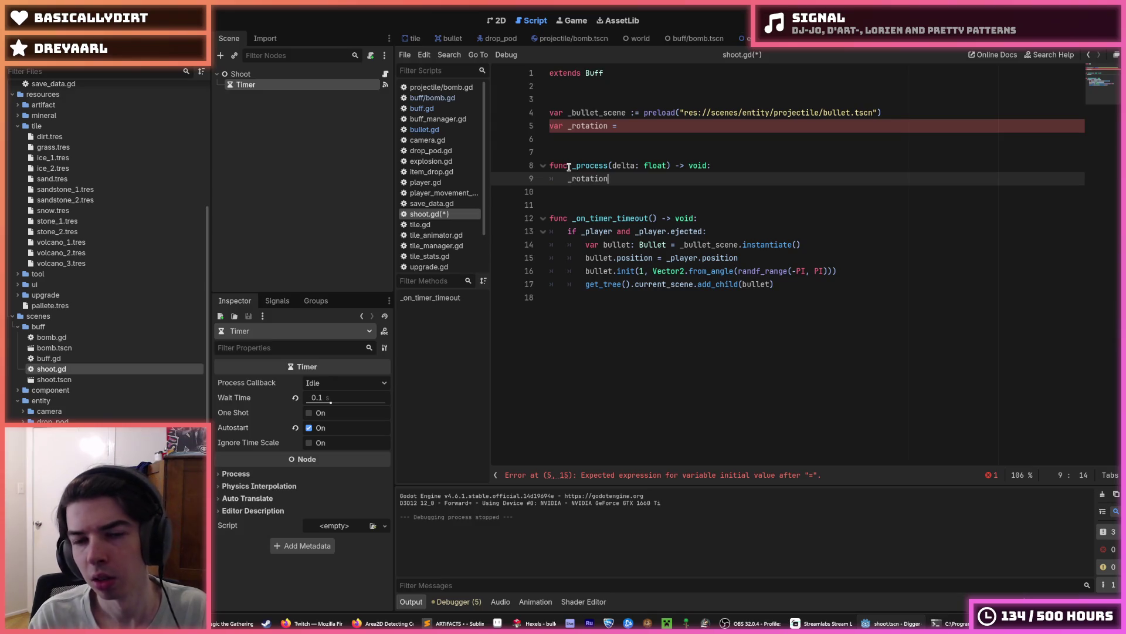
key(BackSpace)
key(BackSpace)
text(+= ROTATION_SPE)
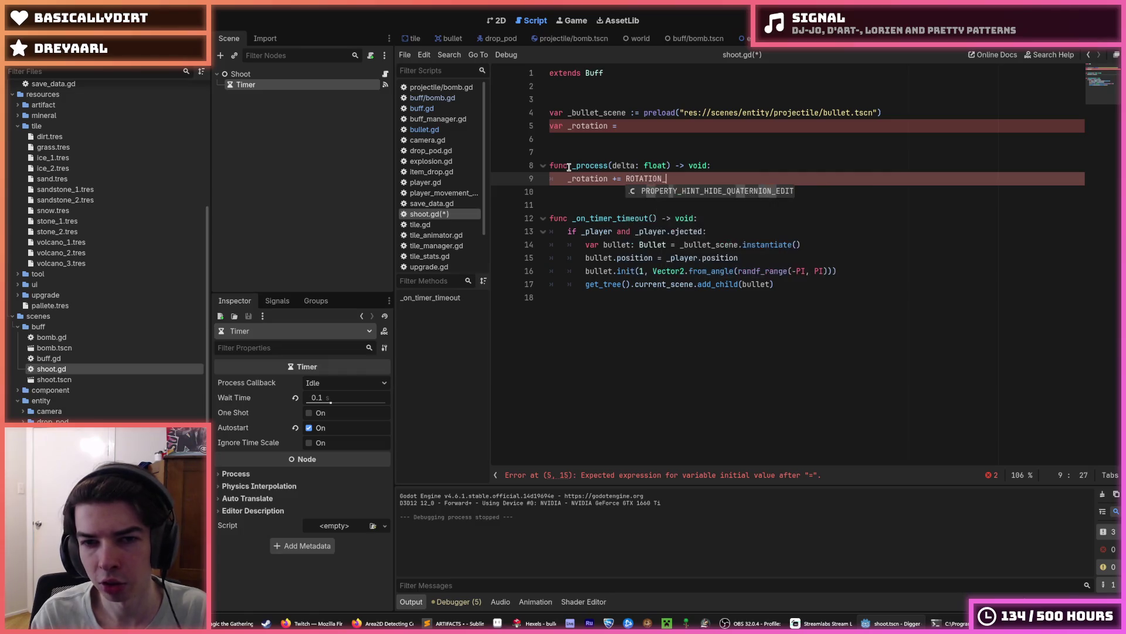
text(ED*delta)
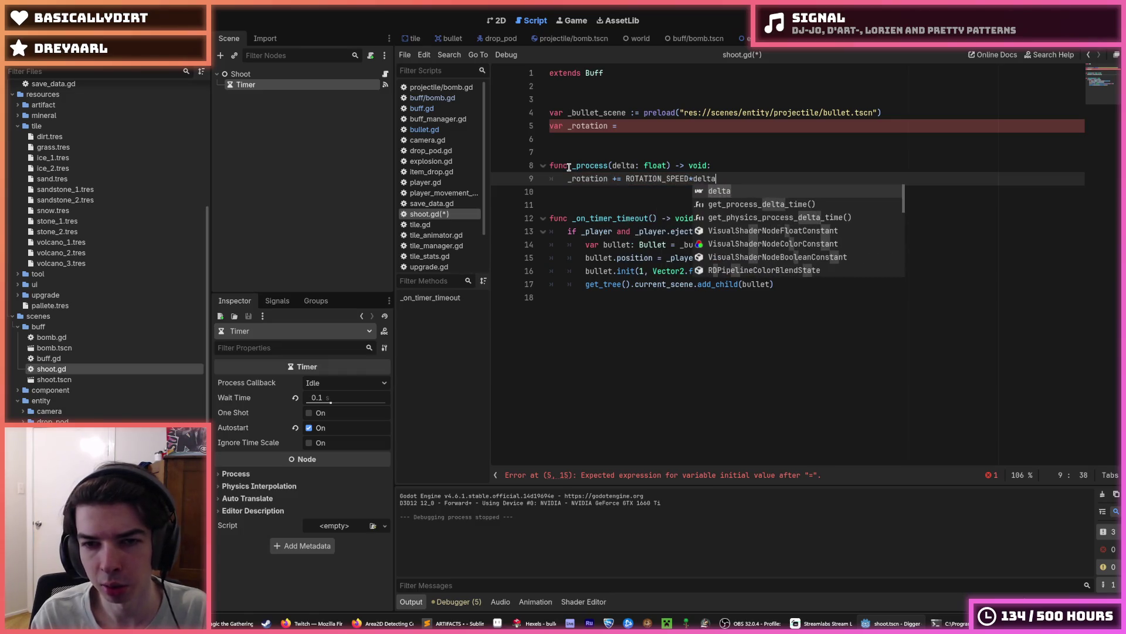
Declare const _ROTATION_SPEED = 1.0 near the top of the script
click(631, 123)
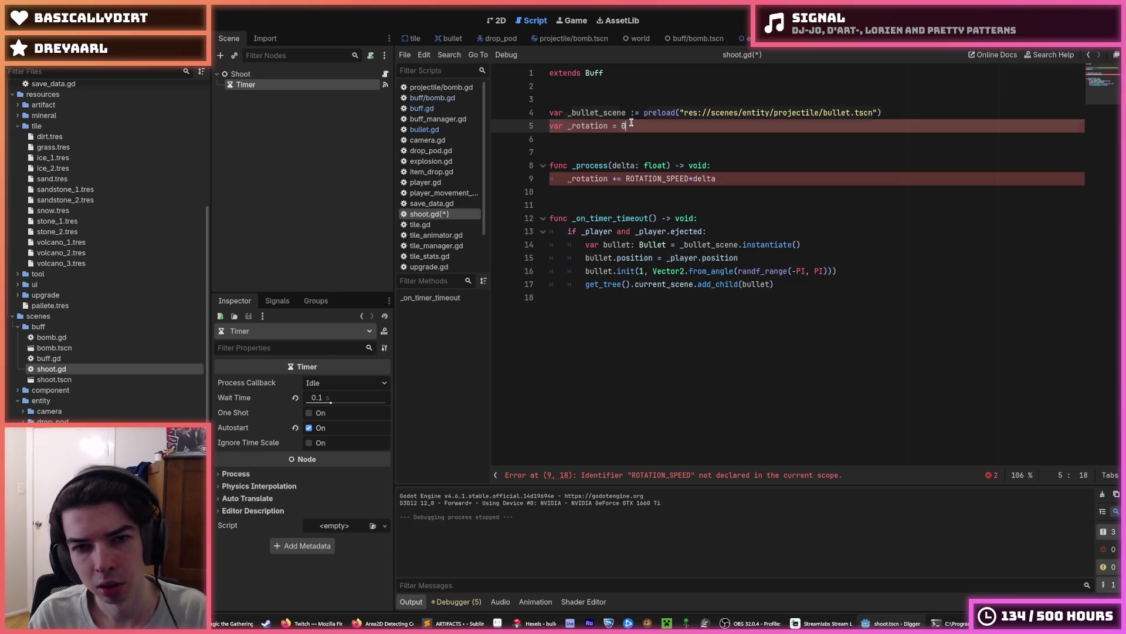
key(Up)
key(Up)
key(Return)
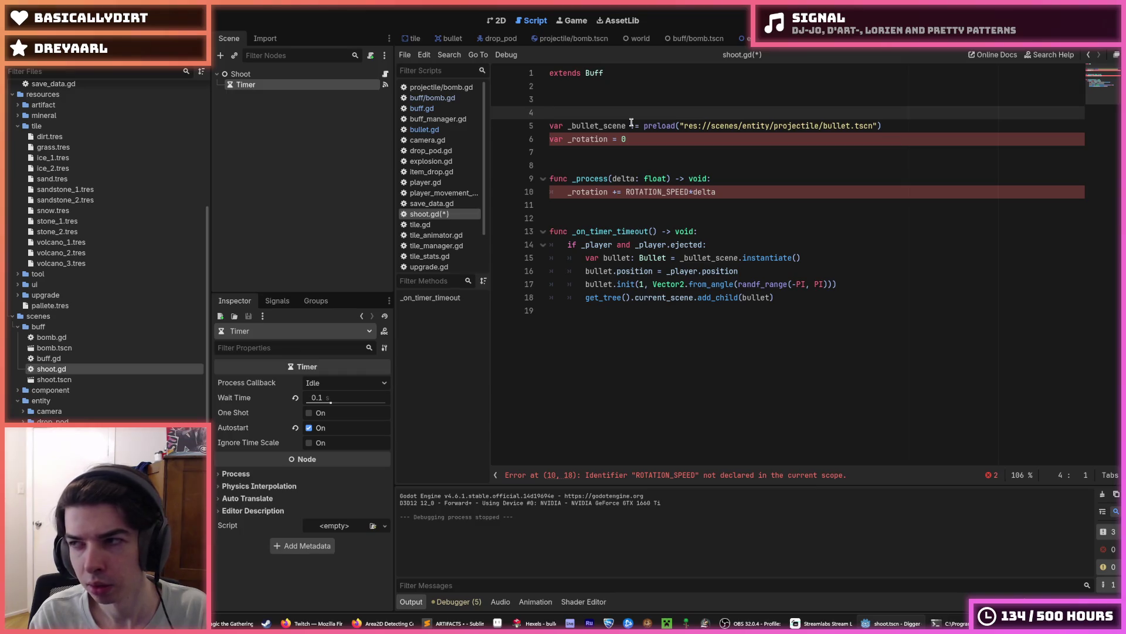
text(otation_)
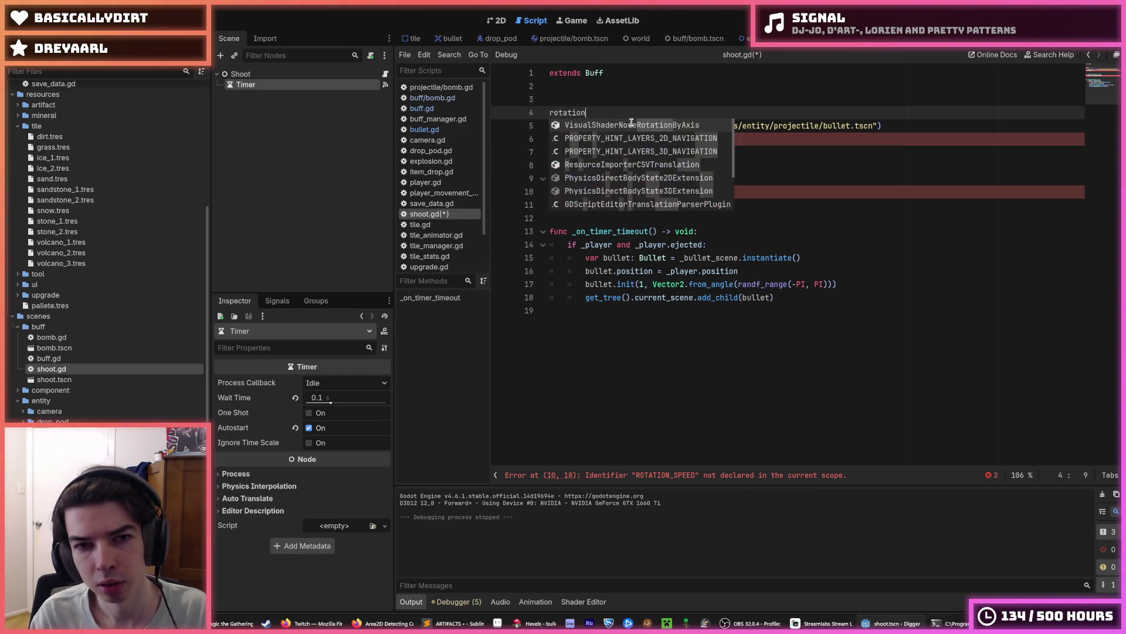
key(BackSpace)
key(Escape)
key(BackSpace)
text(const _ROTATIONSPEED)
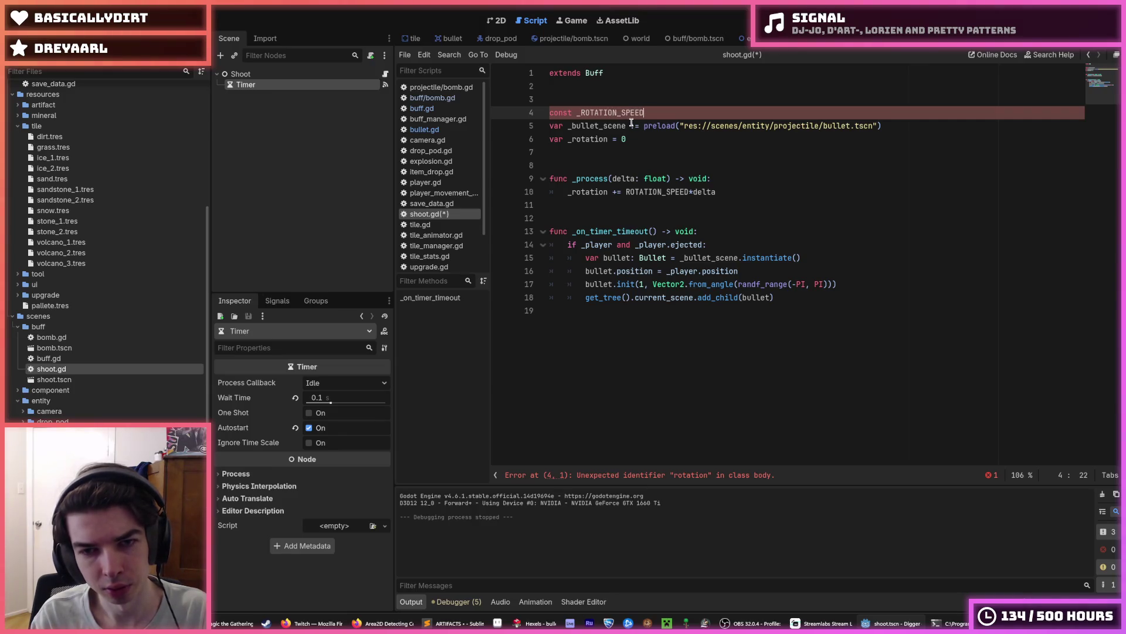
Replace ROTATION_SPEED in _process with the copied name _ROTATION_SPEED
double_click(631, 113)
key(ctrl+c)
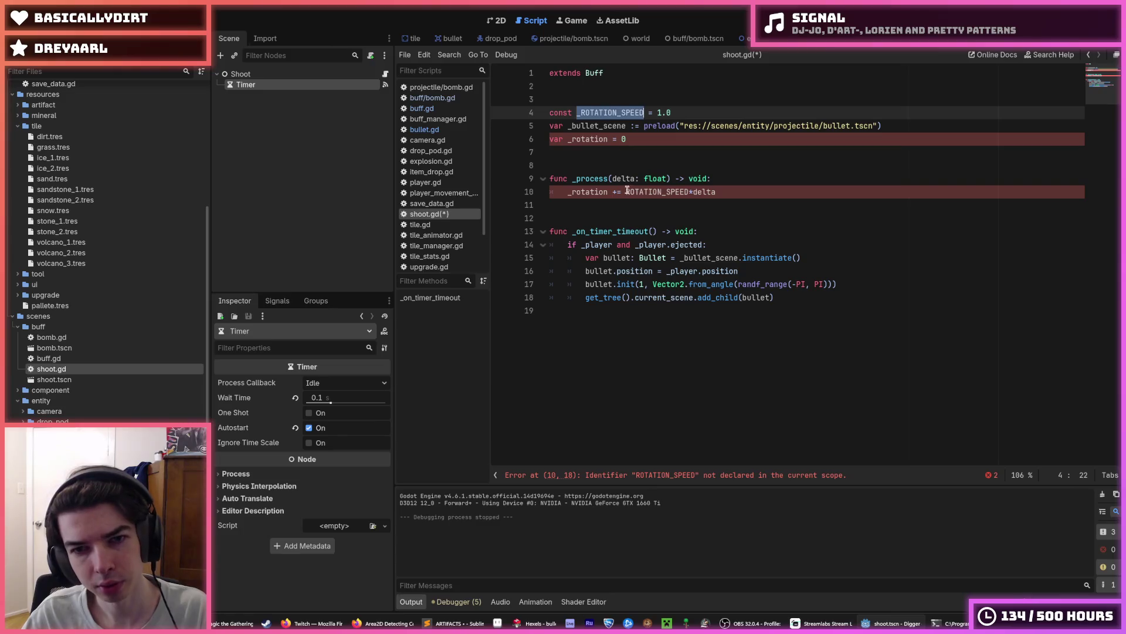
double_click(657, 192)
key(ctrl+v)
click(732, 192)
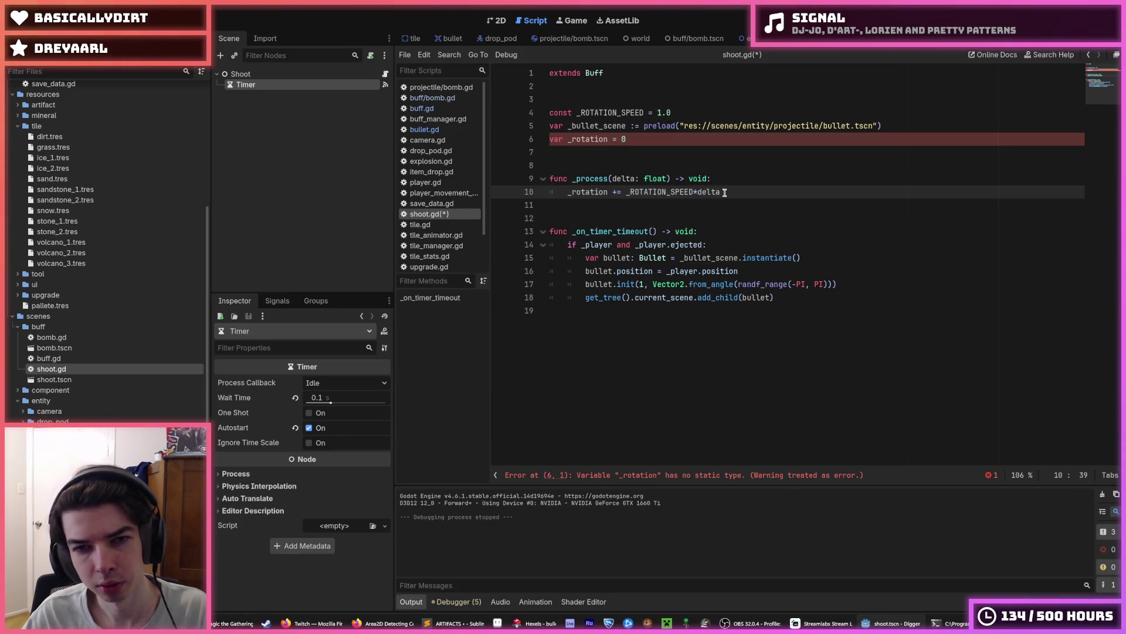
Change the declaration to 'var _rotation := 0' and move it directly below _ROTATION_SPEED
click(657, 139)
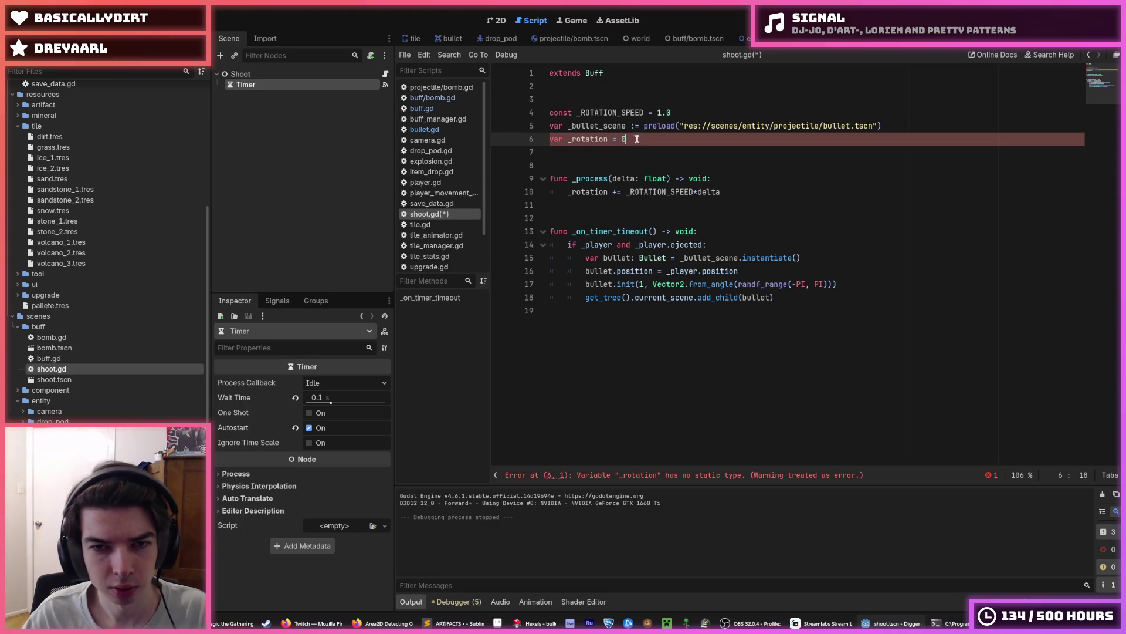
text(:)
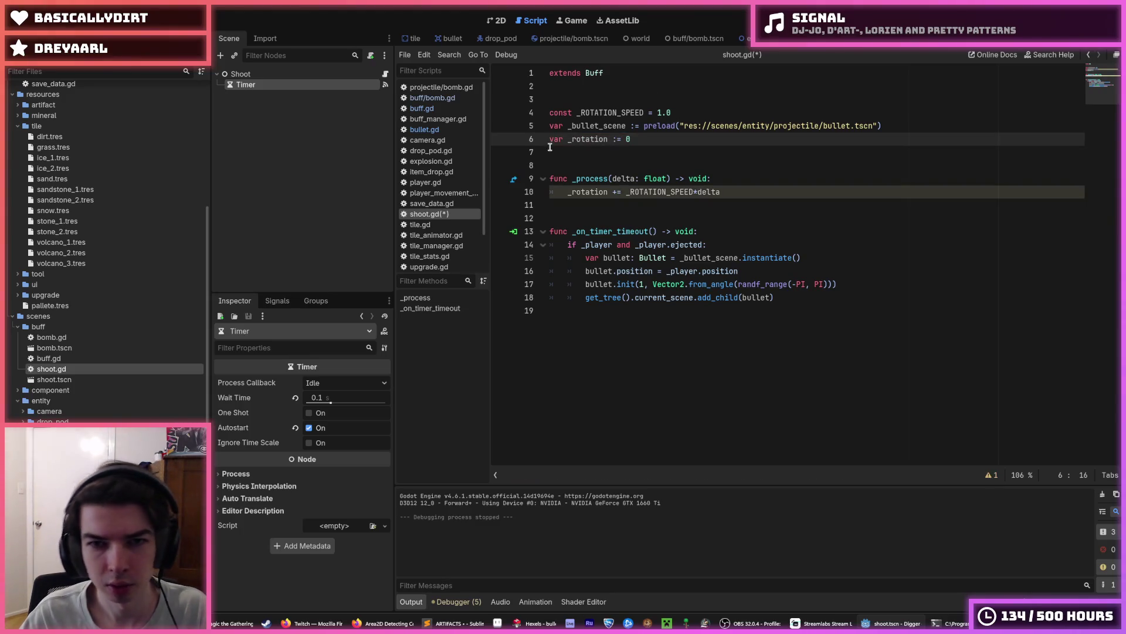
click(598, 138)
key(alt+Up)
double_click(591, 125)
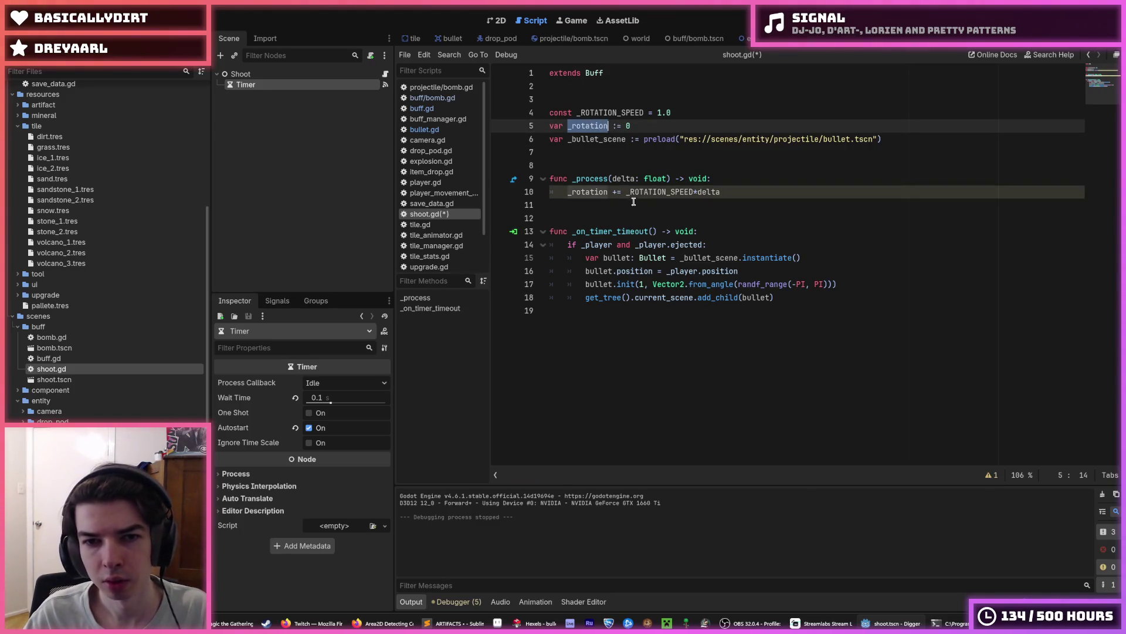
Replace randf_range(-PI, PI) in the bullet init call with _rotation and save
key(ctrl+d)
key(Escape)
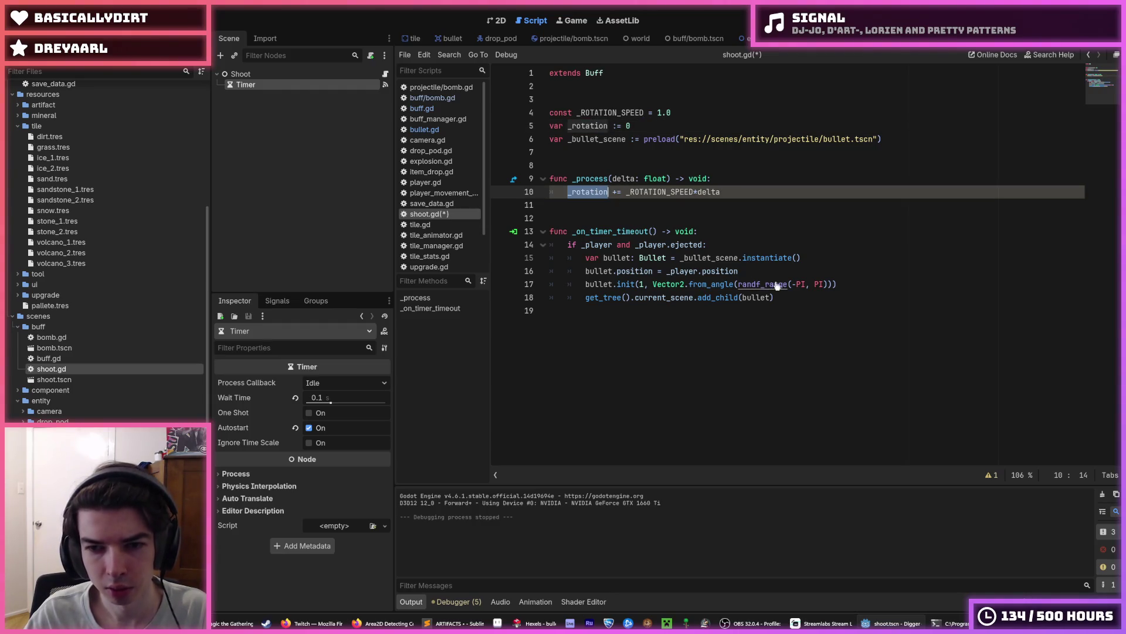
drag(825, 284, 792, 285)
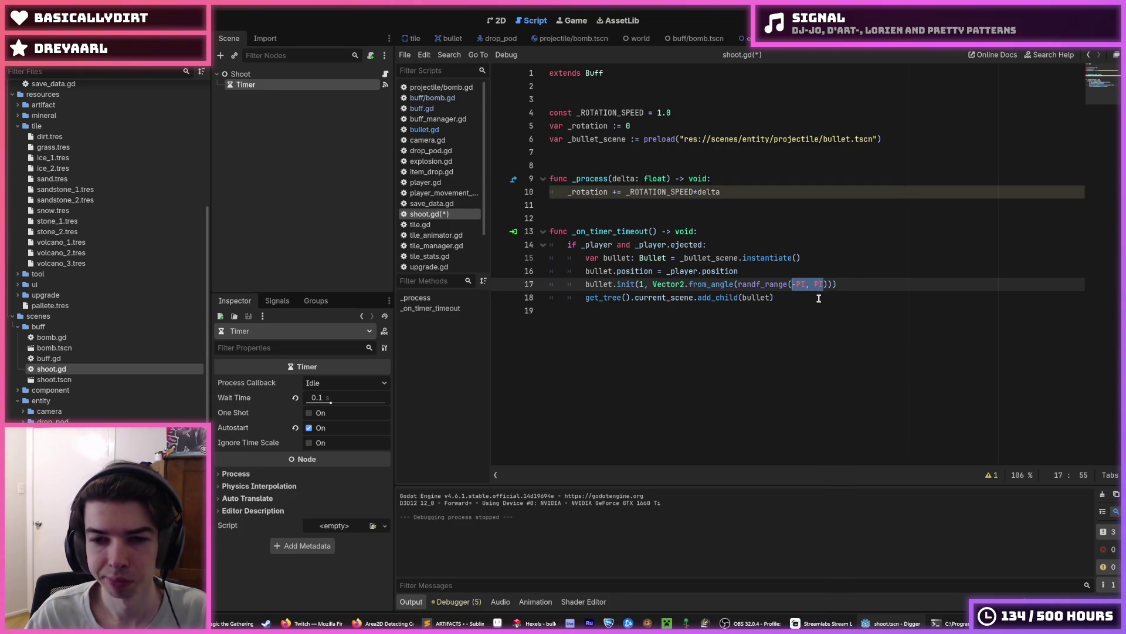
click(774, 285)
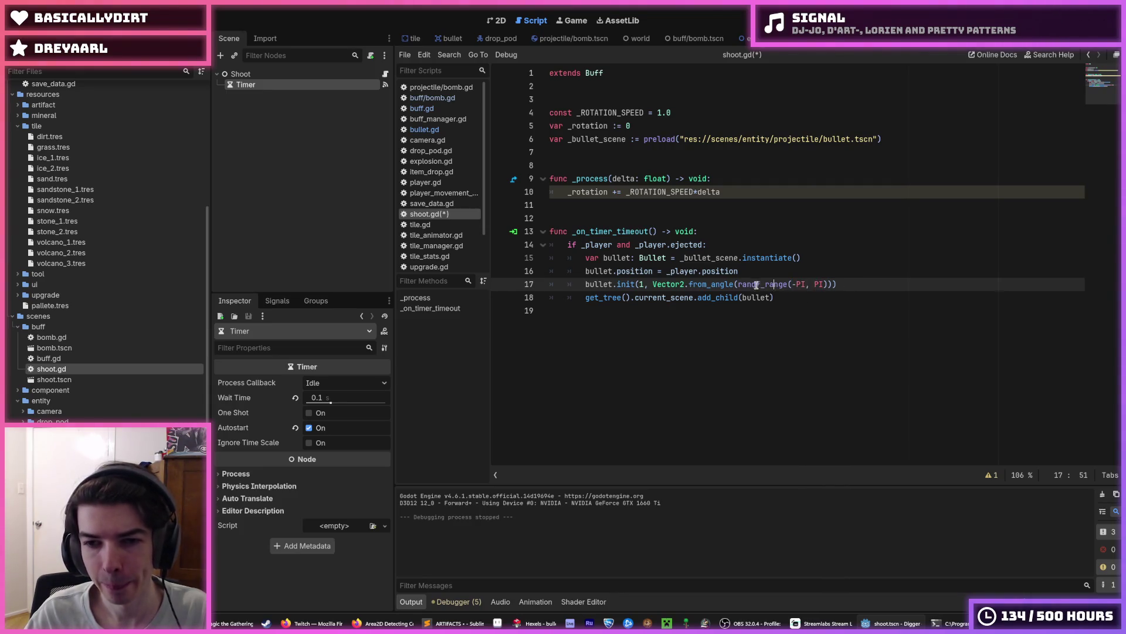
drag(737, 284, 831, 284)
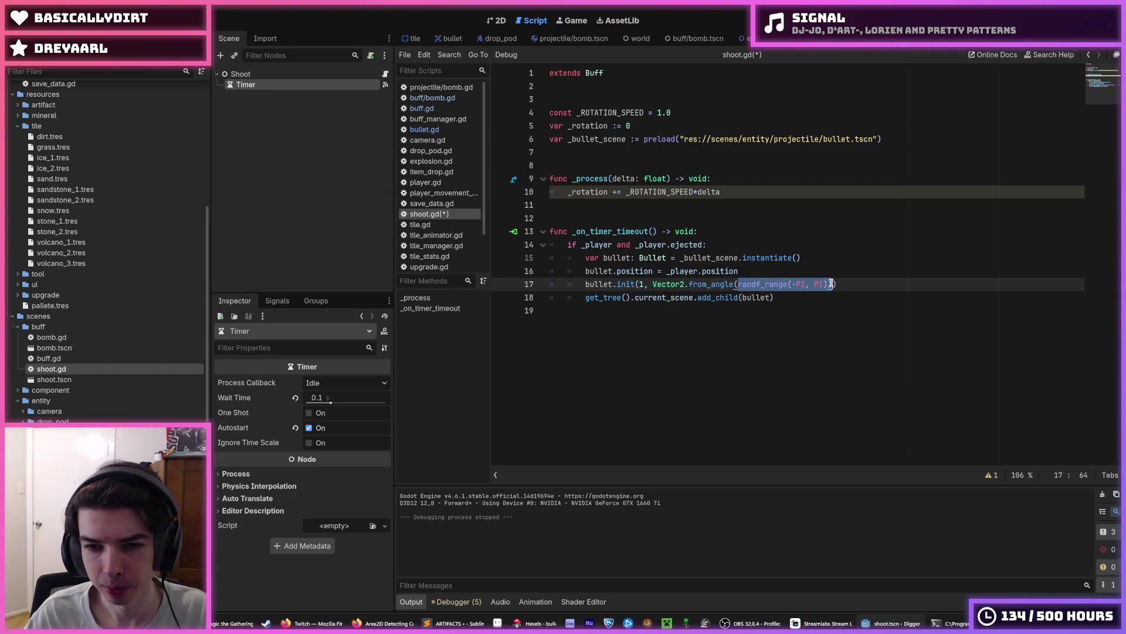
text(_rotation)
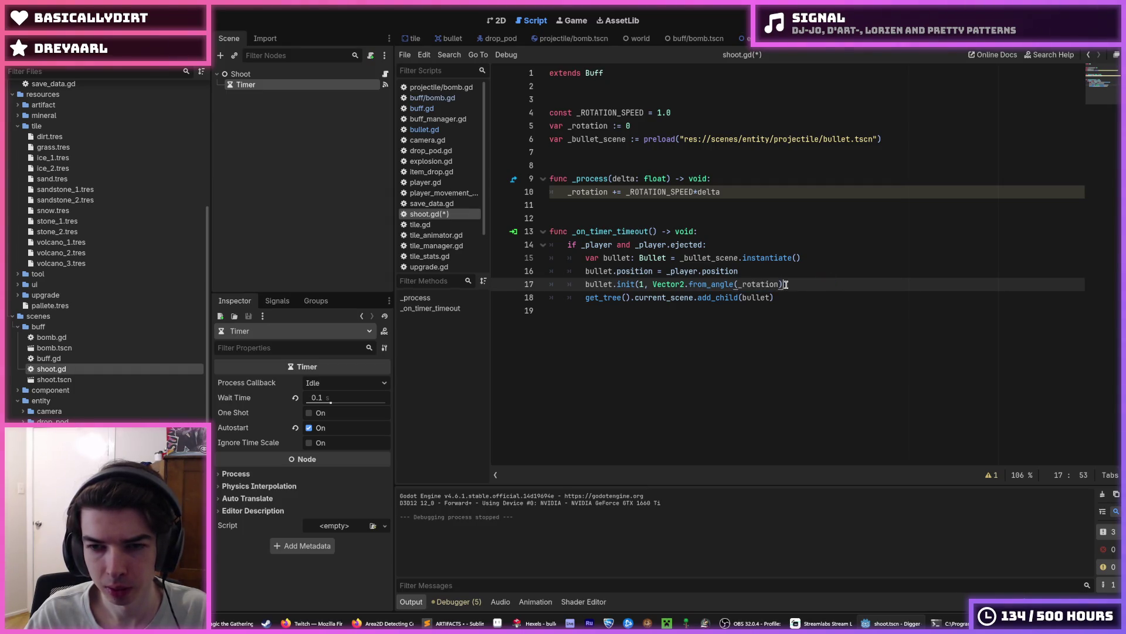
key(ctrl+z)
key(ctrl+y)
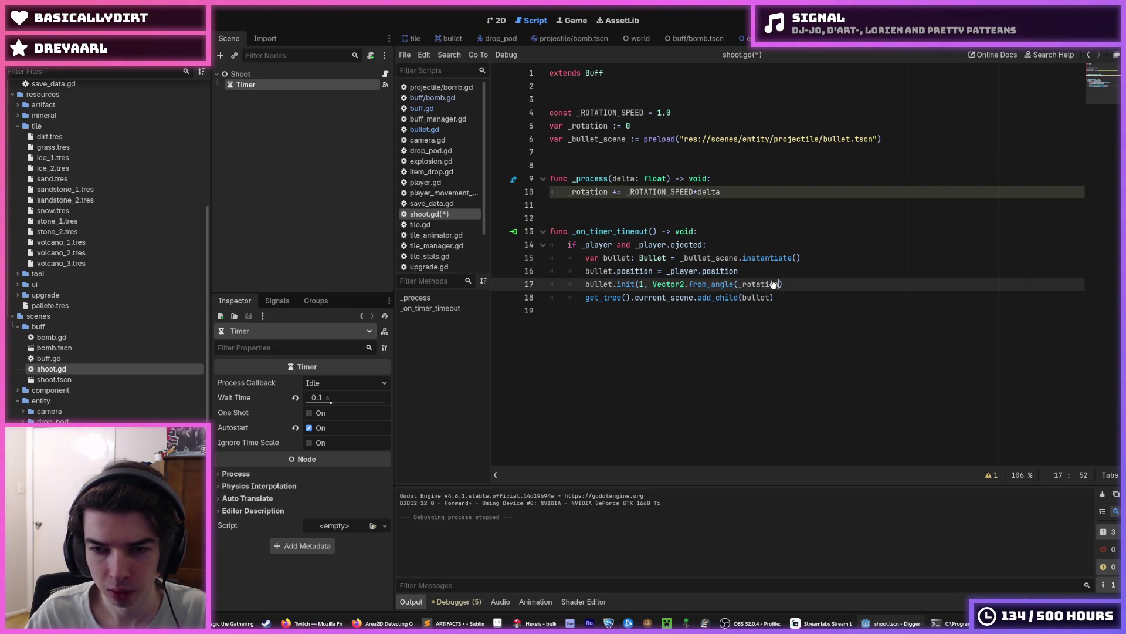
key(ctrl+s)
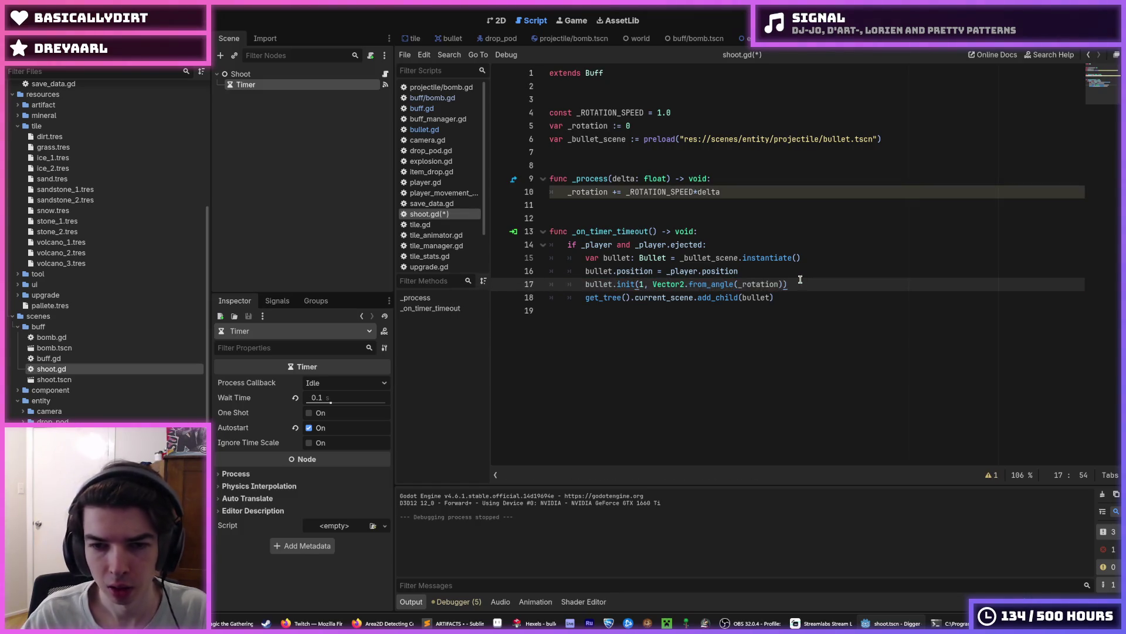
Duplicate the bullet init line and set the copy's angle to _rotation + PI
key(ctrl+shift+d)
drag(741, 298, 784, 298)
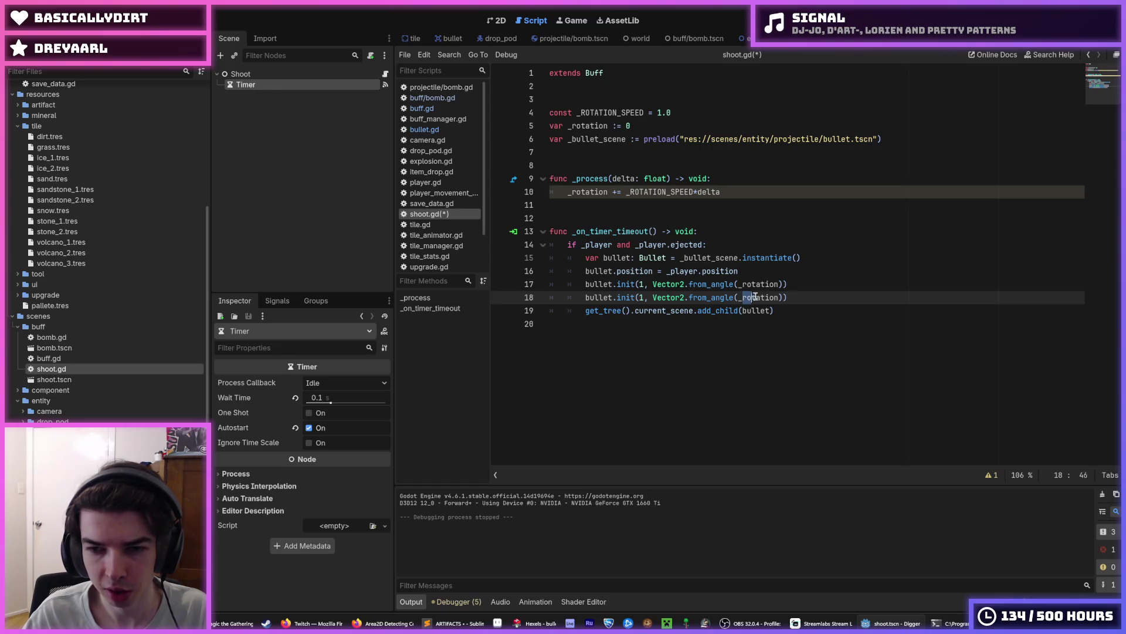
click(780, 297)
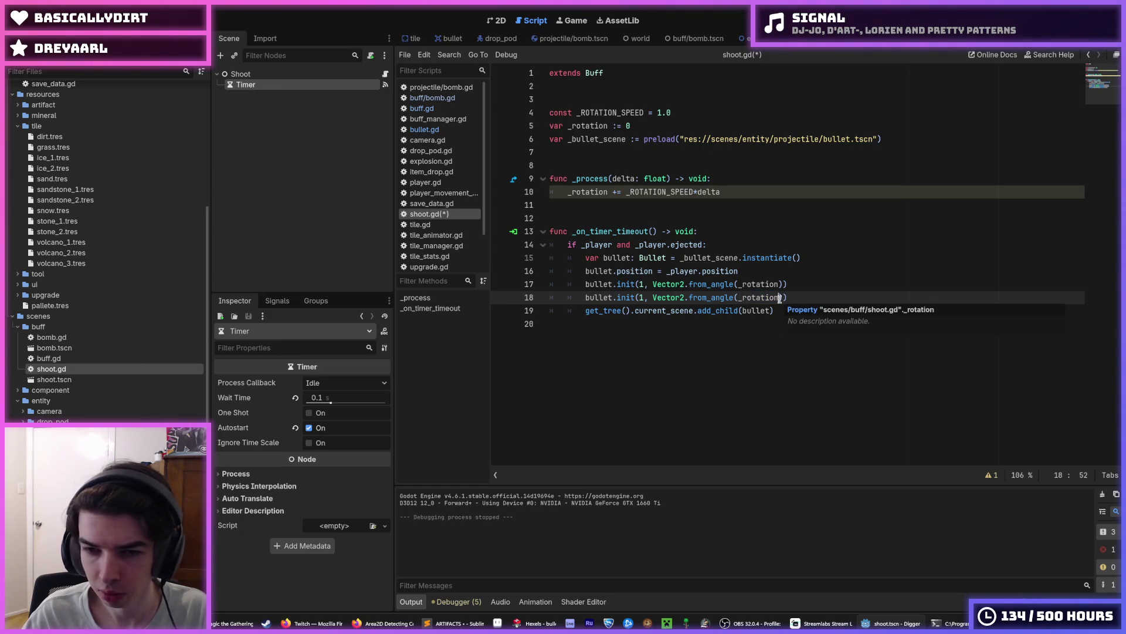
click(777, 284)
click(776, 297)
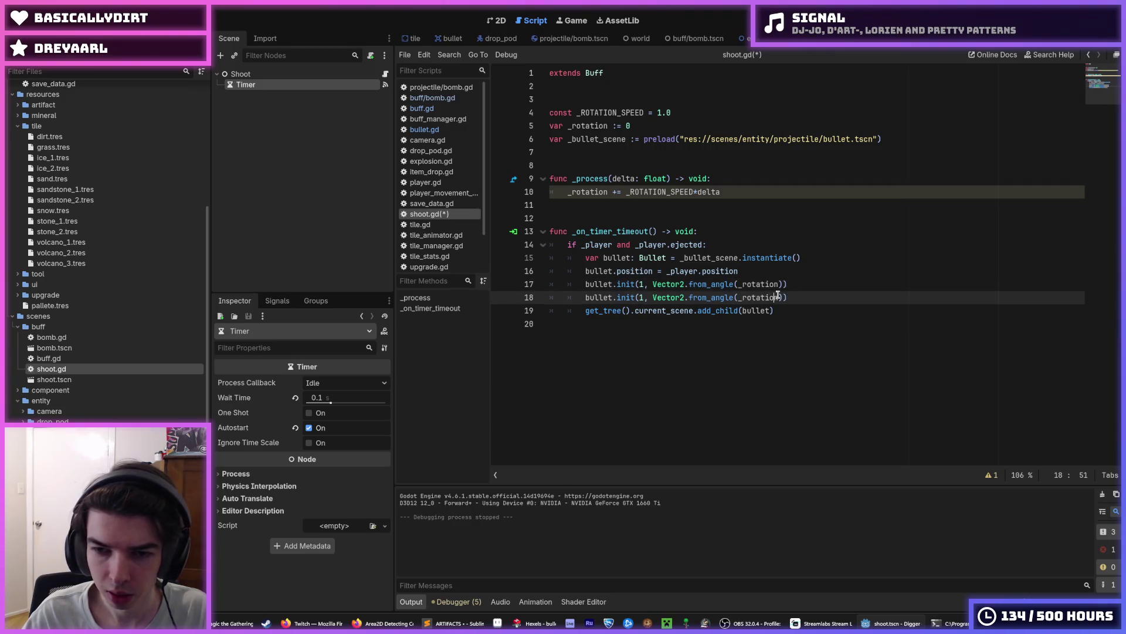
text(PI)
key(ctrl+s)
key(Escape)
Set _rotation's starting value to 0.0, save, and run the game to test
key(Up)
key(Up)
key(Up)
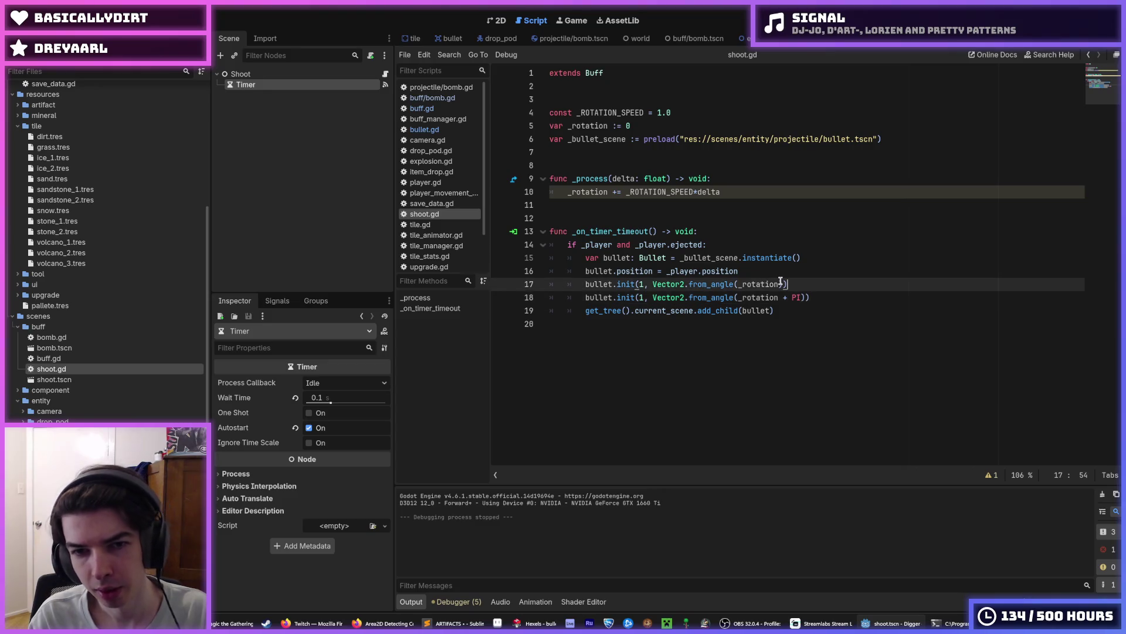
key(Down)
key(End)
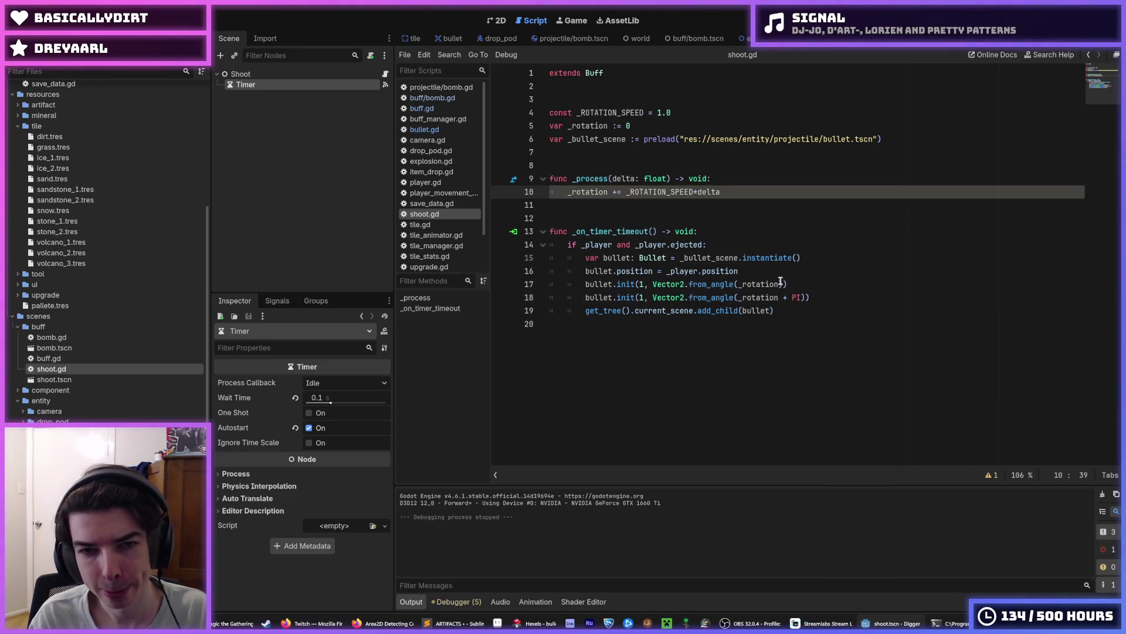
key(Up)
key(Up)
key(Up)
key(BackSpace)
text(.)
key(BackSpace)
text(0.0)
key(ctrl+s)
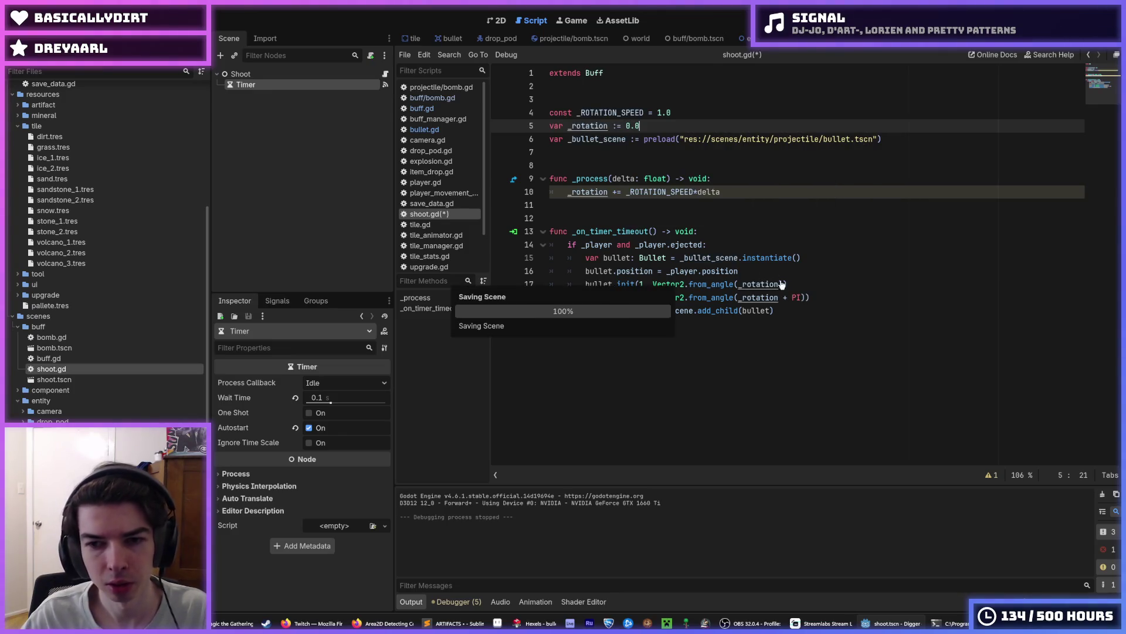
key(Down)
key(Down)
key(Down)
key(End)
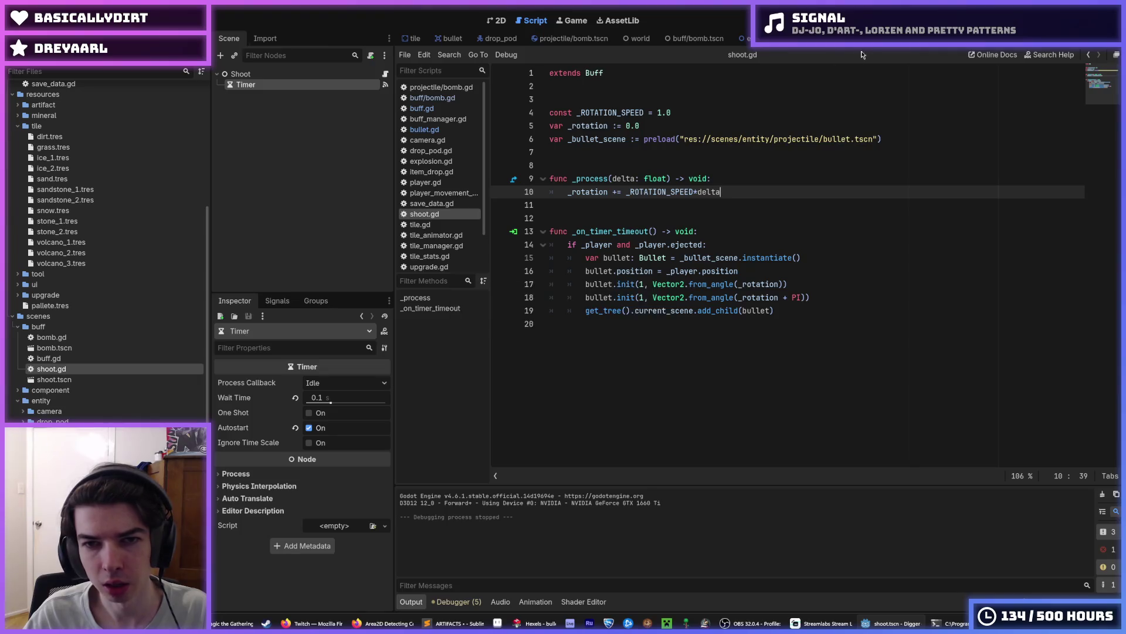
key(F5)
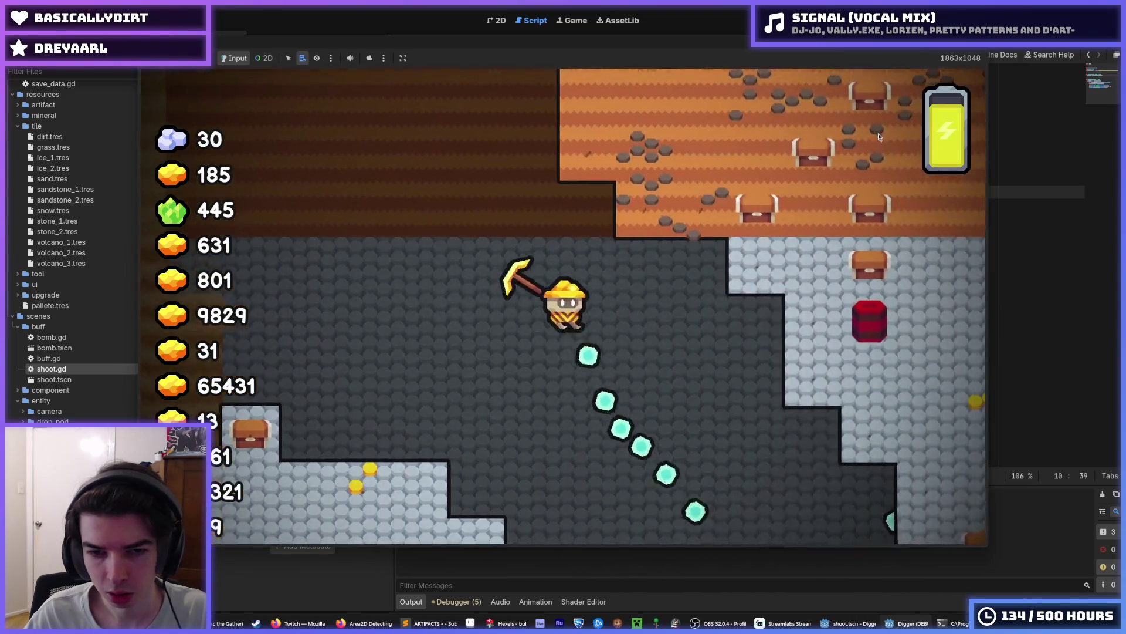
key(F8)
click(711, 298)
click(684, 271)
click(685, 257)
click(704, 271)
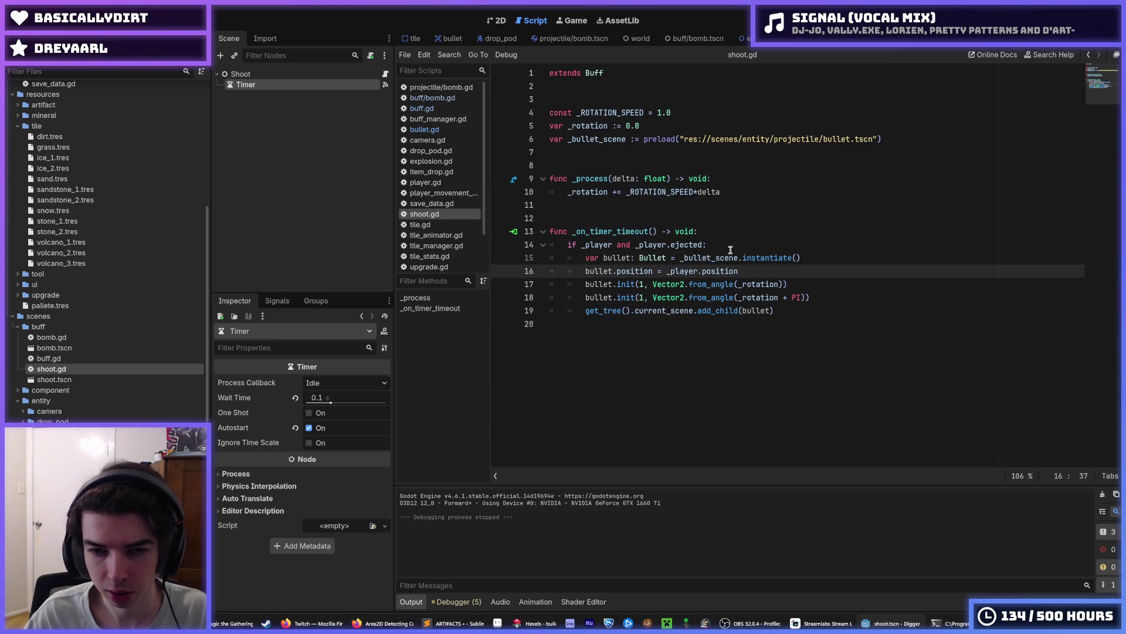
click(738, 257)
click(721, 306)
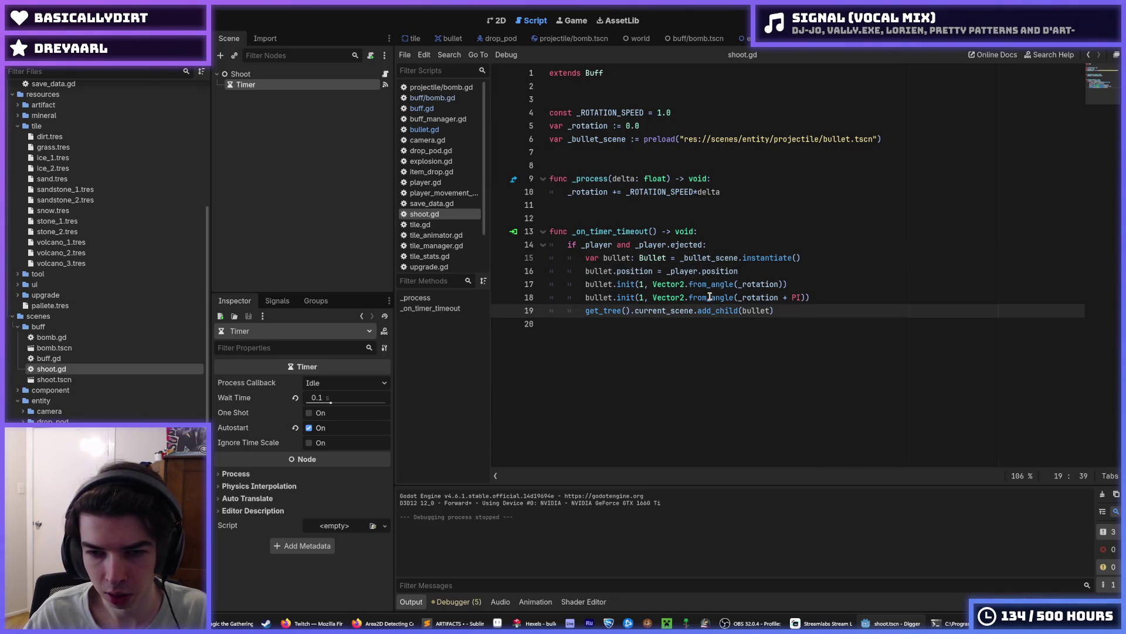
click(693, 273)
Duplicate the instantiate and position lines and name the instances bullet_1 and bullet_2
key(ctrl)
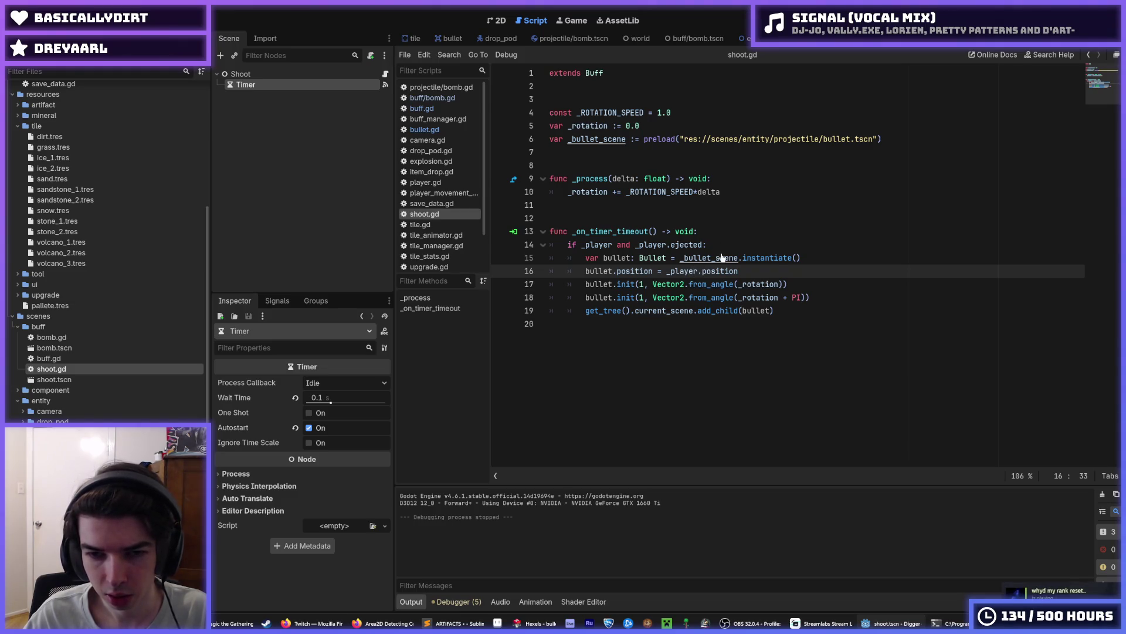
key(ctrl+d)
click(630, 258)
key(ctrl+d)
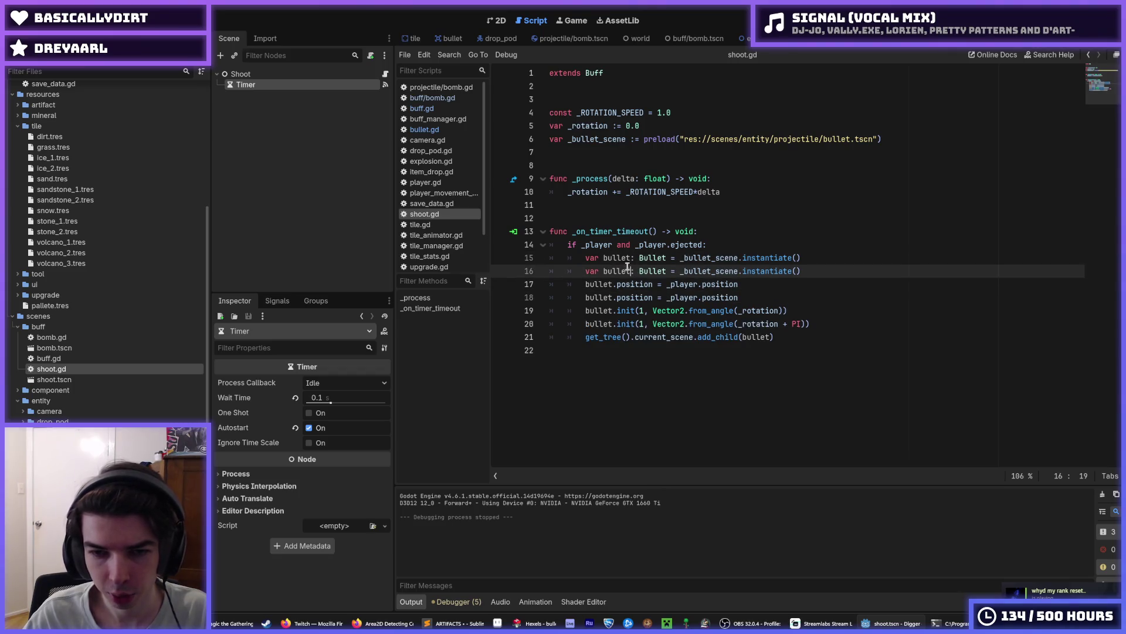
click(630, 258)
text(_1)
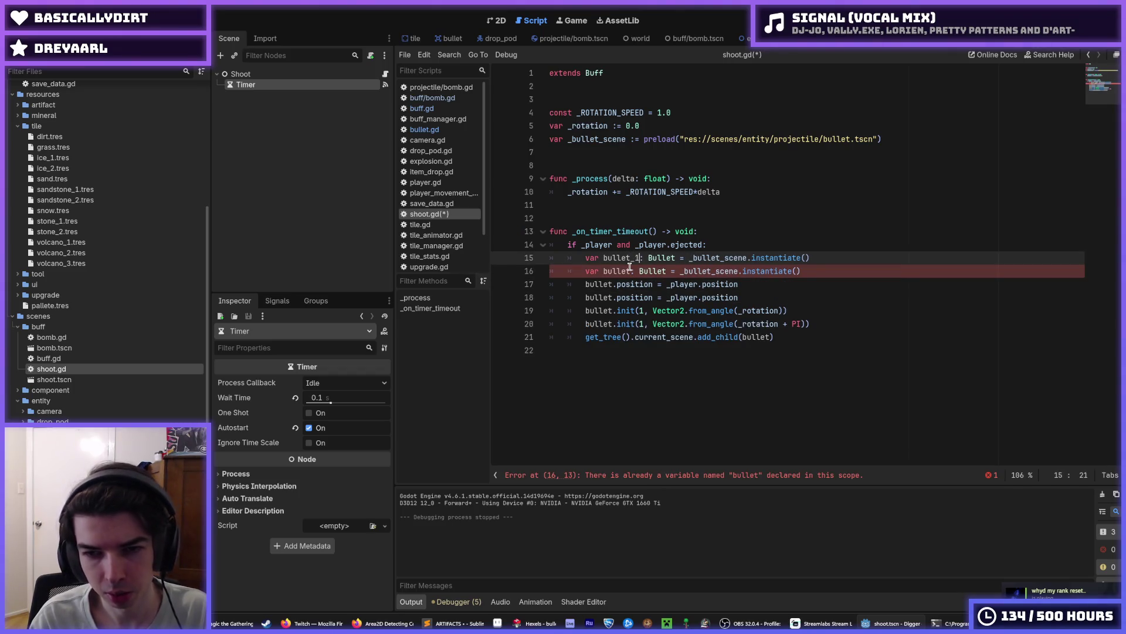
click(630, 267)
text(_2)
Point the two position lines and two init lines at bullet_1 and bullet_2
key(Down)
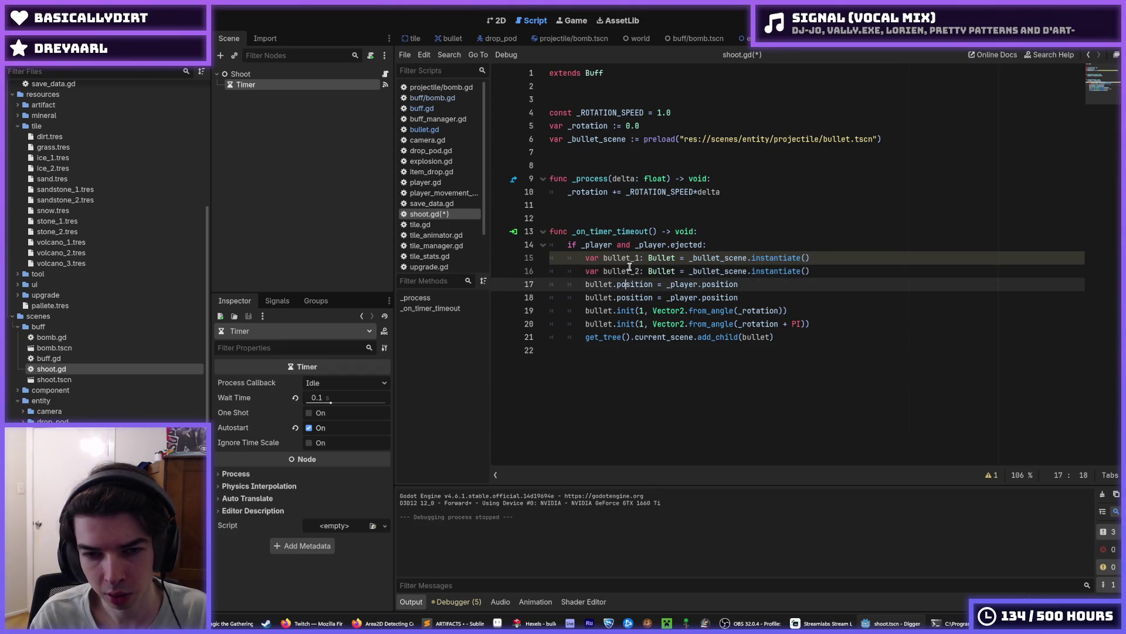
text(_1)
key(Down)
text(_2)
key(Down)
text(_1)
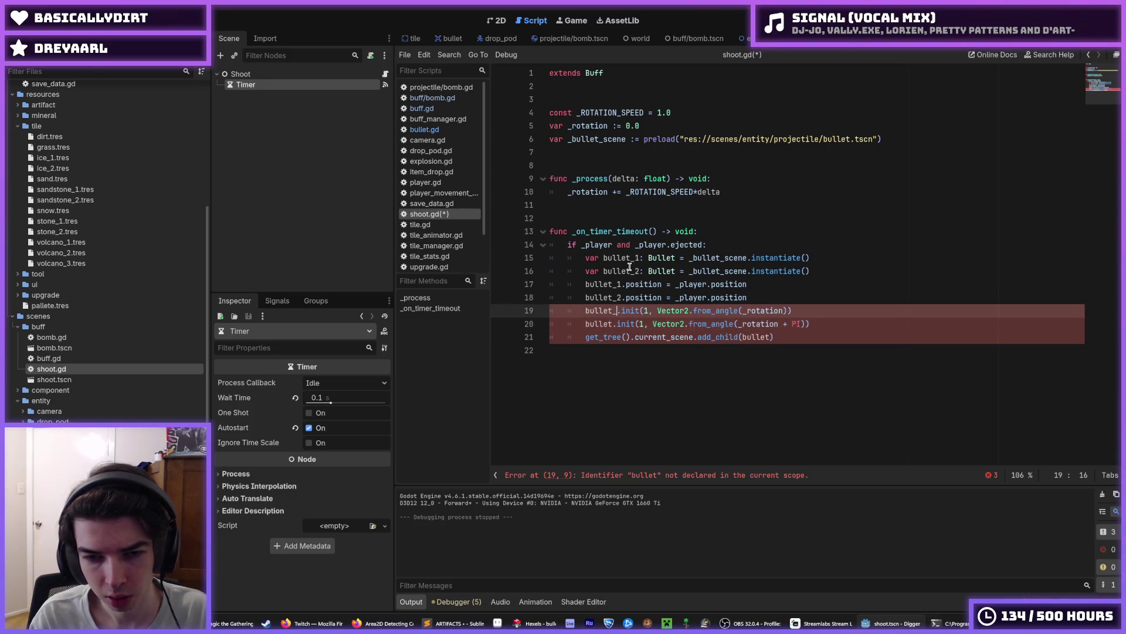
key(Down)
key(Left)
key(Left)
text(_2)
Duplicate the add_child call so both bullets are added, then run the game
key(Down)
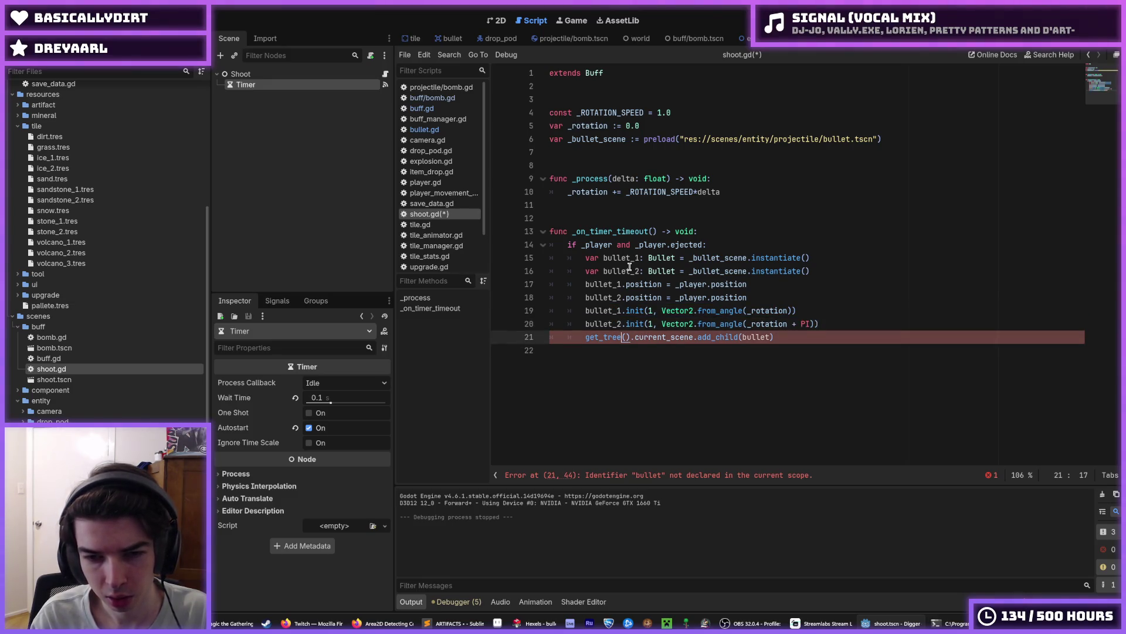
key(ctrl+shift+d)
key(Up)
key(End)
key(Left)
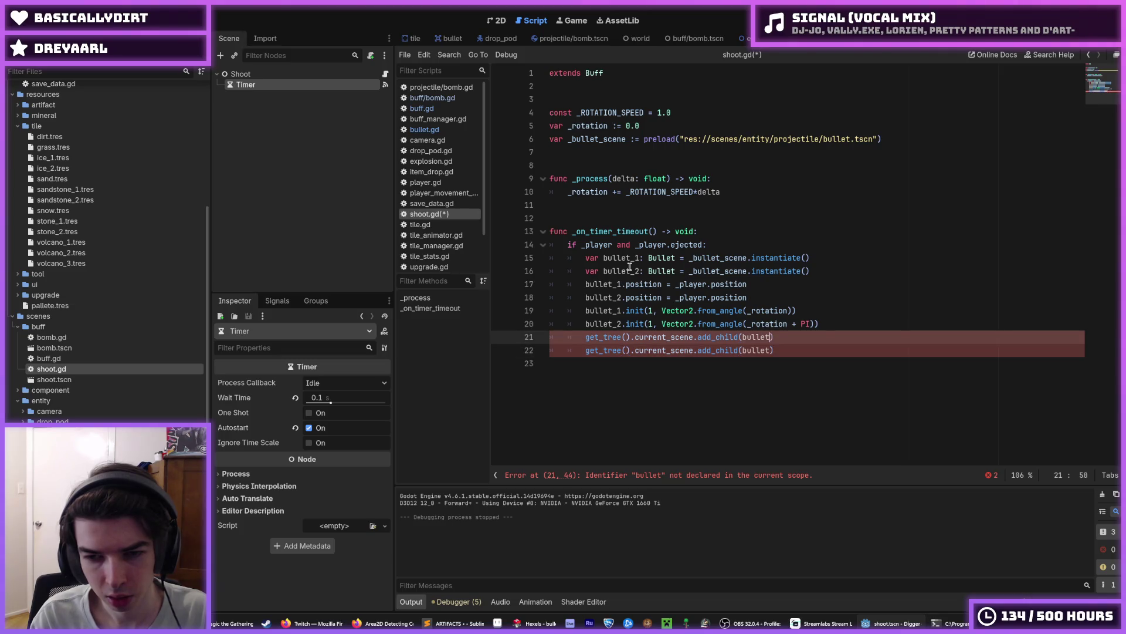
key(Down)
key(Left)
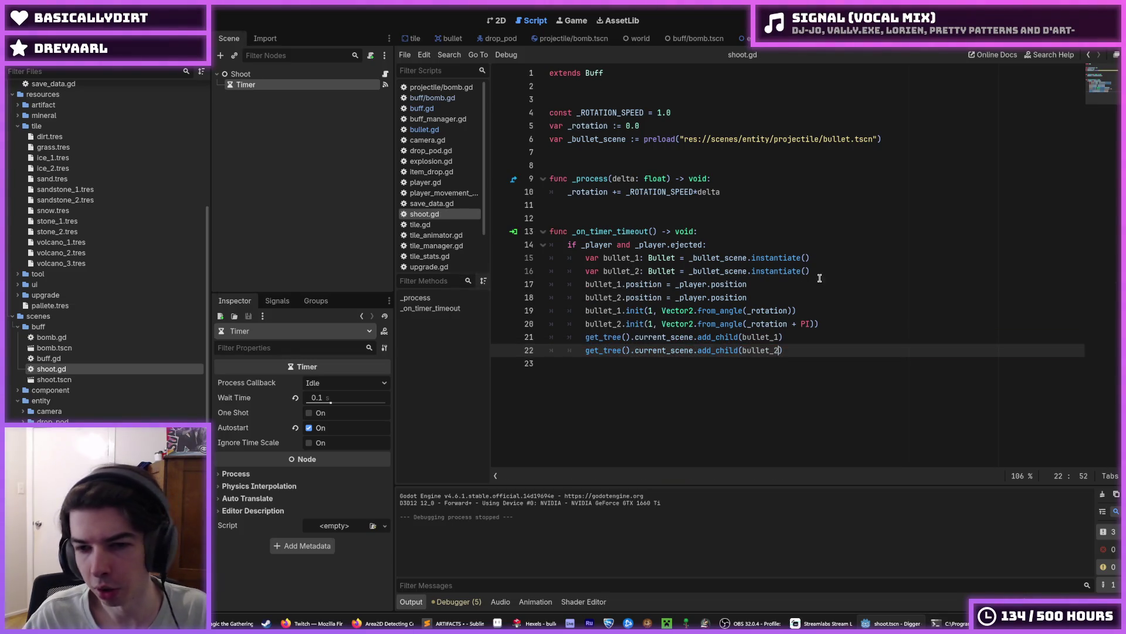
key(Up)
key(Up)
key(Up)
key(F5)
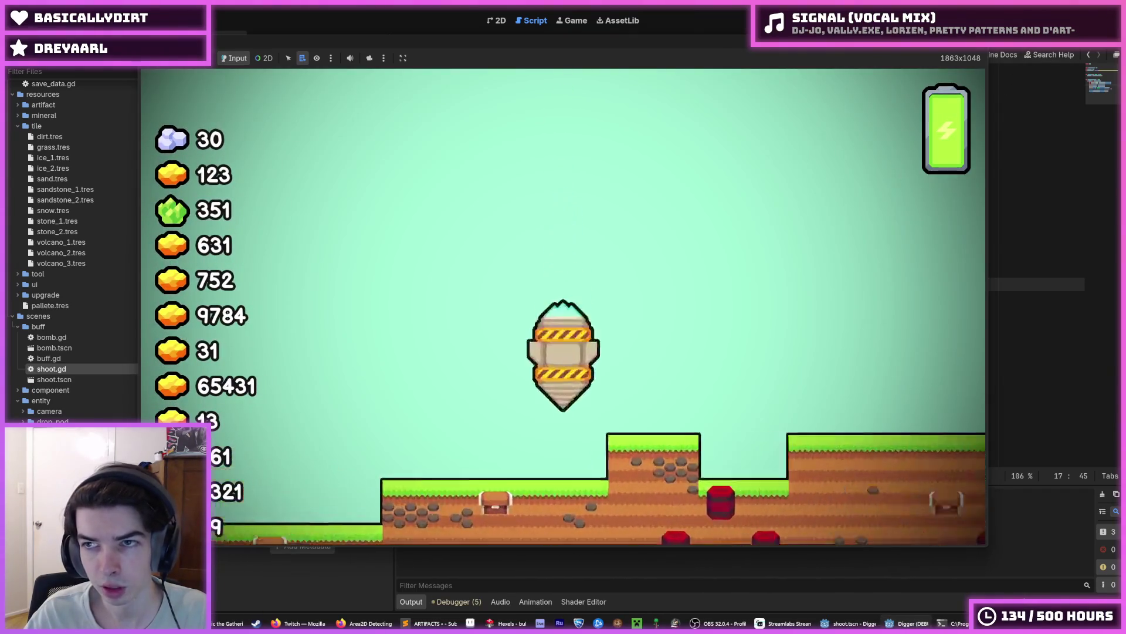
Stop the game, raise _ROTATION_SPEED from 1.0 to 2.0, and rerun the play test
key(F8)
click(692, 111)
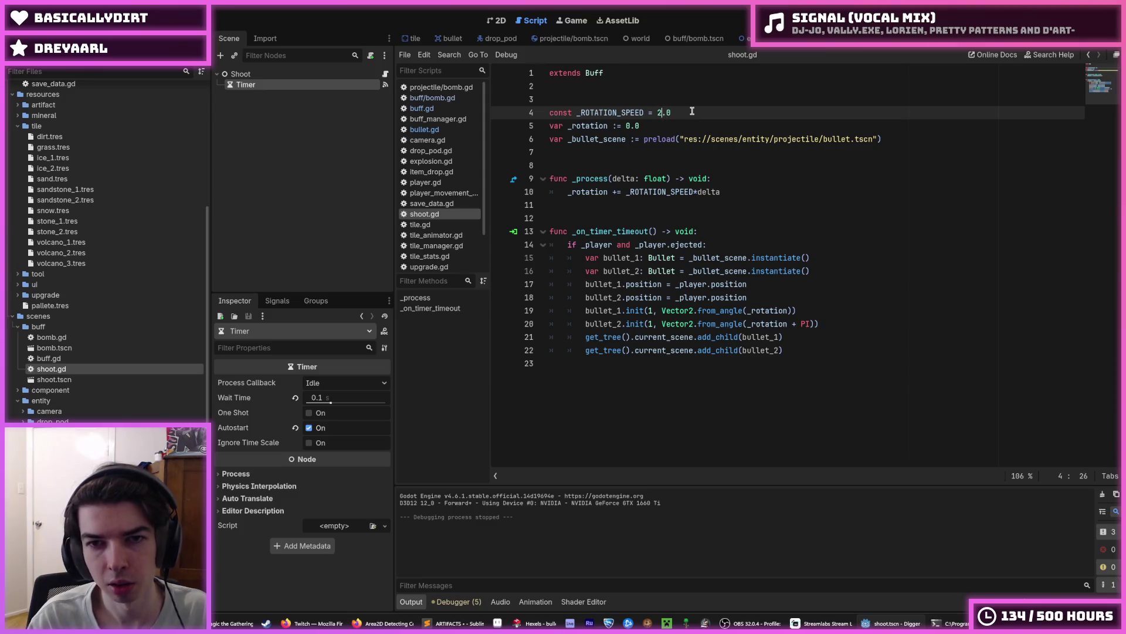
key(F5)
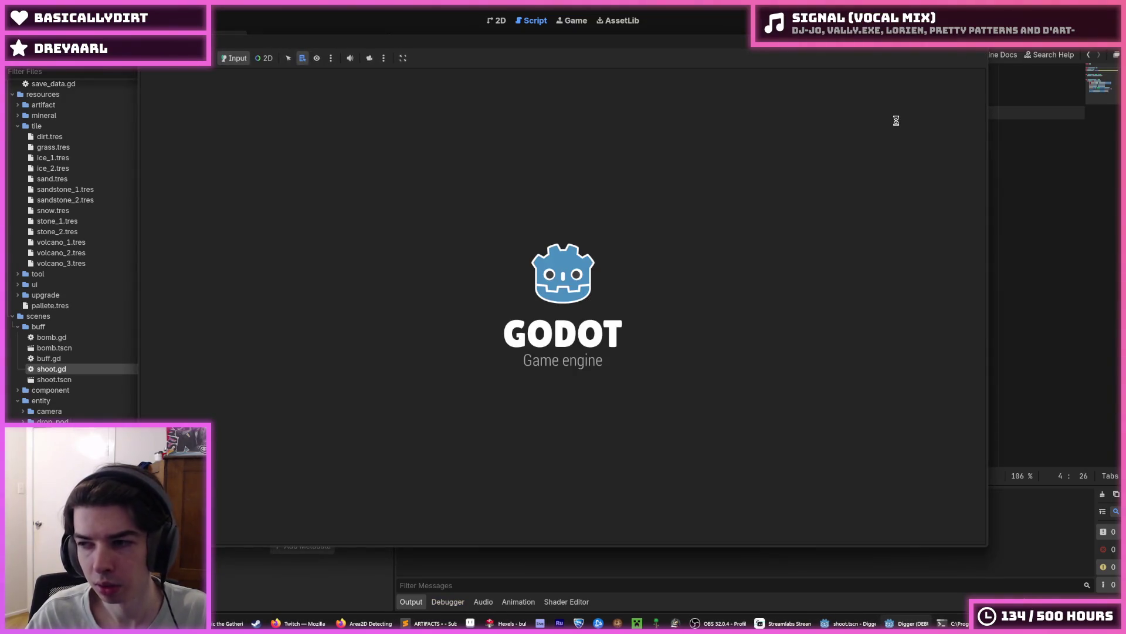
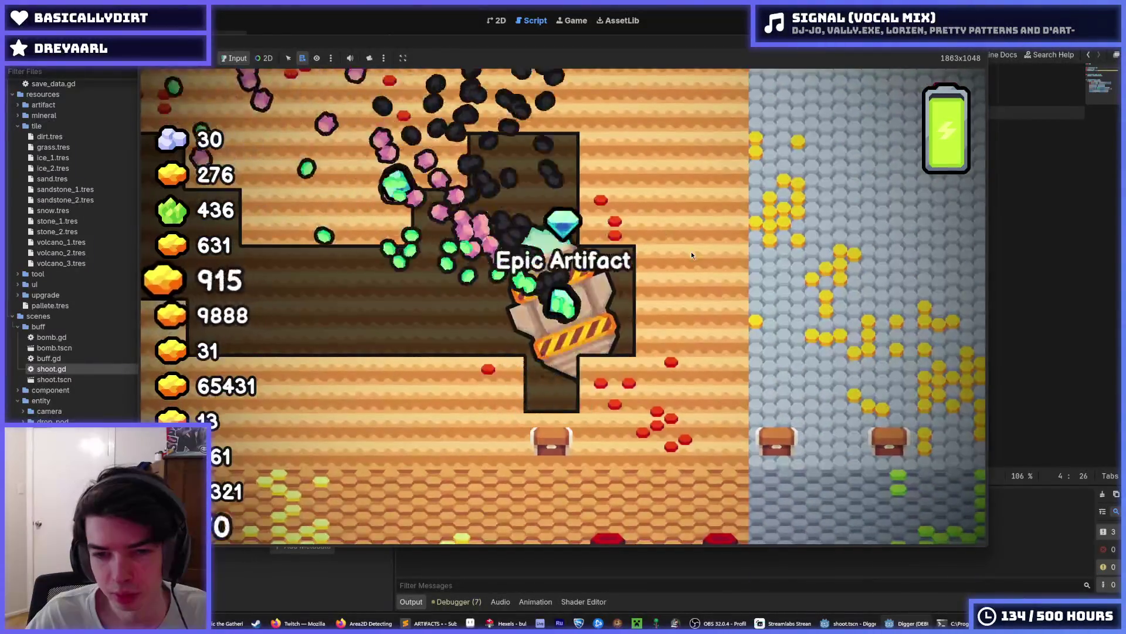
Stop the game, change drop_pod.gd's _EXPLOSION_VELOCITY from 250 to 400, and relaunch it
click(916, 48)
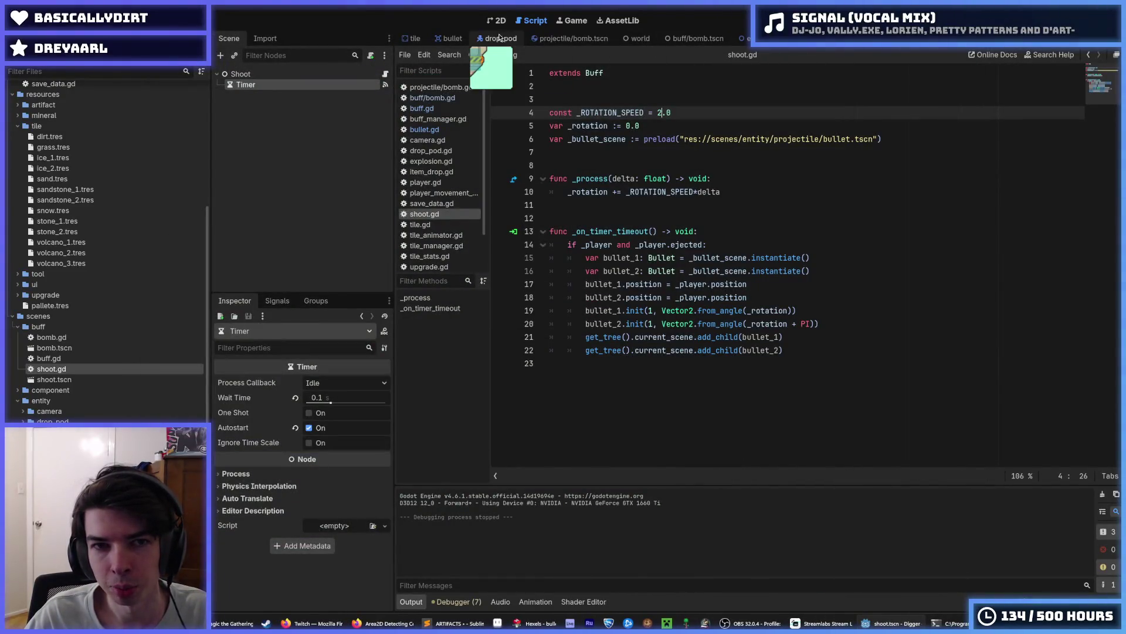
click(500, 38)
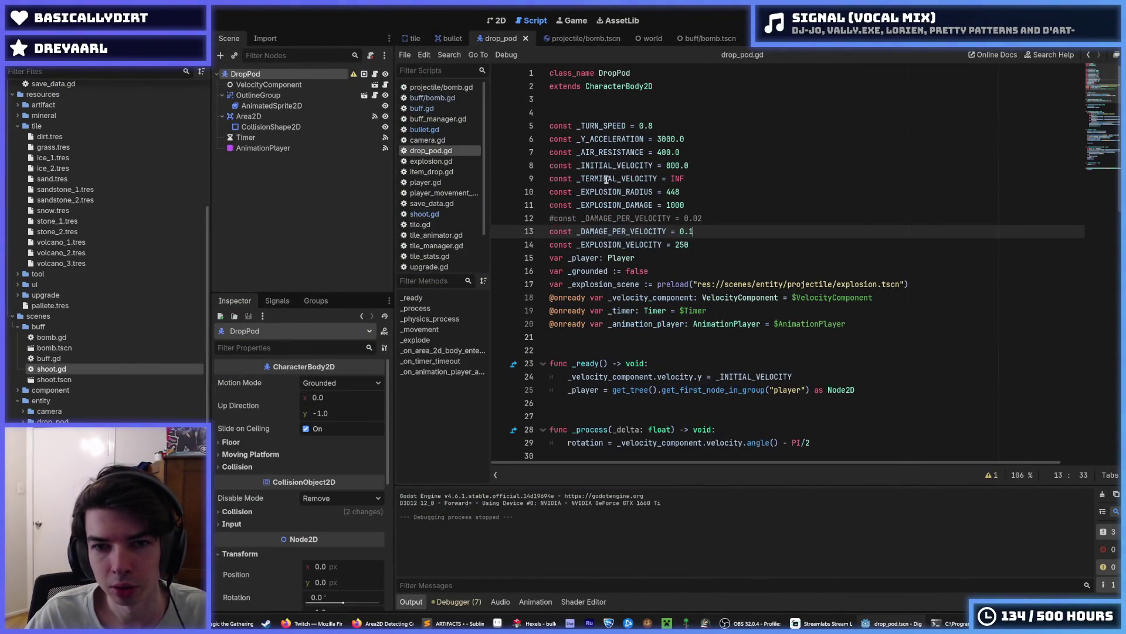
click(675, 244)
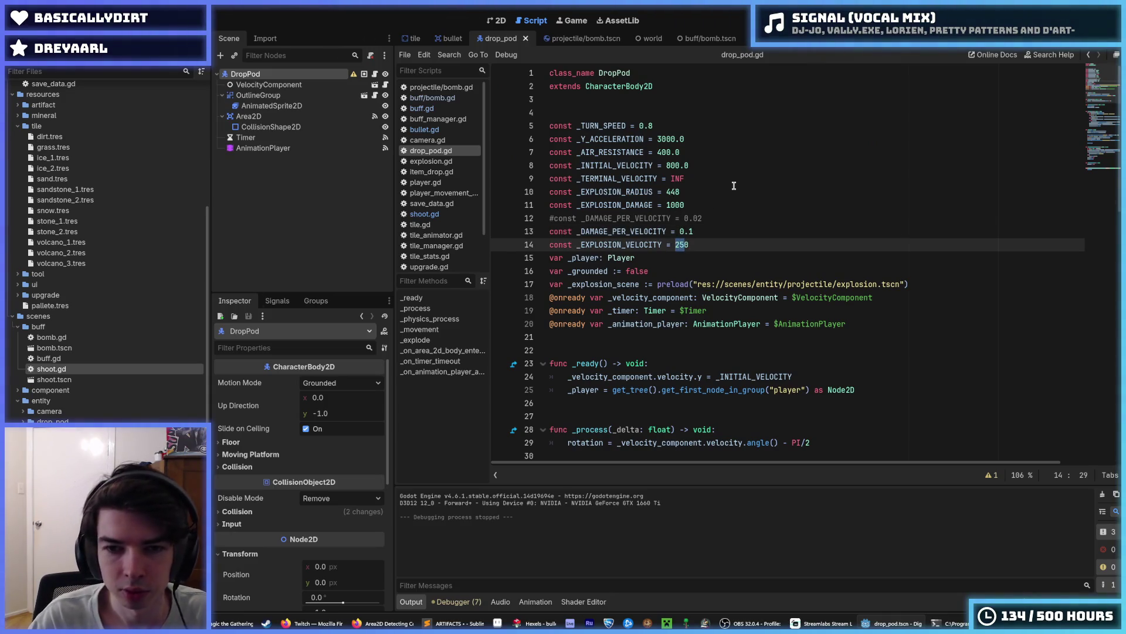
text(400)
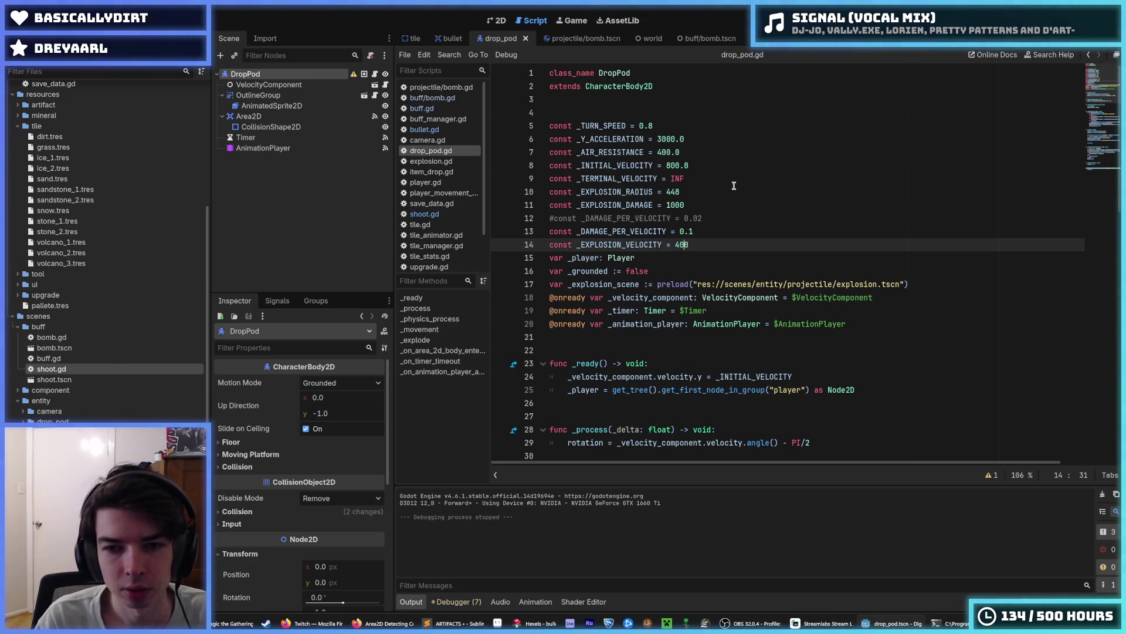
key(F5)
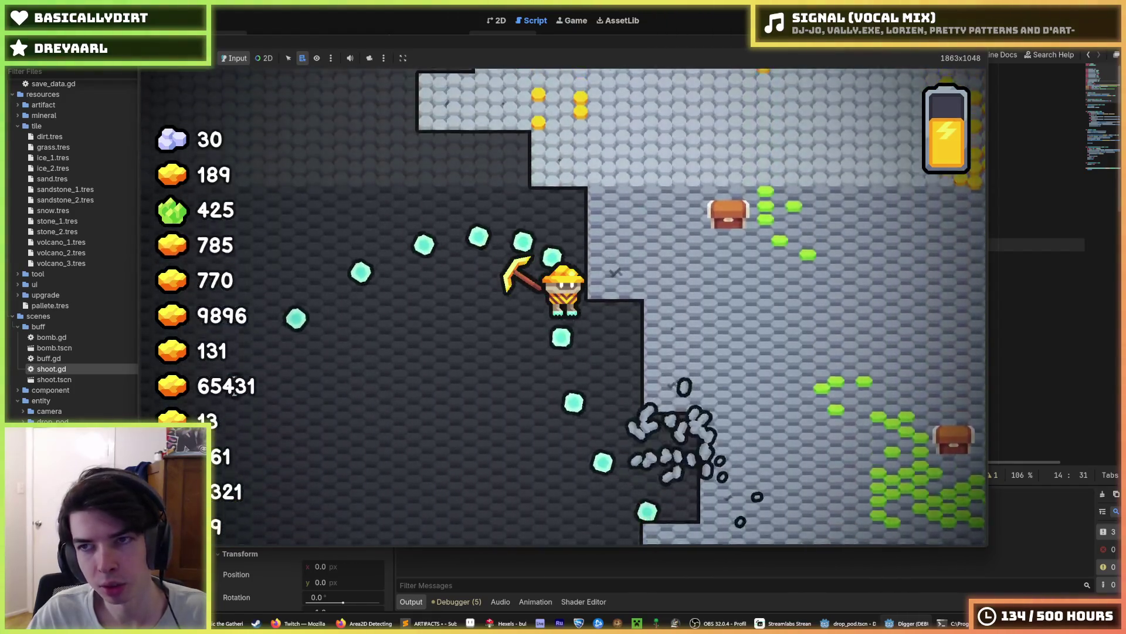
Playtest the 400 explosion velocity, then close the game with F8
key(F8)
Review the bullet.gd hit-handling and tile damage code, then the camera.gd script
click(729, 179)
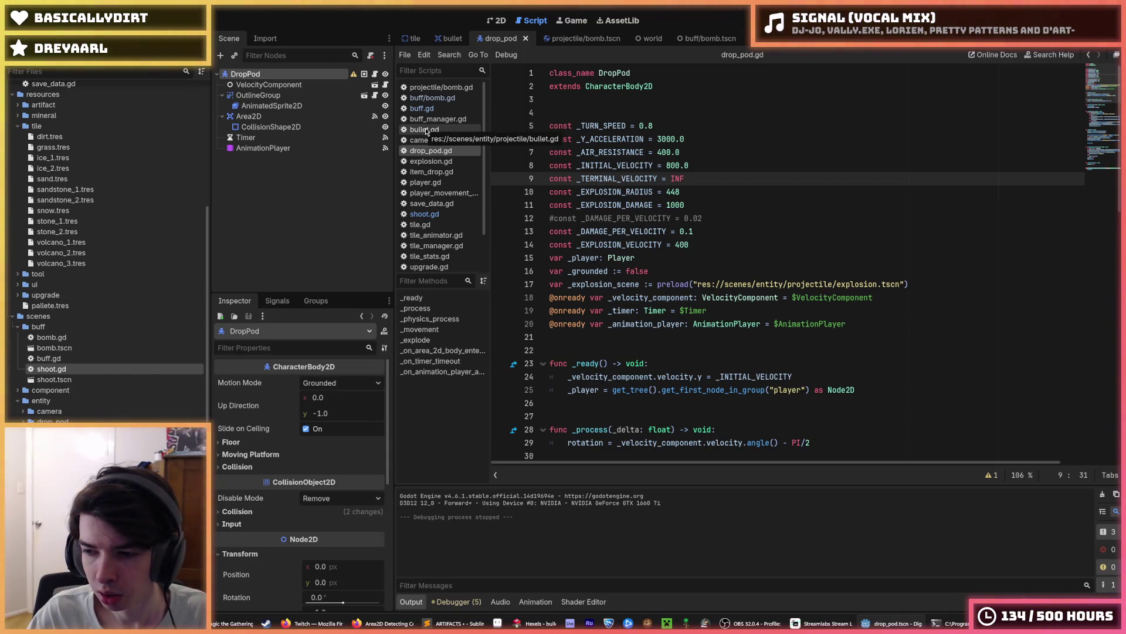
scroll(587, 176, down, 10)
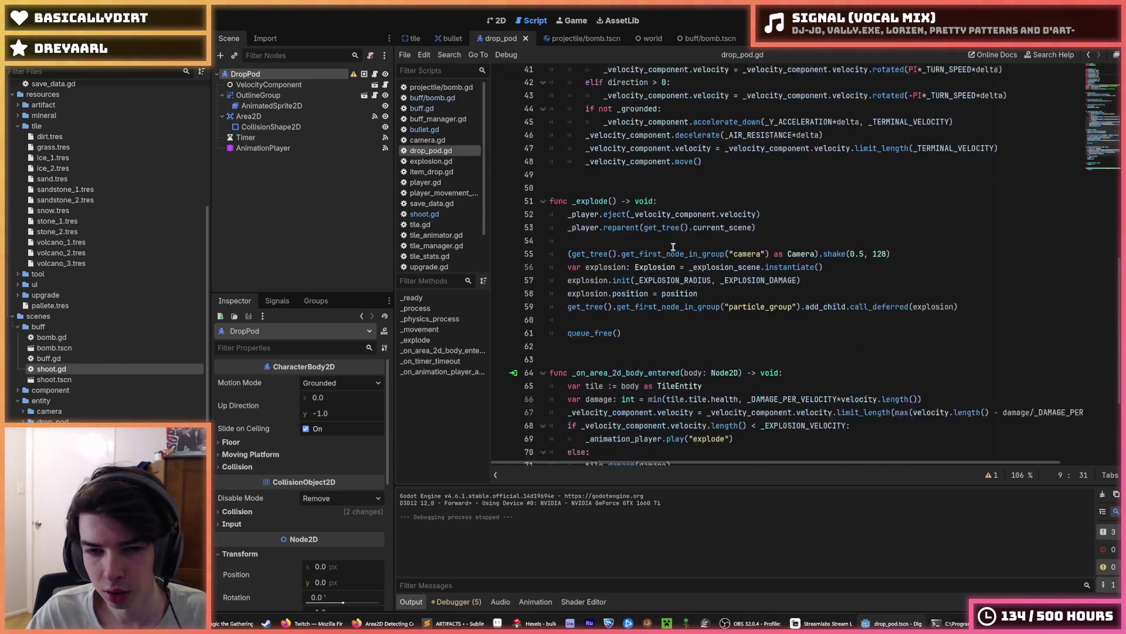
click(451, 134)
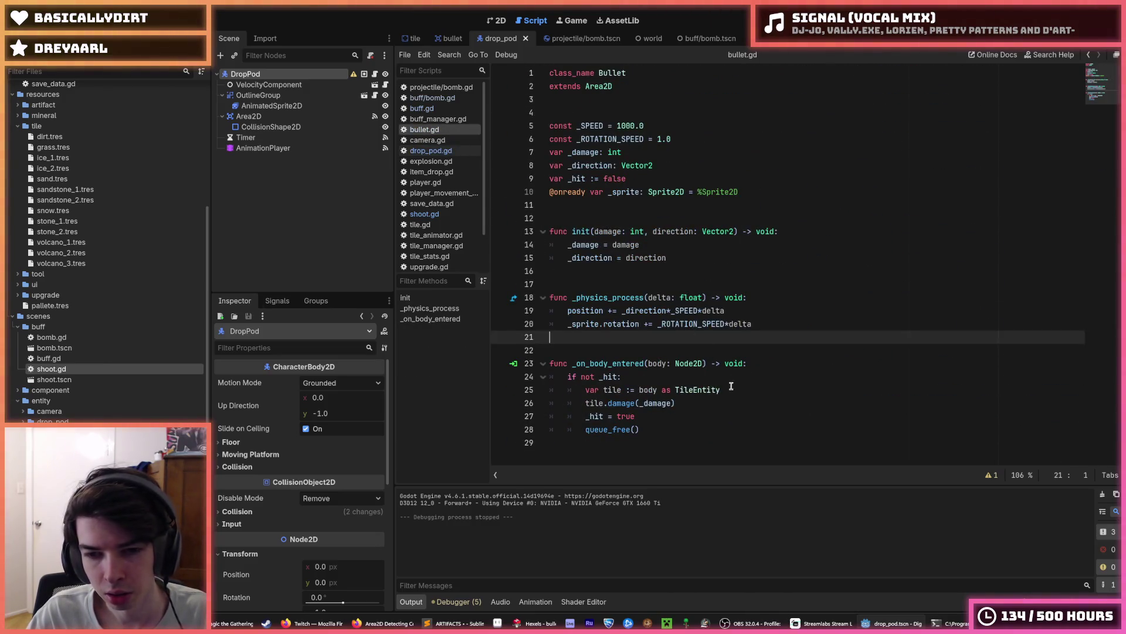
click(746, 385)
key(Down)
key(Up)
key(Down)
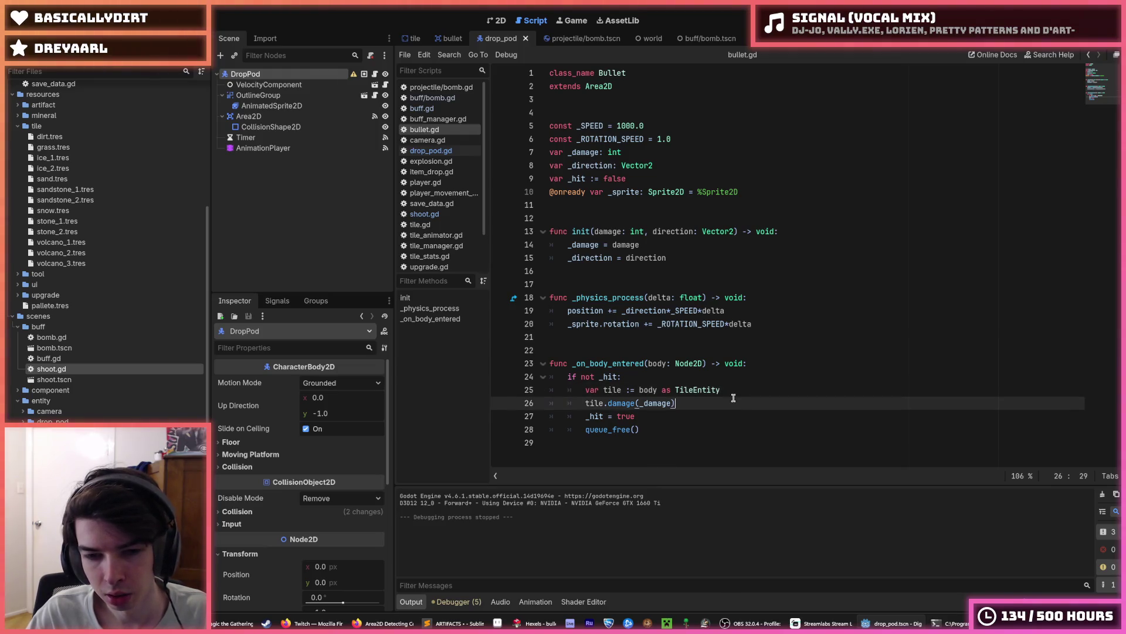
click(461, 150)
click(441, 140)
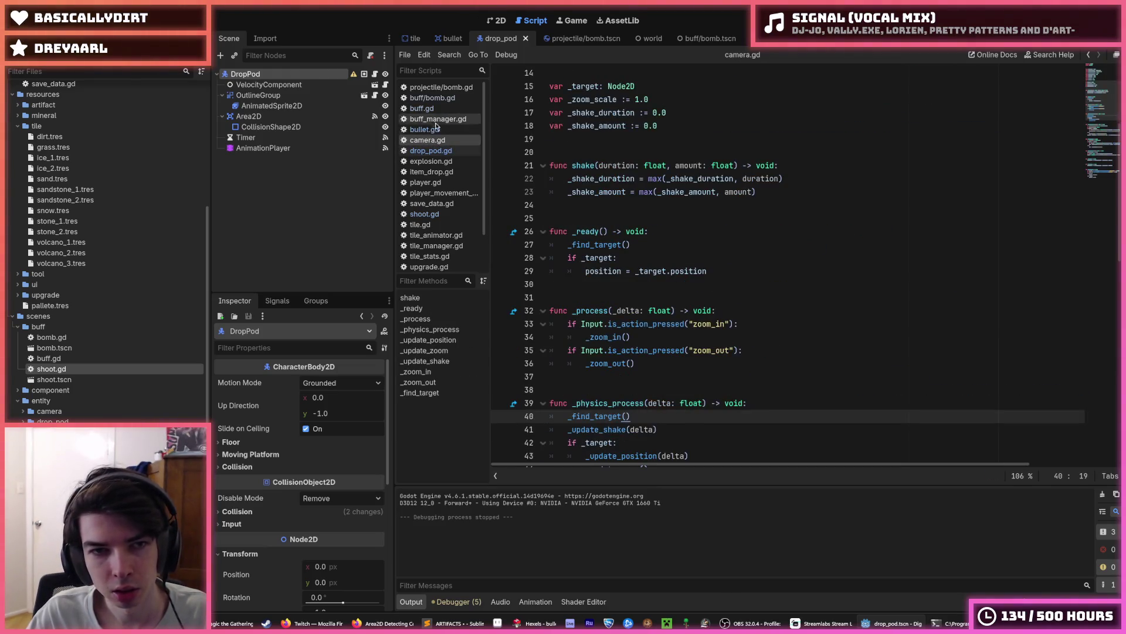
Inspect shoot.gd's two-bullet spawning code in the shoot scene and run the game
click(444, 38)
key(ctrl+Tab)
key(ctrl+Tab)
key(ctrl+Tab)
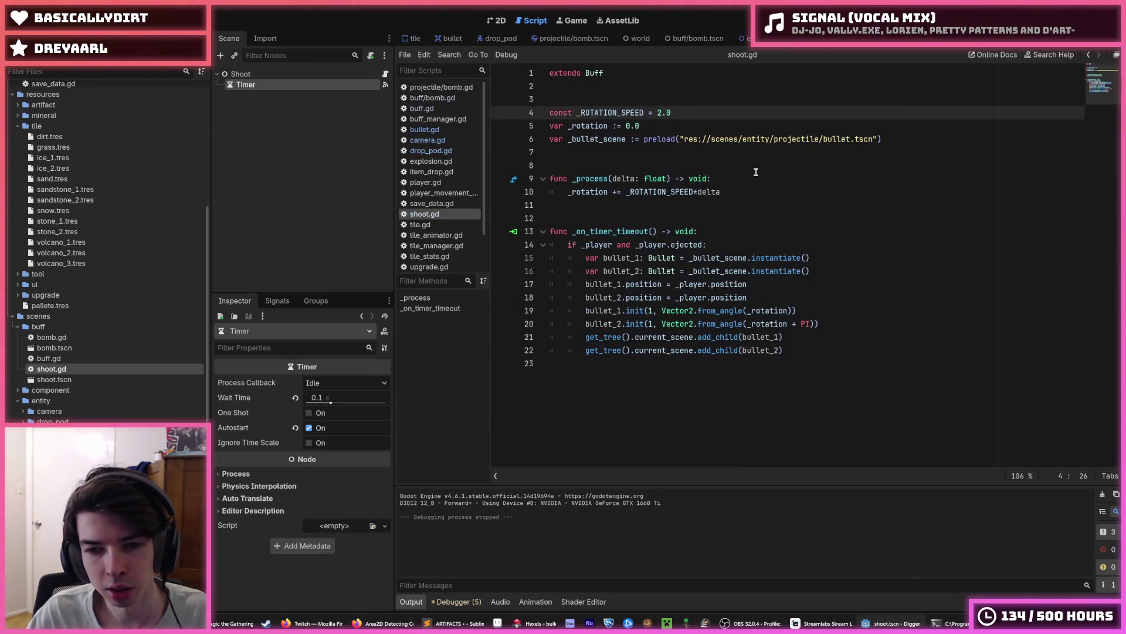
drag(787, 337, 561, 337)
click(667, 324)
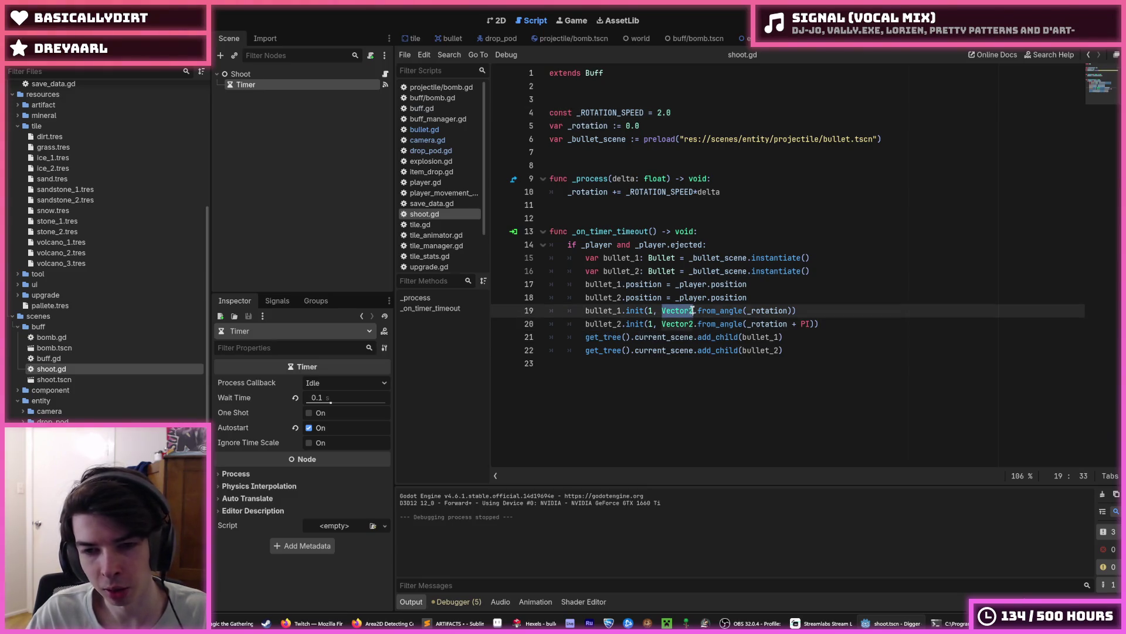
click(821, 284)
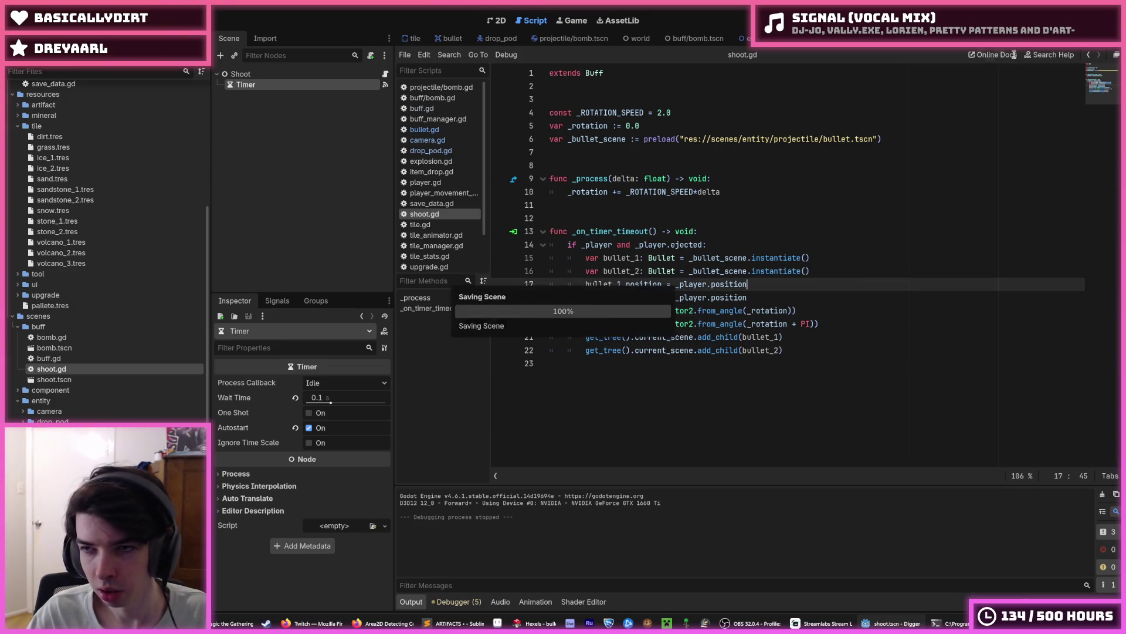
key(F5)
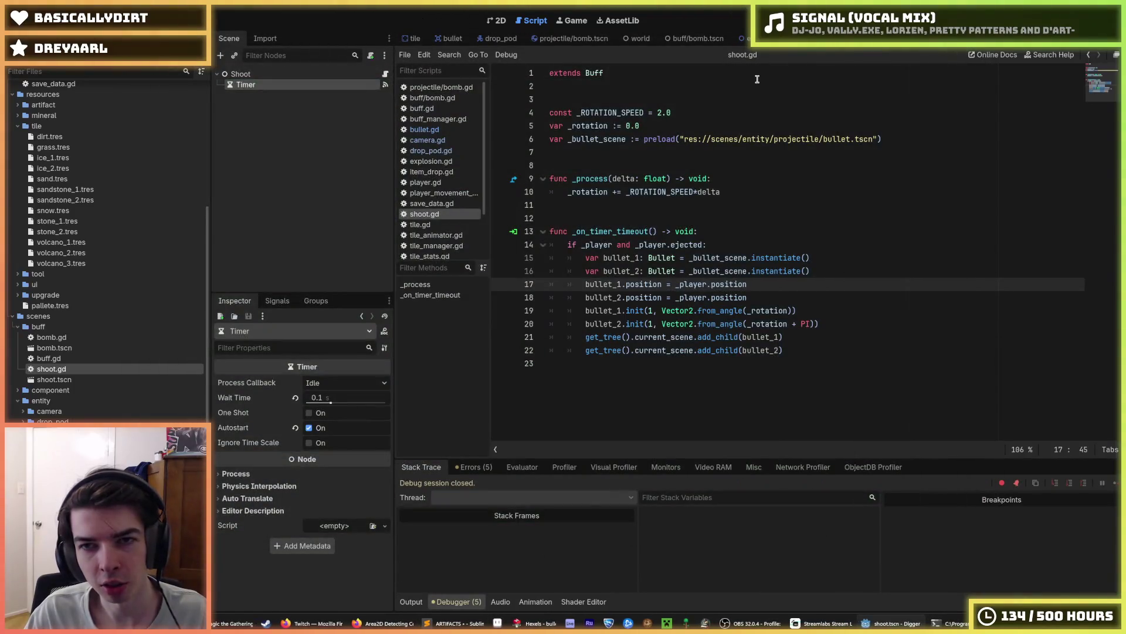
Close the game, save, and set shoot.gd's _ROTATION_SPEED to PI instead of 2.0
click(744, 73)
key(ctrl+s)
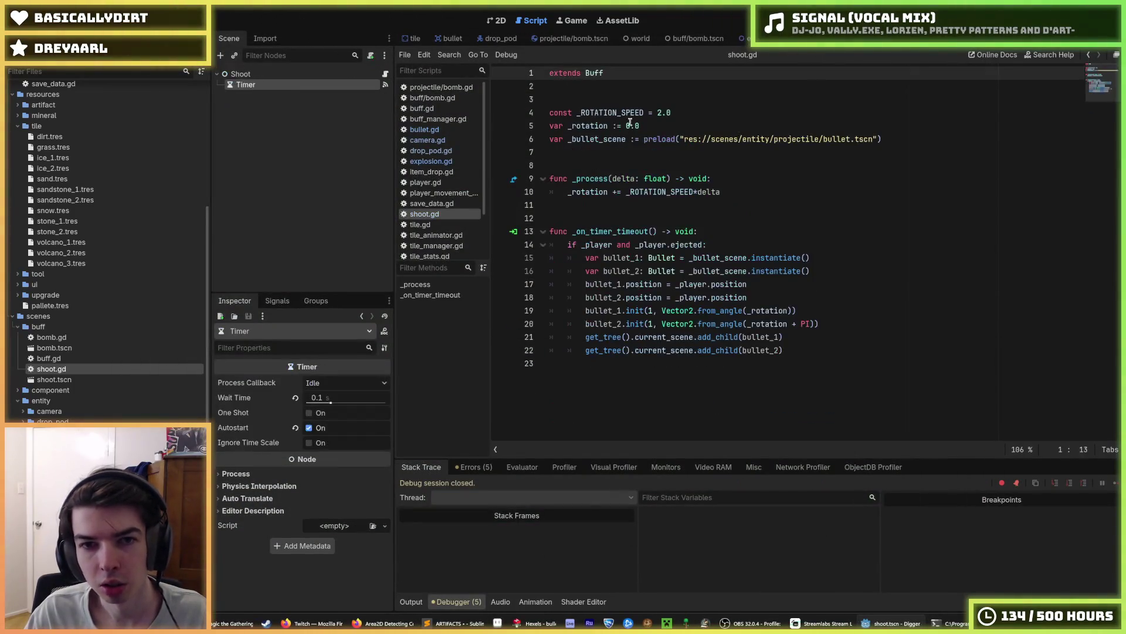
drag(670, 114, 656, 112)
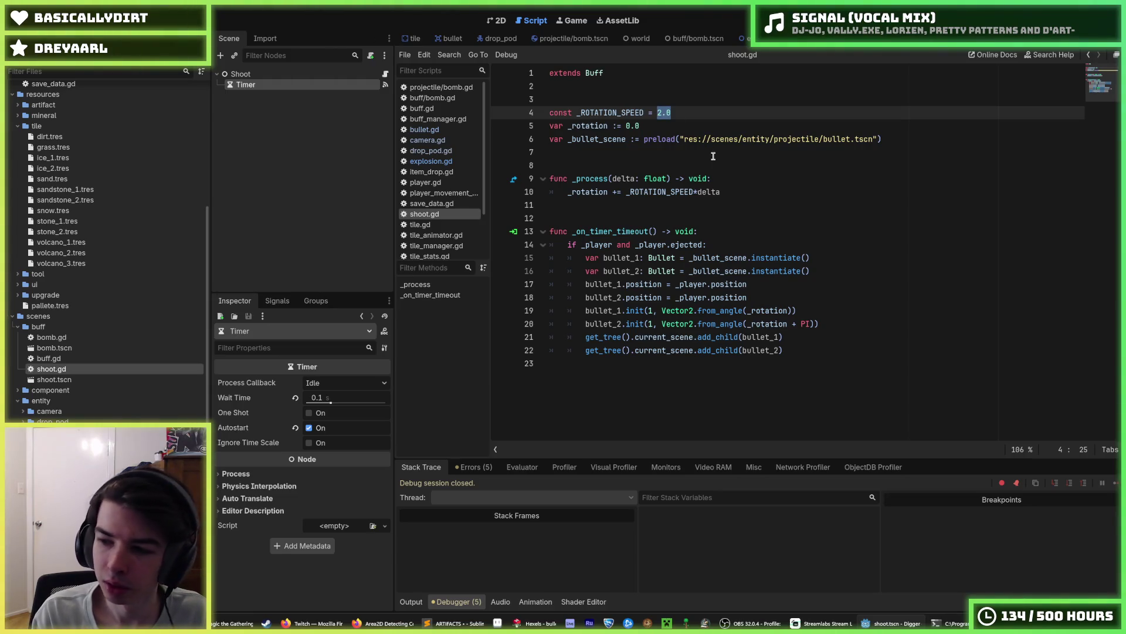
text(PI)
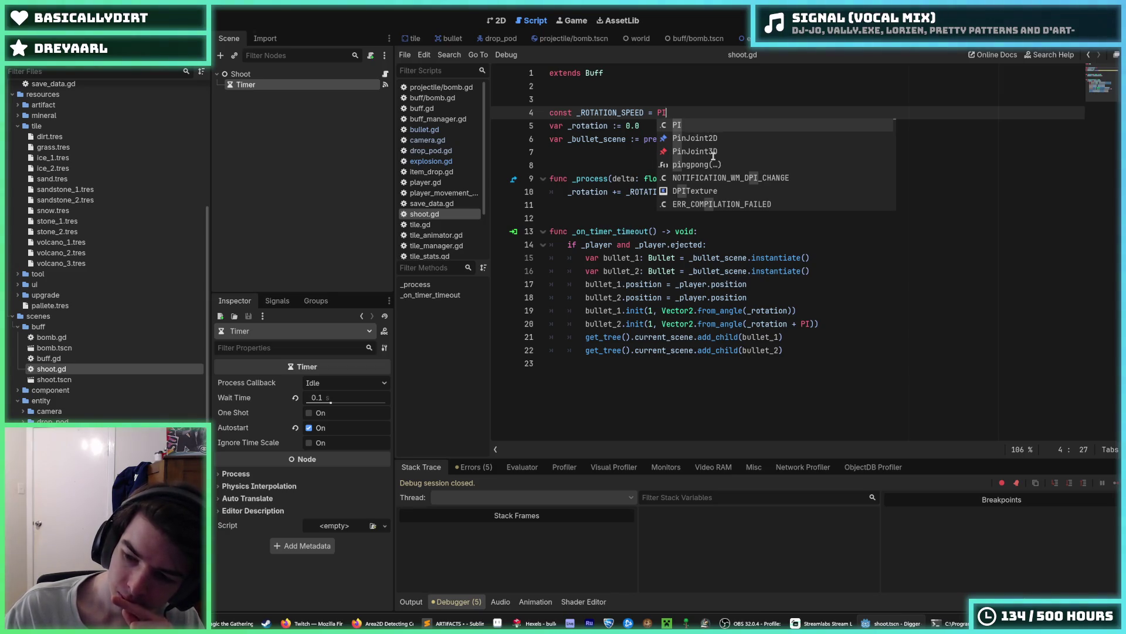
click(644, 152)
click(681, 127)
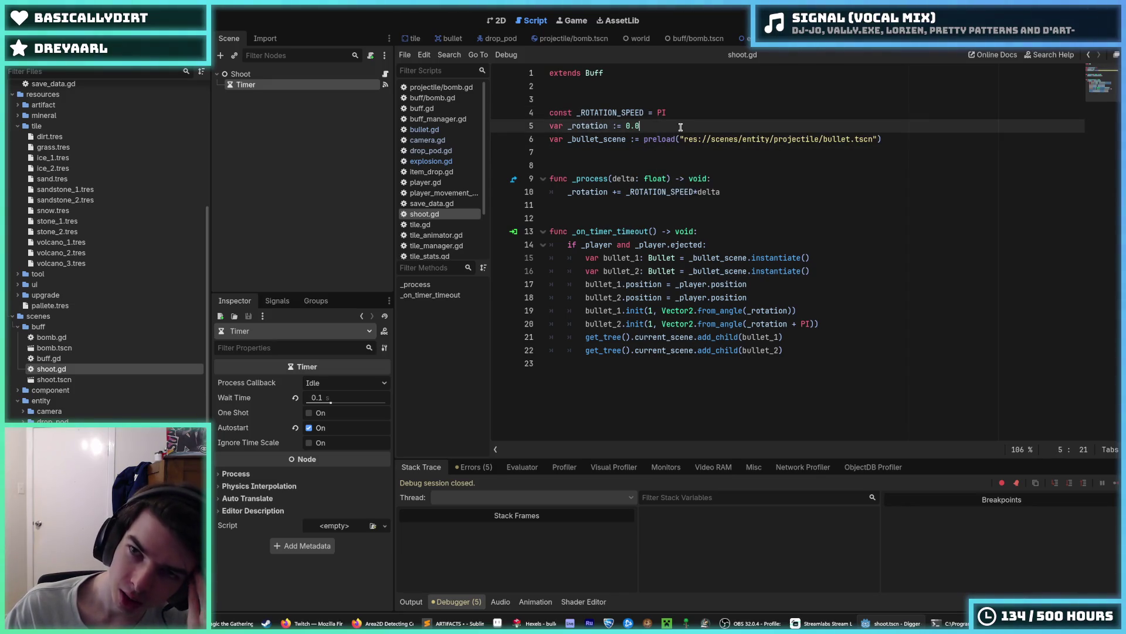
click(452, 38)
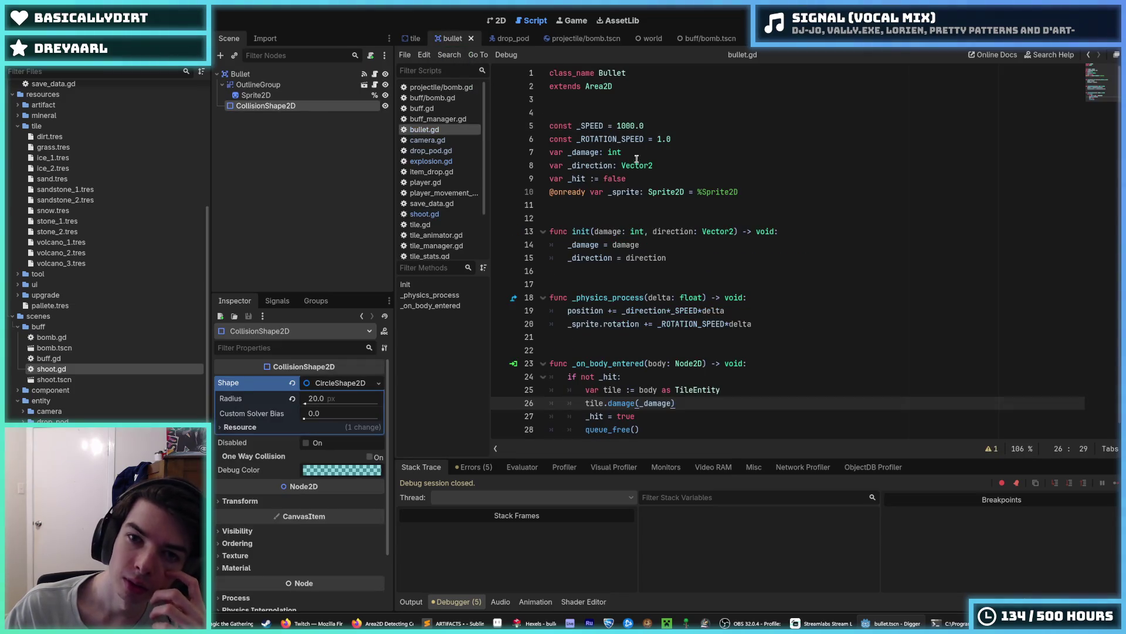
Set the bullet script's 1.0 rotation speed value to PI and save the bullet scene
drag(672, 140, 655, 139)
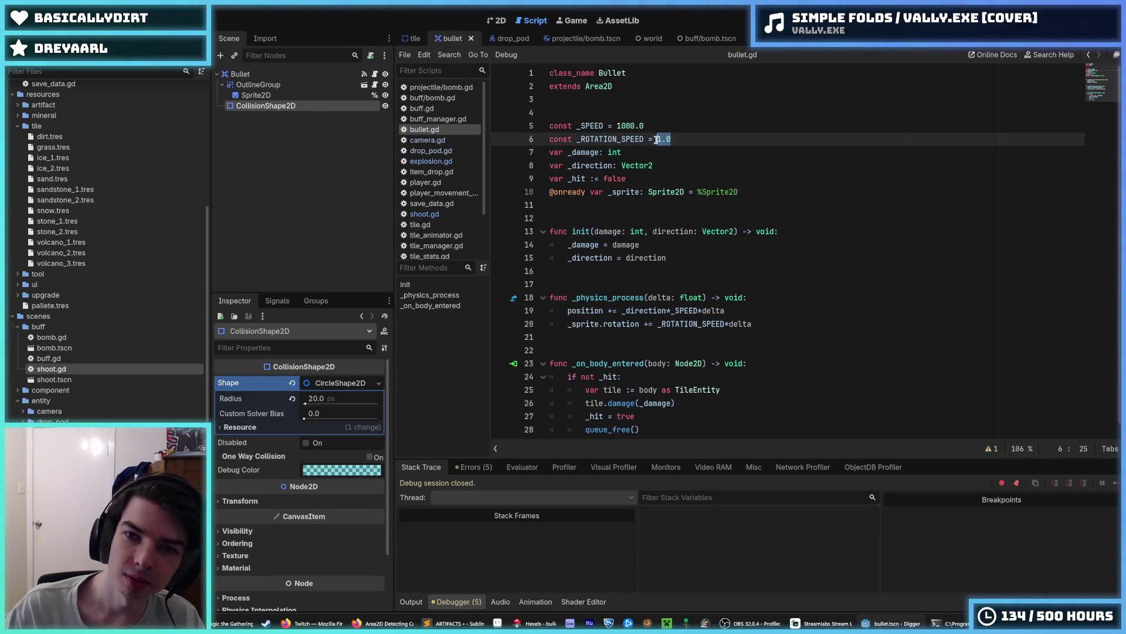
text(PI)
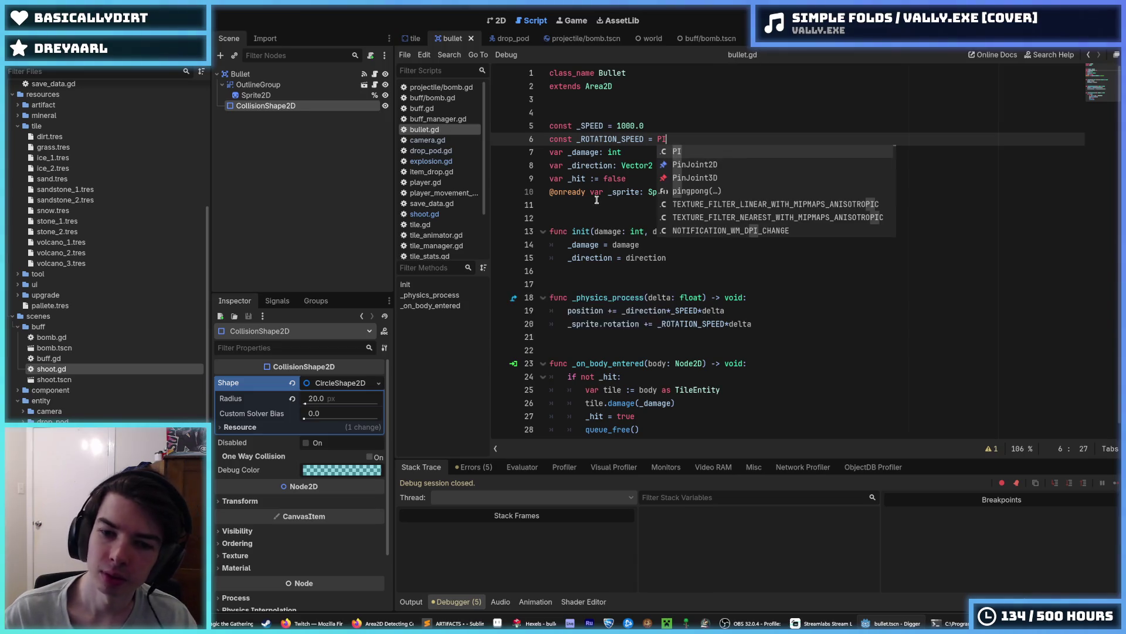
scroll(738, 289, down, 1)
click(739, 286)
click(768, 288)
key(ctrl+s)
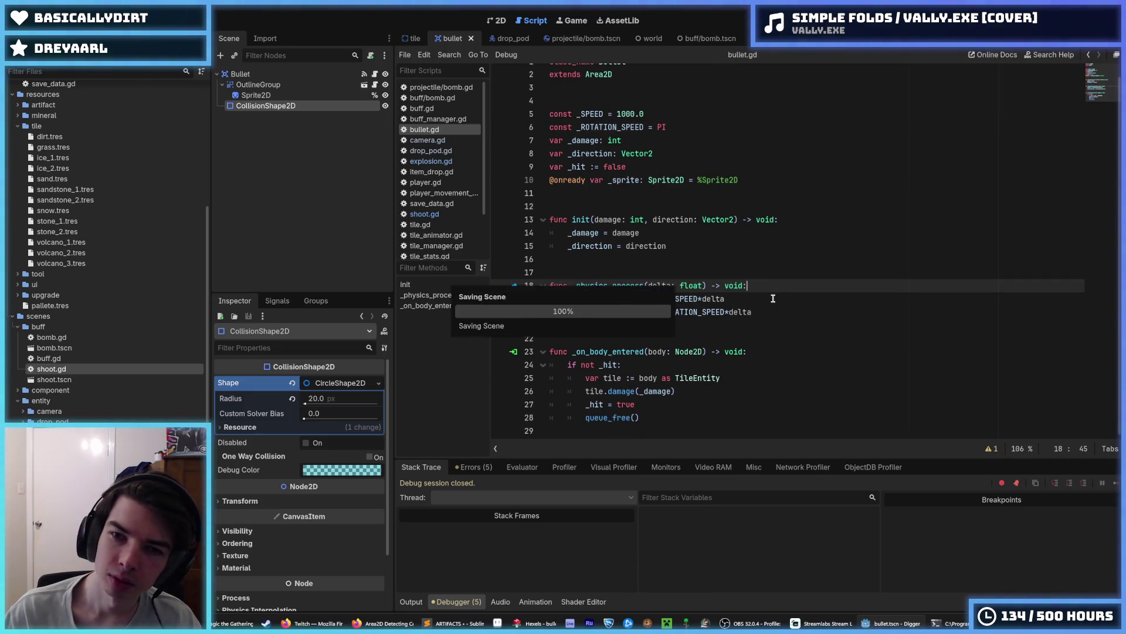
Change bullet.gd's _SPEED from 1000.0 to 3000.0 and run the game
click(771, 297)
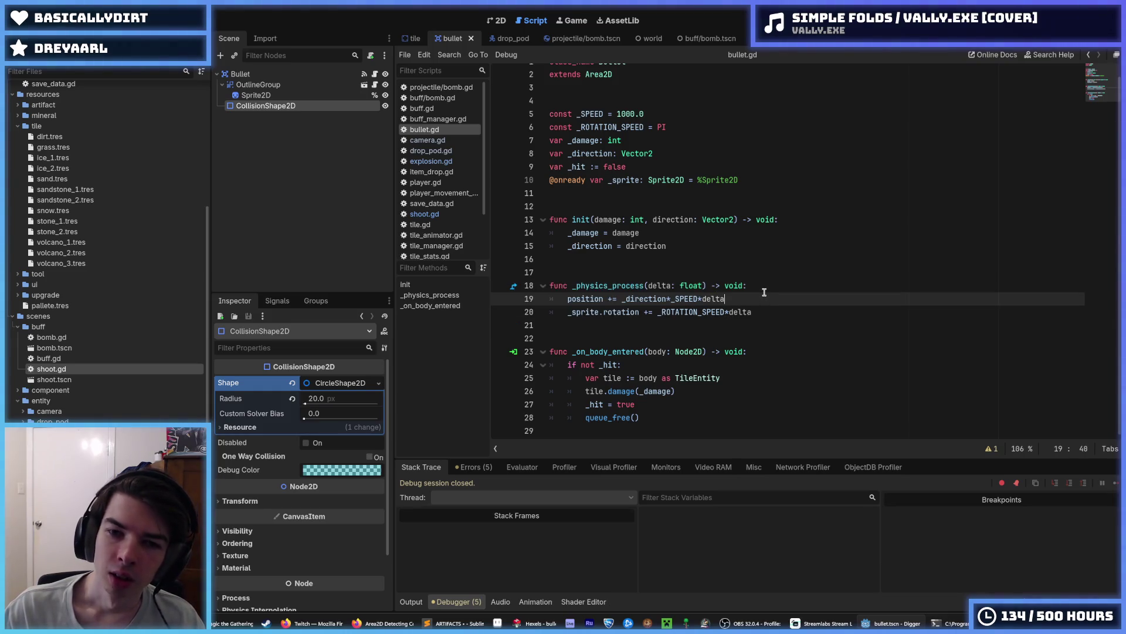
click(632, 113)
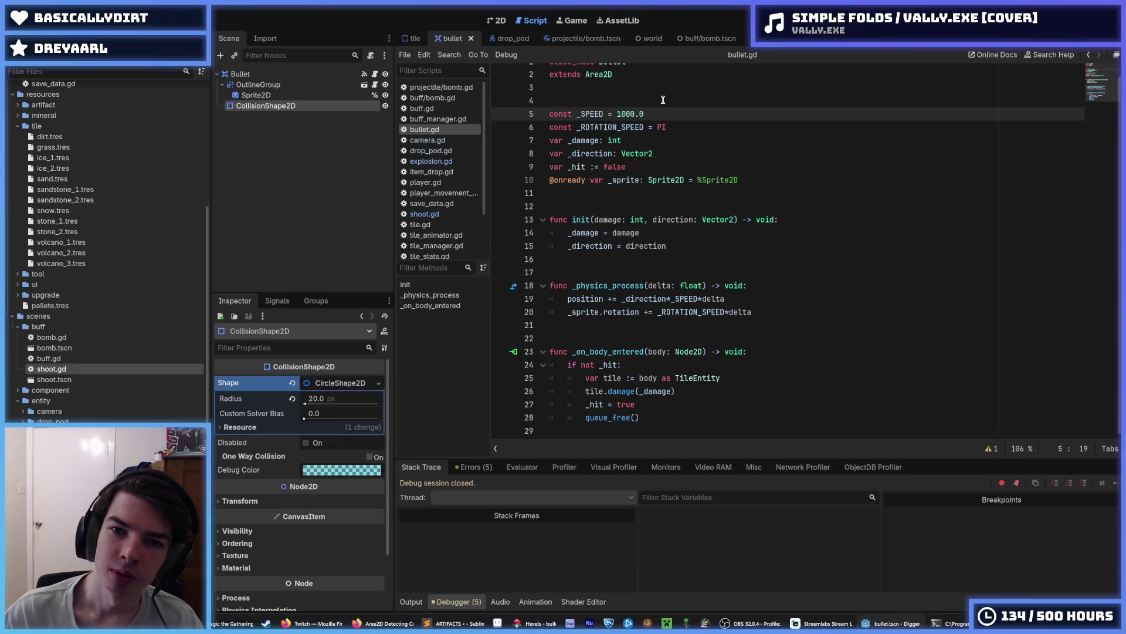
key(BackSpace)
key(BackSpace)
key(BackSpace)
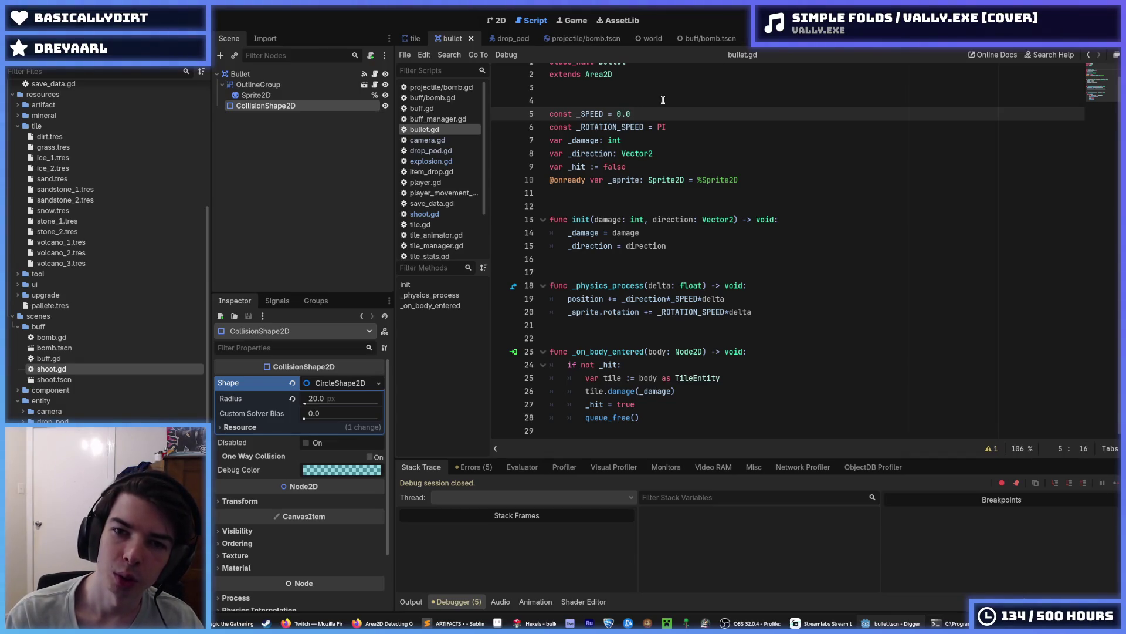
text(00)
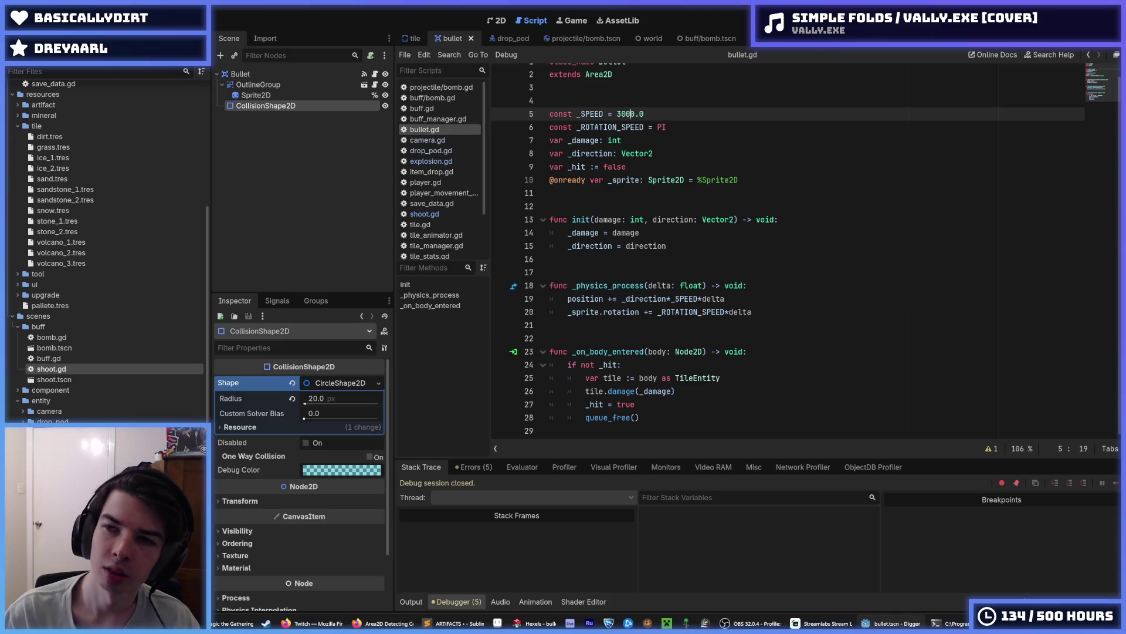
key(F5)
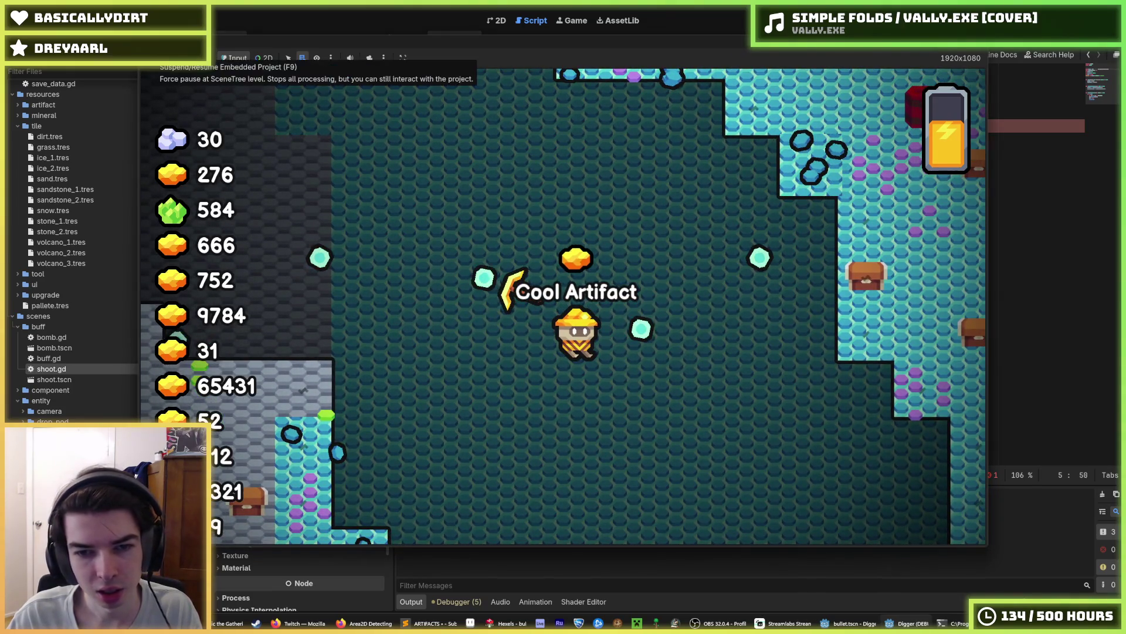
Steer the miner down and right to test the faster bullets
key(d)
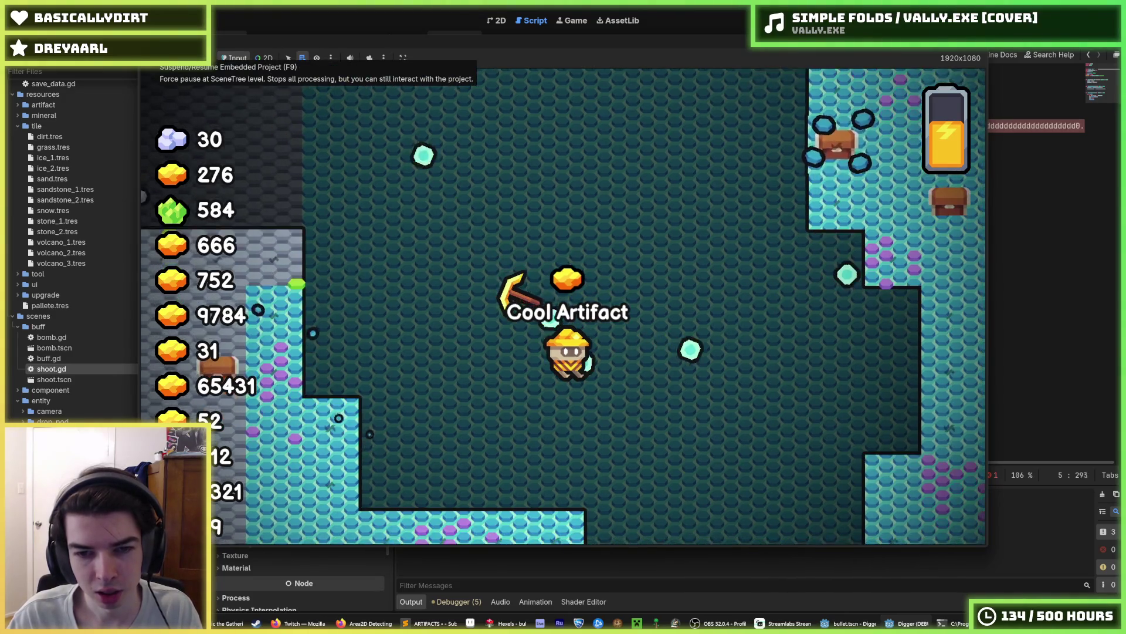
Stop the game, undo the stray letters on line 5, and save bullet.gd
key(s)
key(F8)
key(ctrl+z)
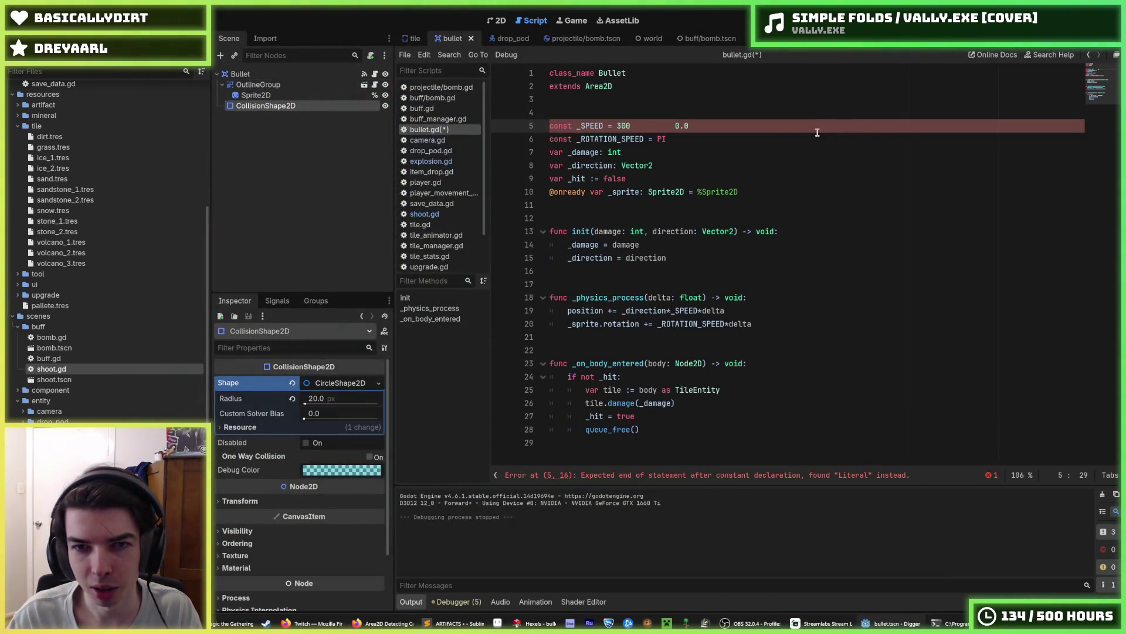
key(ctrl+s)
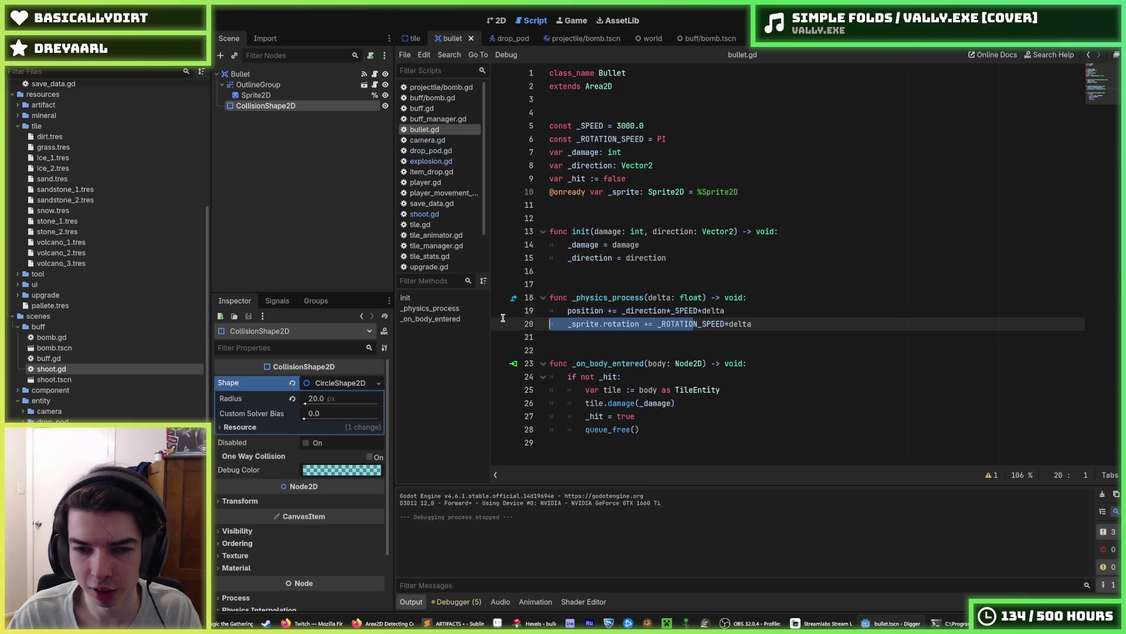
Inspect bullet.gd's position movement line 19 and the sprite rotation line
double_click(602, 312)
click(599, 324)
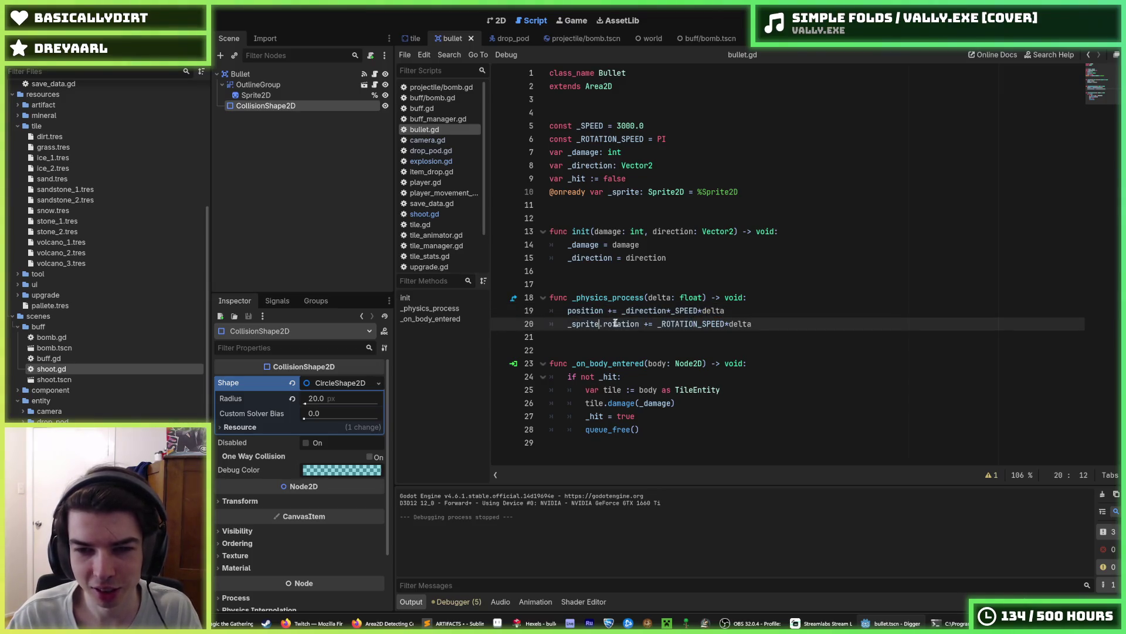
triple_click(593, 312)
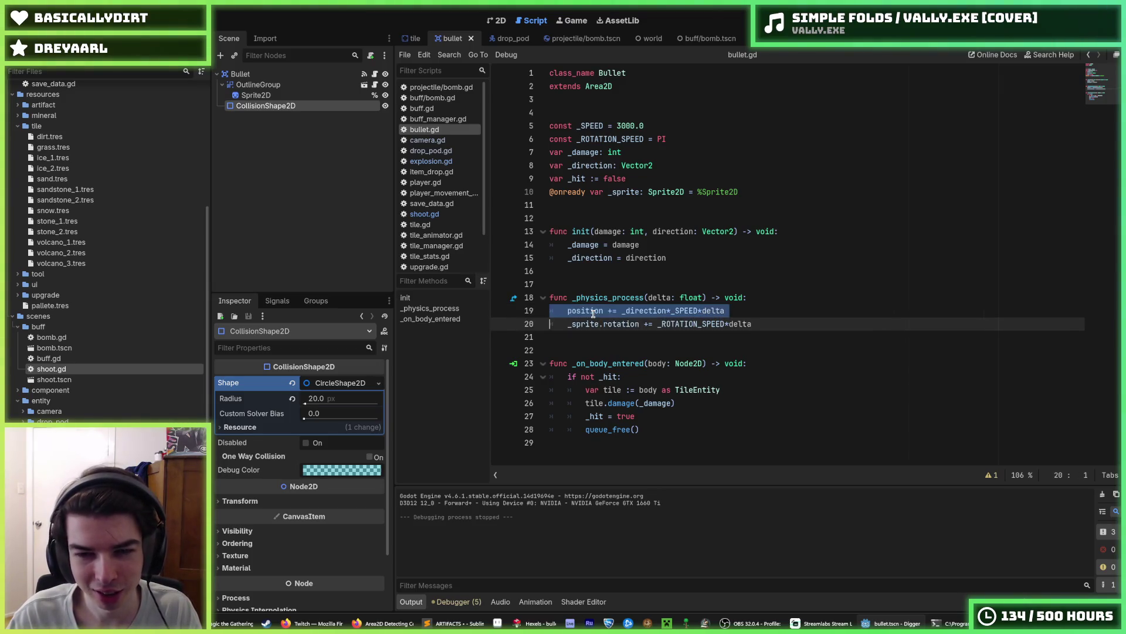
triple_click(594, 312)
double_click(592, 312)
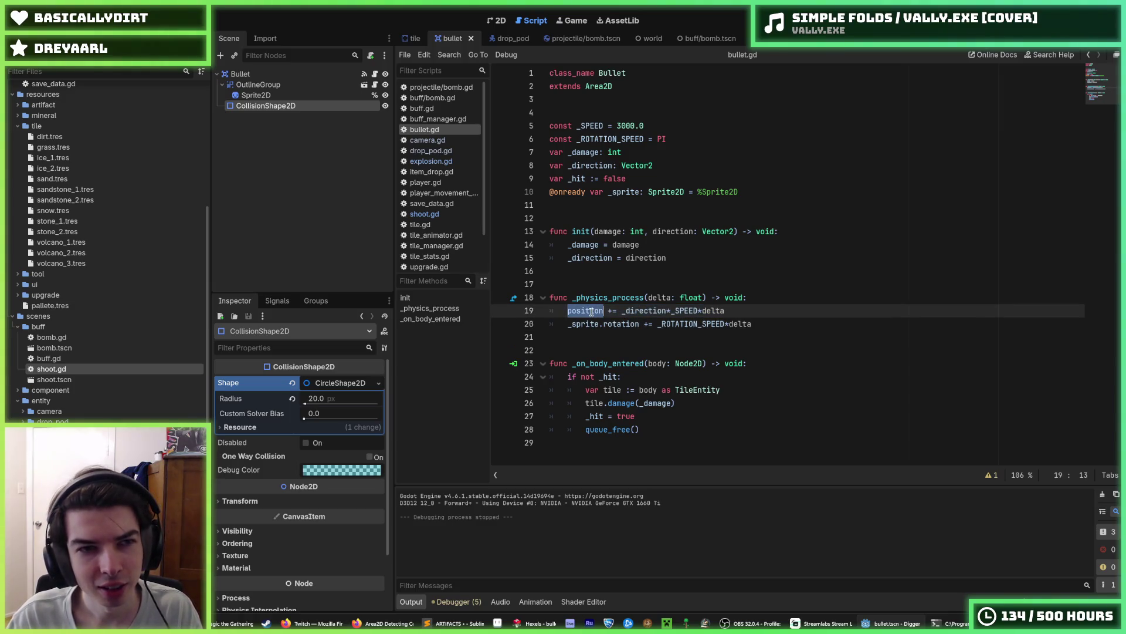
triple_click(591, 312)
click(589, 311)
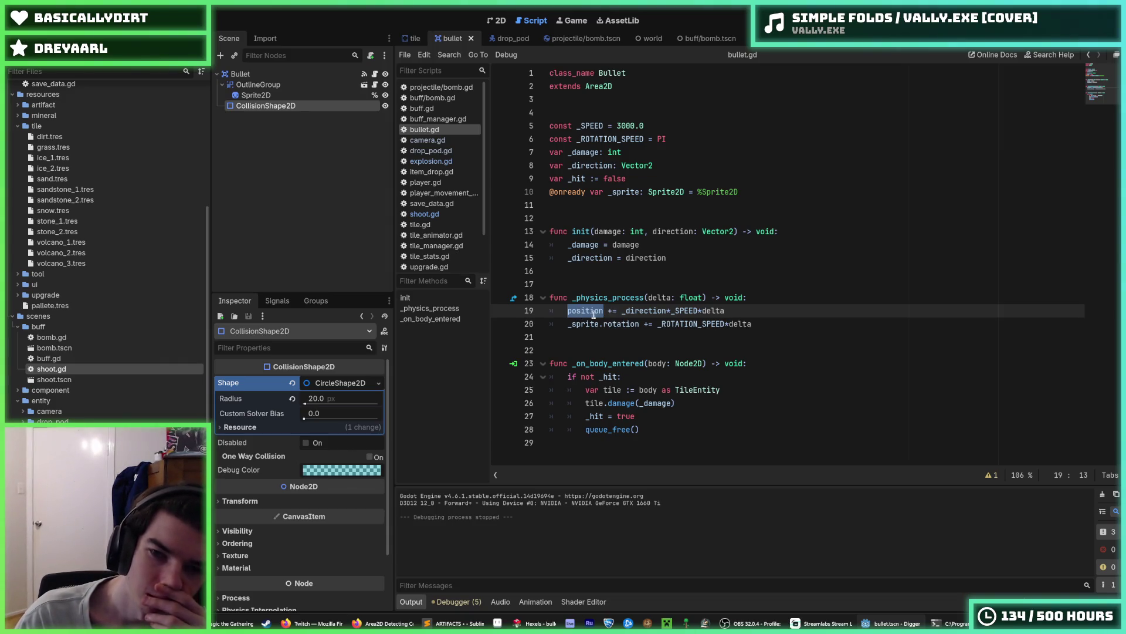
Review the _direction, _hit and _SPEED declarations, then switch to the 2D view
click(666, 178)
click(652, 167)
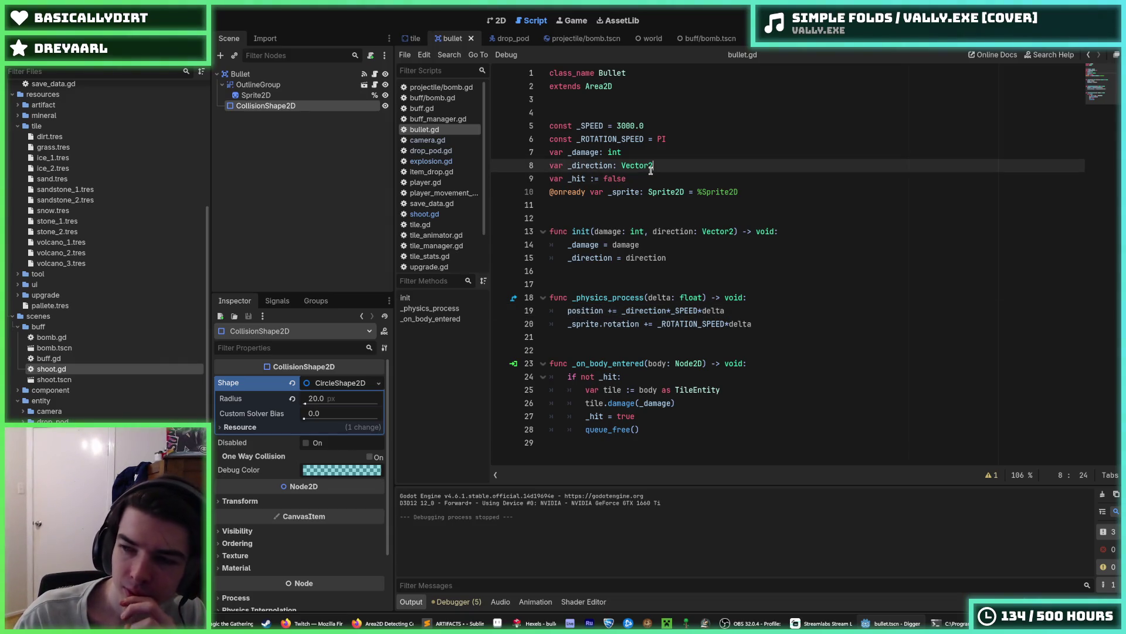
click(647, 178)
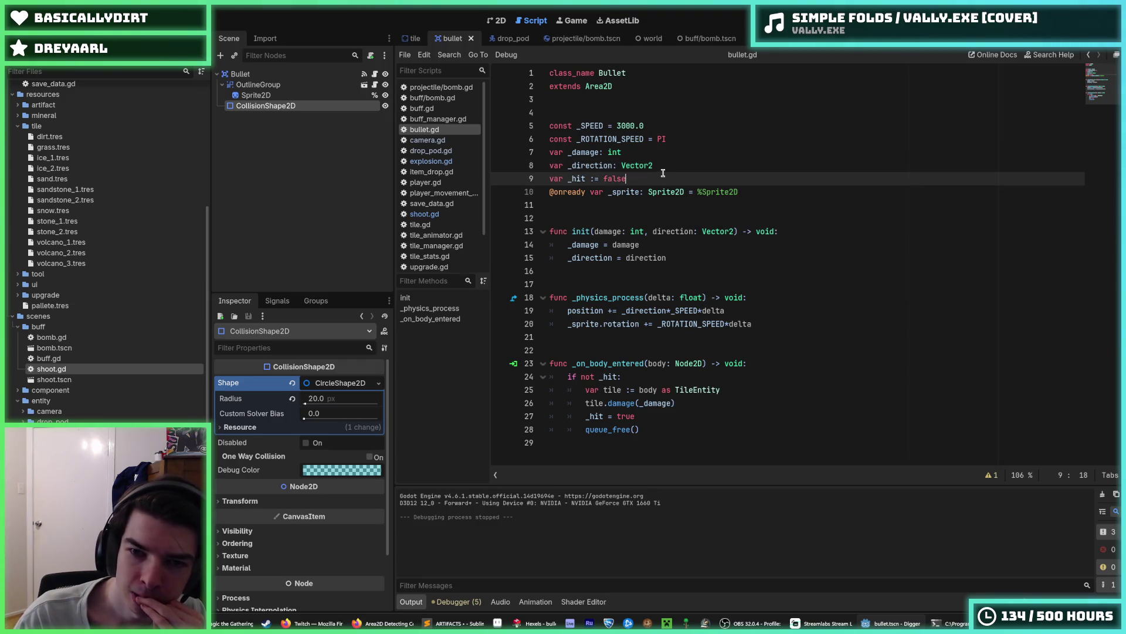
click(666, 170)
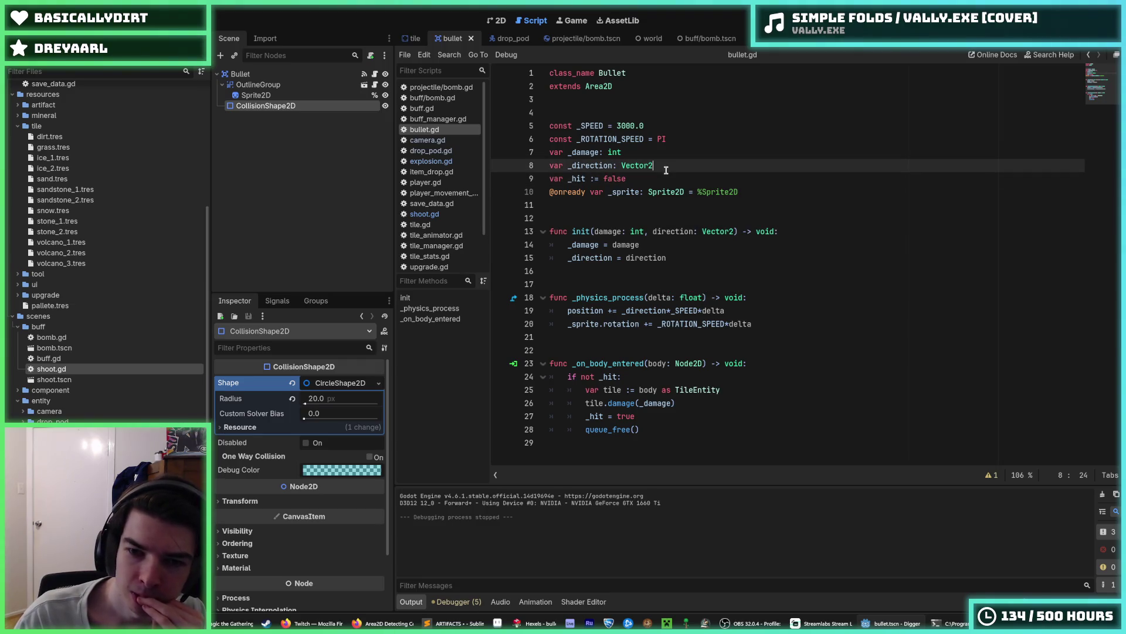
click(622, 125)
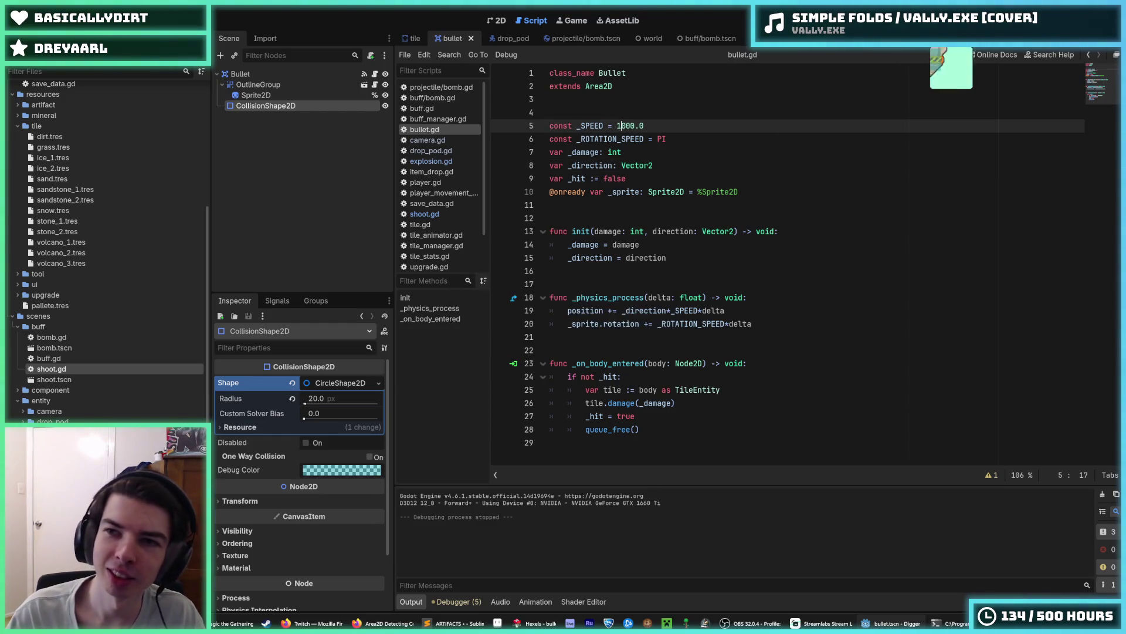
click(744, 38)
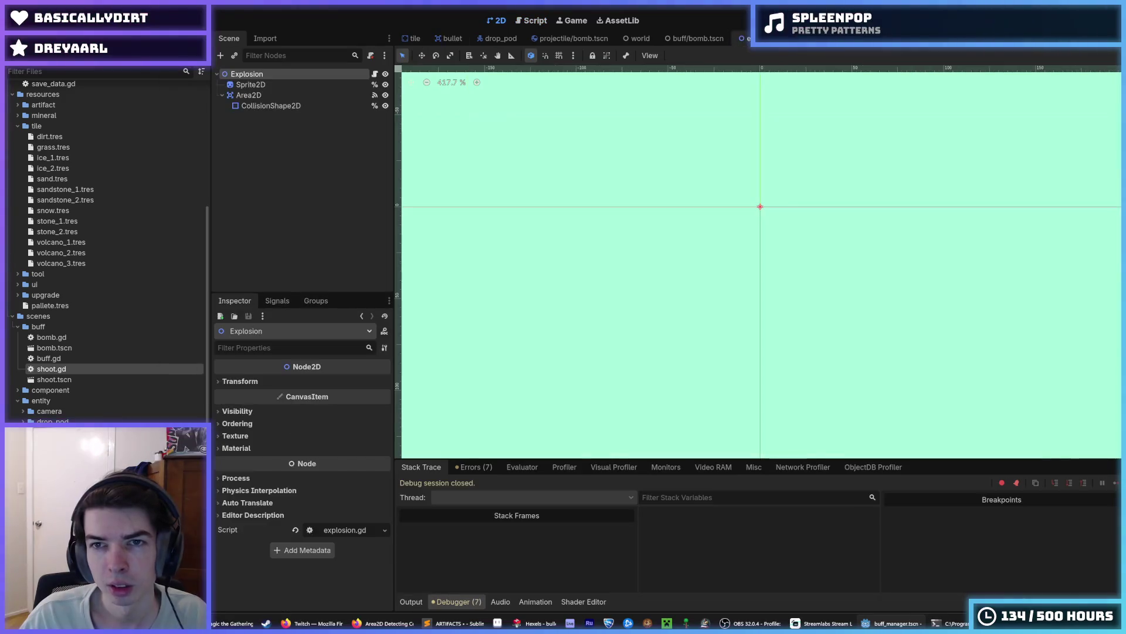
Open the Bullet scene and expand the OutlineGroup node's outline shader material
click(567, 39)
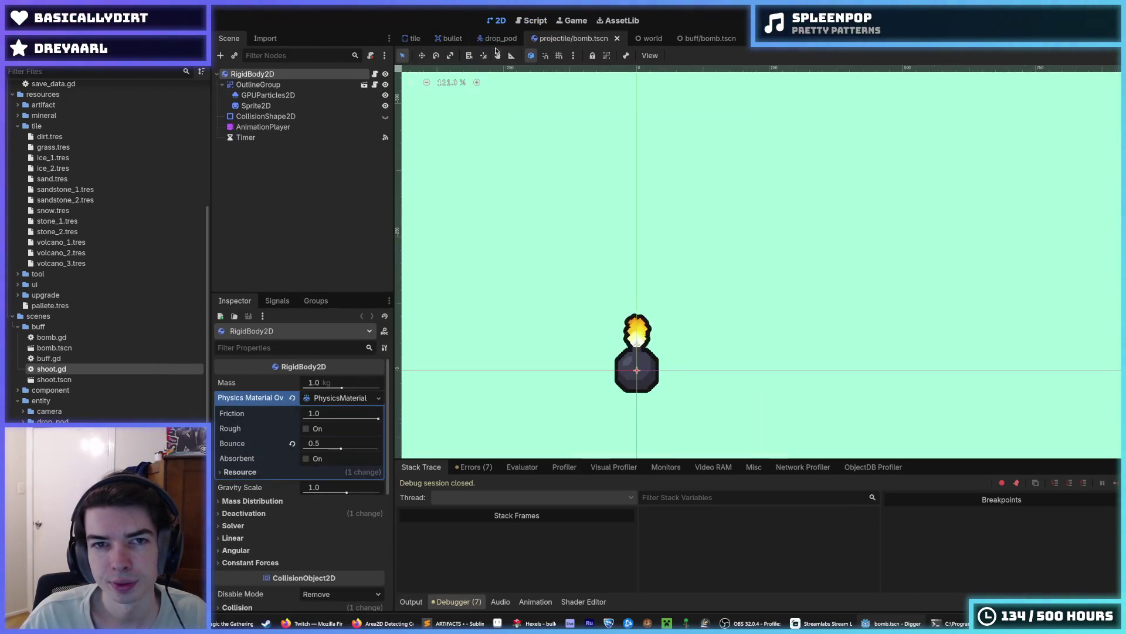
click(488, 37)
click(452, 38)
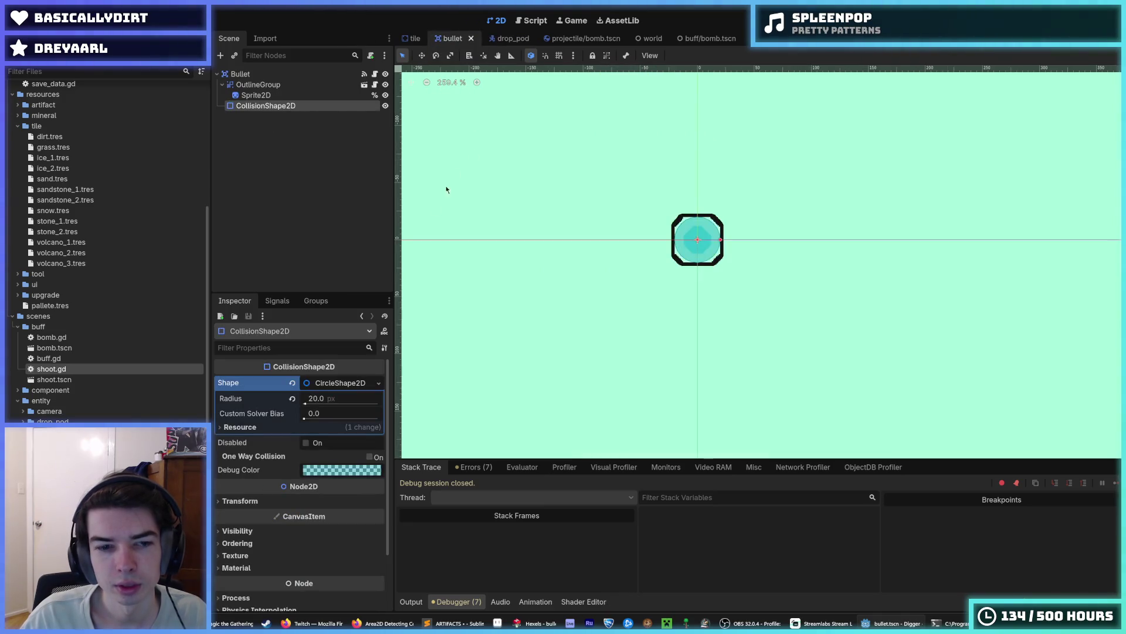
click(289, 87)
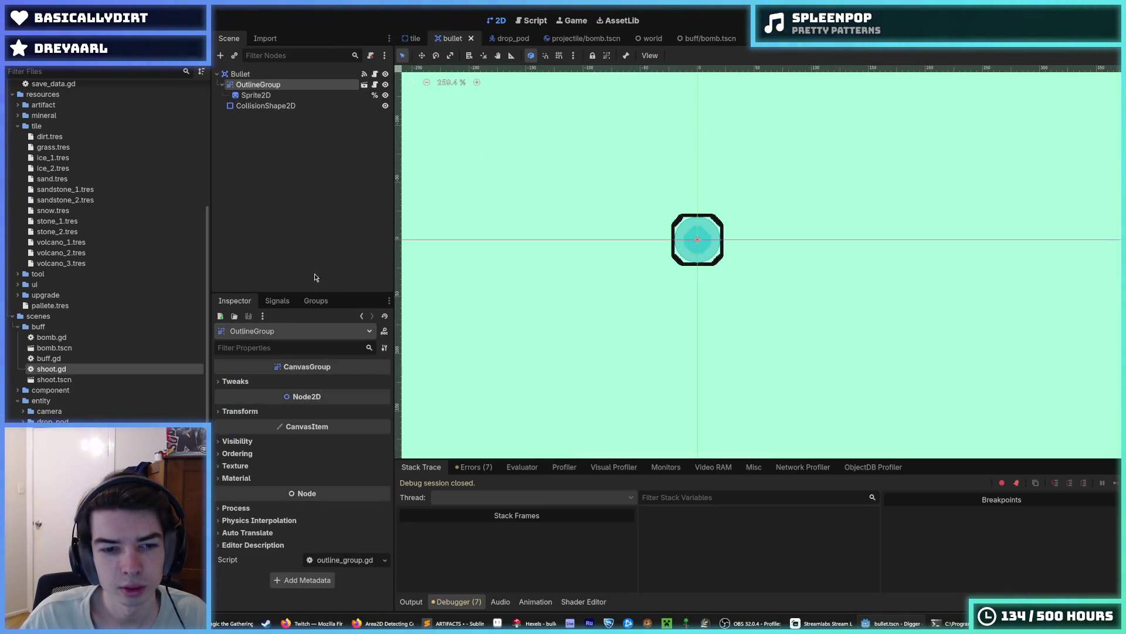
click(240, 411)
click(242, 412)
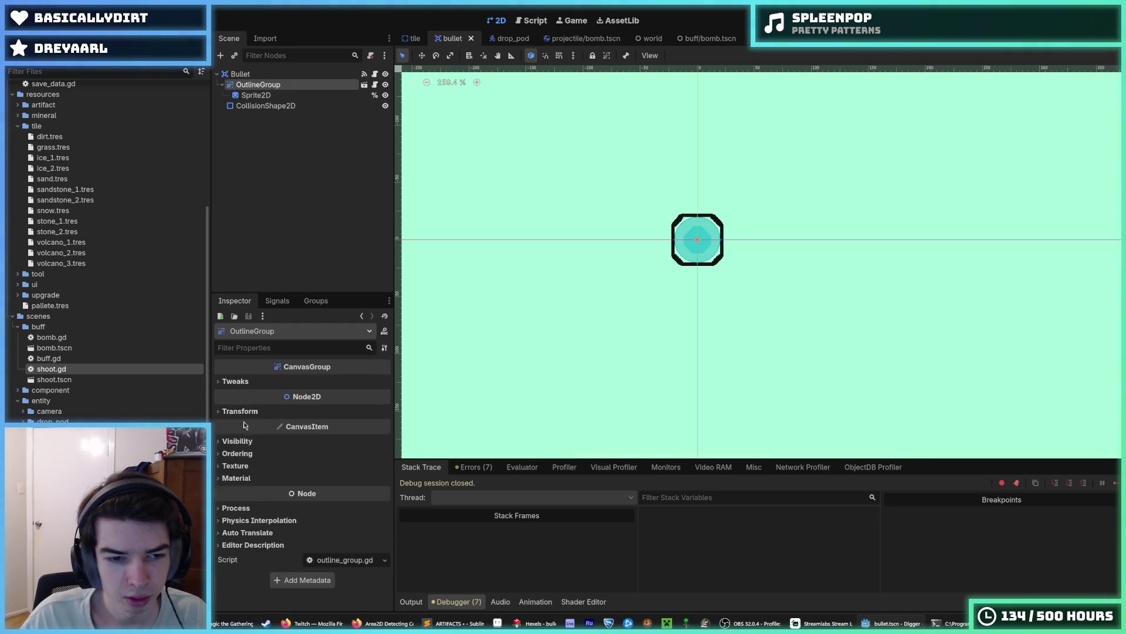
click(252, 479)
click(332, 491)
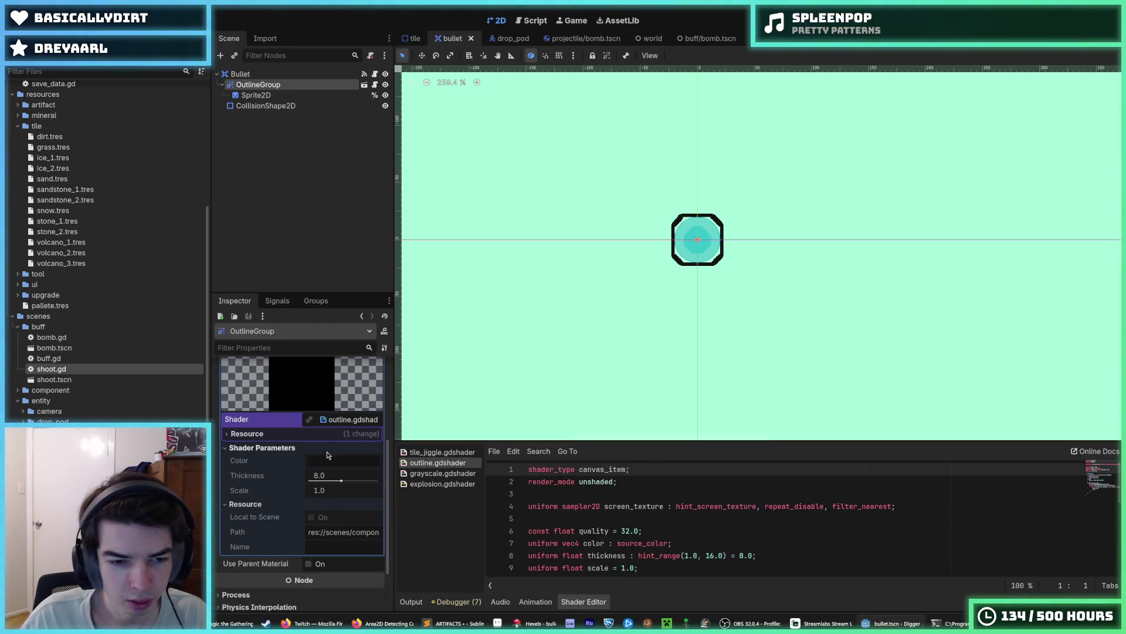
Make the outline material unique to the bullet
right_click(336, 420)
scroll(289, 477, up, 3)
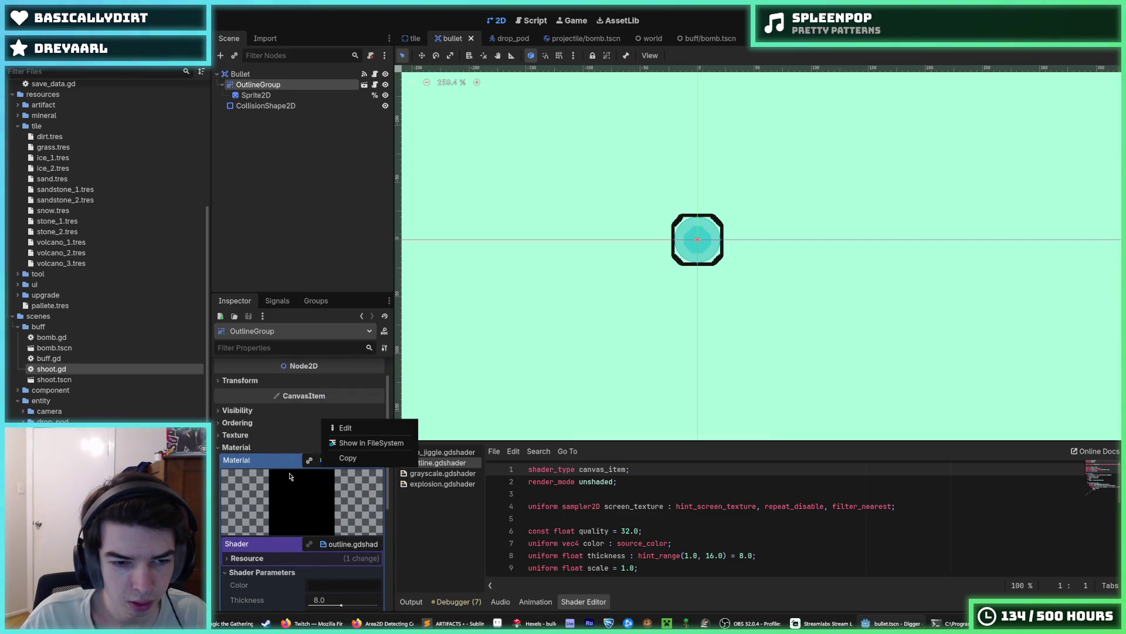
click(315, 466)
right_click(326, 467)
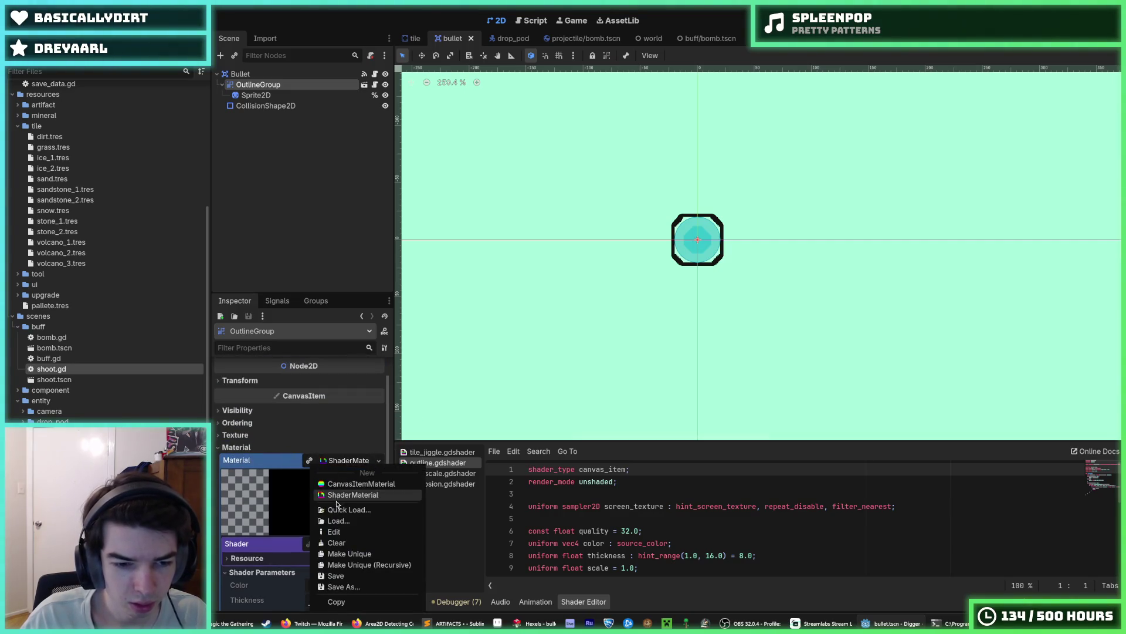
click(346, 555)
Set the outline shader Color to white, save the bullet scene, and start a playtest
scroll(305, 491, down, 2)
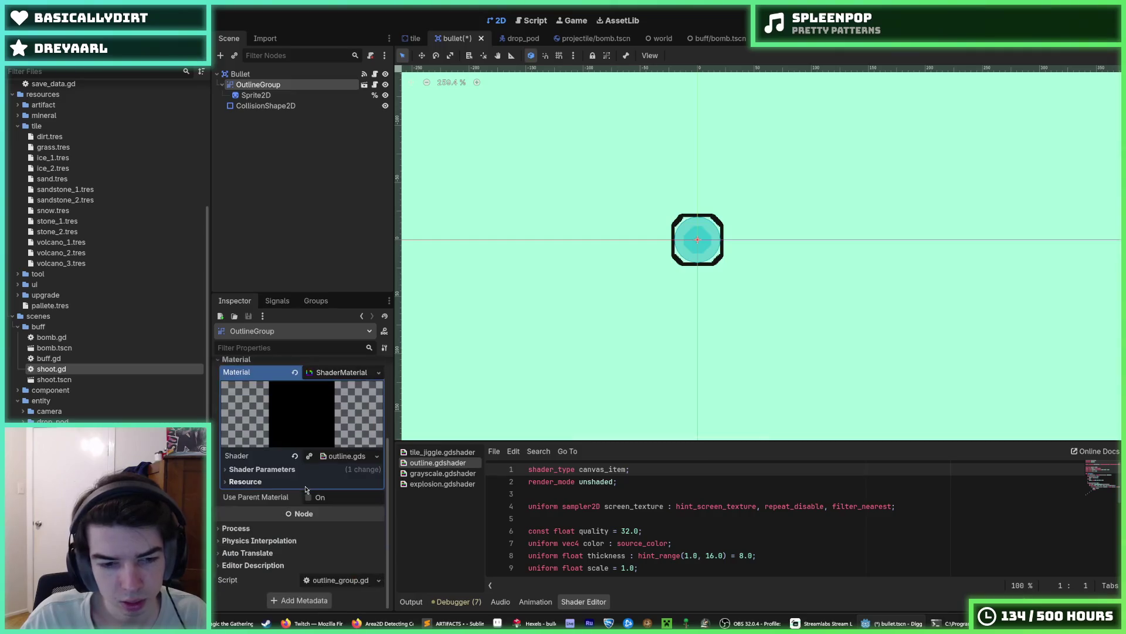
click(332, 457)
click(326, 485)
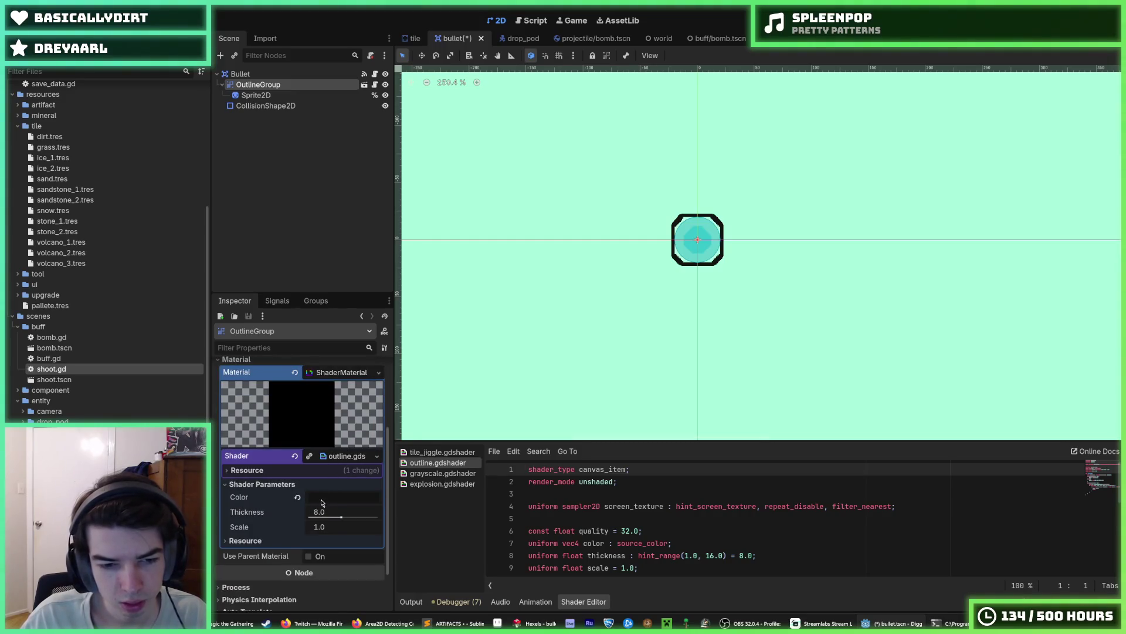
click(322, 498)
click(316, 461)
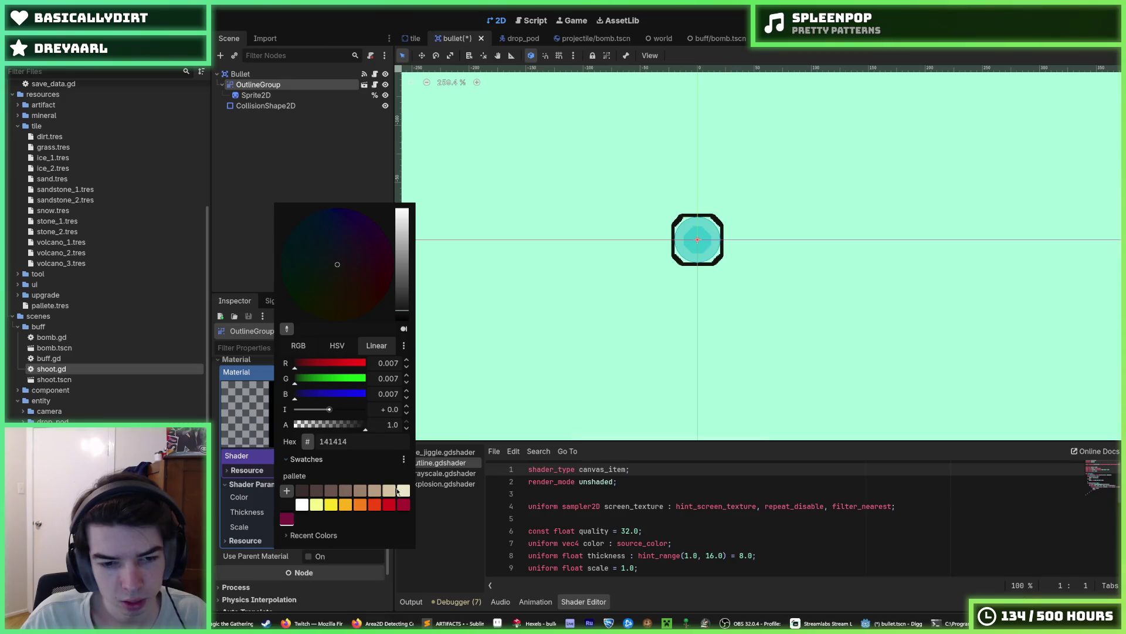
click(302, 504)
click(779, 410)
key(ctrl+s)
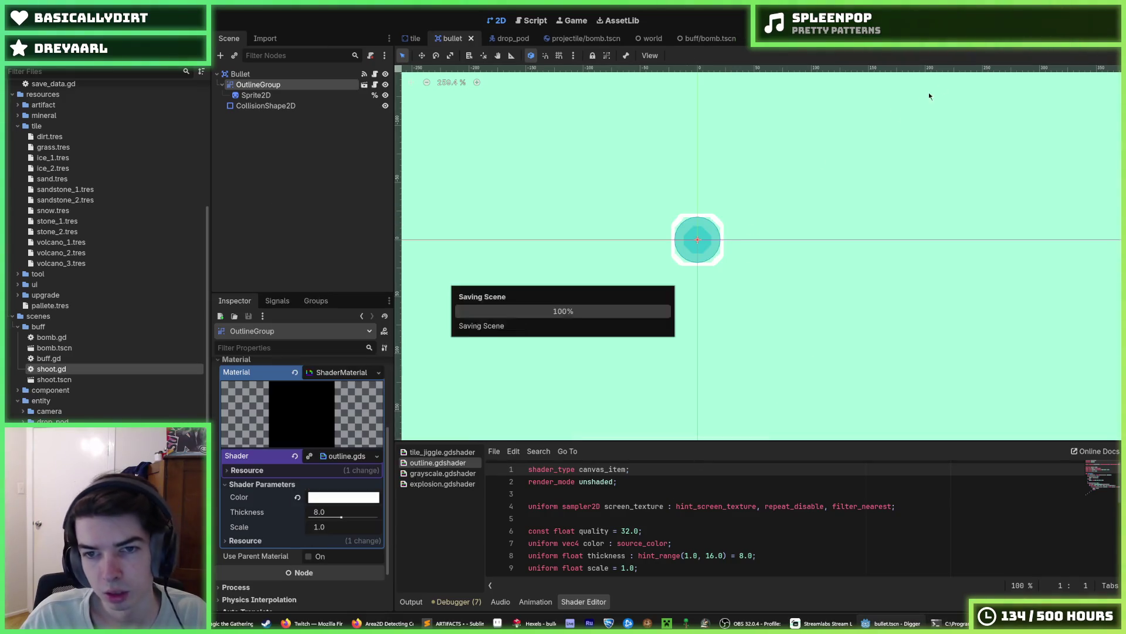
key(F5)
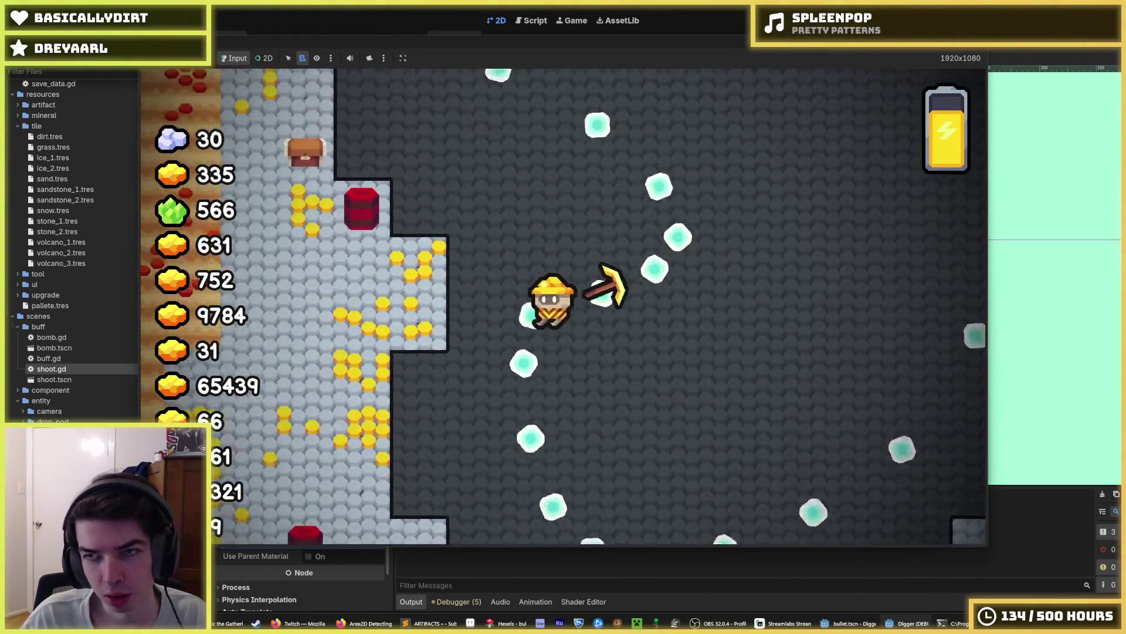
Stop the game, revert the bullet outline to black, and bring up the sprite in Hexels
key(F8)
key(ctrl+z)
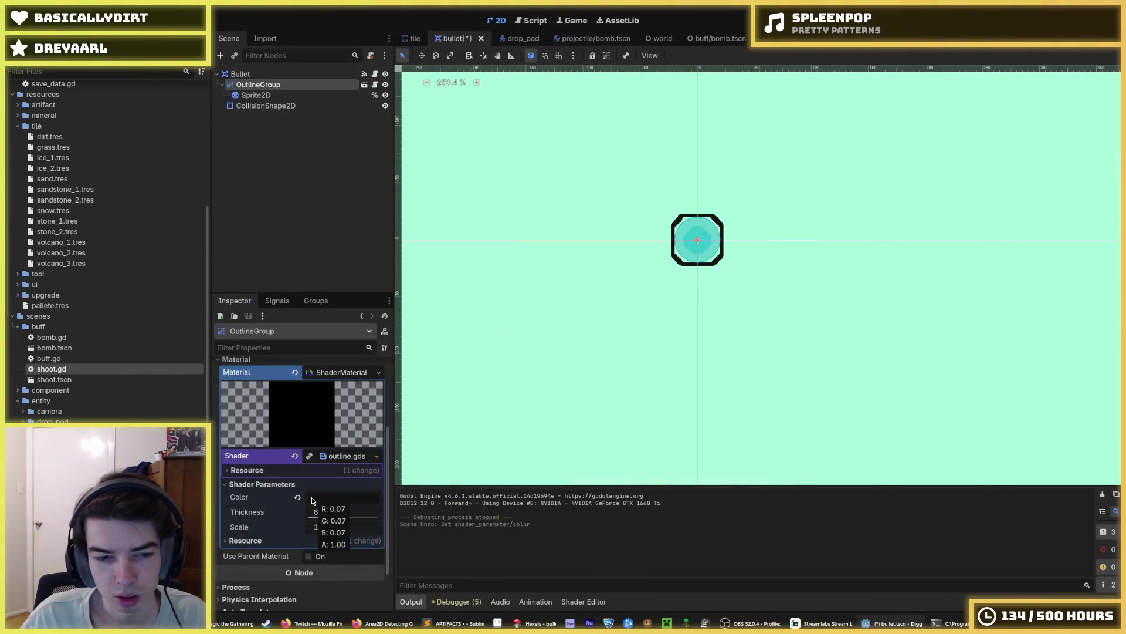
click(354, 371)
click(534, 623)
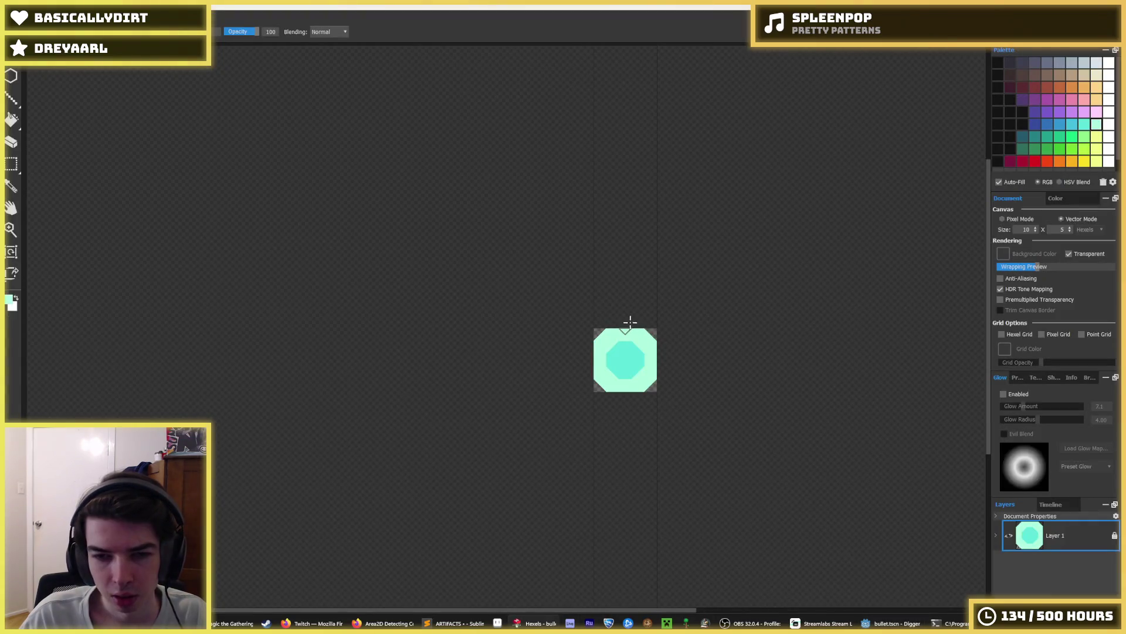
Paint the bullet octagon's outer band white and light mint, then repaint the left edge white
scroll(630, 359, up, 3)
mouse_move(472, 228)
mouse_down()
mouse_move(511, 232)
mouse_move(460, 307)
mouse_move(449, 402)
mouse_move(471, 438)
mouse_move(463, 453)
mouse_move(460, 398)
mouse_move(535, 473)
mouse_move(586, 470)
mouse_move(643, 492)
mouse_move(727, 411)
mouse_move(700, 294)
mouse_move(719, 283)
mouse_move(603, 232)
mouse_move(662, 256)
mouse_up()
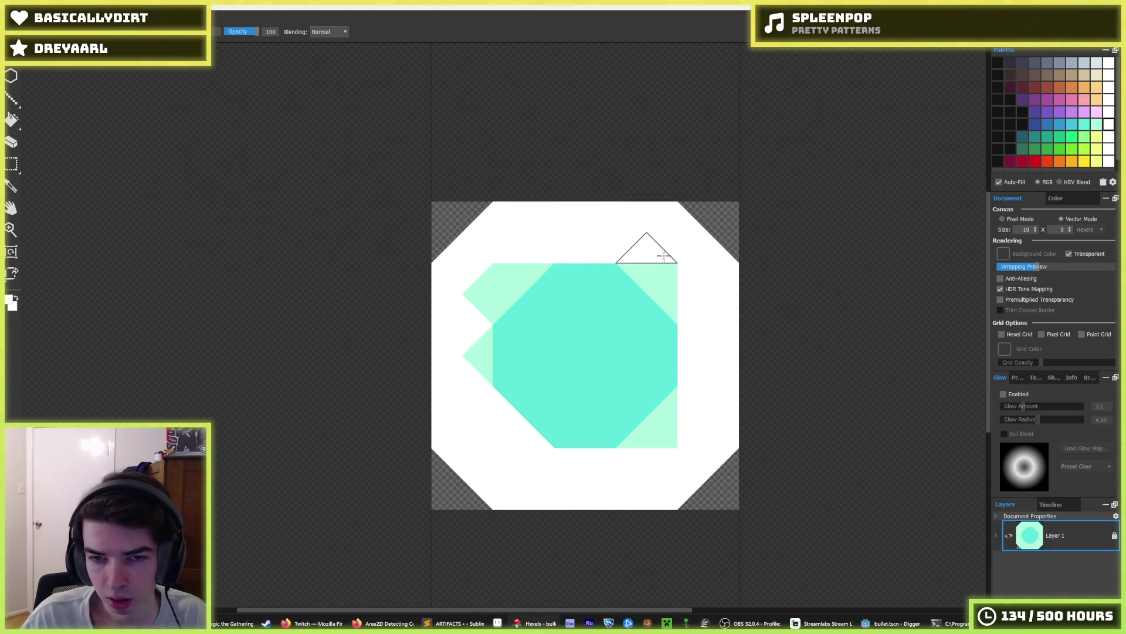
alt+click(499, 282)
mouse_move(457, 312)
mouse_down()
mouse_move(478, 355)
mouse_move(461, 371)
mouse_move(517, 433)
mouse_move(587, 469)
mouse_up()
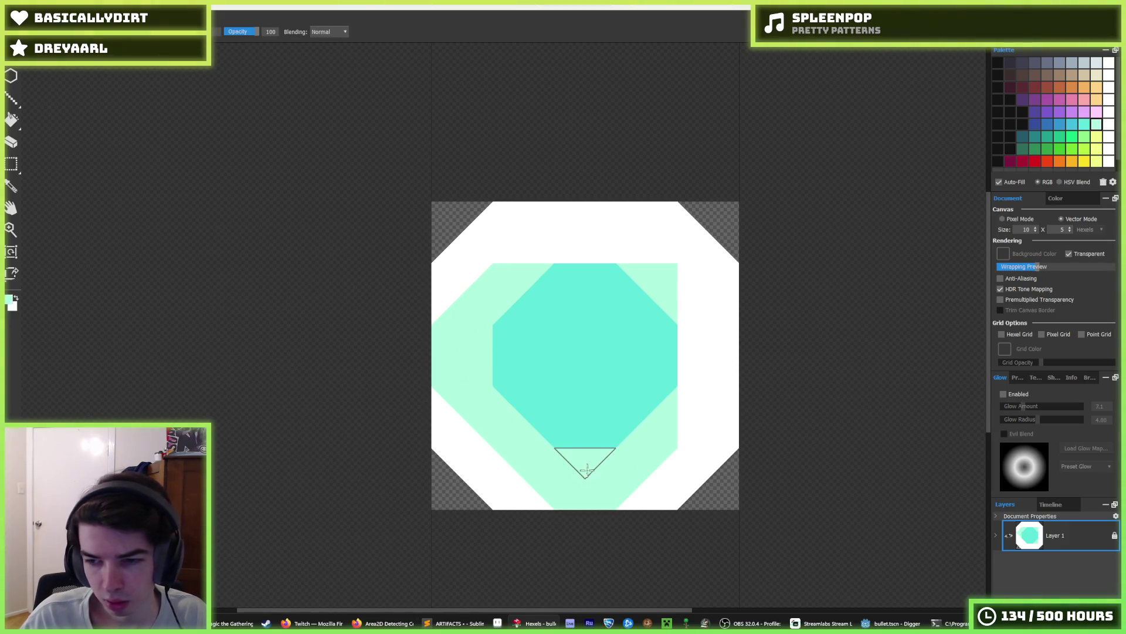
key(ctrl+z)
key(ctrl+z)
key(ctrl+z)
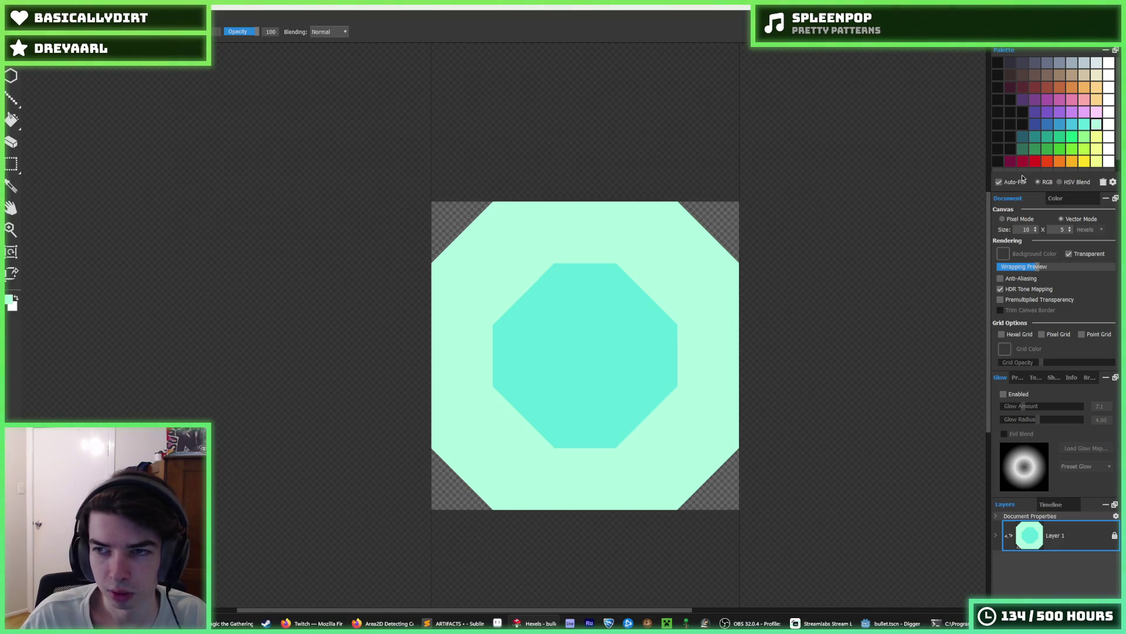
mouse_move(517, 238)
mouse_down()
mouse_move(465, 271)
mouse_move(443, 344)
mouse_move(463, 395)
mouse_move(512, 450)
mouse_up()
Fill the outer octagon band with white and the inner octagon with light mint
key(g)
click(564, 473)
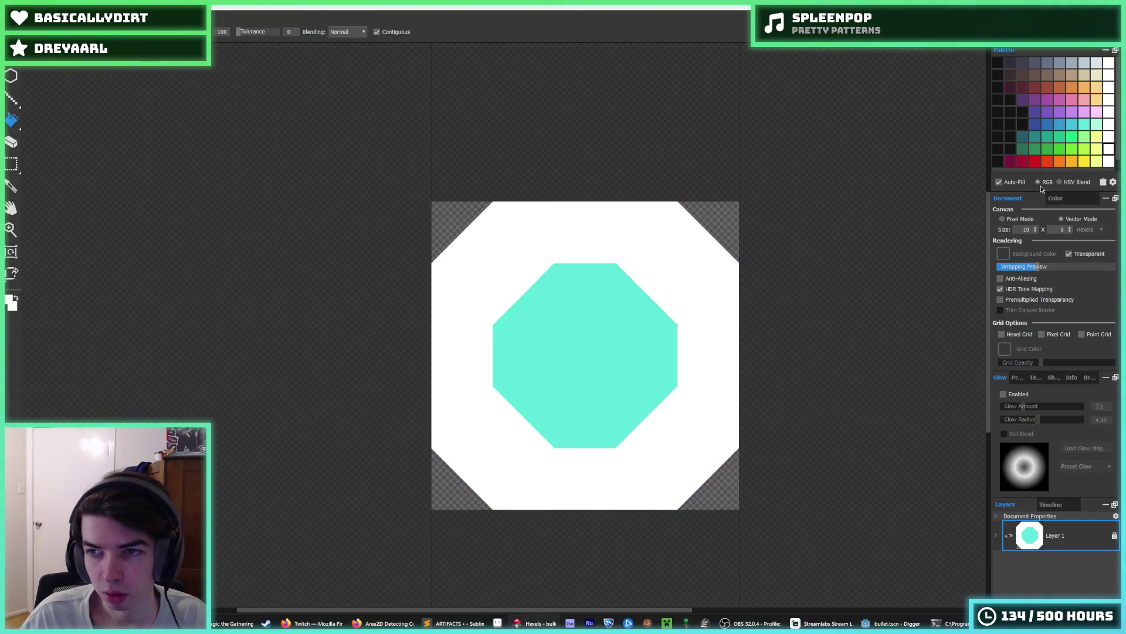
click(1099, 126)
key(b)
key(g)
click(541, 356)
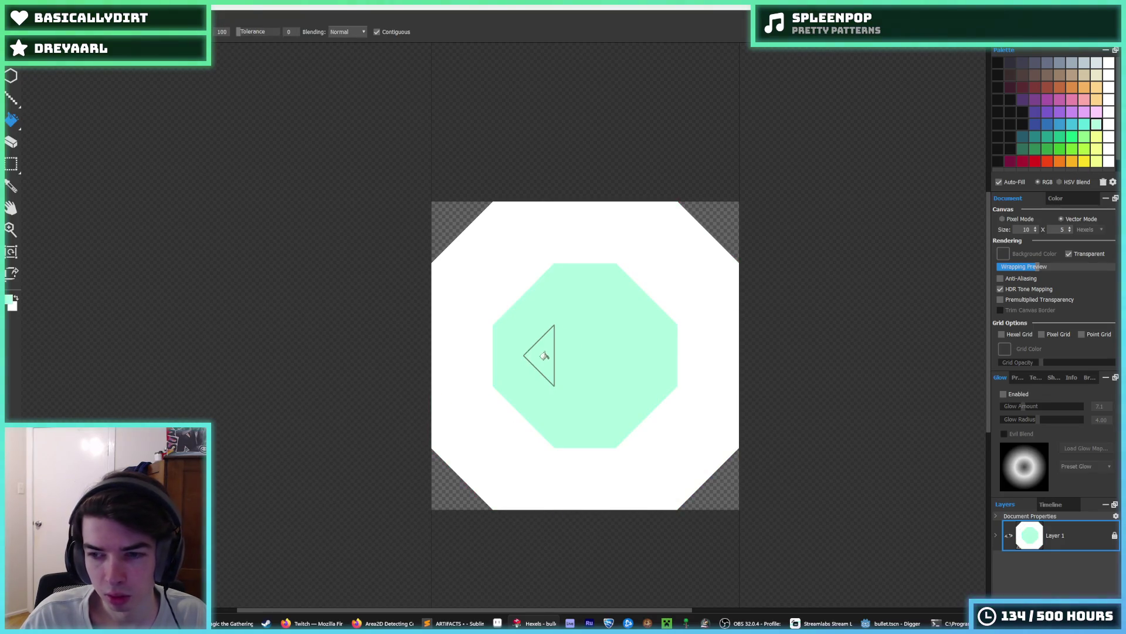
key(ctrl+minus)
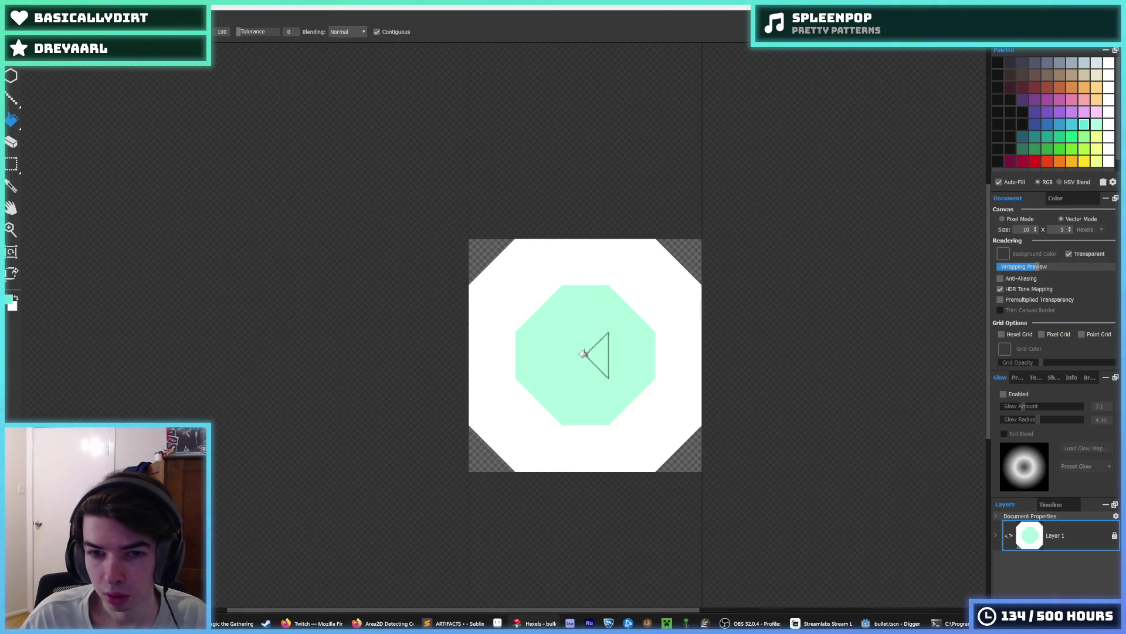
Rework the octagon's centre, filling the lower-left corner with mint and painting a teal diagonal strip
key(b)
click(579, 362)
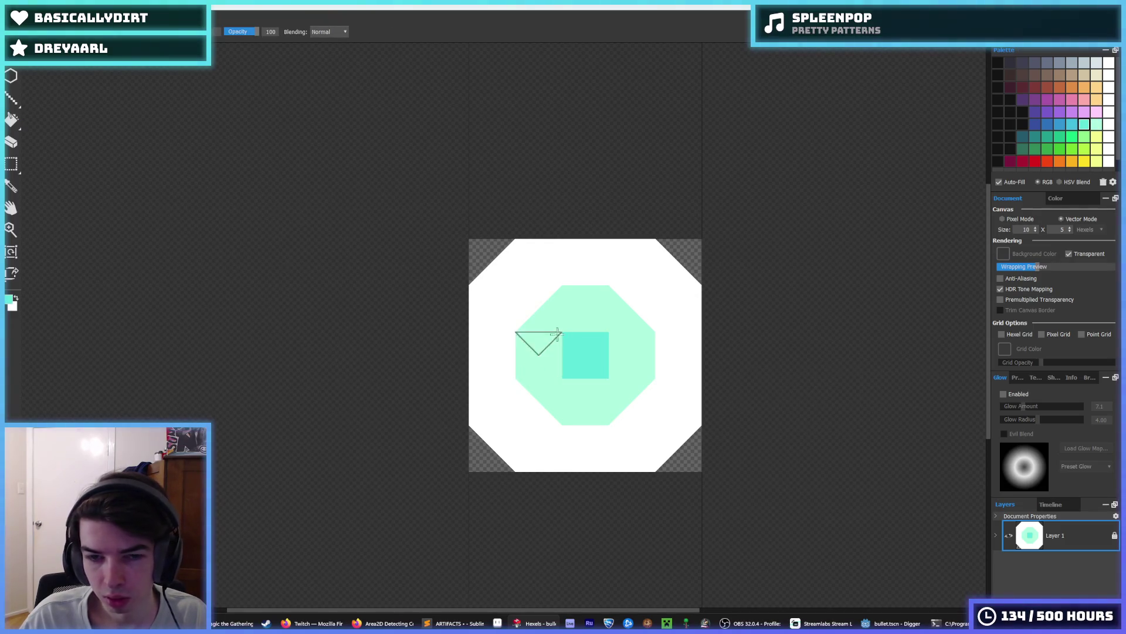
key(ctrl+z)
mouse_move(548, 302)
mouse_down()
mouse_move(528, 339)
mouse_move(555, 409)
mouse_move(583, 410)
mouse_move(626, 370)
mouse_move(641, 397)
mouse_move(658, 359)
mouse_up()
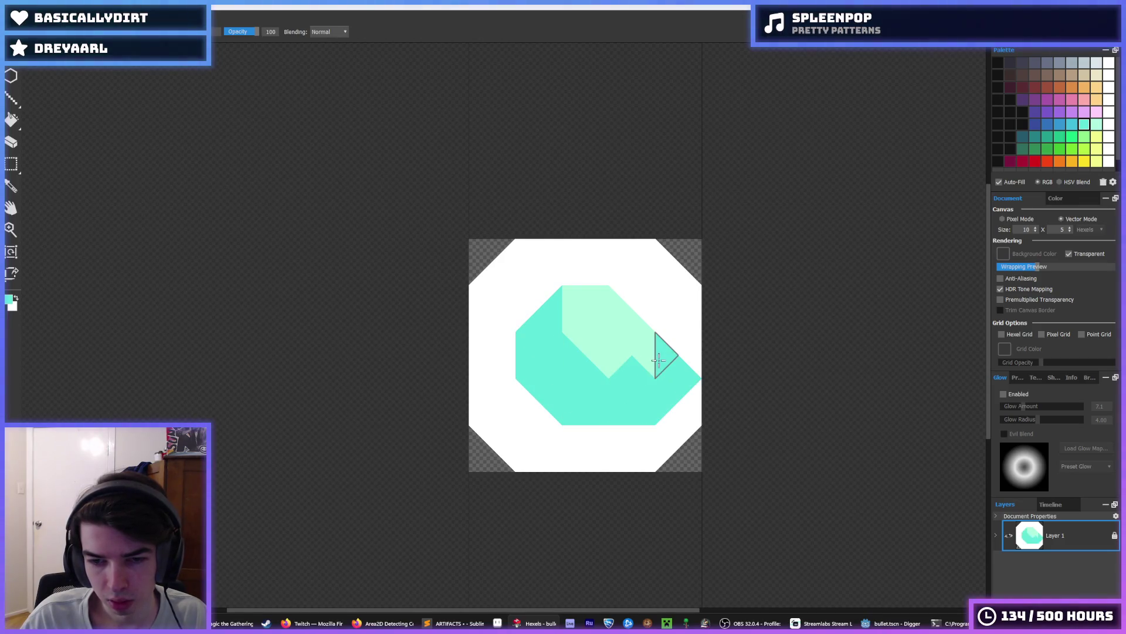
key(ctrl+z)
alt+click(615, 343)
click(525, 401)
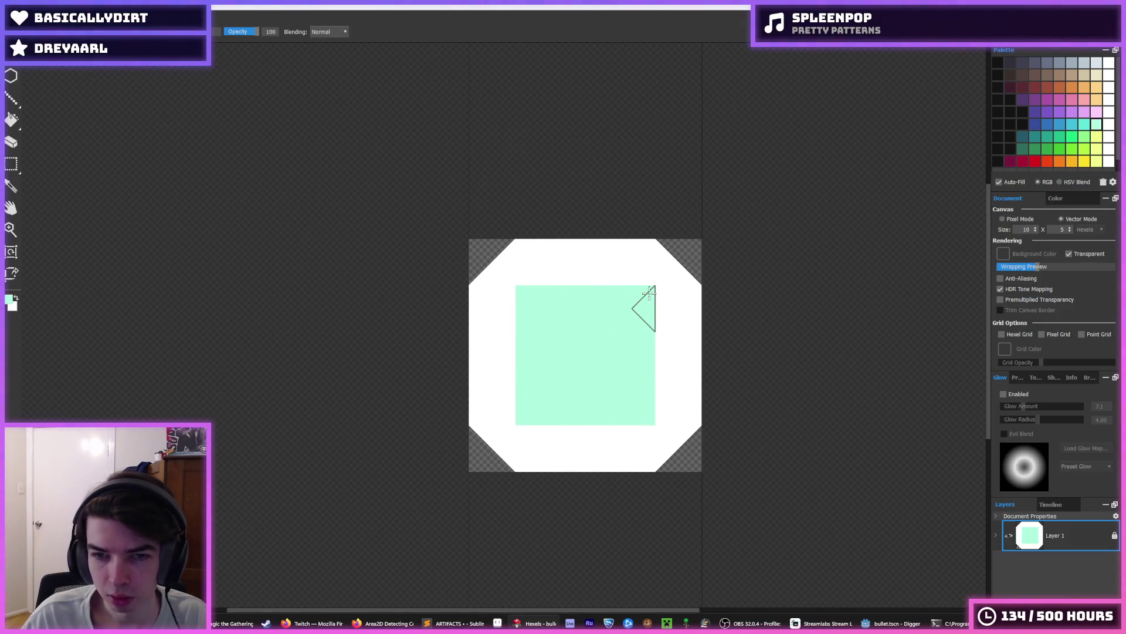
mouse_move(529, 324)
mouse_down()
mouse_move(576, 309)
mouse_move(629, 382)
mouse_move(553, 397)
mouse_move(523, 347)
mouse_move(585, 340)
mouse_up()
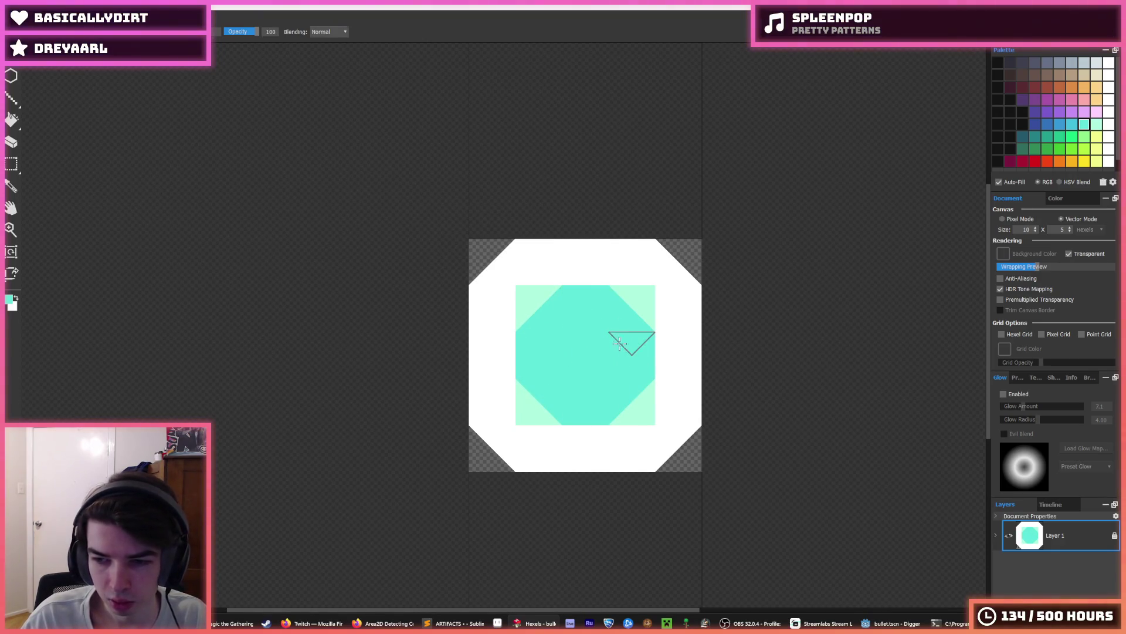
scroll(620, 341, down, 10)
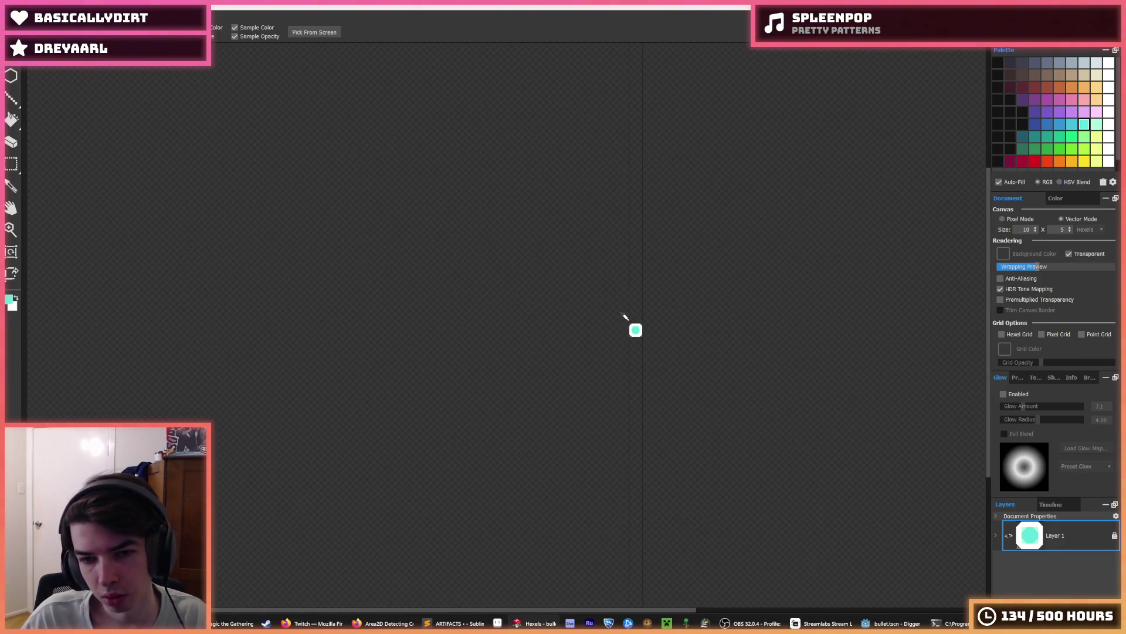
scroll(627, 319, up, 10)
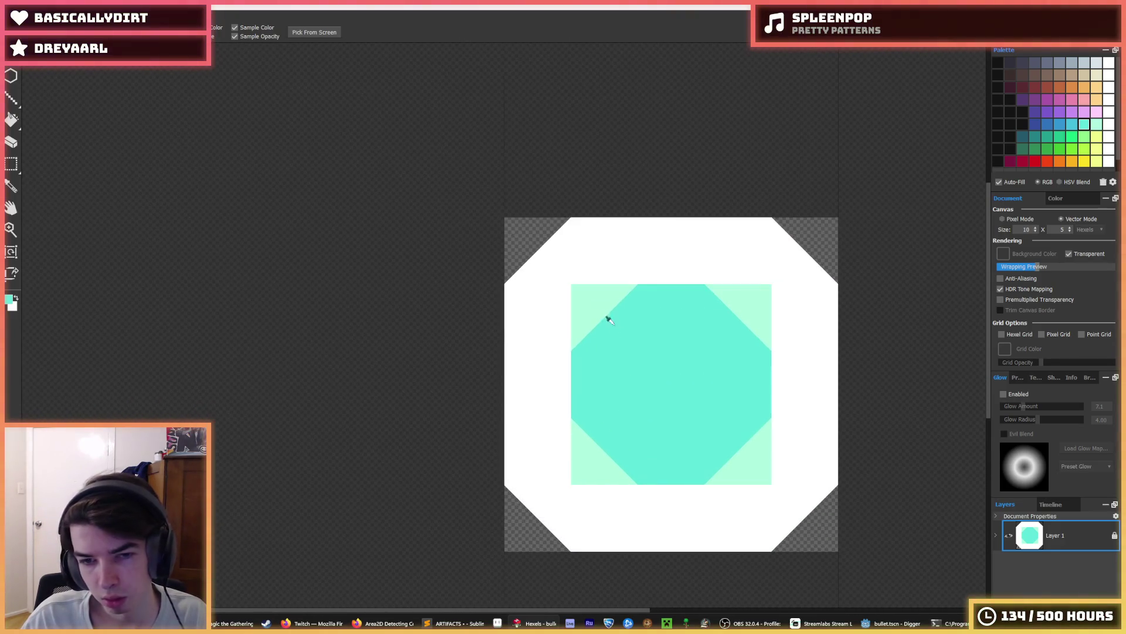
click(612, 327)
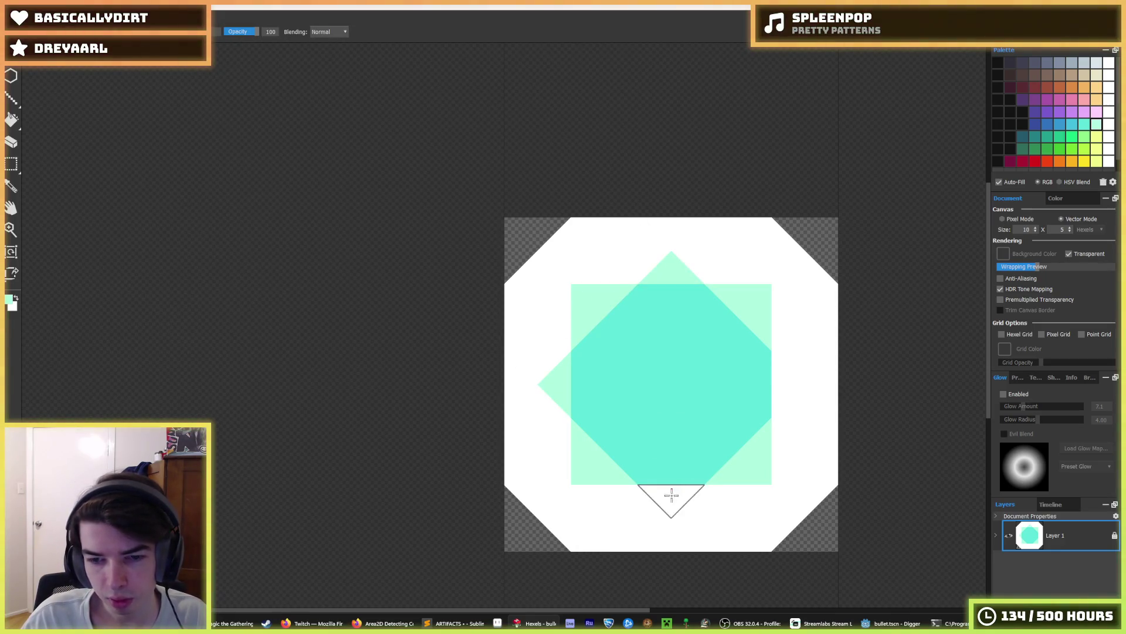
scroll(787, 377, down, 6)
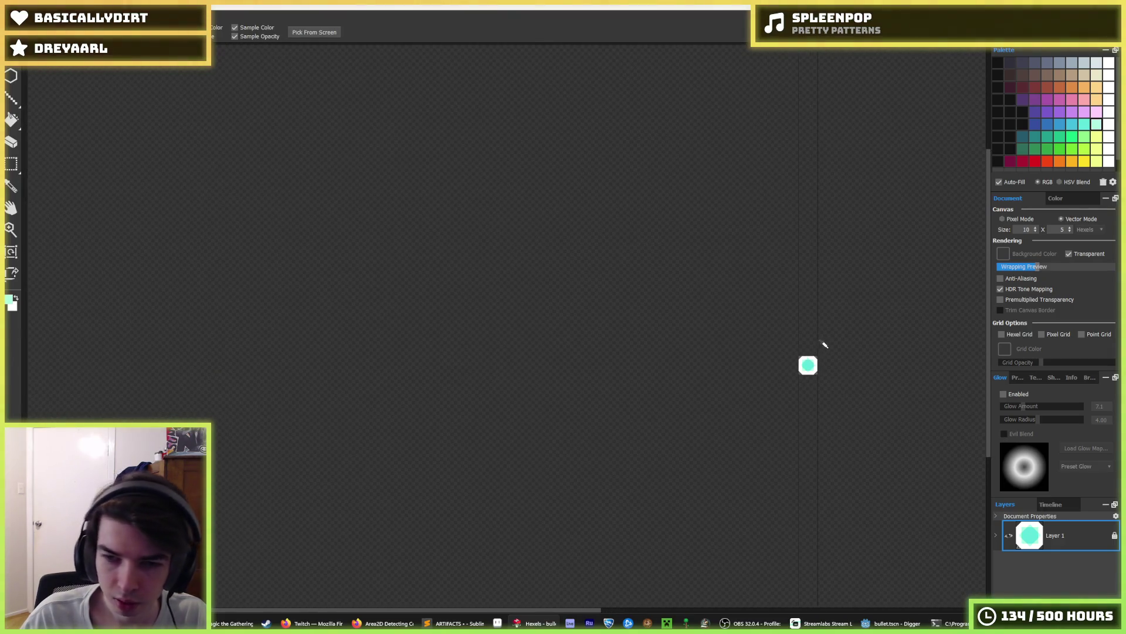
scroll(877, 363, up, 2)
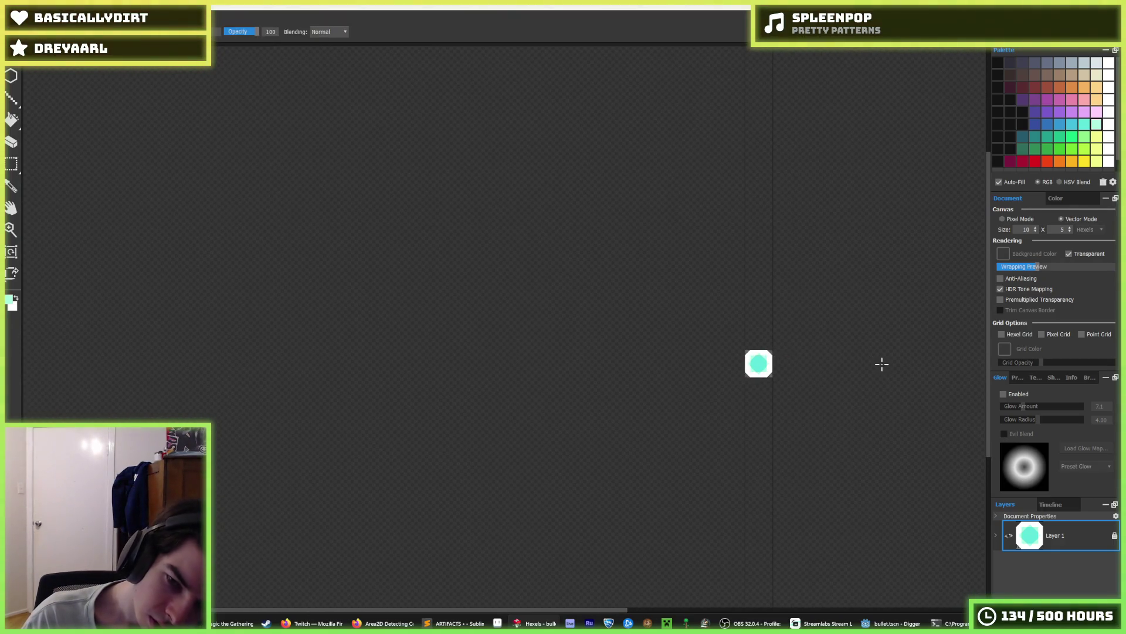
Export the sprite over bullet.png, replacing the existing file, and return to Godot
key(ctrl+e)
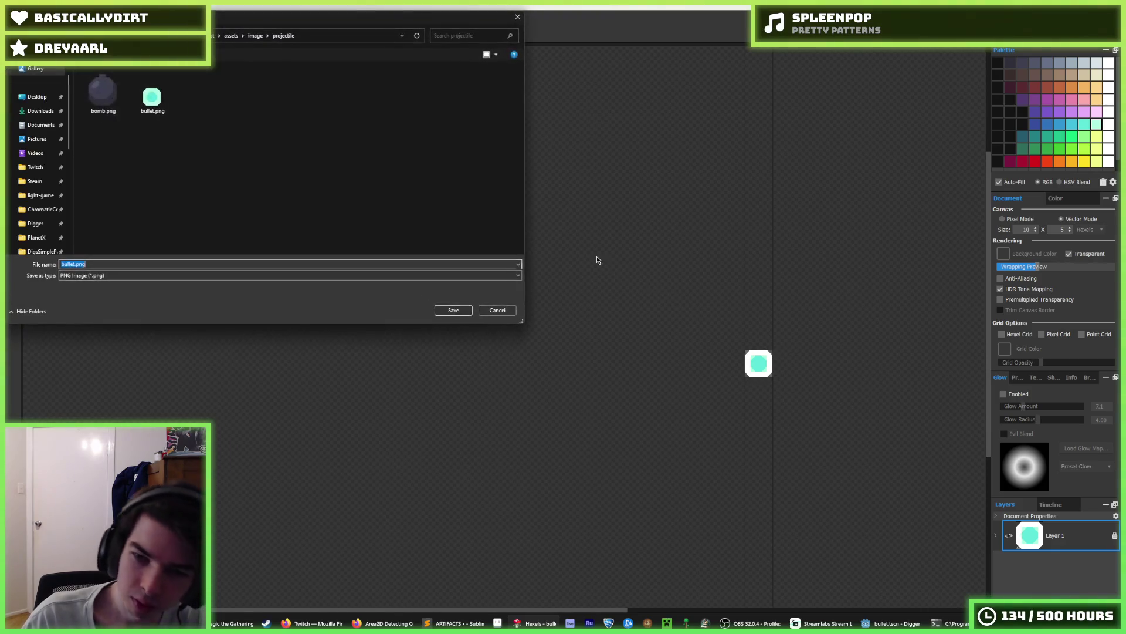
click(152, 96)
key(Return)
click(589, 313)
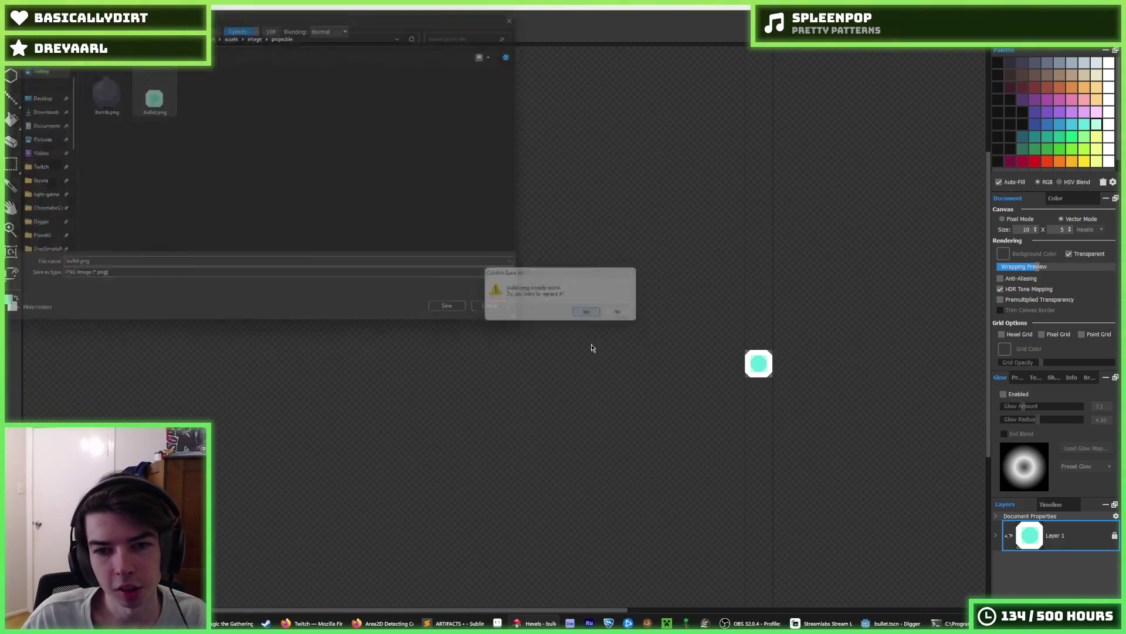
click(606, 446)
click(889, 624)
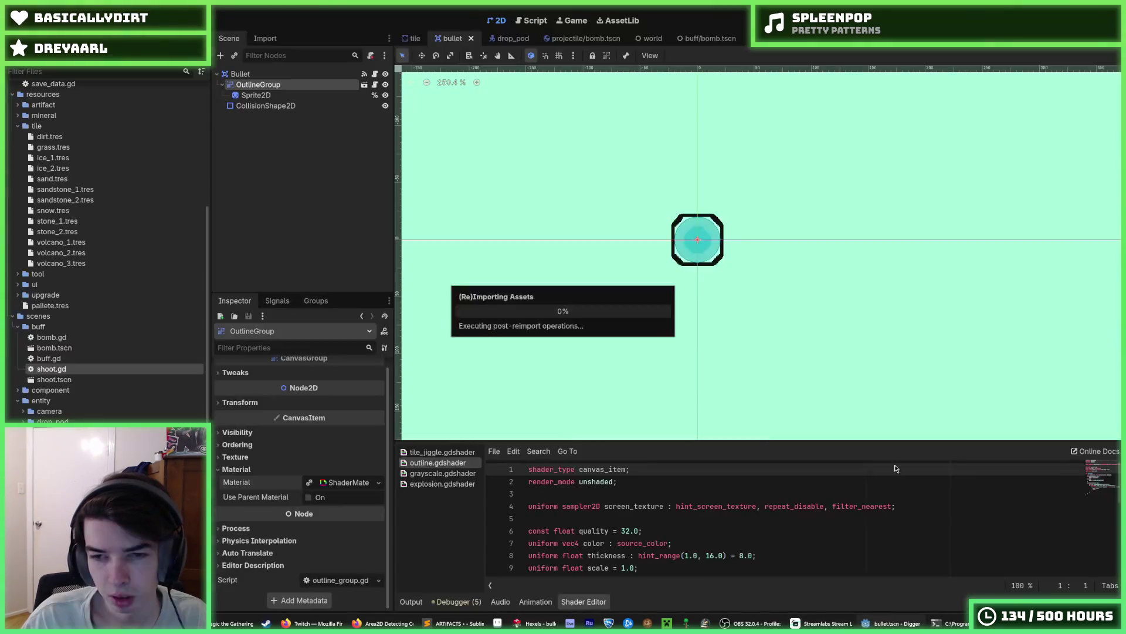
Playtest the game with the redrawn bullets, then reselect the Bullet root node in the scene tree
key(F5)
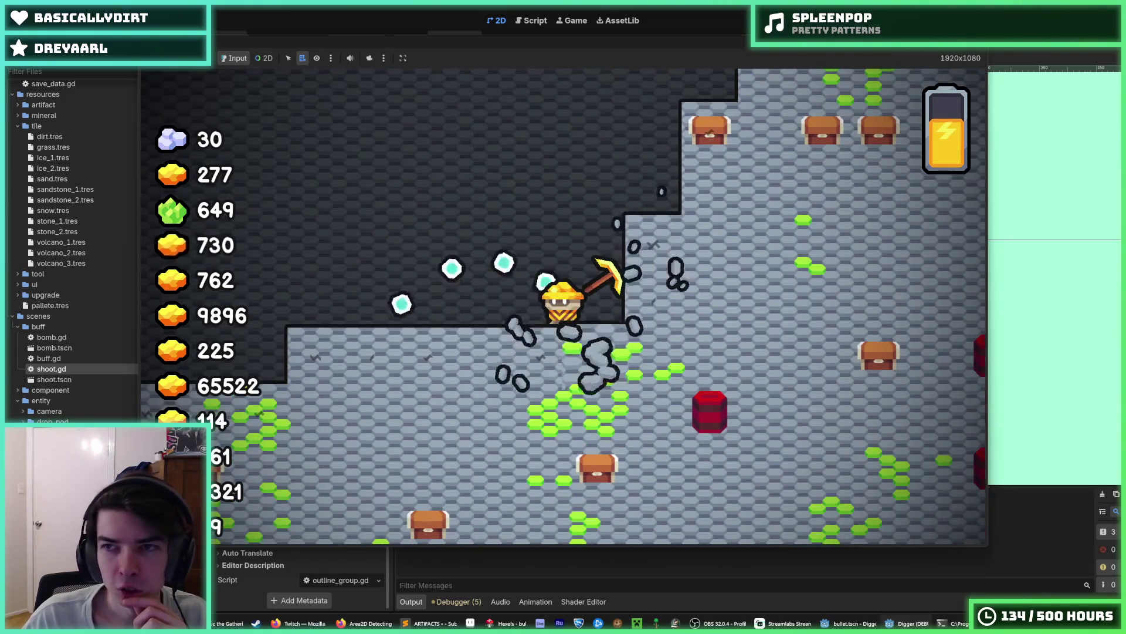
key(F8)
click(274, 74)
click(277, 85)
click(272, 74)
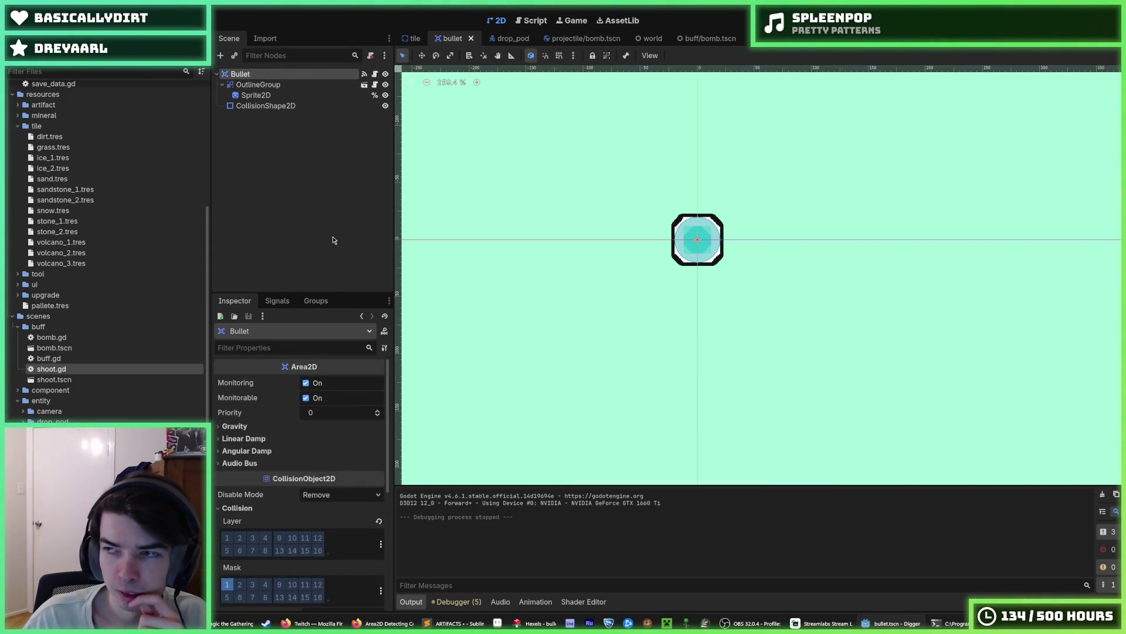
click(297, 106)
click(258, 85)
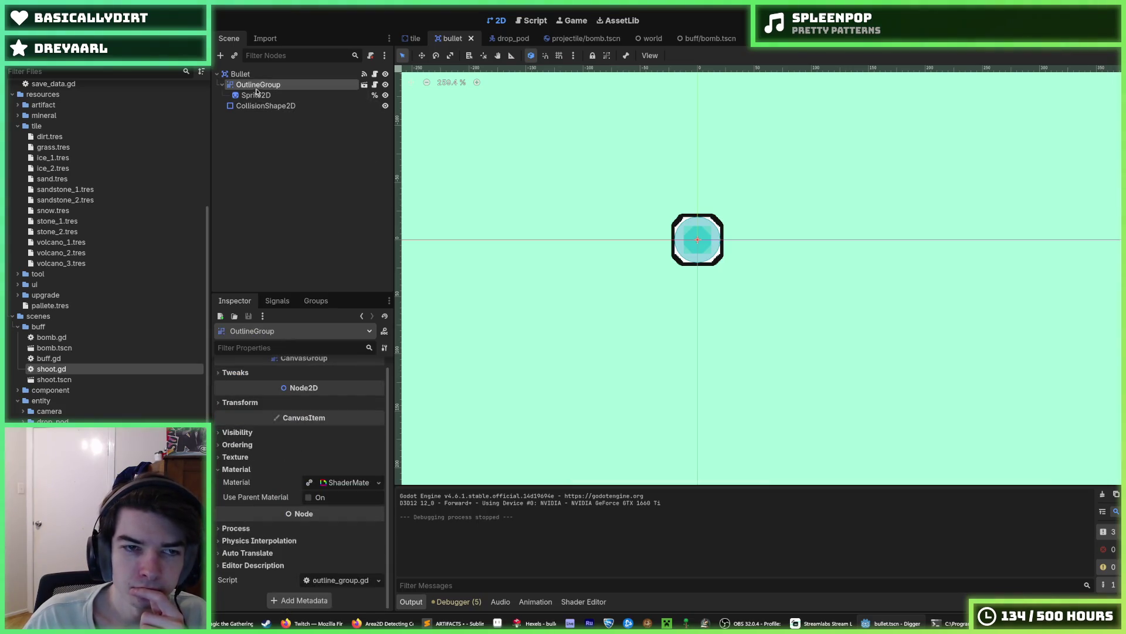
click(261, 95)
click(240, 465)
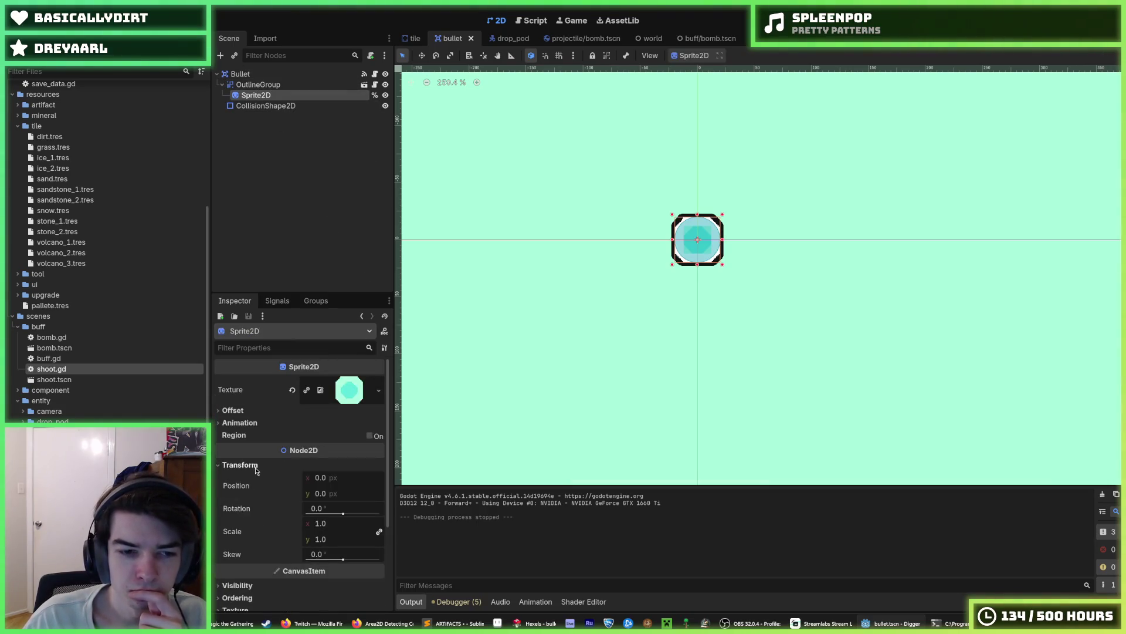
drag(330, 530, 364, 529)
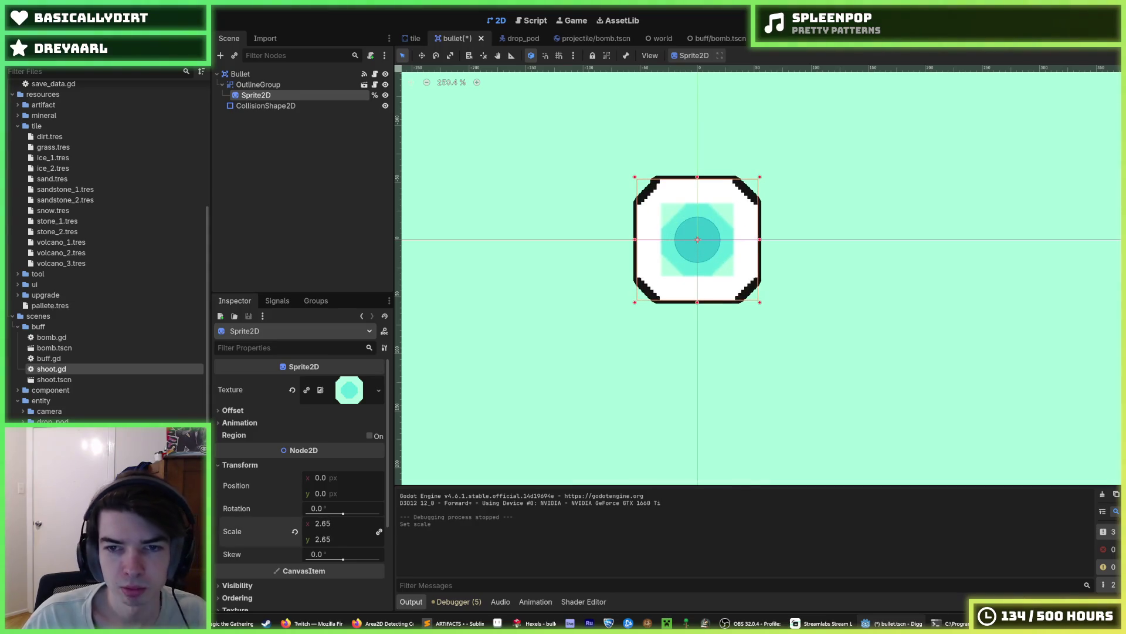
key(F5)
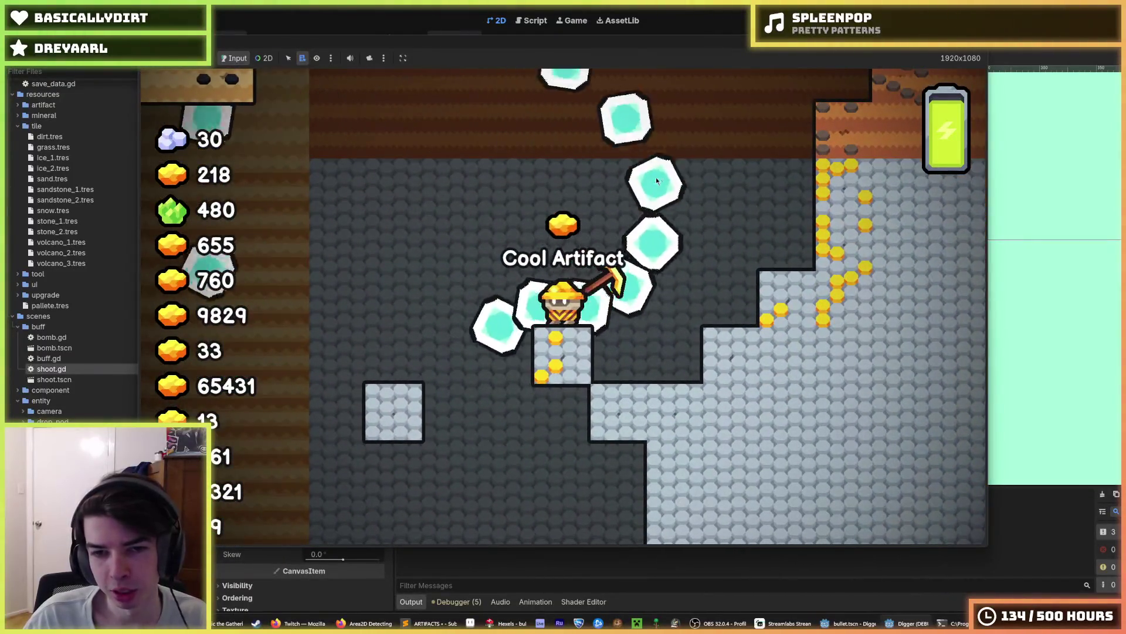
key(F8)
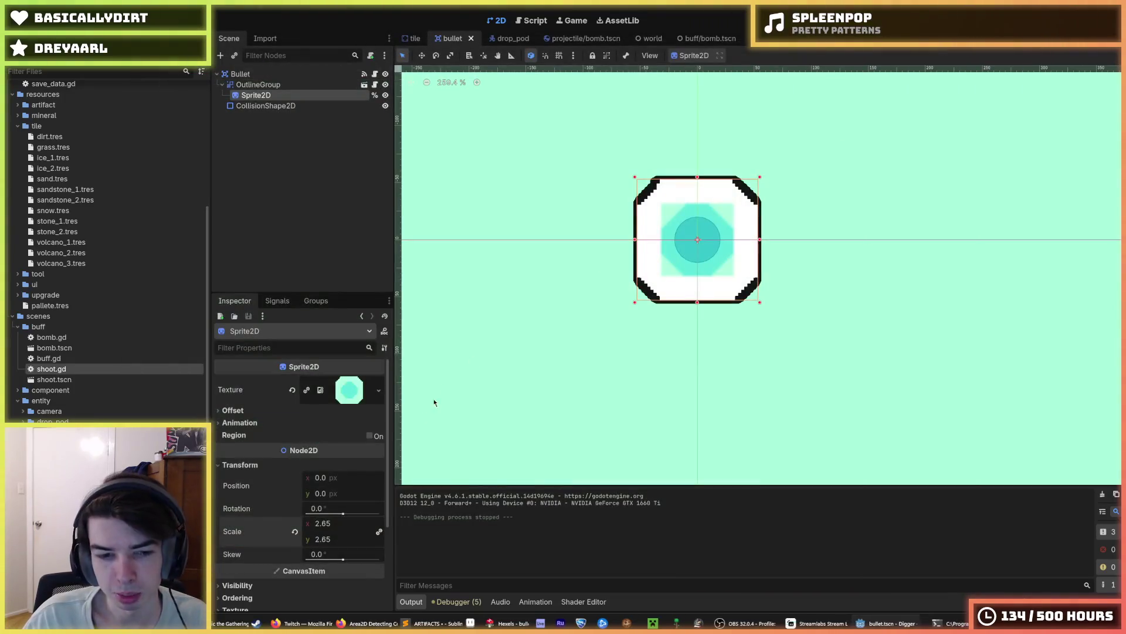
text(.5)
key(Return)
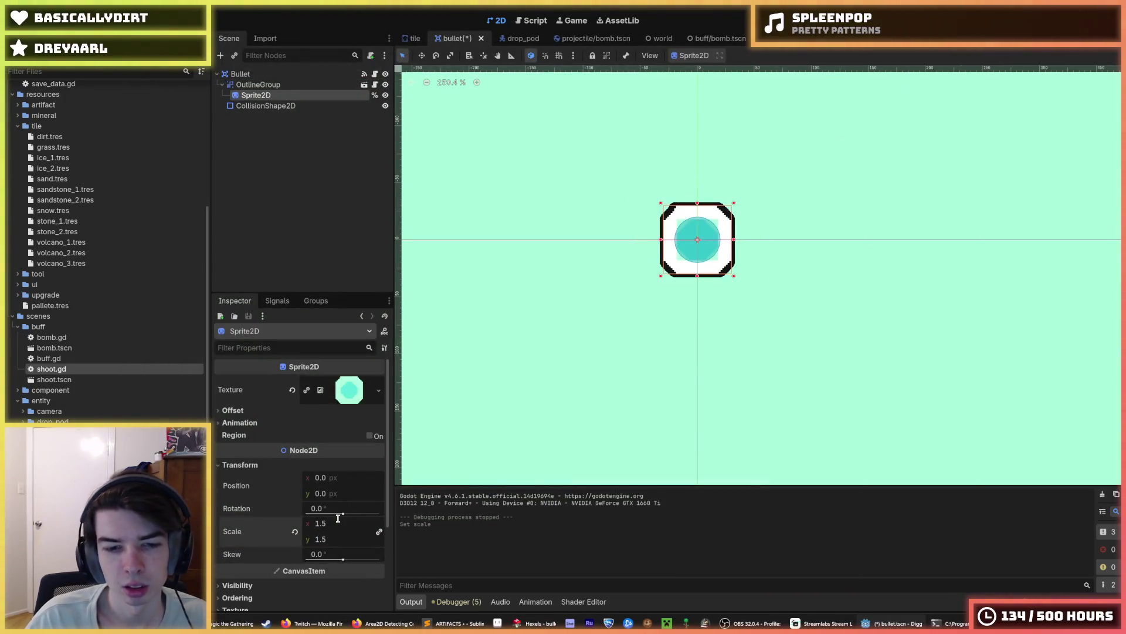
key(F5)
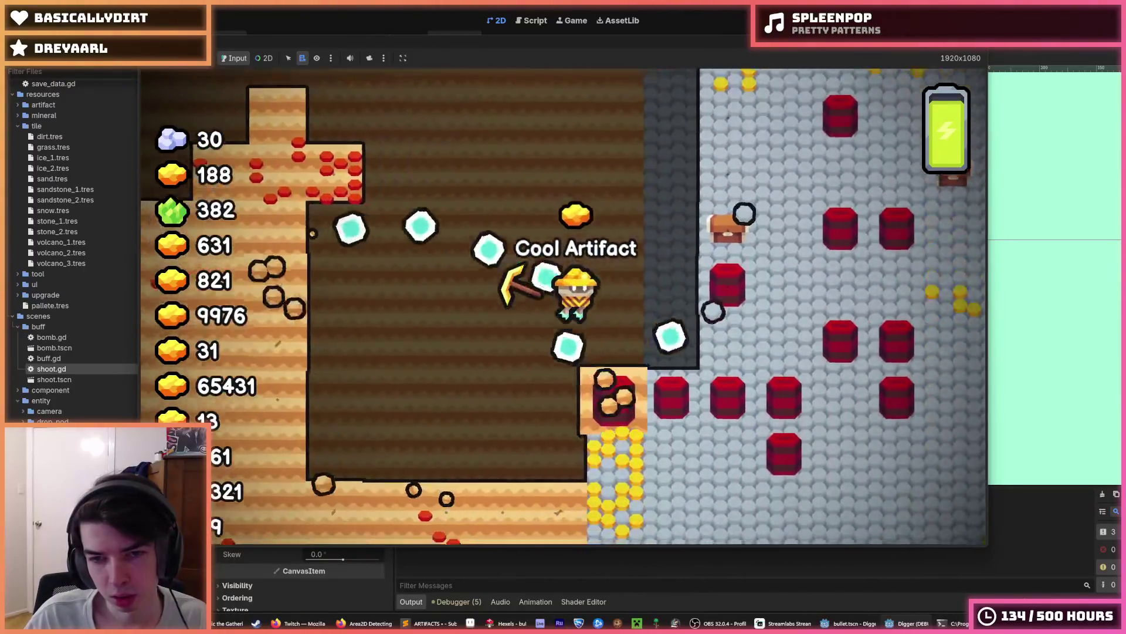
mouse_move(958, 43)
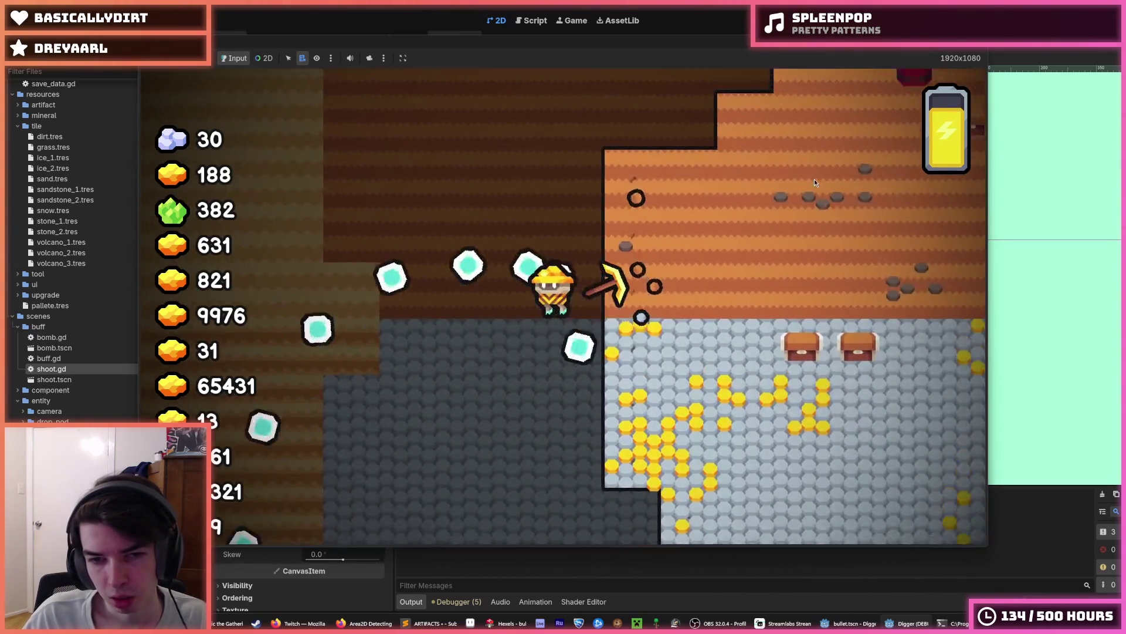
key(F8)
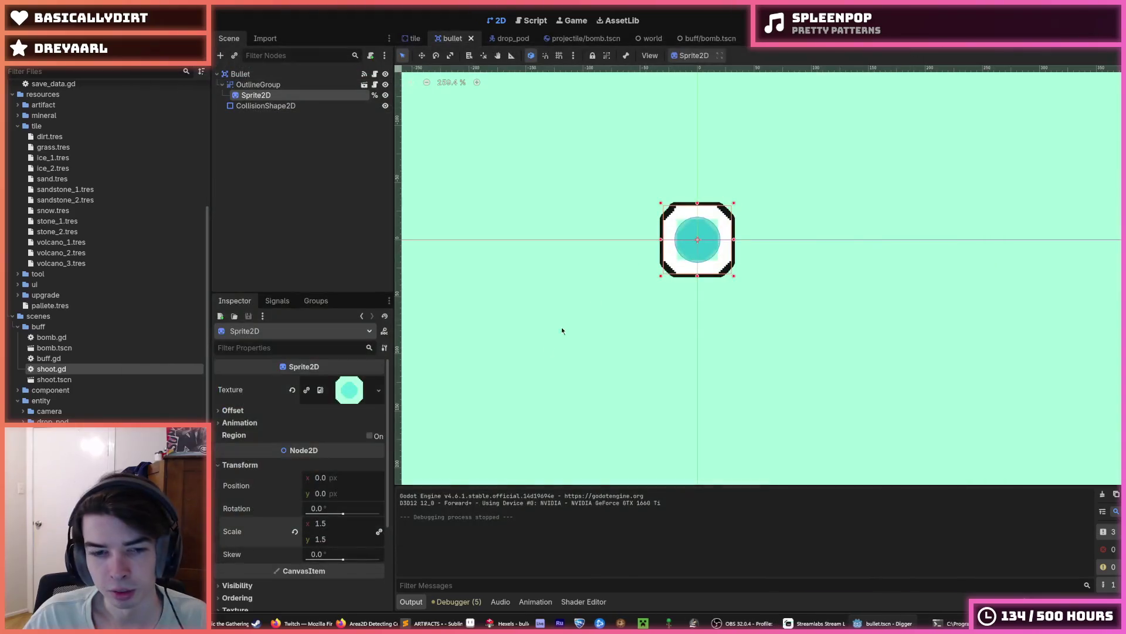
key(ctrl+z)
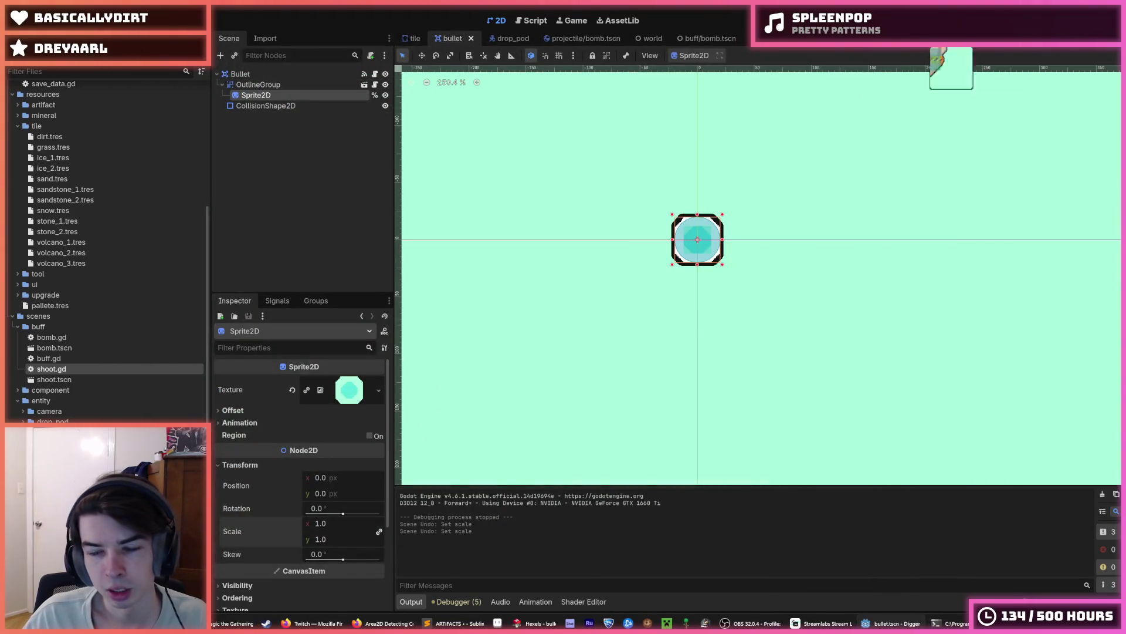
Playtest the bullets again, then save the bullet scene
key(F5)
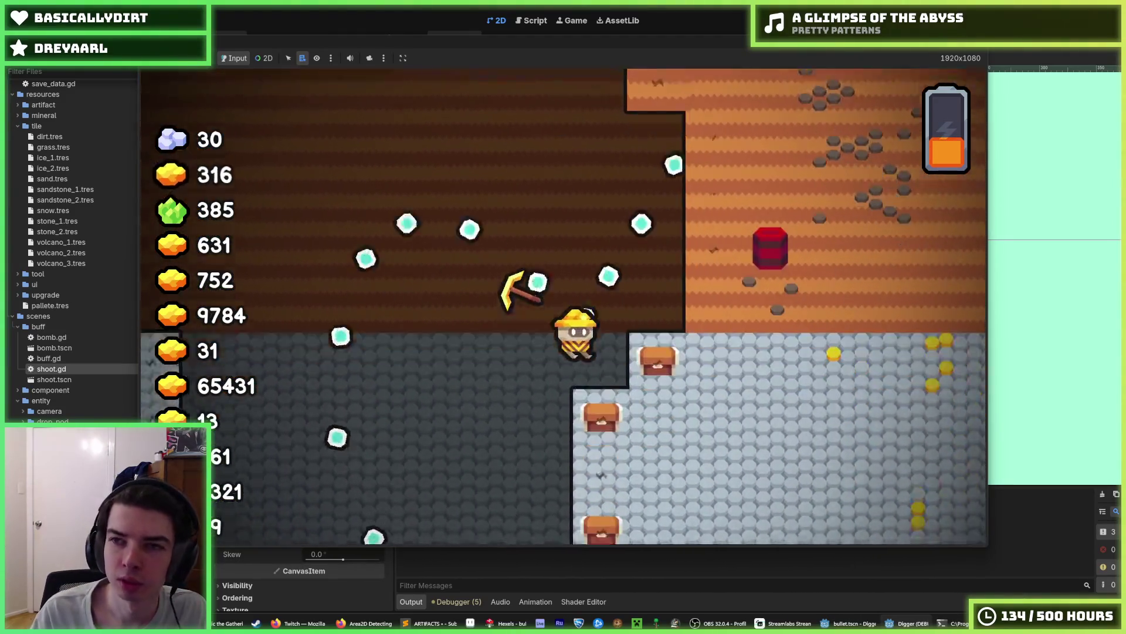
key(F8)
key(ctrl+s)
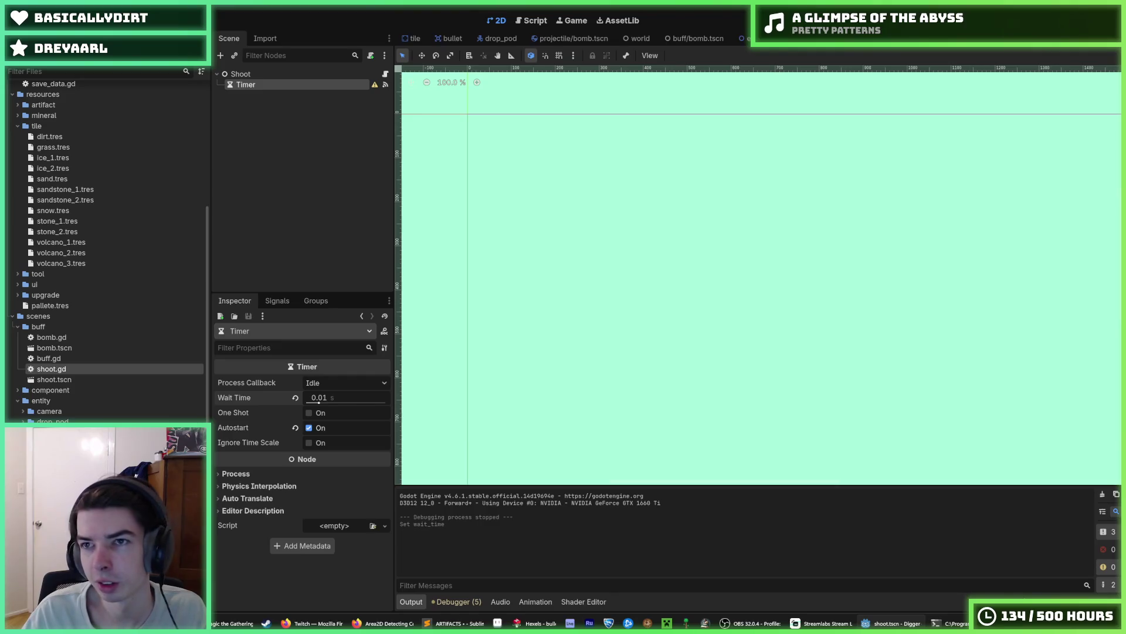
Playtest the shooting buff, then set the Timer's Wait Time to 0.25 s and save
key(F5)
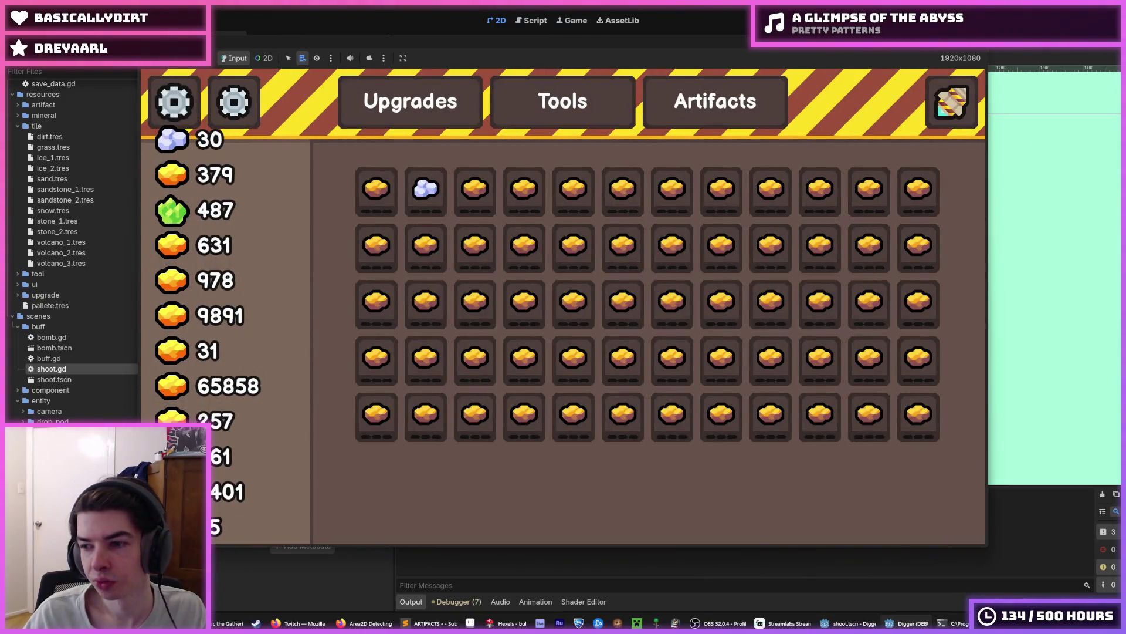
key(F8)
click(337, 395)
text(0.2)
key(Return)
text(0.25)
key(Return)
key(ctrl+s)
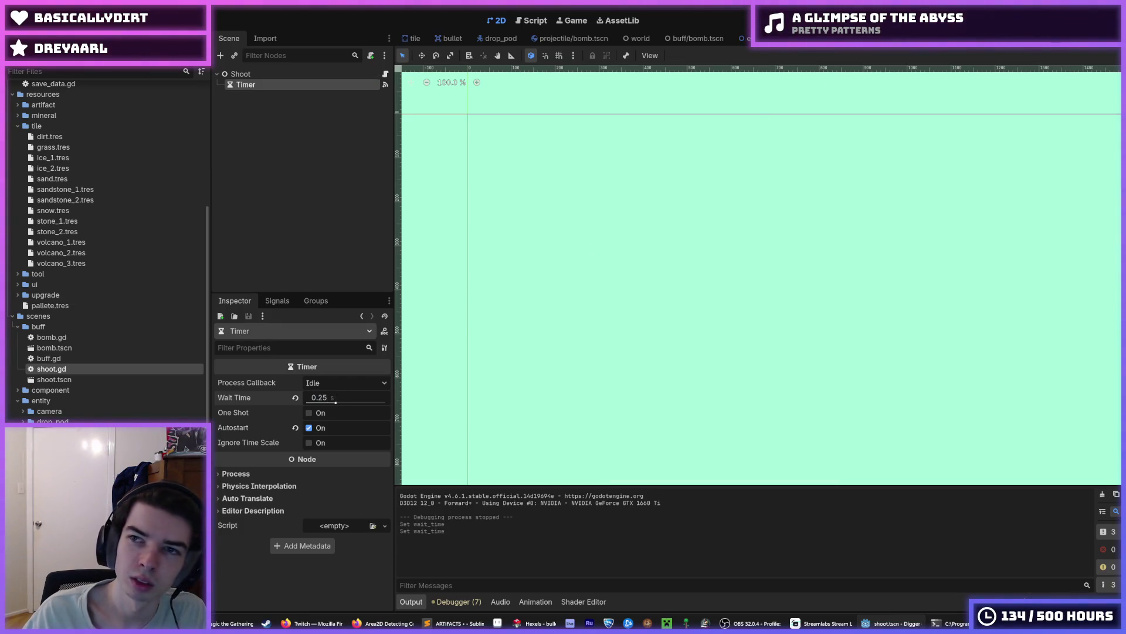
key(F5)
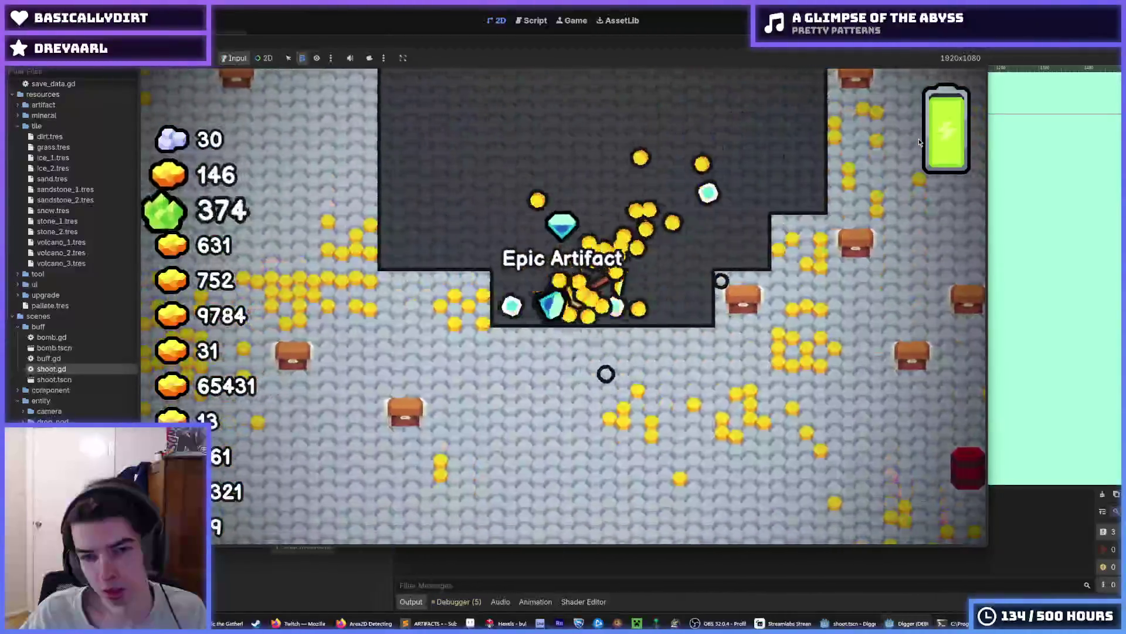
key(w)
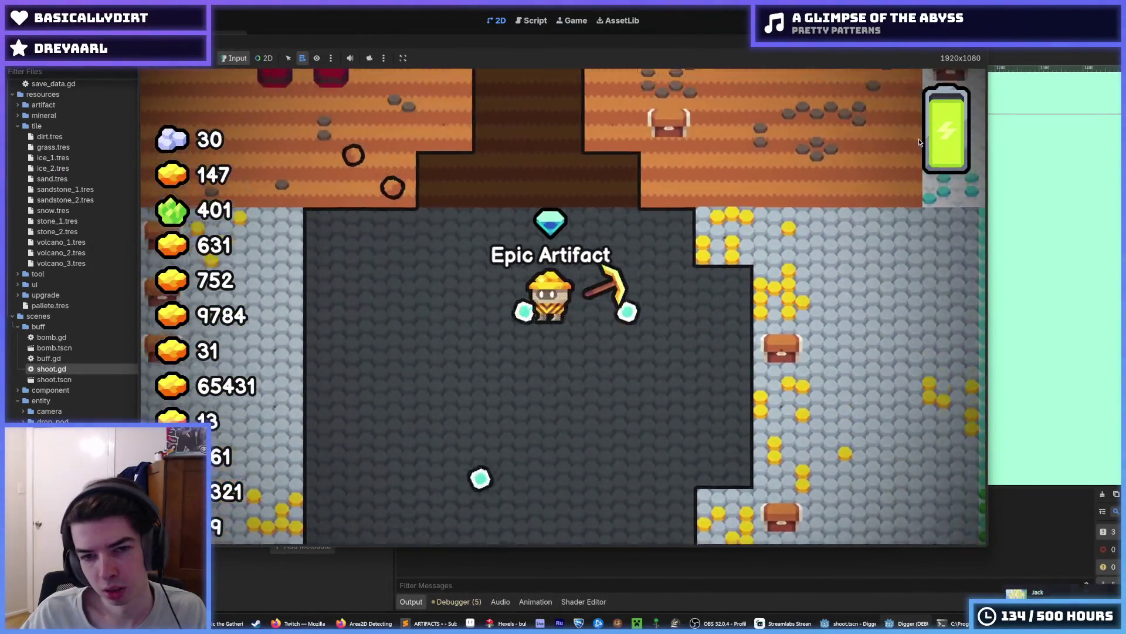
key(s)
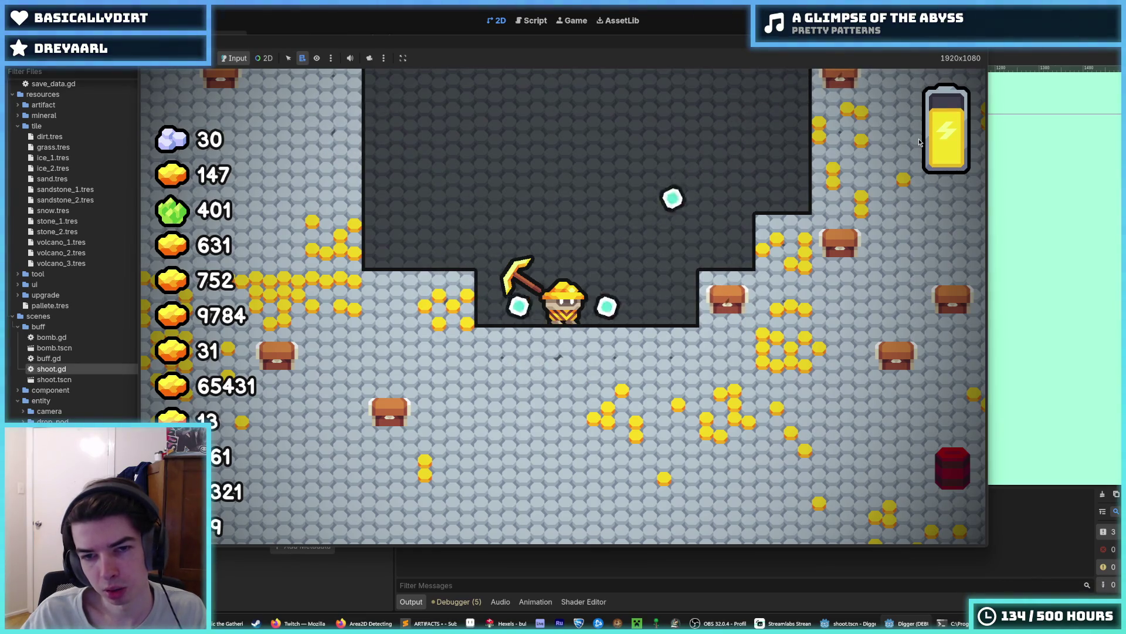
key(w)
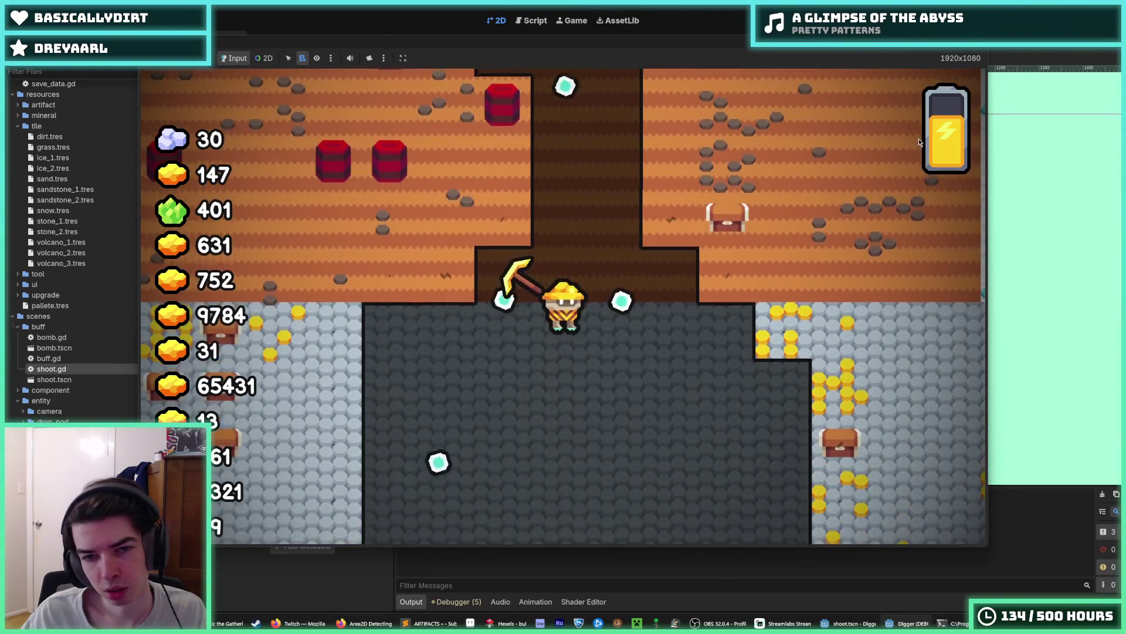
key(s)
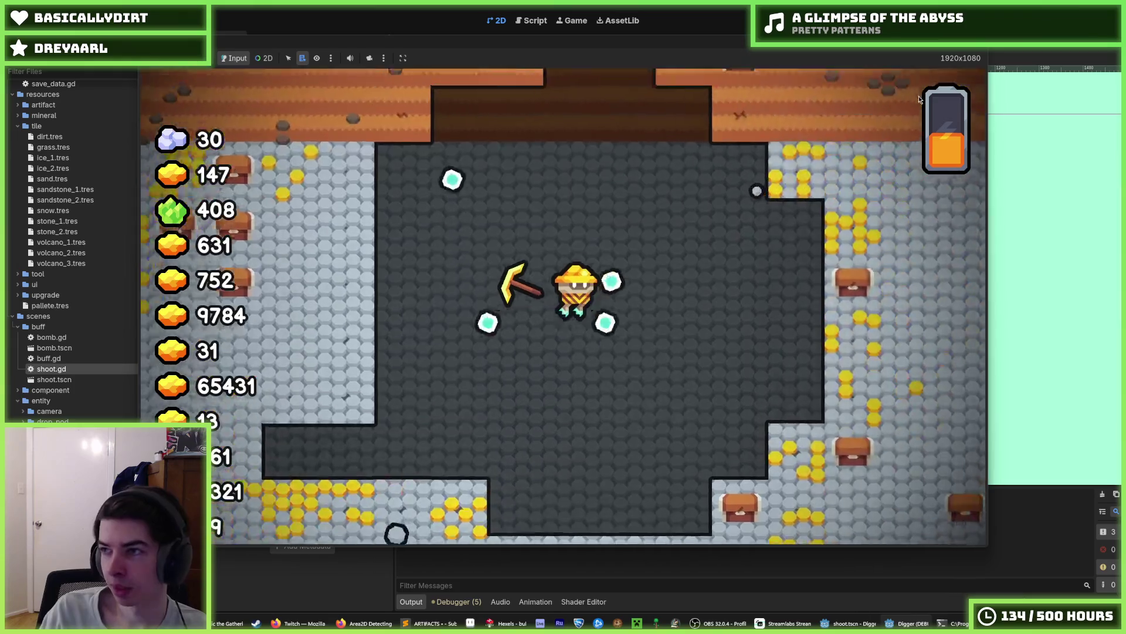
key(F8)
key(ctrl+s)
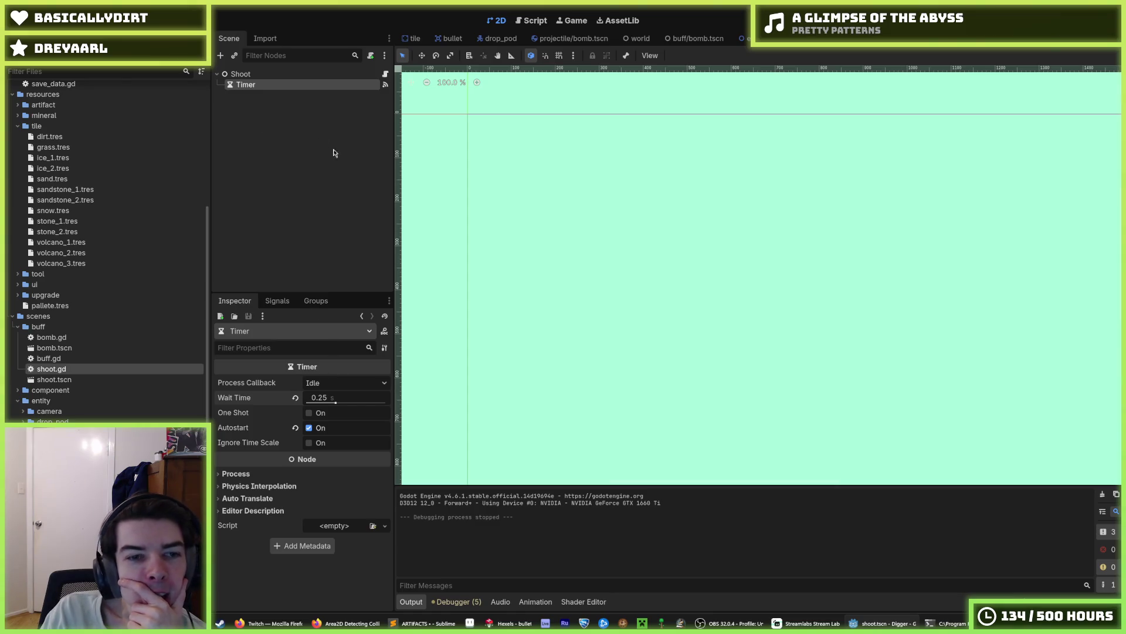
Set the Timer's Wait Time to 0.1 s, save, and open the Shoot node's shoot.gd script
click(337, 399)
text(0.1)
key(Return)
key(ctrl+s)
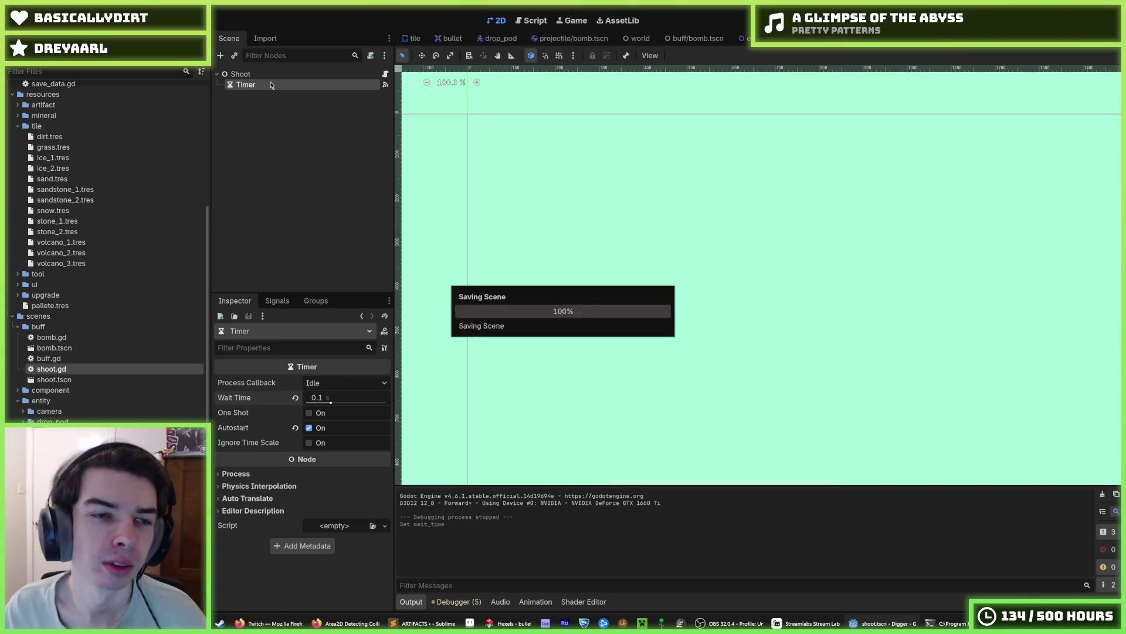
click(271, 75)
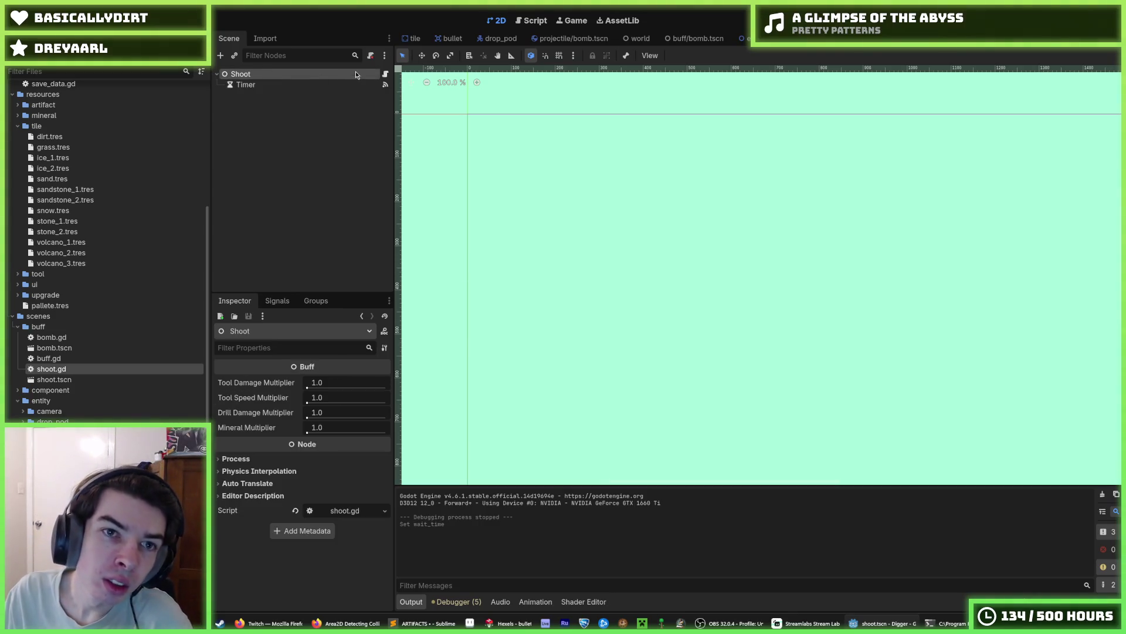
click(386, 74)
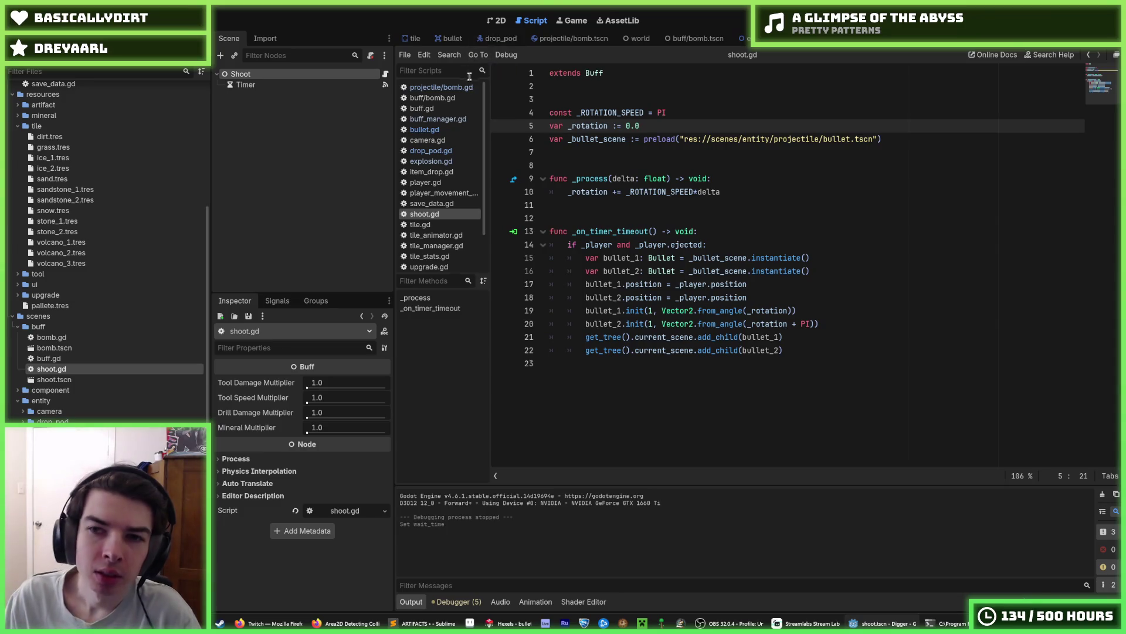